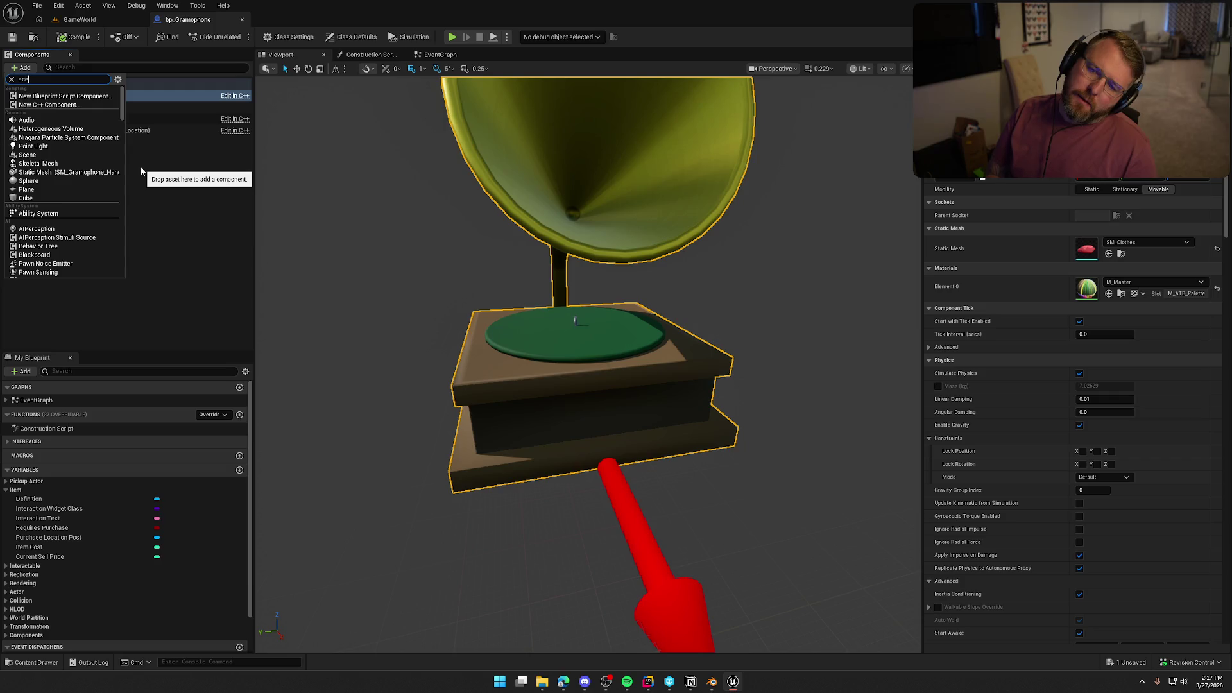
Add a Scene component named RecordHolder to bp_Gramophone and frame it over the turntable.
key(Return)
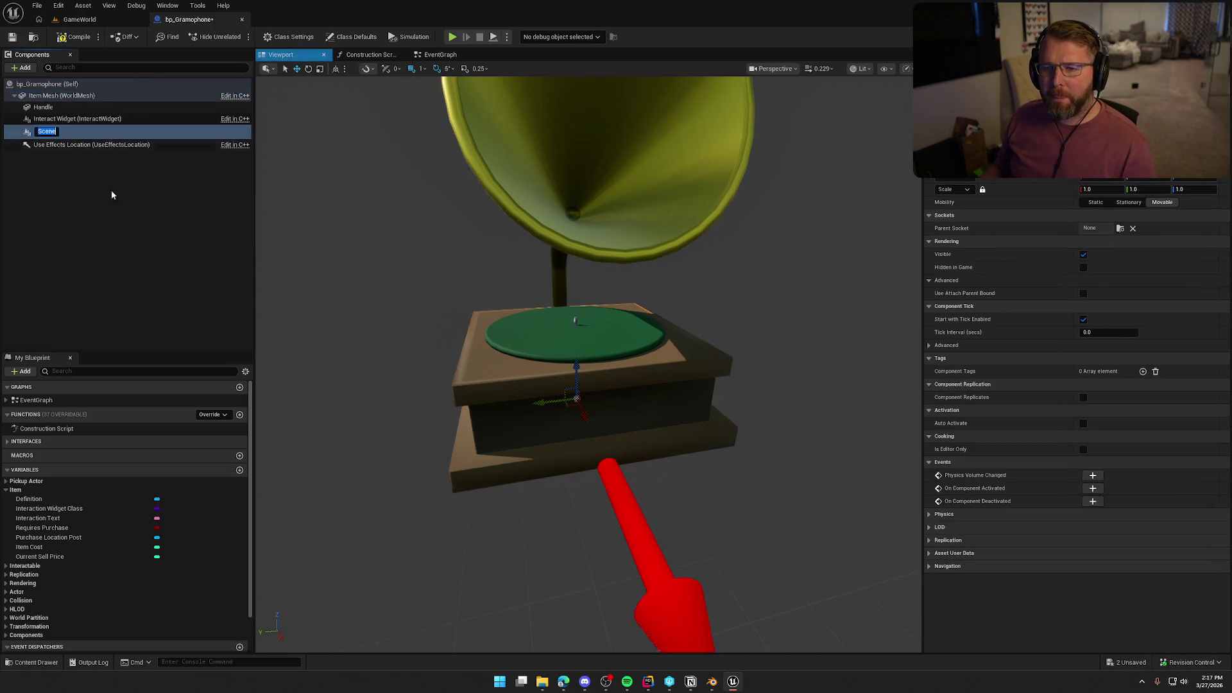
text(Record)
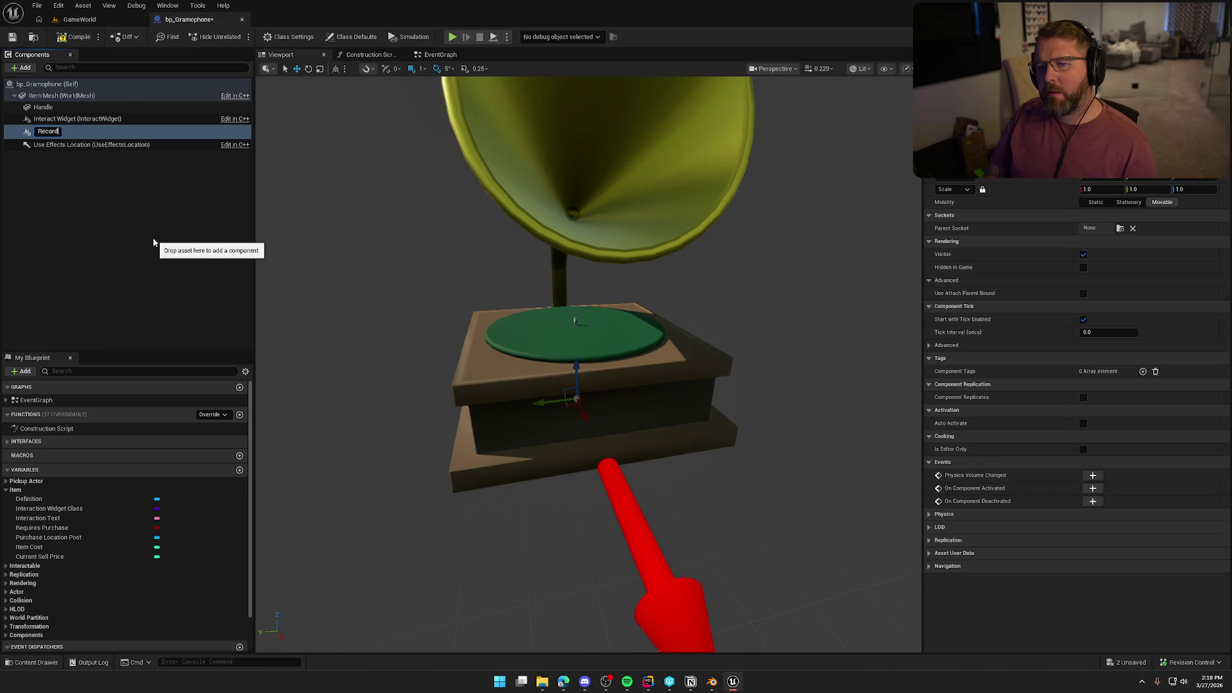
text(Holder)
key(Return)
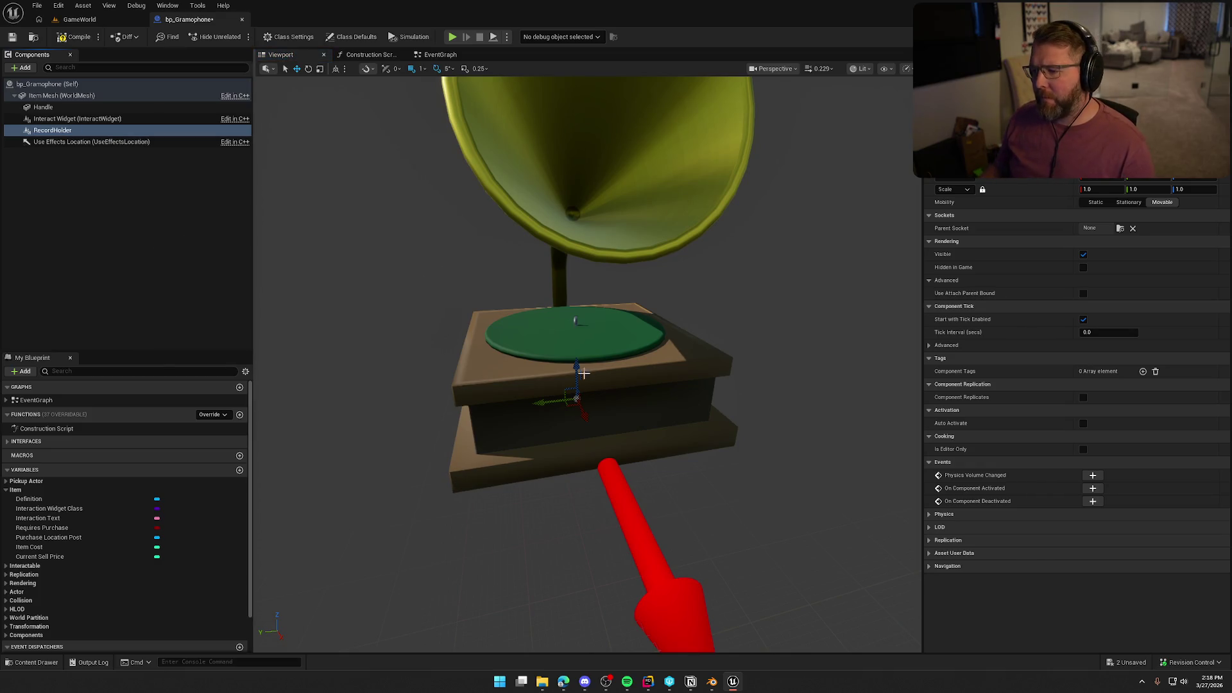
key(f)
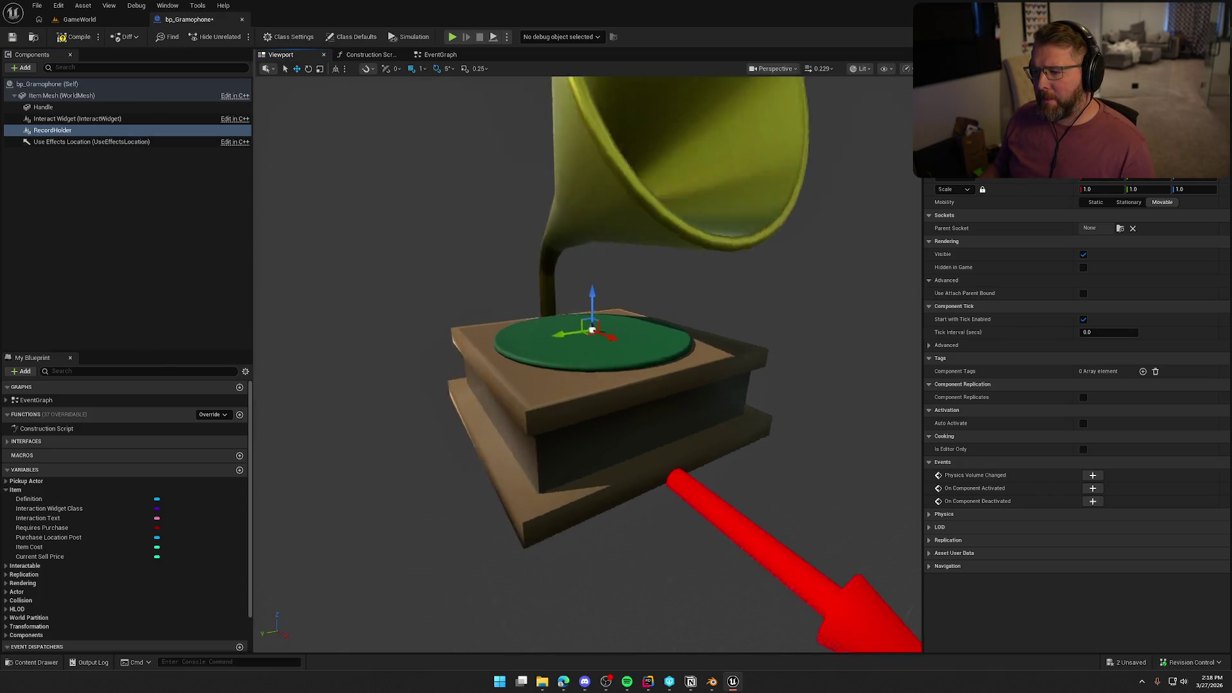
drag(581, 378, 587, 319)
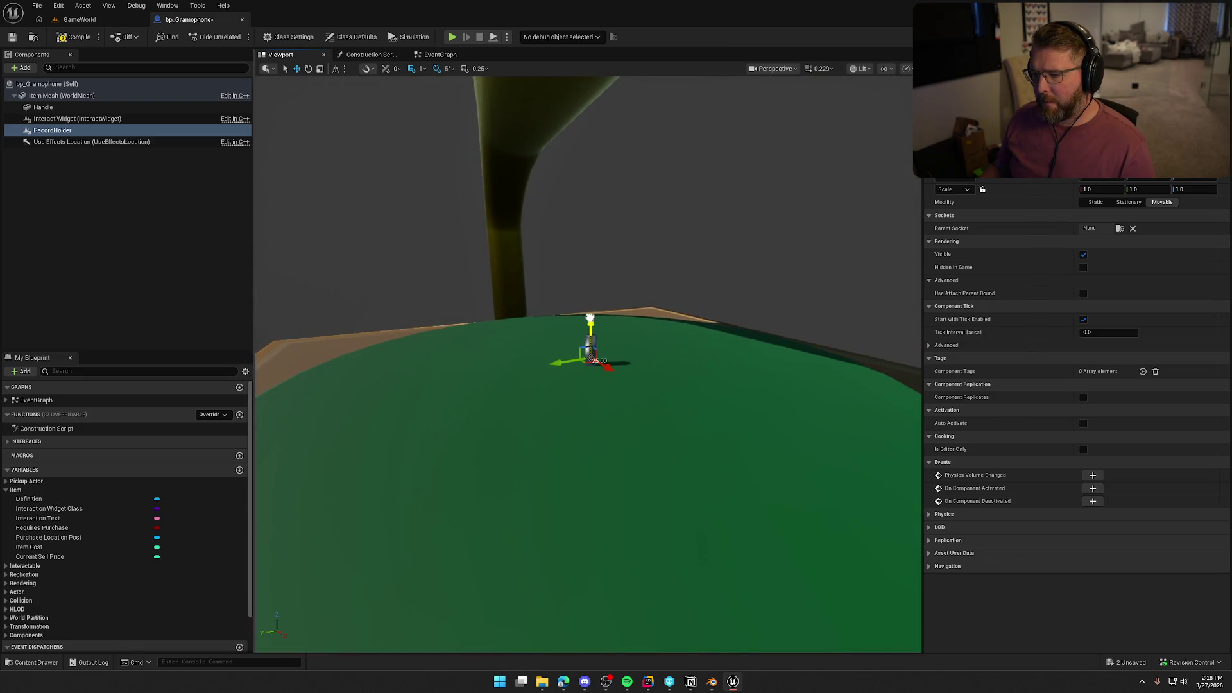
click(25, 68)
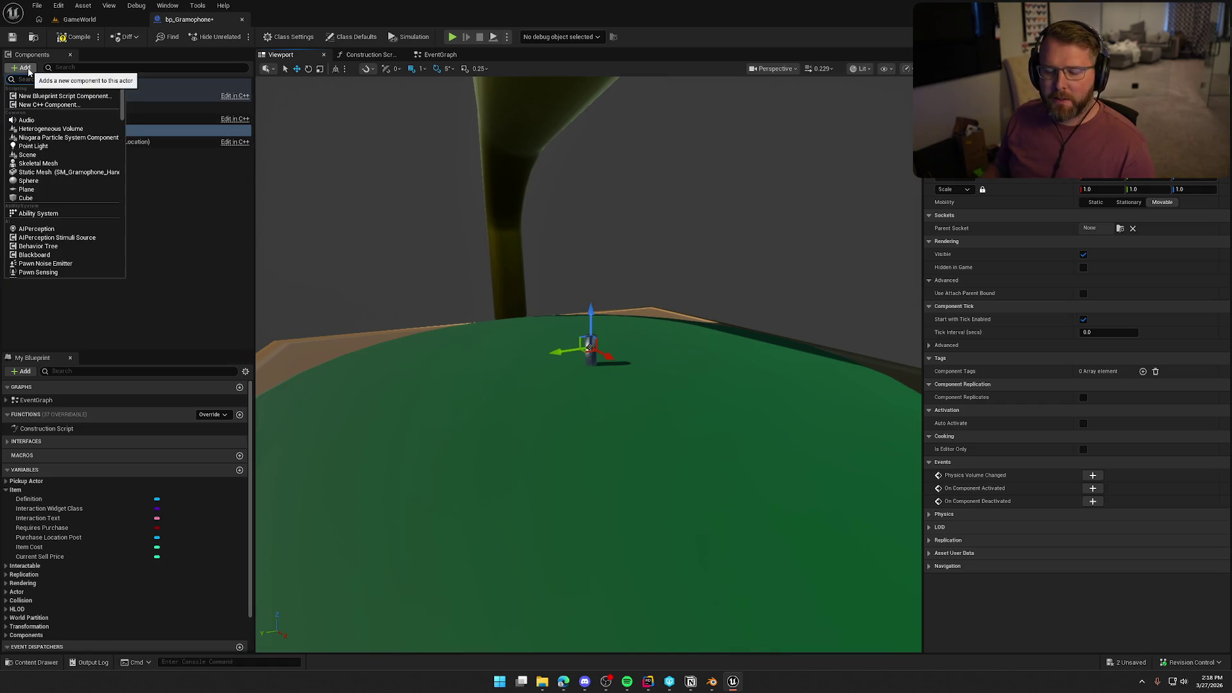
Add a Static Mesh named TEMP under RecordHolder using SM_RecordDisc.
text(stati)
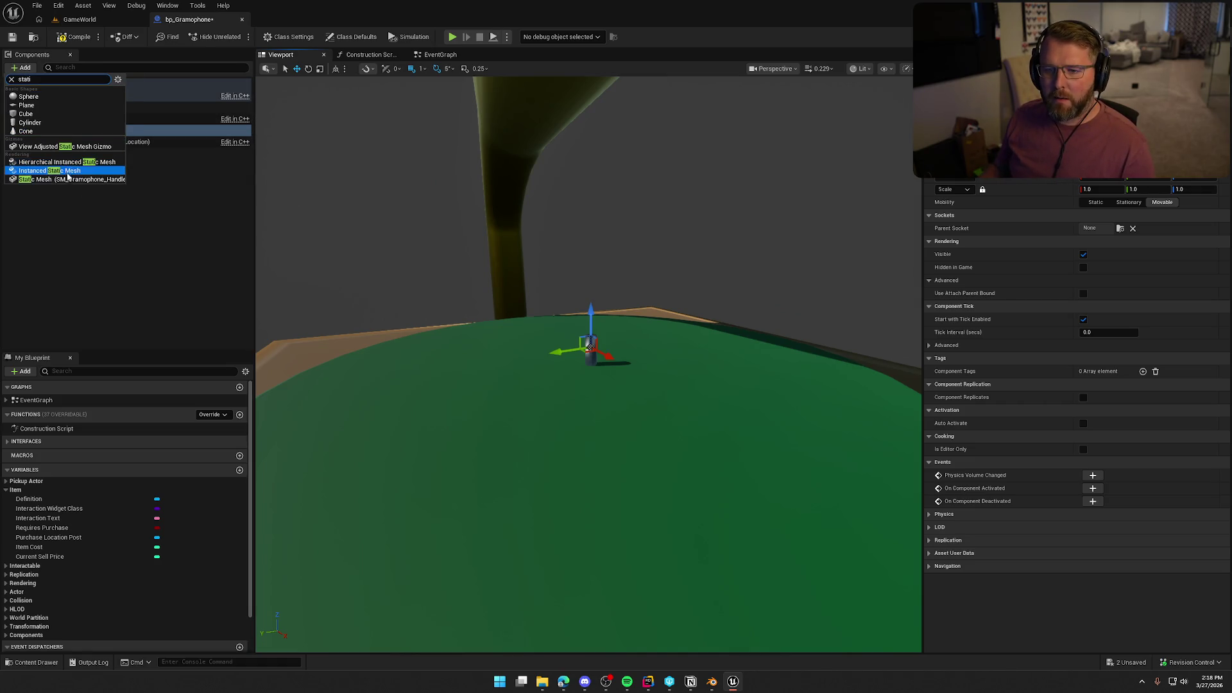
click(68, 179)
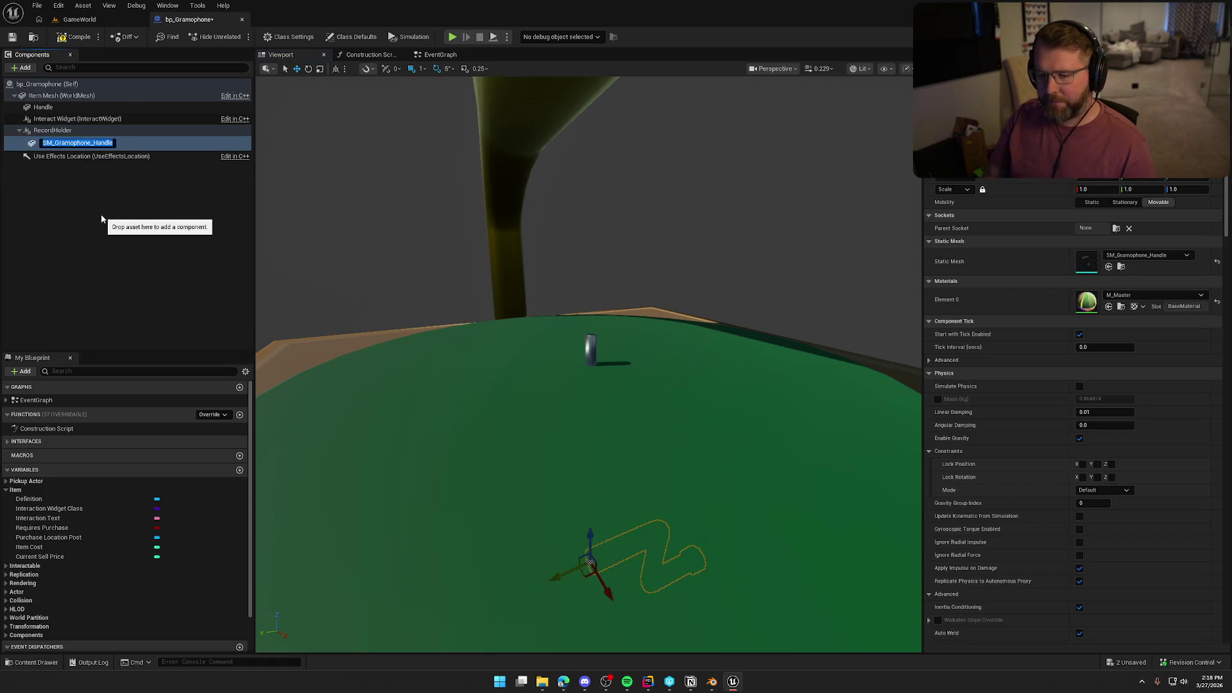
text(TEMP)
key(Return)
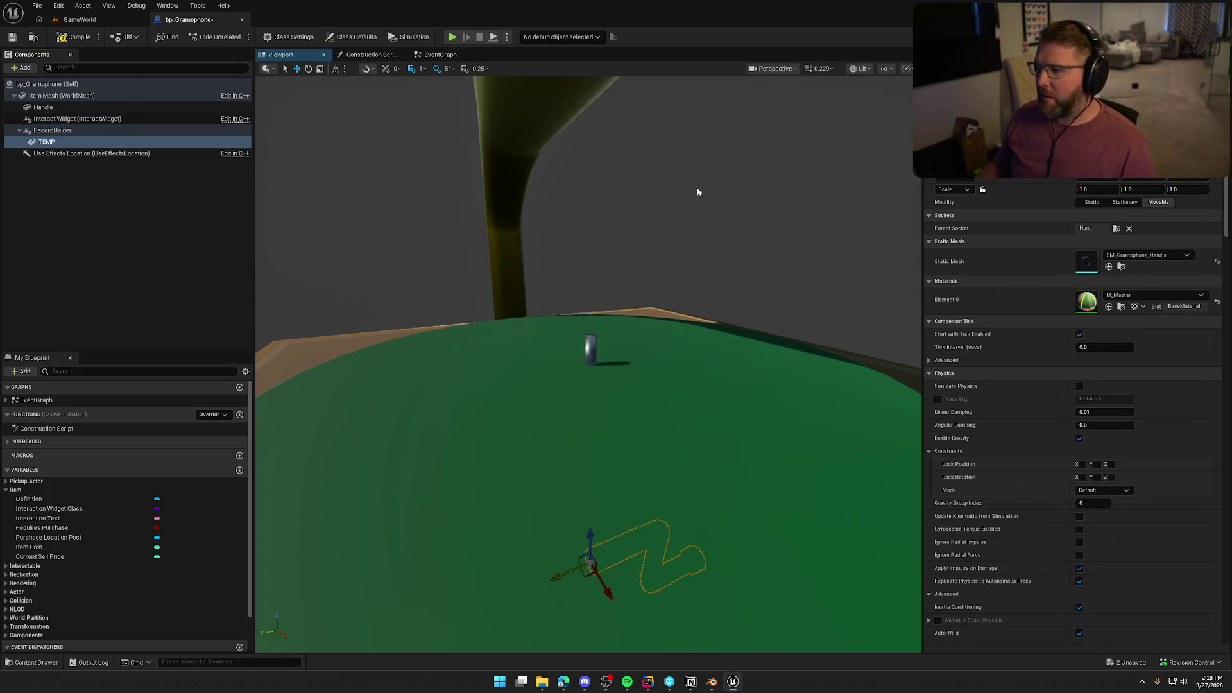
click(1158, 258)
text(recor)
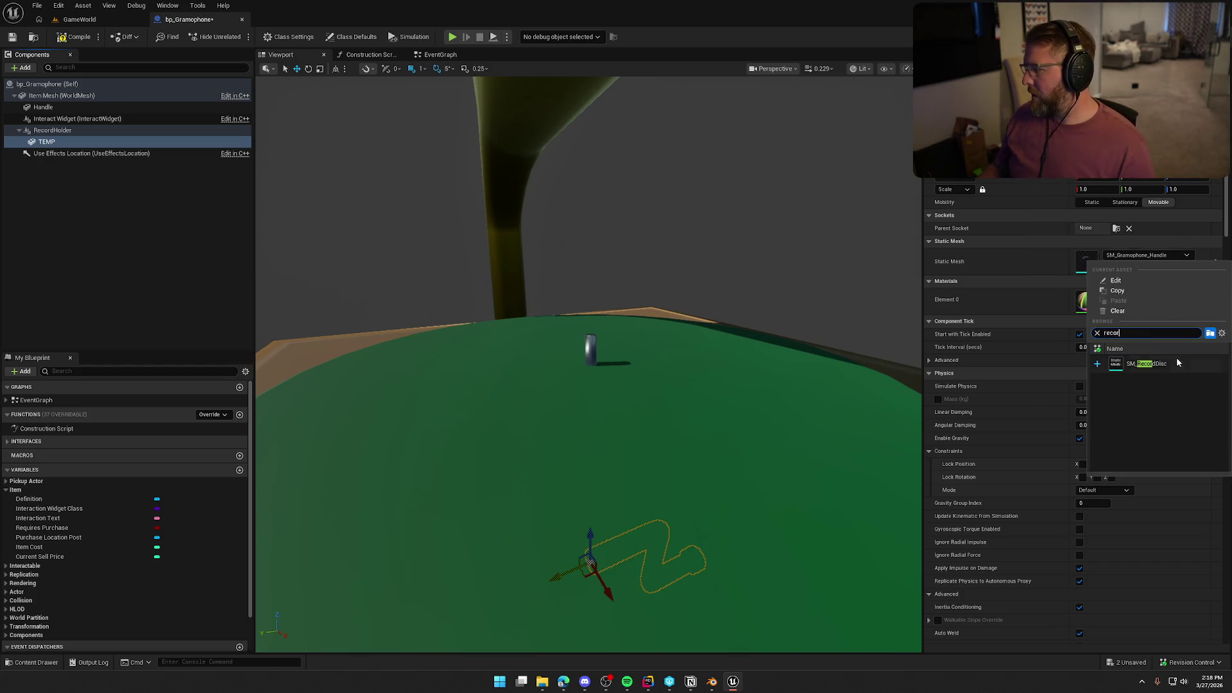
click(1178, 363)
Move the disc and RecordHolder so the record rests on the turntable platter.
mouse_move(658, 388)
mouse_down()
mouse_move(629, 360)
mouse_move(621, 421)
mouse_up()
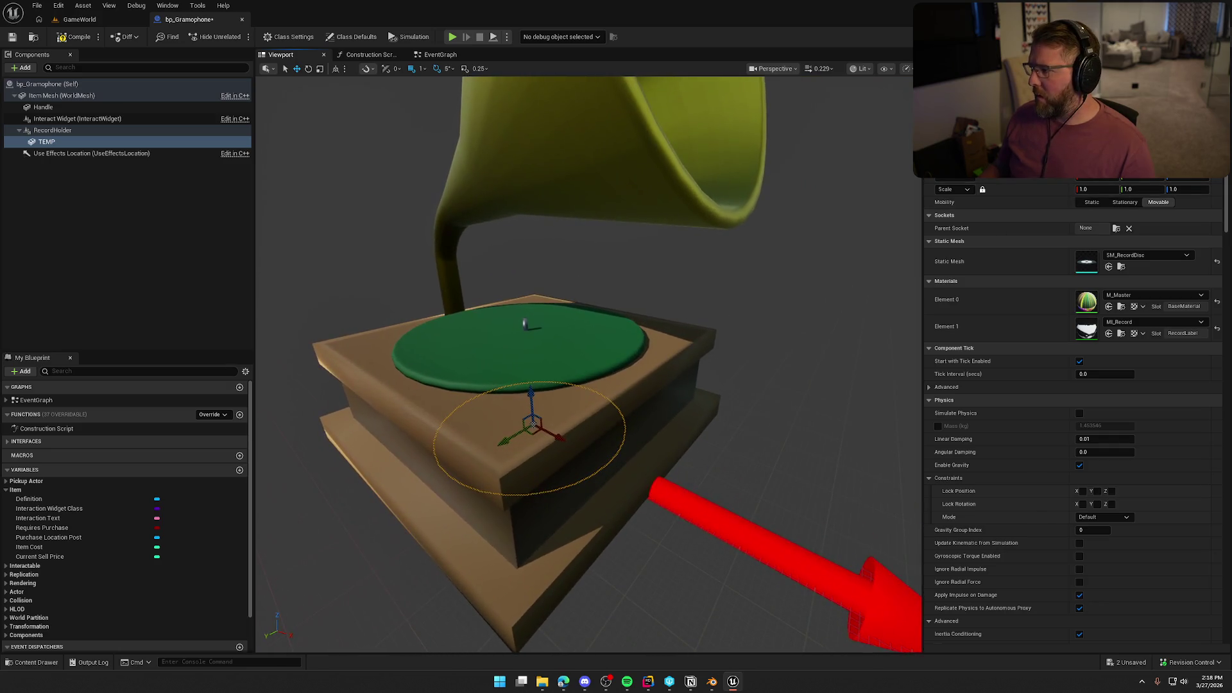
drag(531, 401, 523, 298)
click(53, 130)
drag(578, 353, 577, 404)
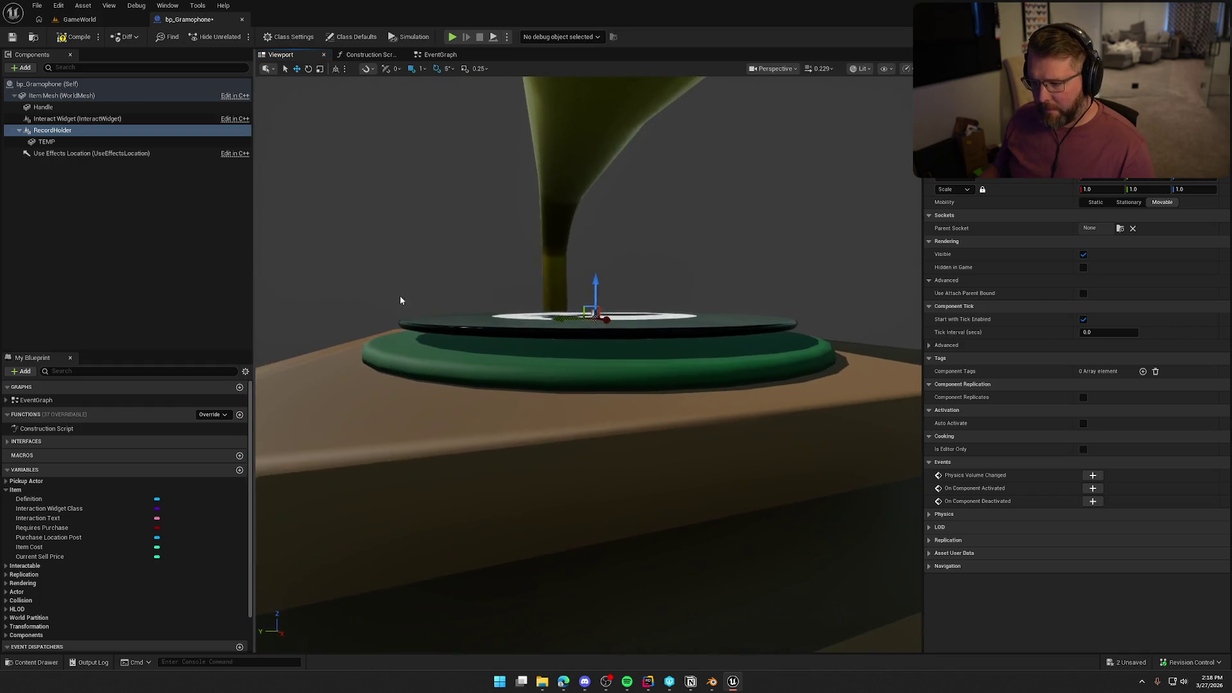
drag(597, 279, 599, 286)
Check the record's placement from the side, then delete the temporary TEMP mesh.
click(715, 221)
drag(715, 221, 642, 219)
key(f)
mouse_move(588, 359)
mouse_down()
mouse_move(564, 360)
mouse_move(545, 391)
mouse_move(565, 360)
mouse_move(552, 365)
mouse_up()
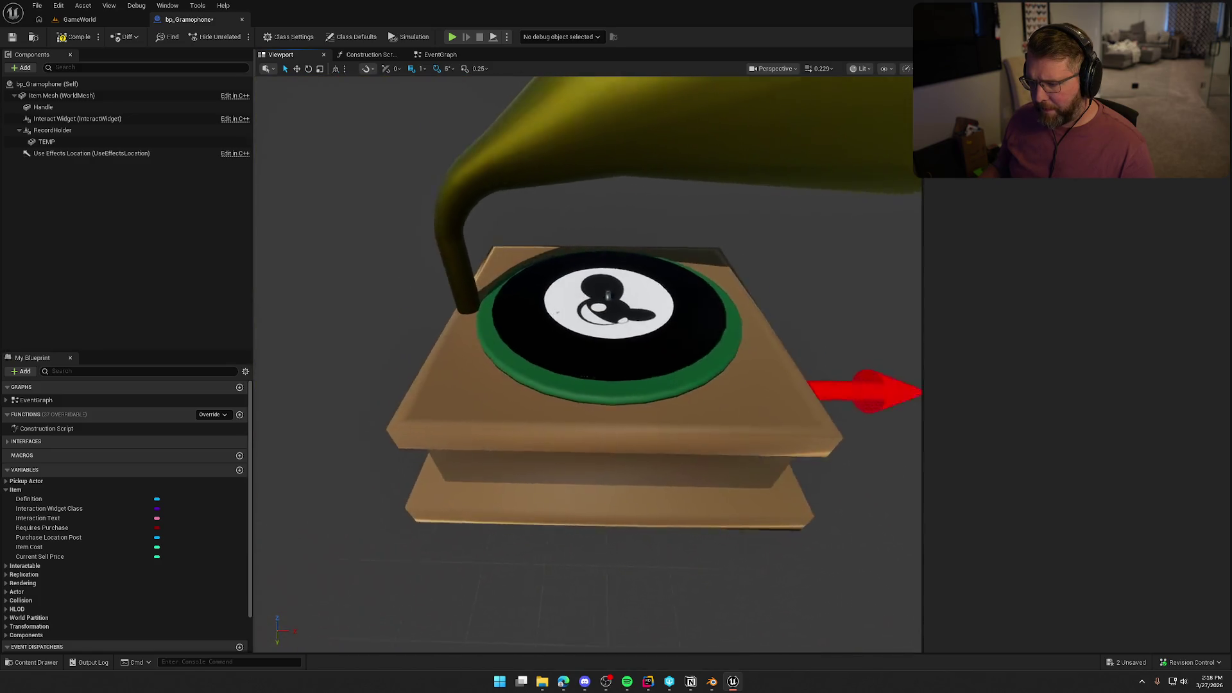
scroll(588, 360, up, 5)
scroll(712, 223, down, 5)
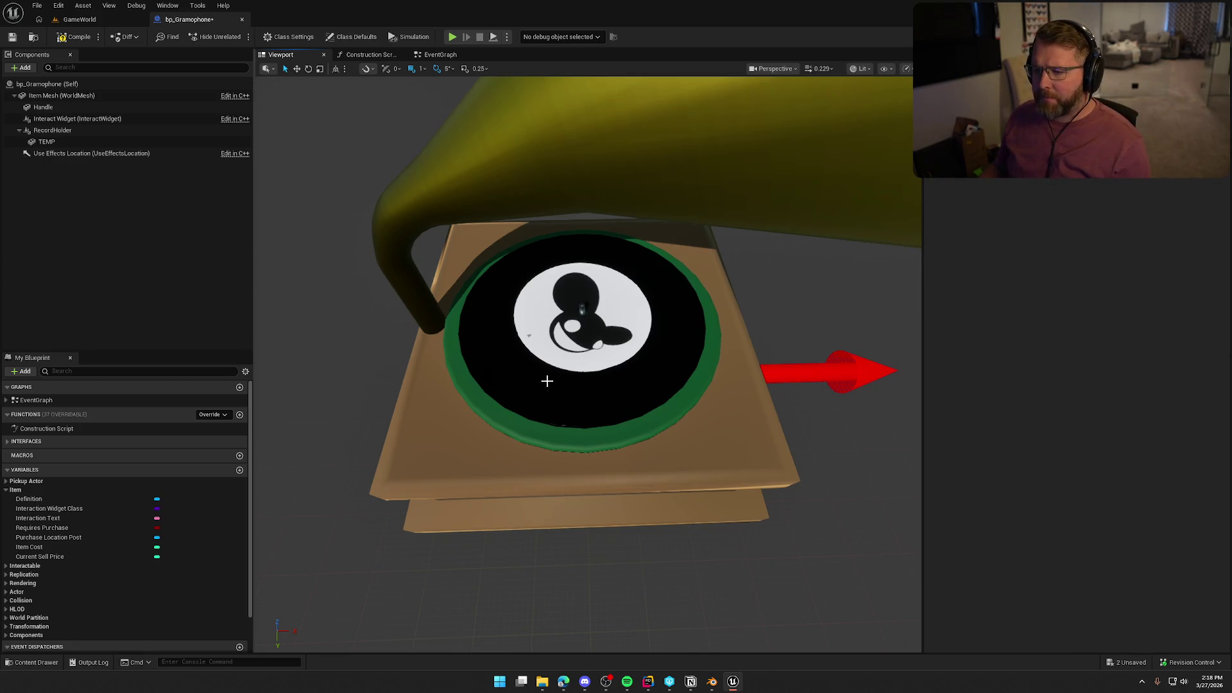
scroll(589, 366, down, 5)
click(97, 142)
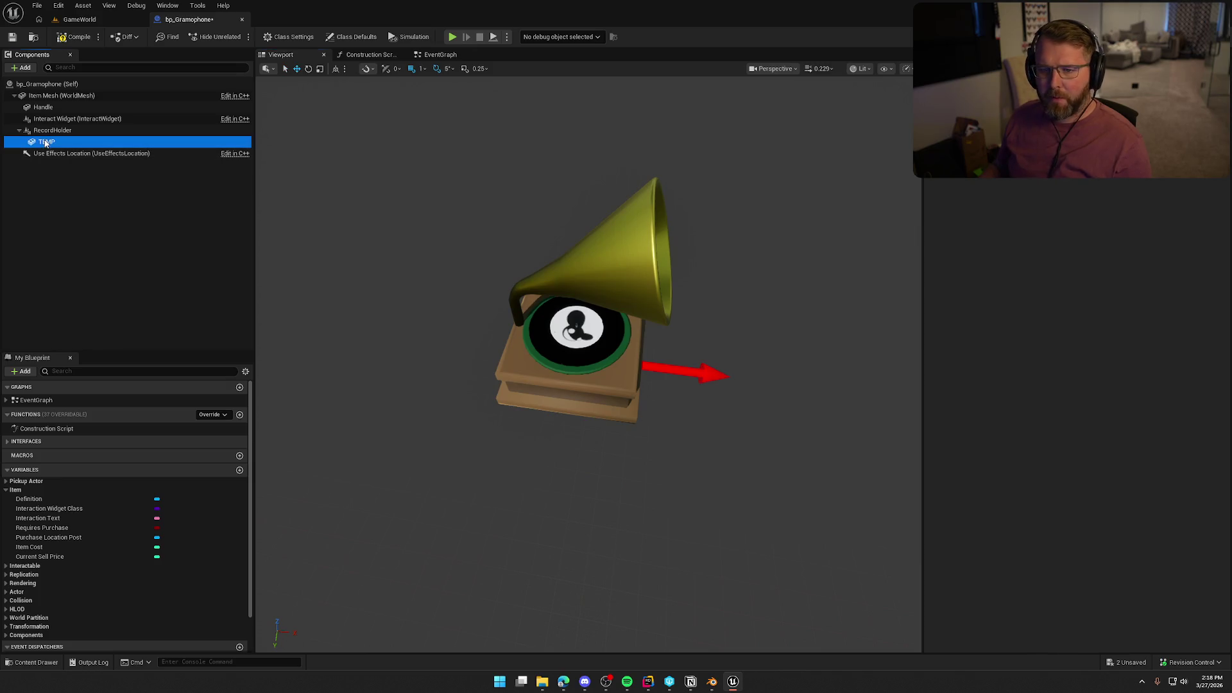
key(Delete)
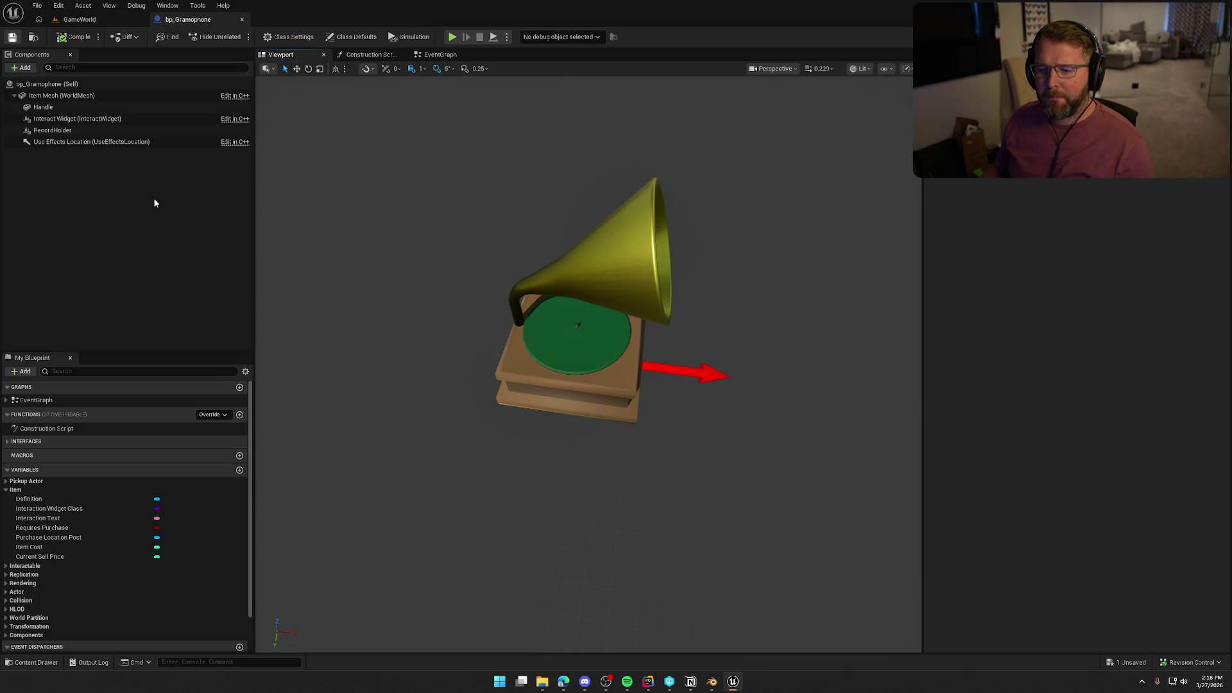
Delete the inherited clothing-change nodes after Event UseItem, including Destroy Actor, from the EventGraph.
click(370, 56)
click(440, 54)
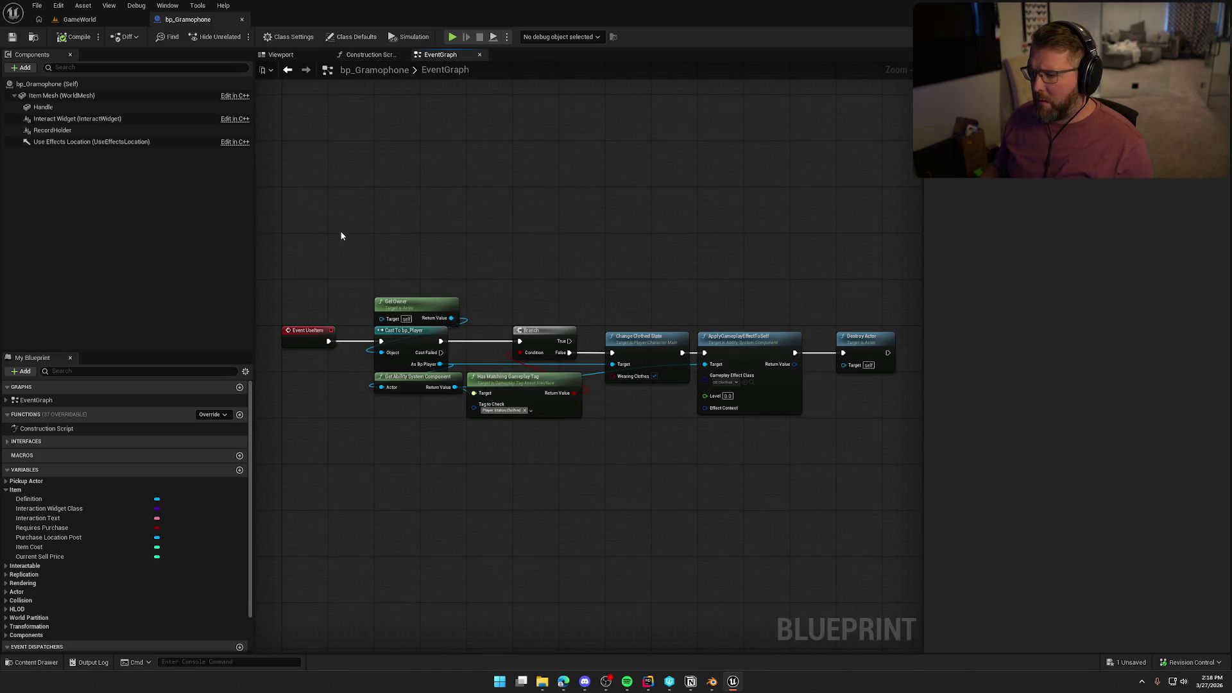
drag(371, 242, 370, 162)
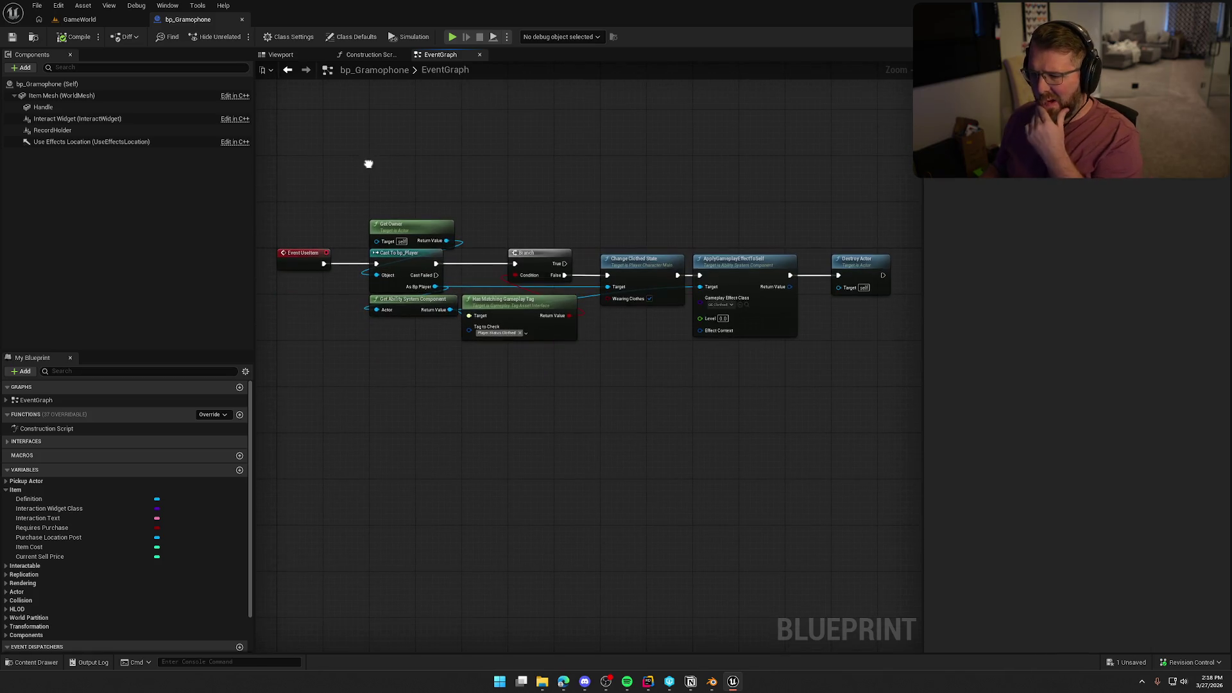
scroll(357, 198, up, 1)
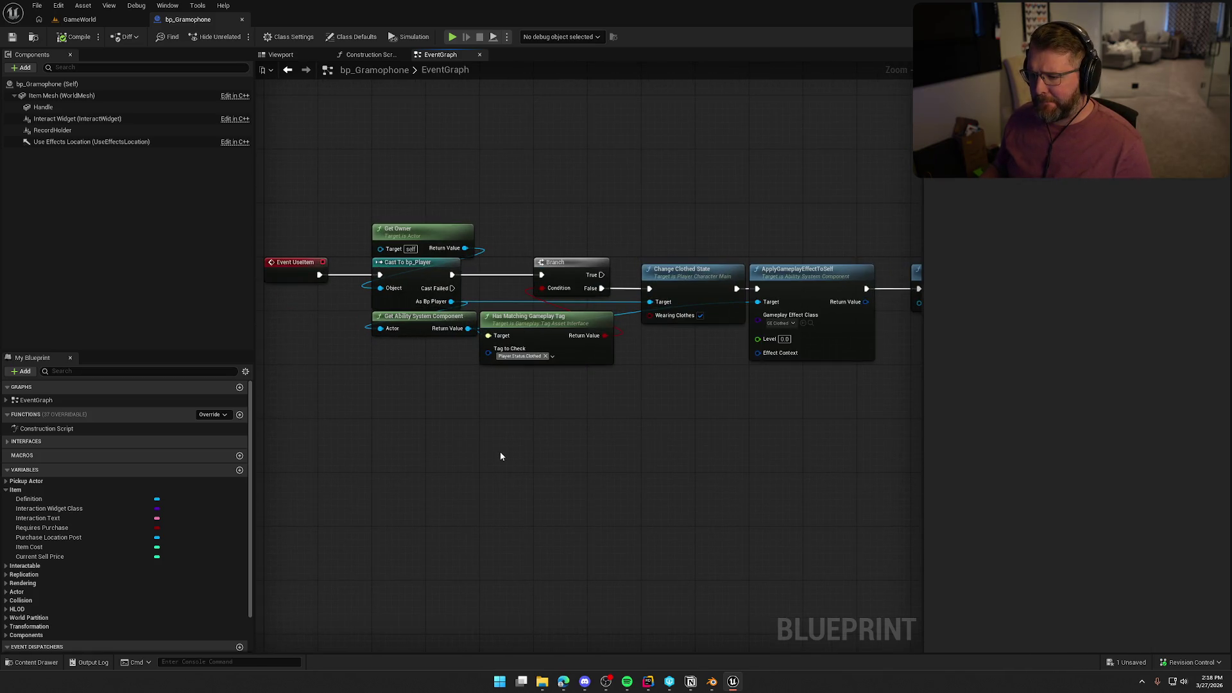
mouse_move(553, 448)
mouse_down()
mouse_move(431, 448)
mouse_move(473, 432)
mouse_up()
scroll(480, 430, down, 2)
drag(325, 217, 830, 432)
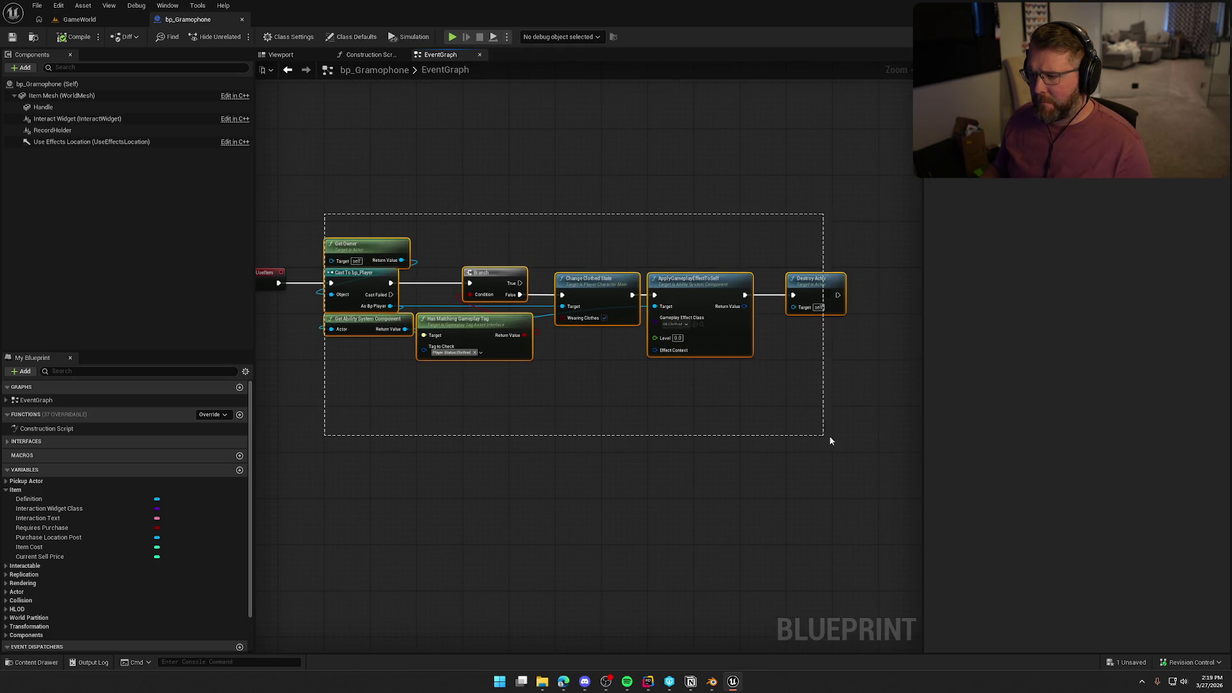
key(Delete)
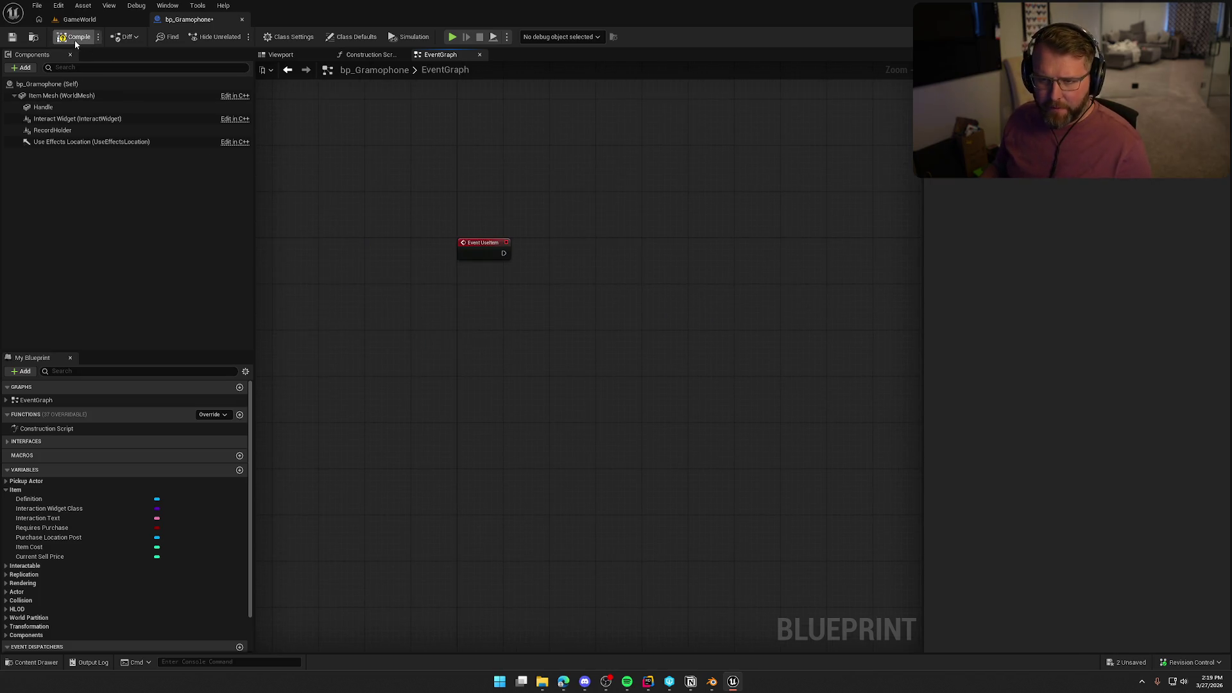
Review the Interaction Text, Requires Purchase and Item Cost variables.
click(53, 518)
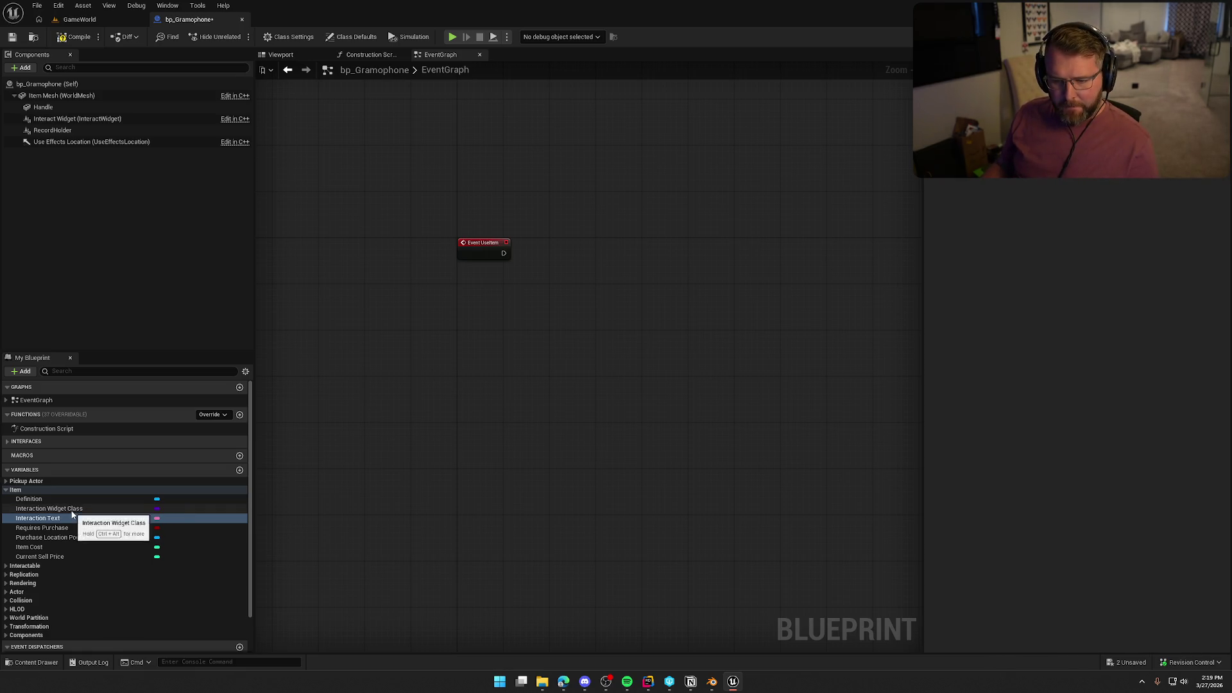
click(75, 528)
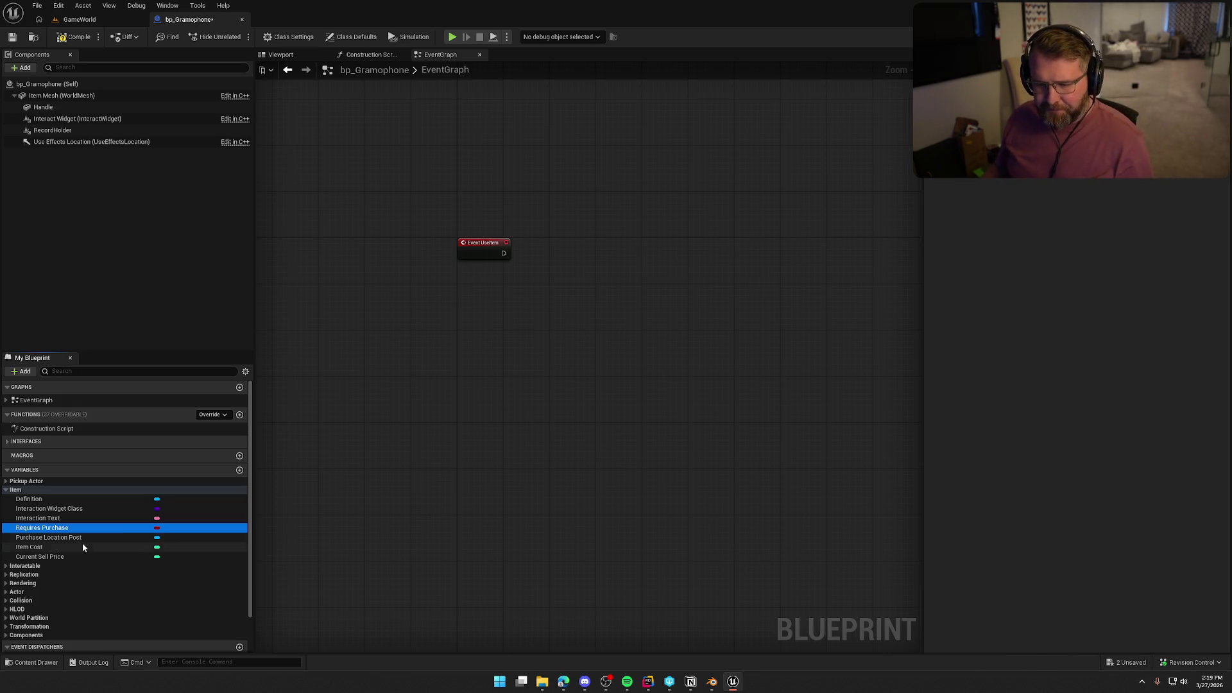
click(82, 547)
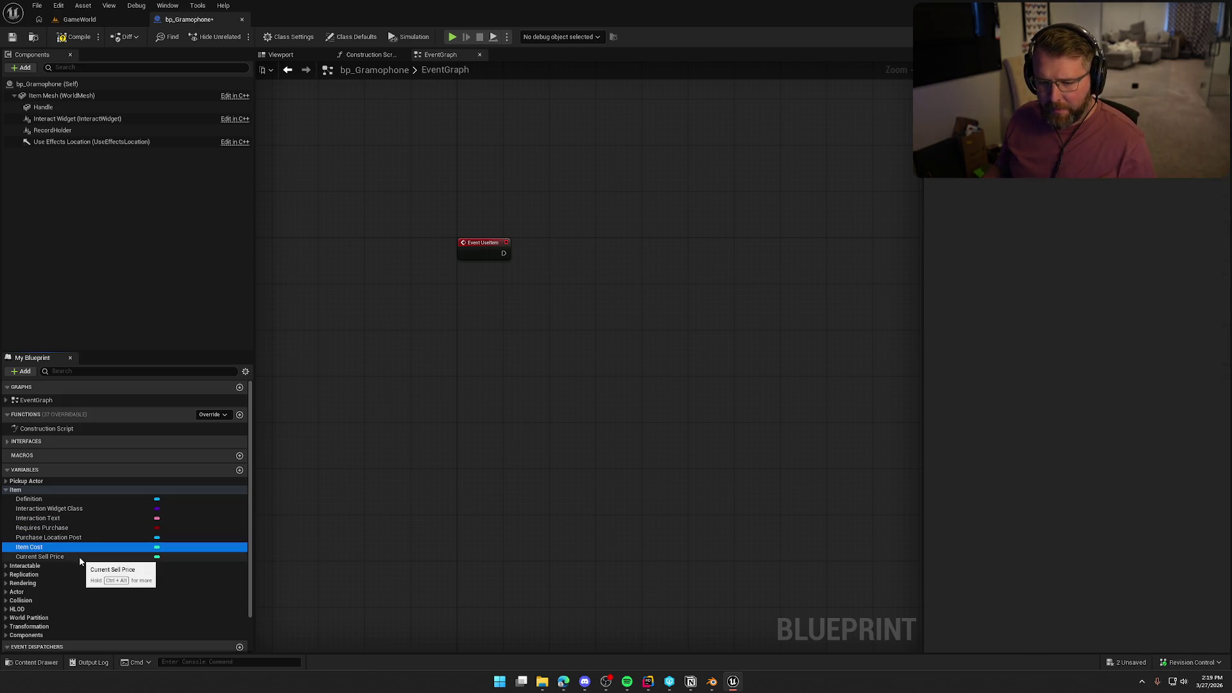
Collapse the variable groups, then return to GameWorld with the Content Drawer open.
click(7, 490)
click(7, 482)
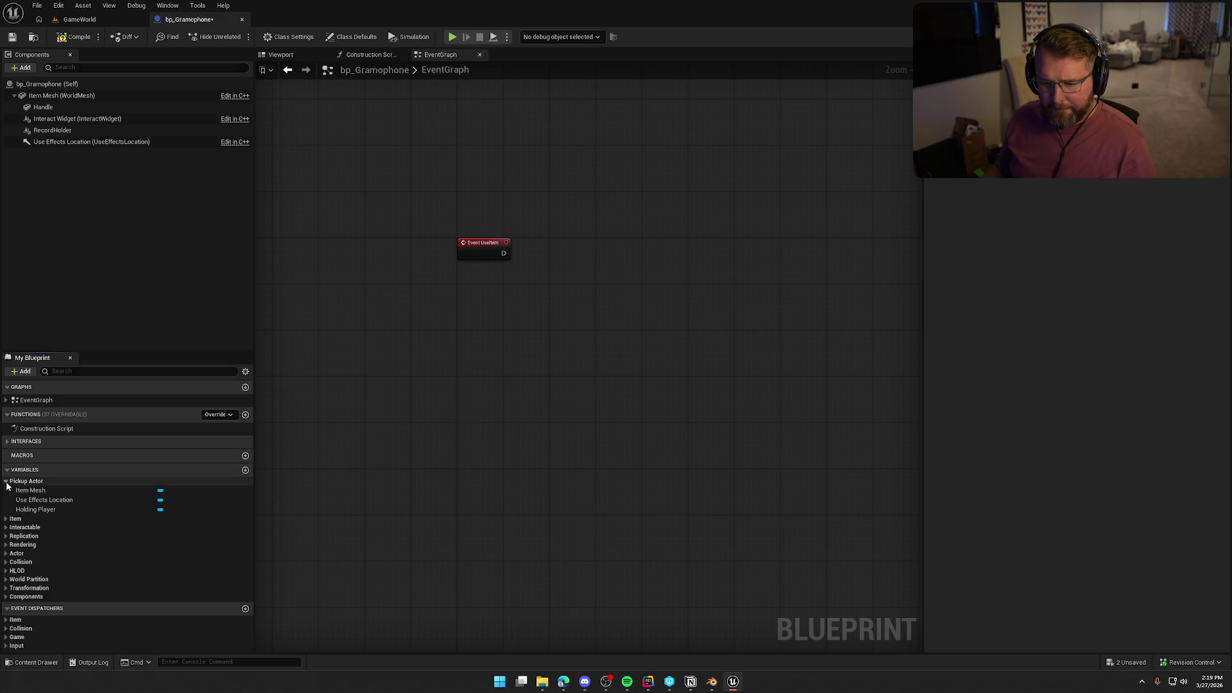
click(6, 482)
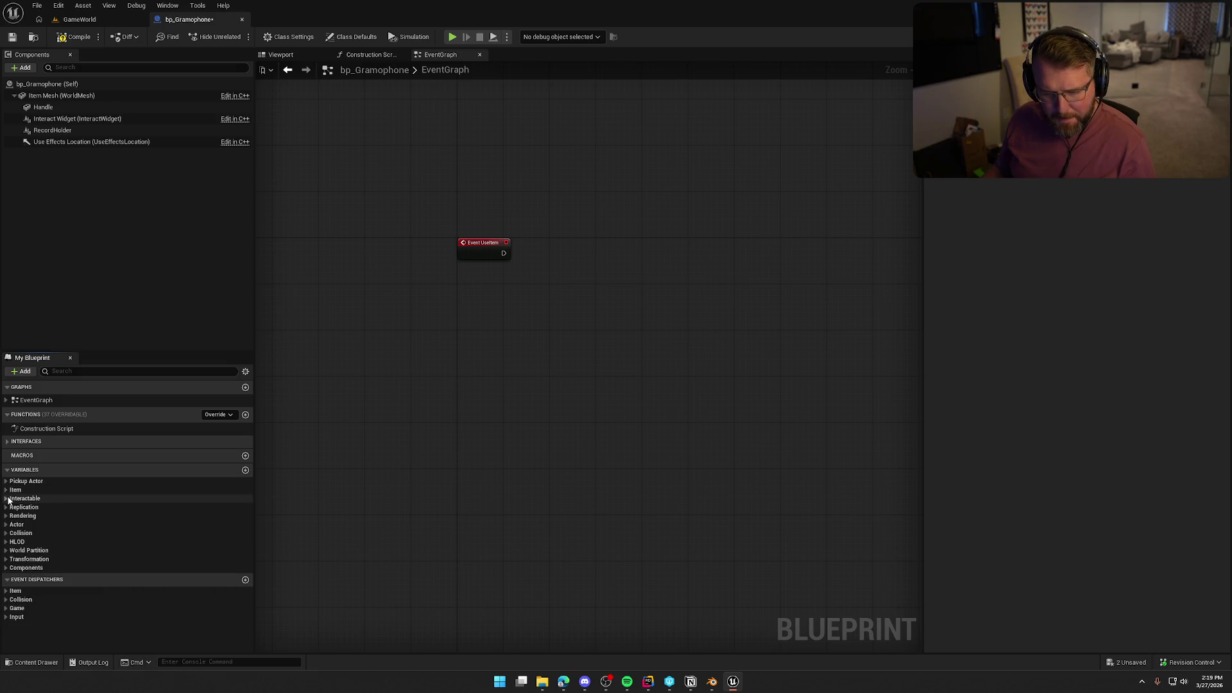
click(7, 499)
click(7, 499)
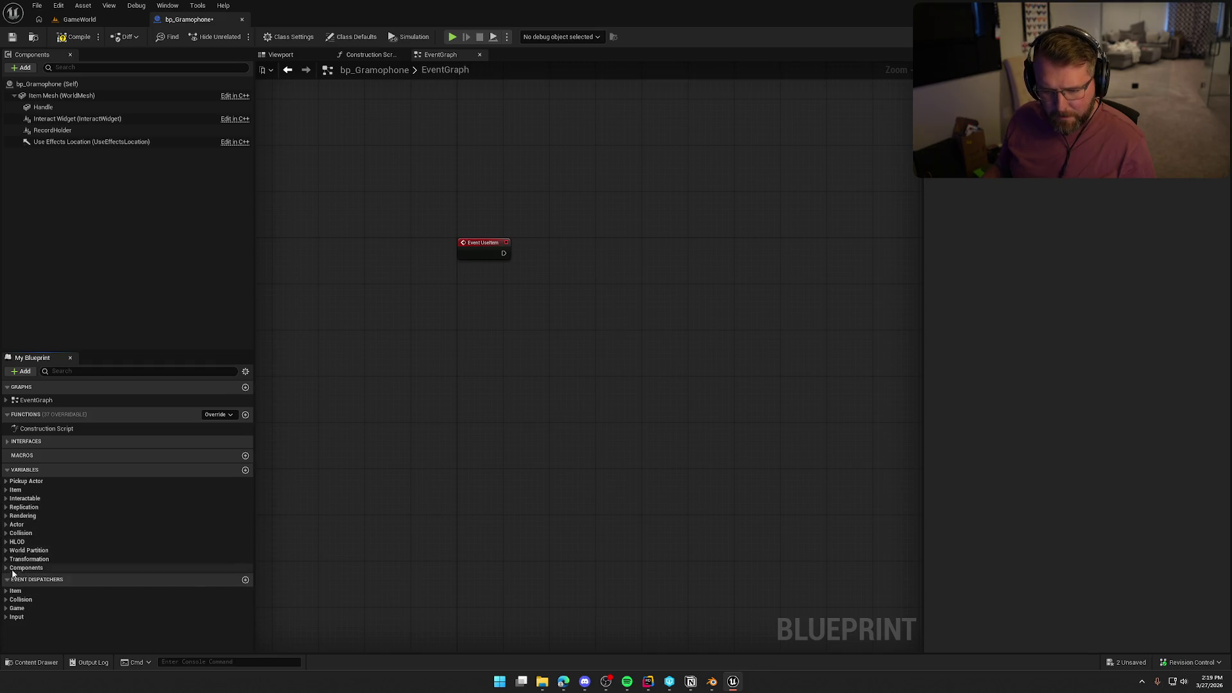
click(79, 19)
key(ctrl+space)
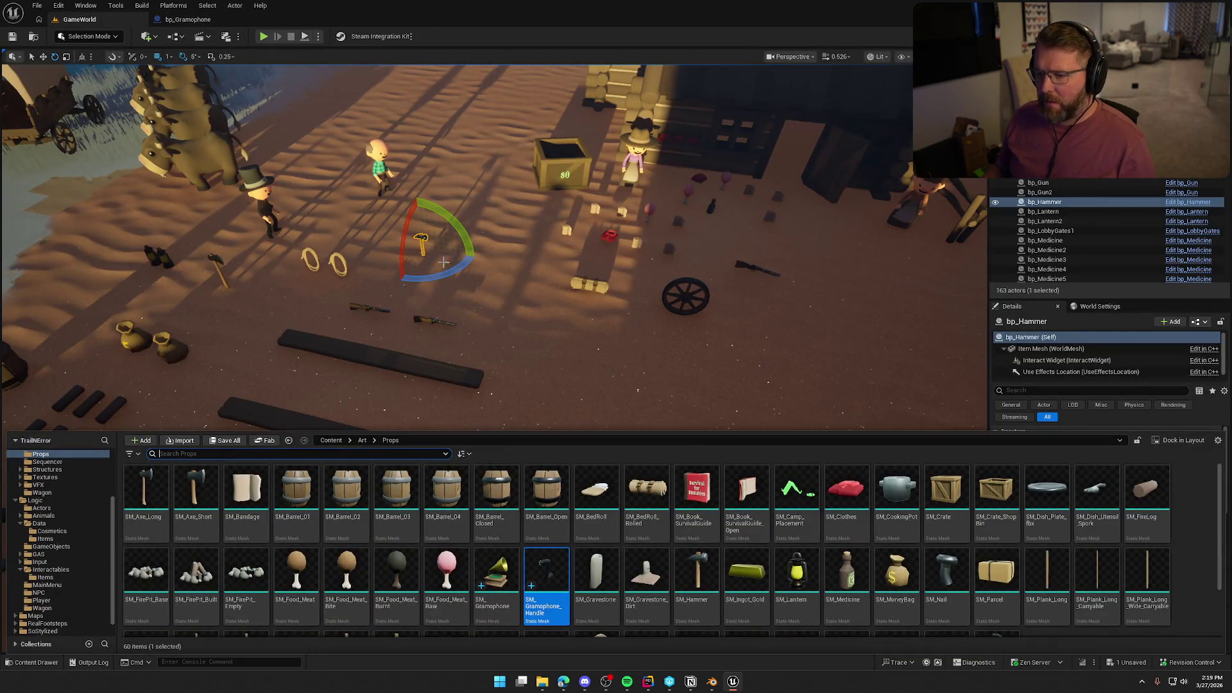
Place a bp_Gramophone into the level and run a quick playtest.
key(ctrl+b)
mouse_move(489, 496)
mouse_down()
mouse_move(475, 326)
mouse_move(247, 205)
mouse_move(191, 213)
mouse_move(225, 216)
mouse_up()
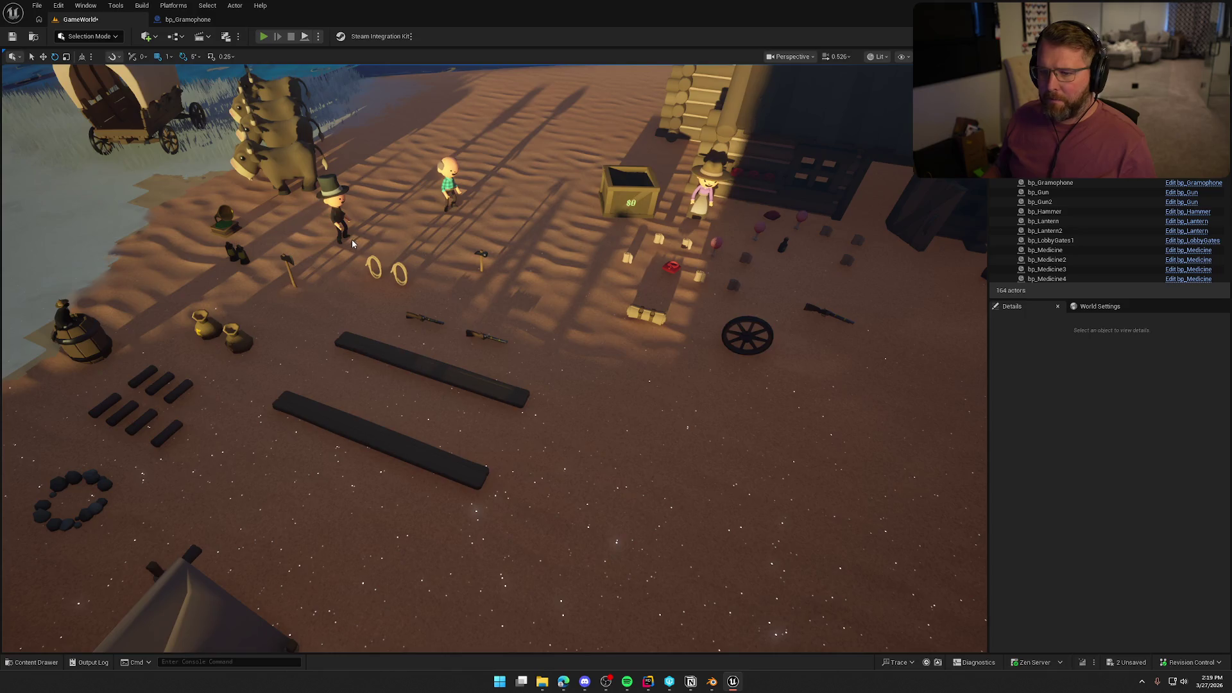
key(alt+p)
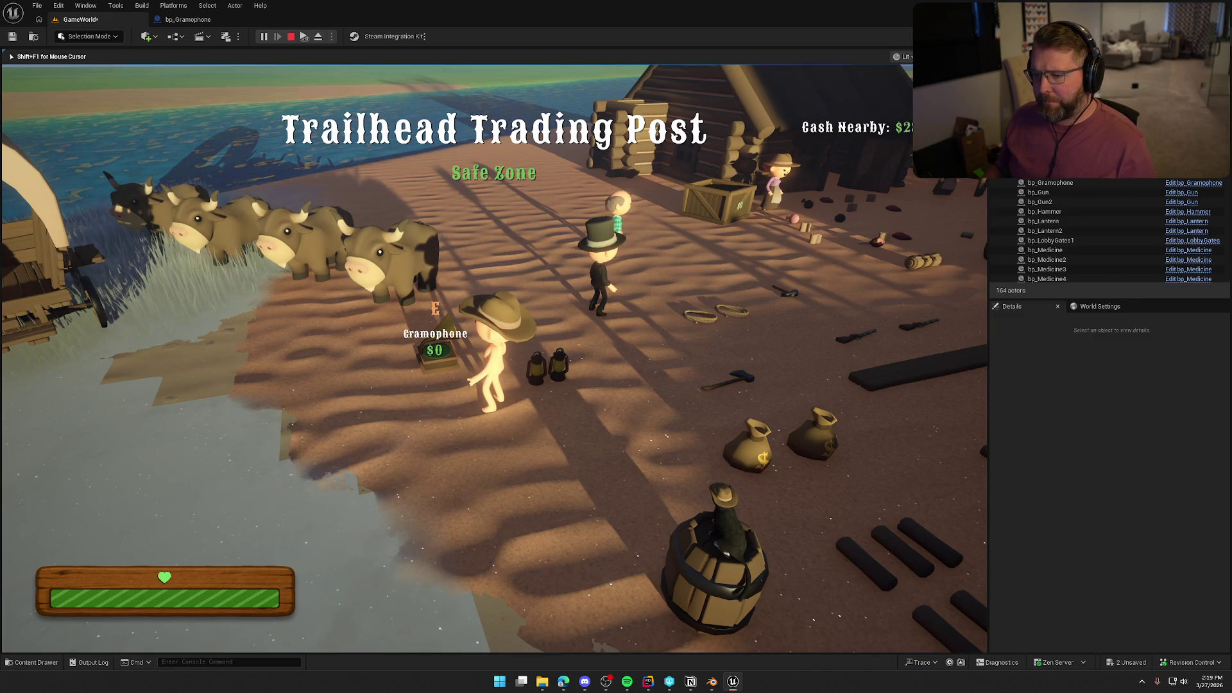
key(Escape)
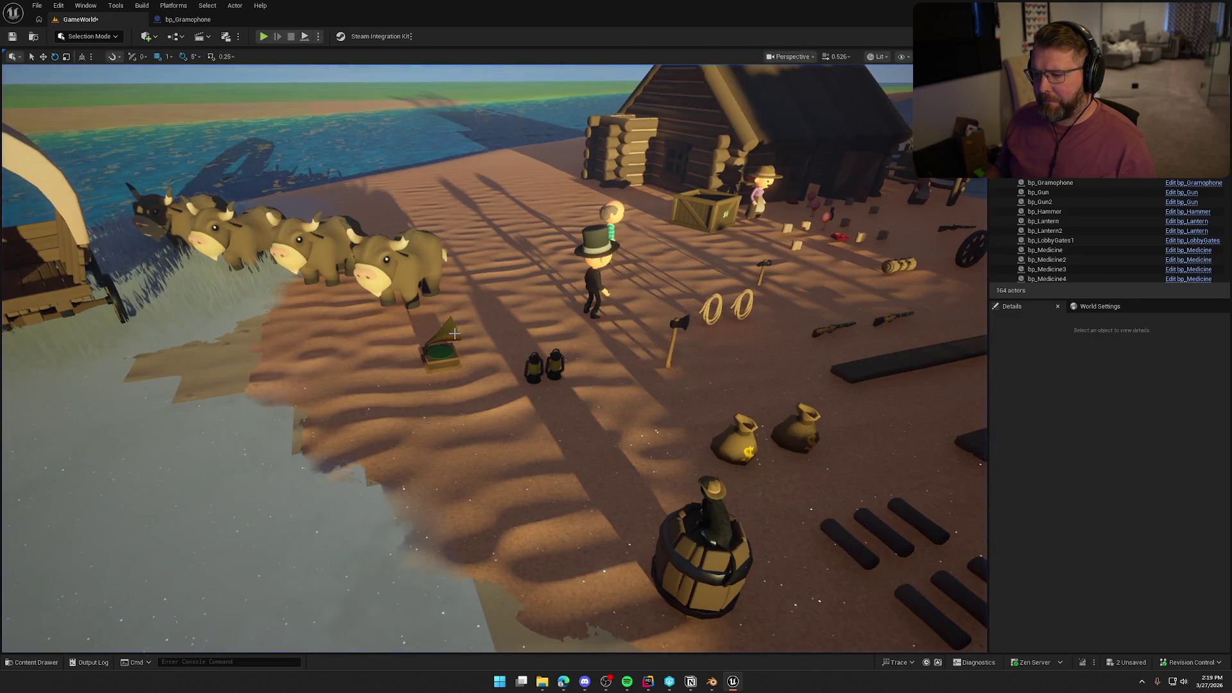
Turn off Requires Purchase on the placed gramophone and playtest picking it up with E.
click(448, 327)
click(1124, 523)
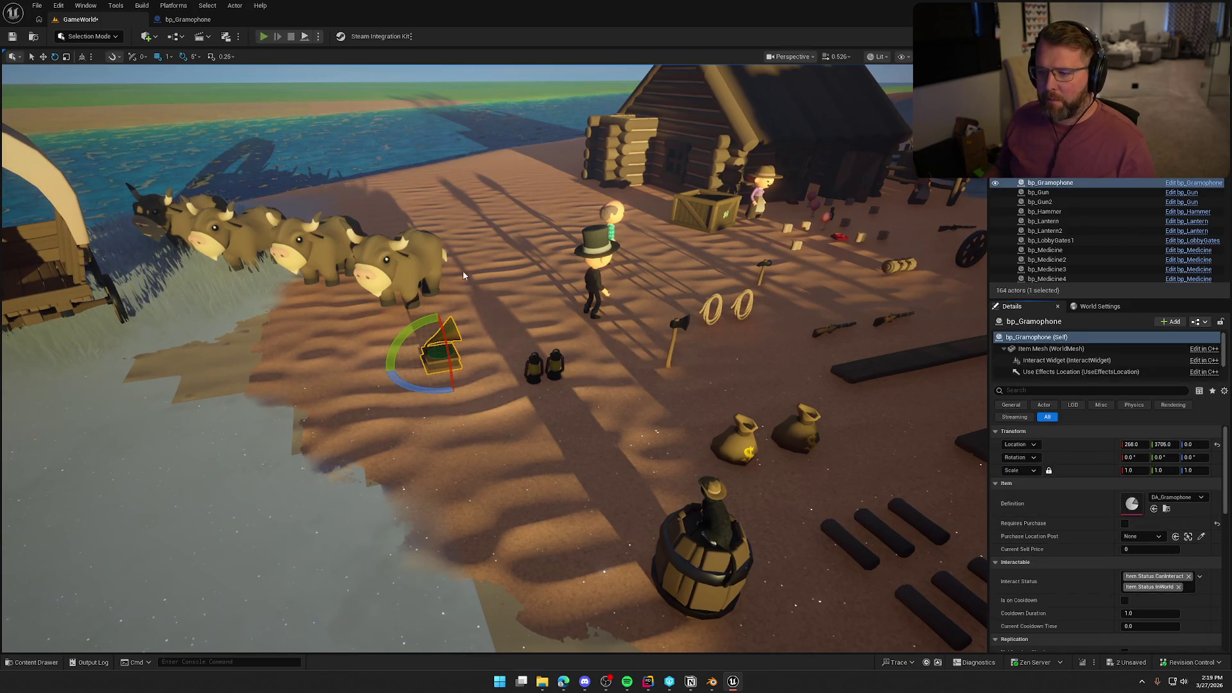
key(alt+p)
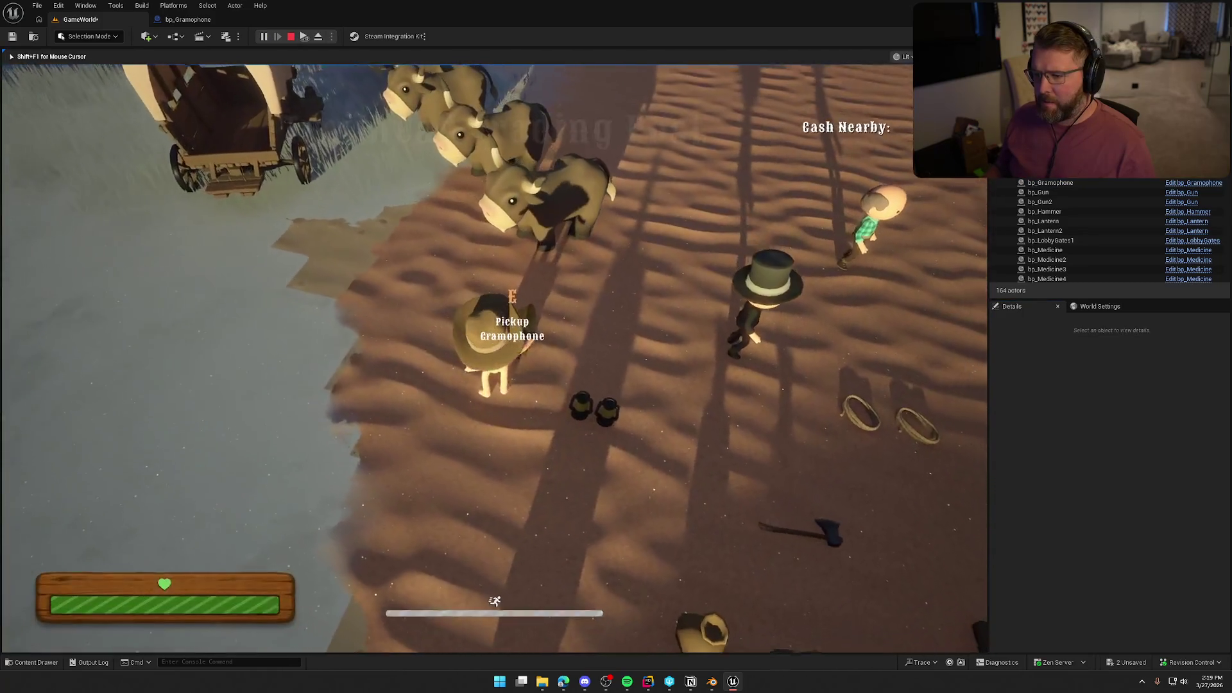
key(e)
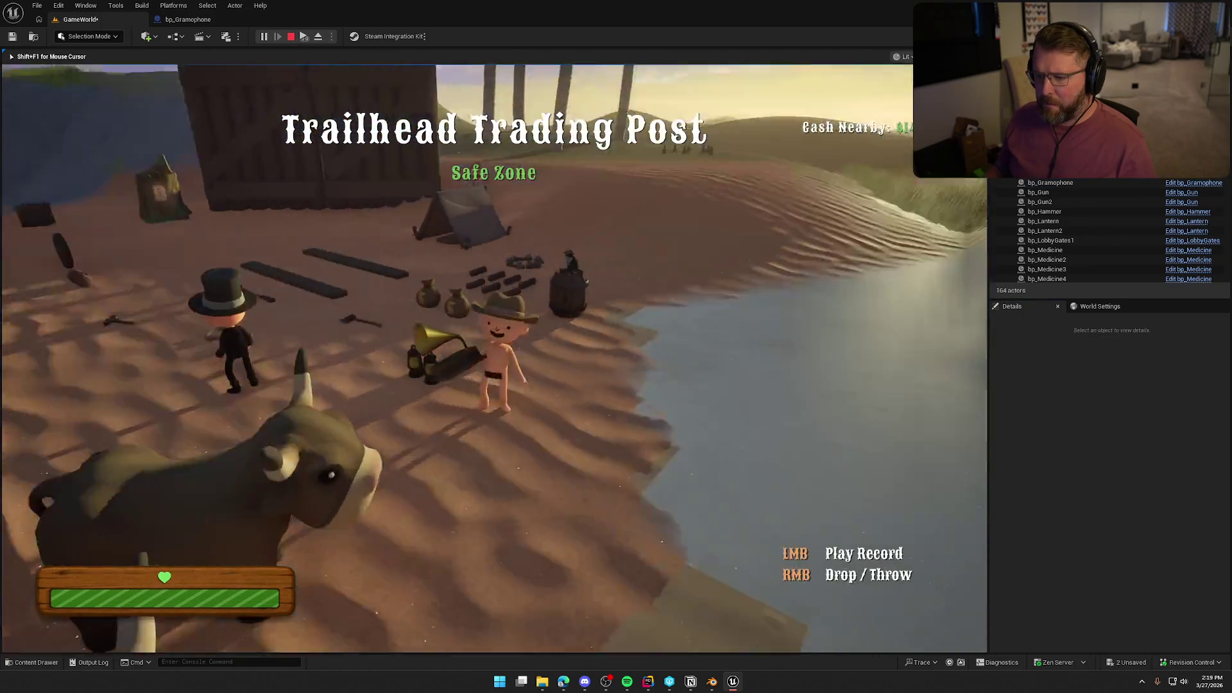
key(shift+w)
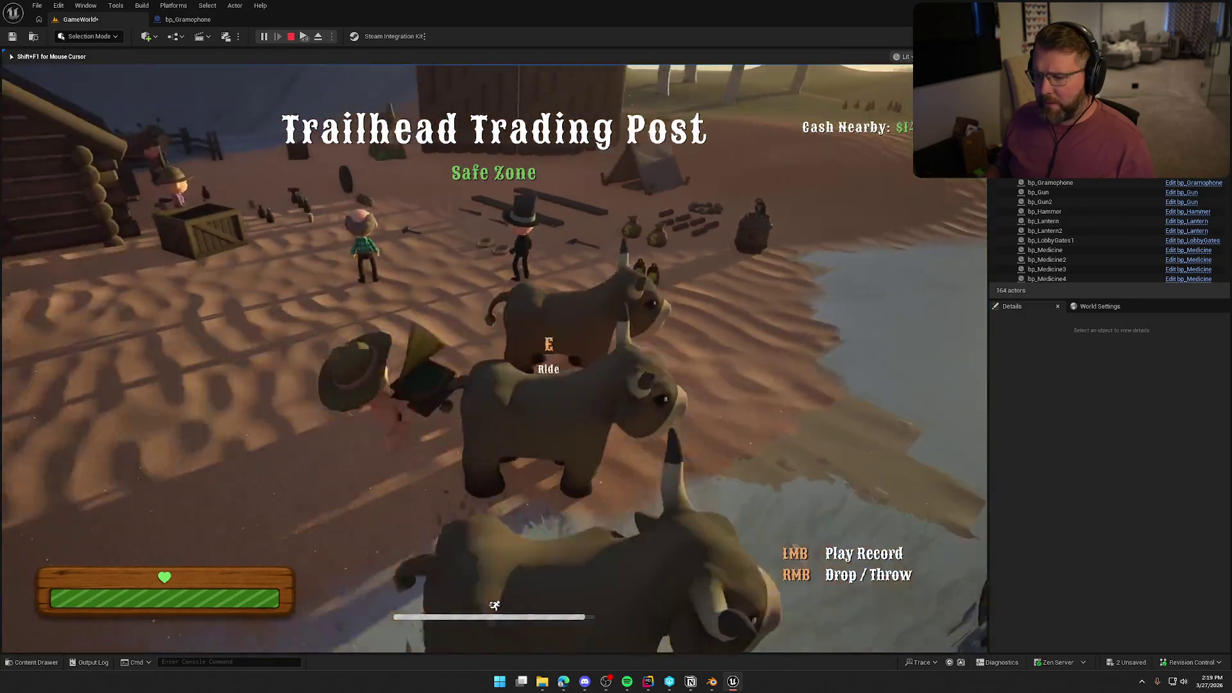
key(Escape)
click(188, 20)
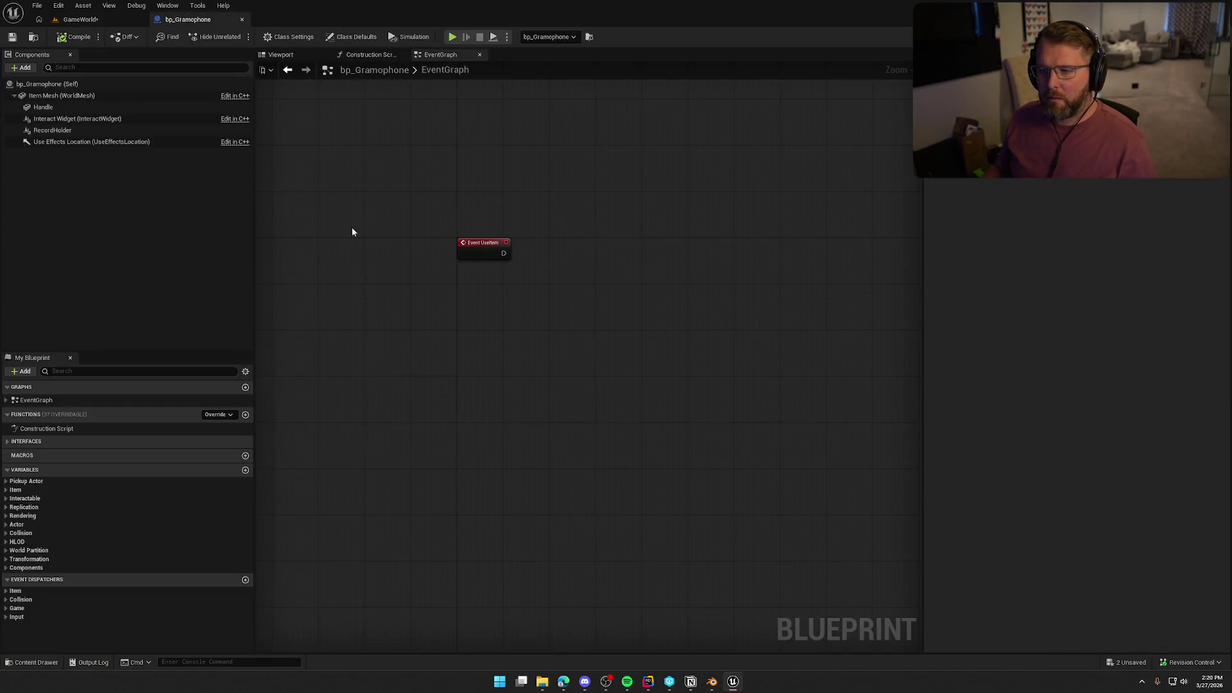
Set the Handle component's Collision Presets to NoCollision and save the blueprint.
click(284, 56)
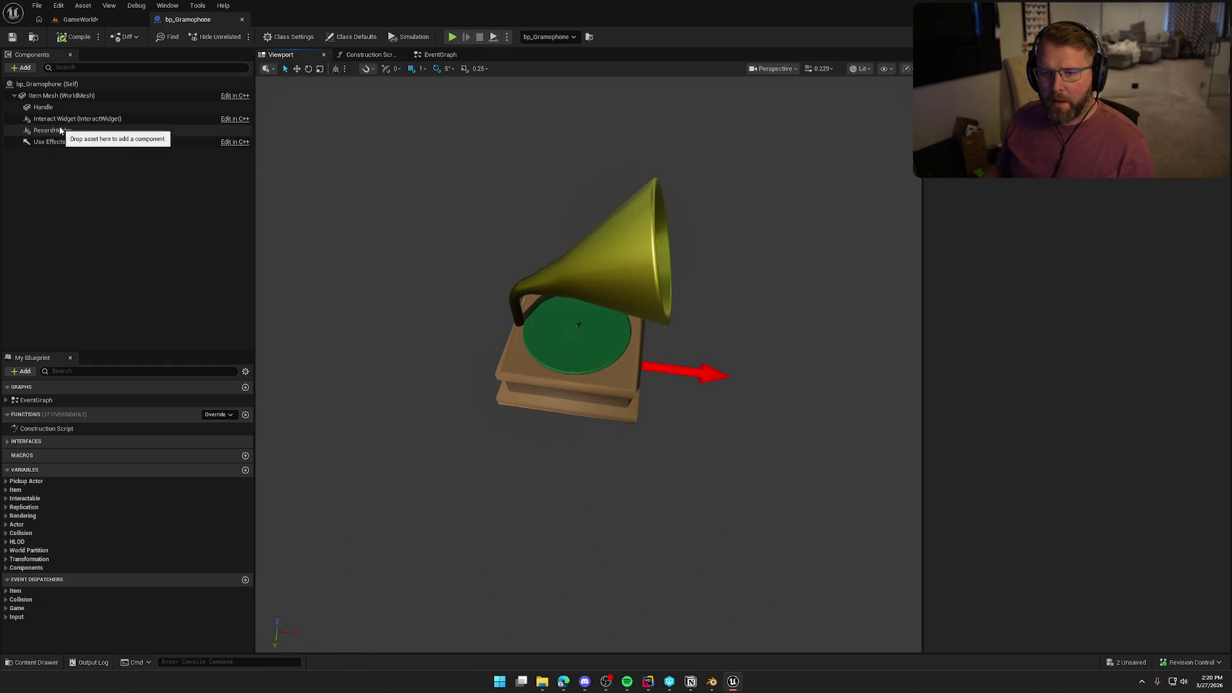
click(43, 107)
scroll(1081, 463, down, 15)
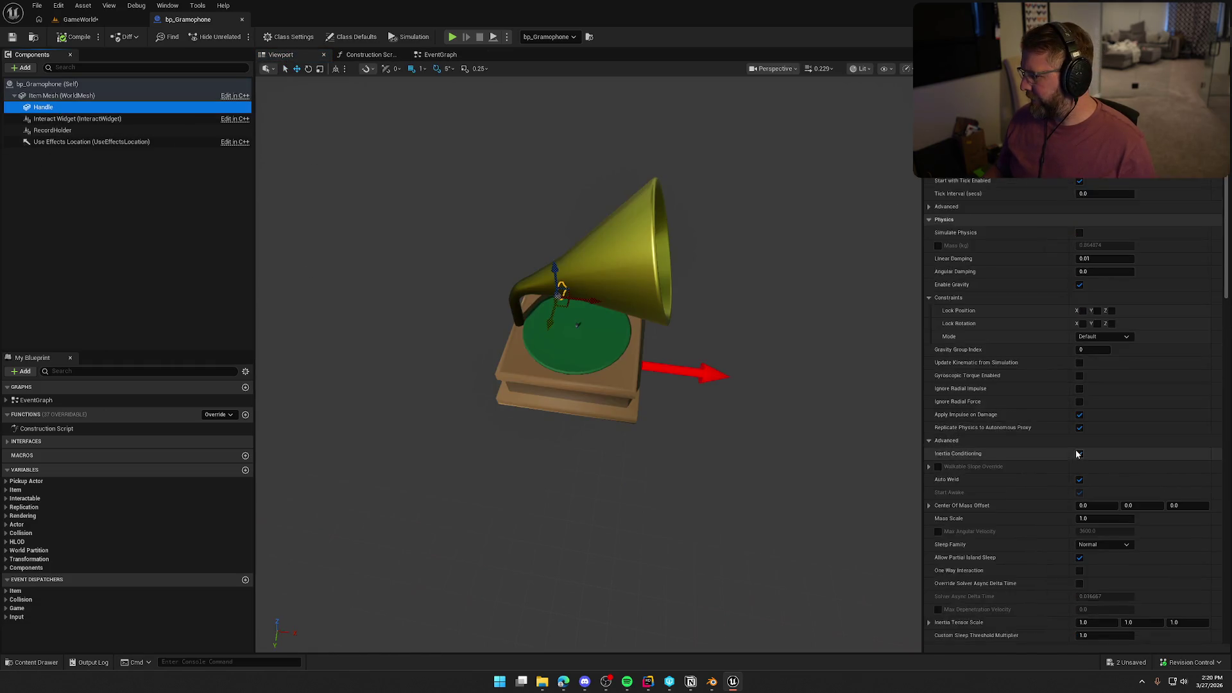
click(1101, 453)
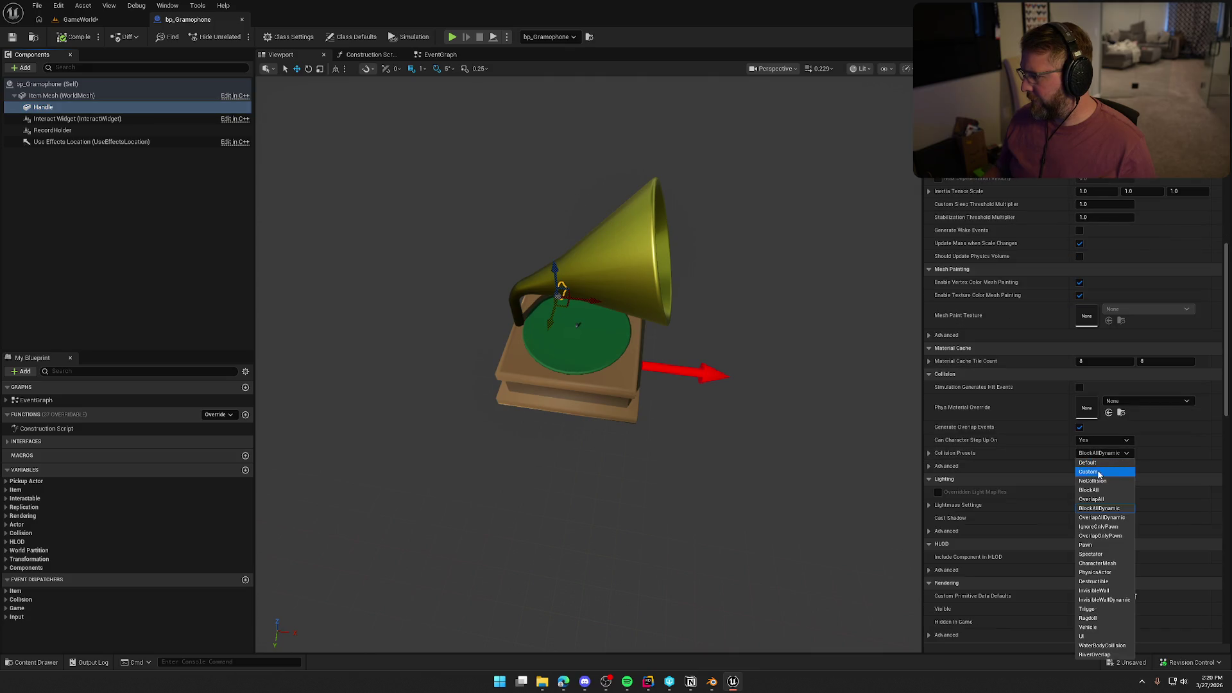
click(1103, 480)
click(52, 130)
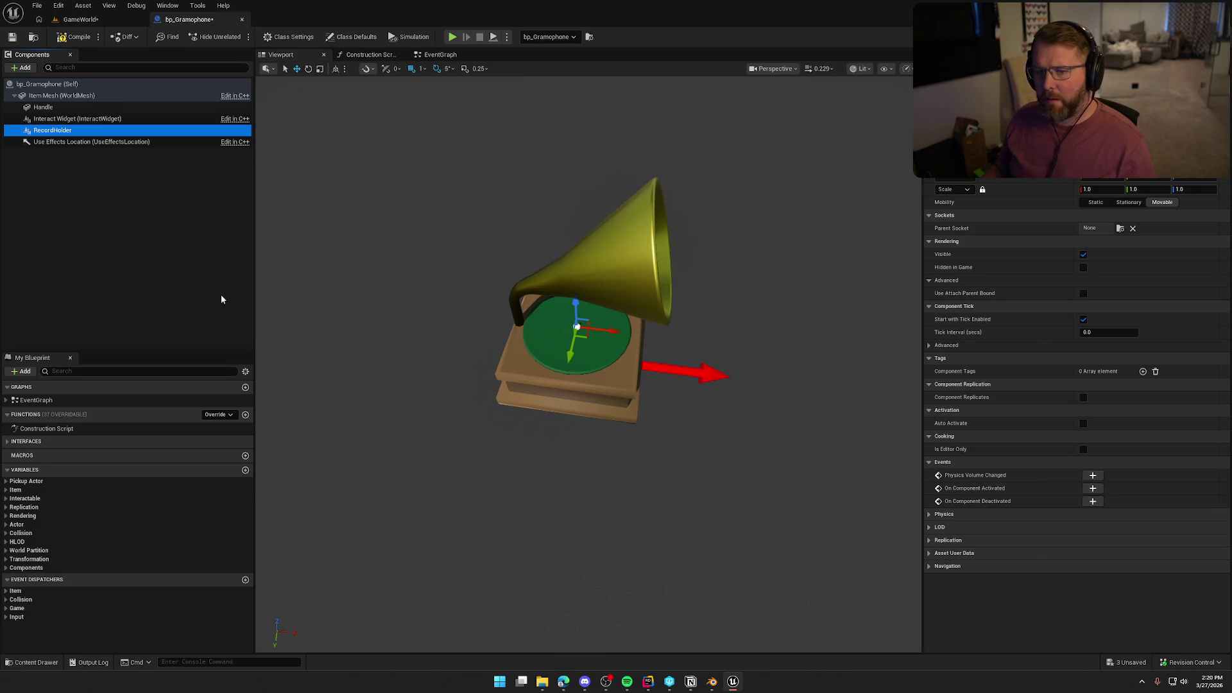
key(ctrl+s)
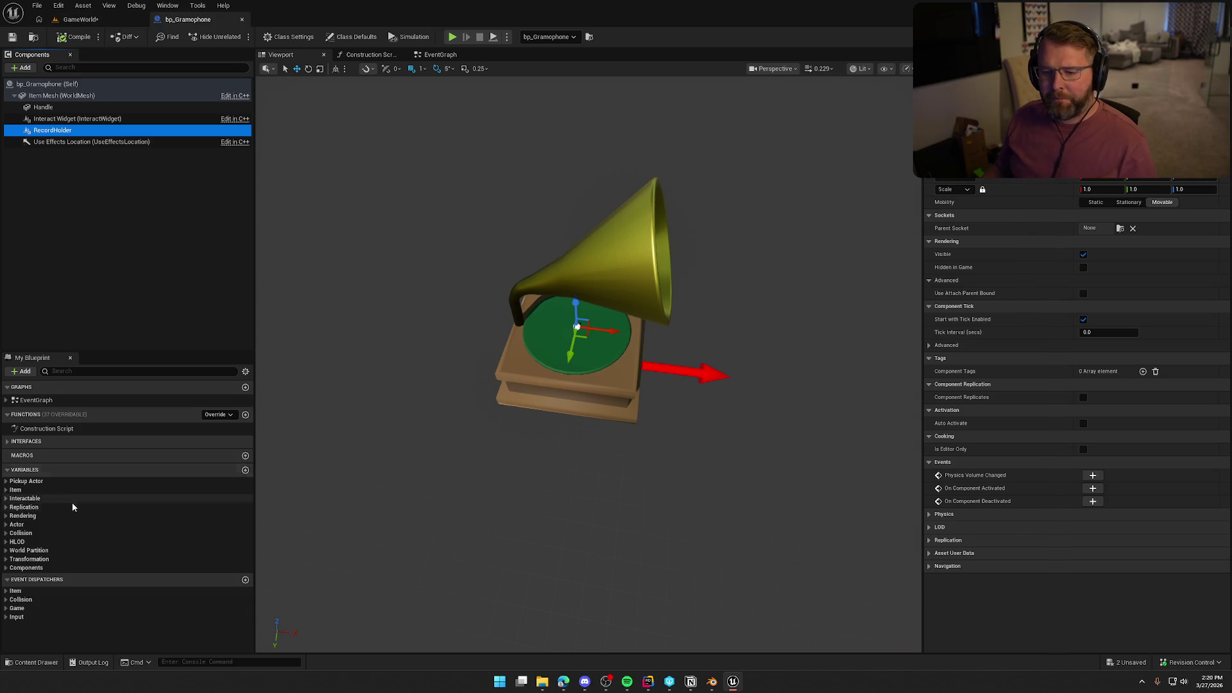
Add the RequiresTwoHands tag to the Interact Status variable, then compile and save.
click(24, 499)
click(26, 517)
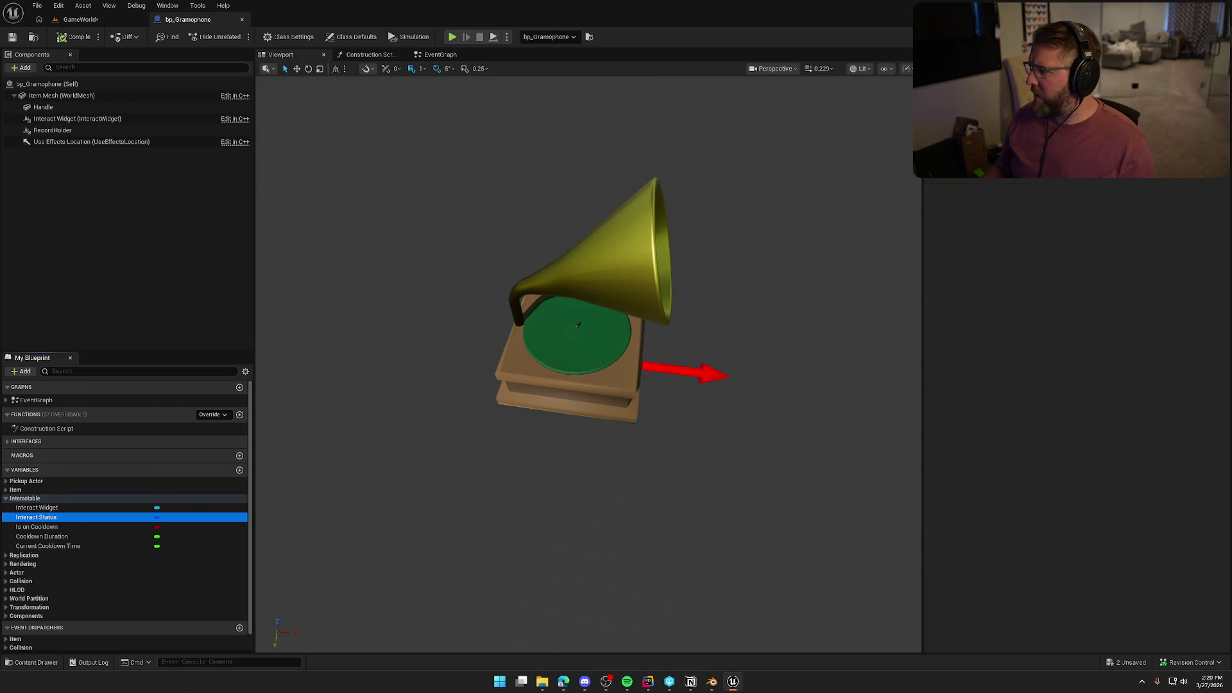
click(1149, 170)
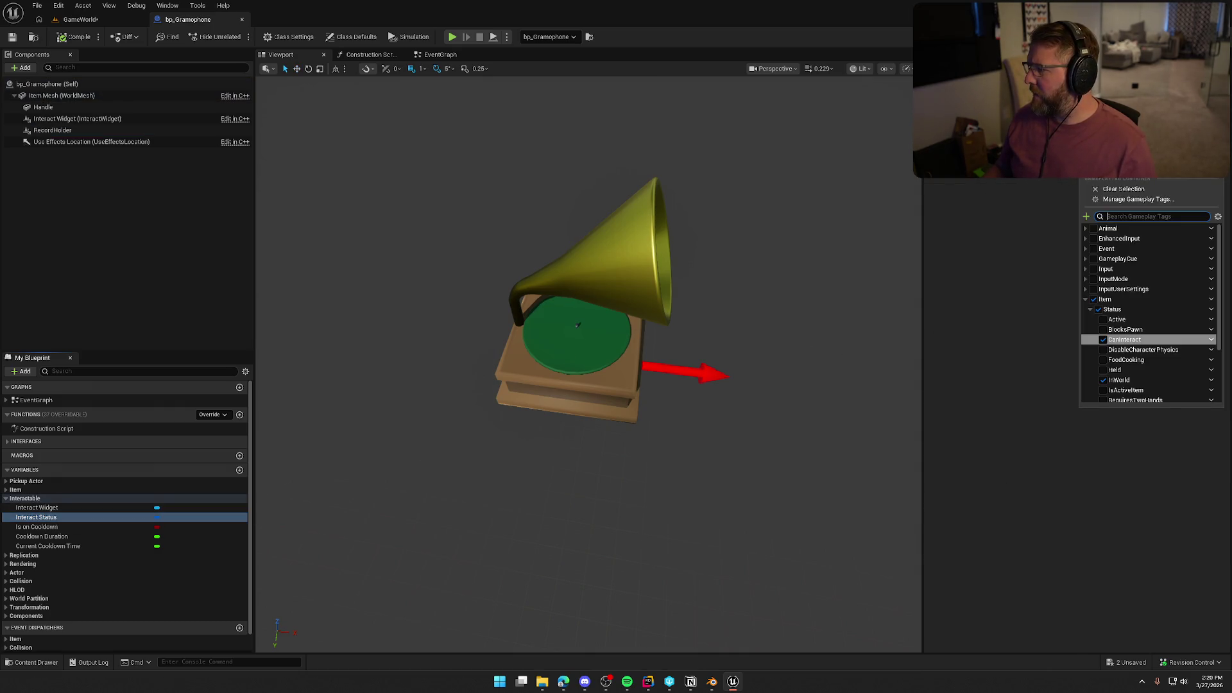
scroll(1130, 321, down, 2)
click(1103, 356)
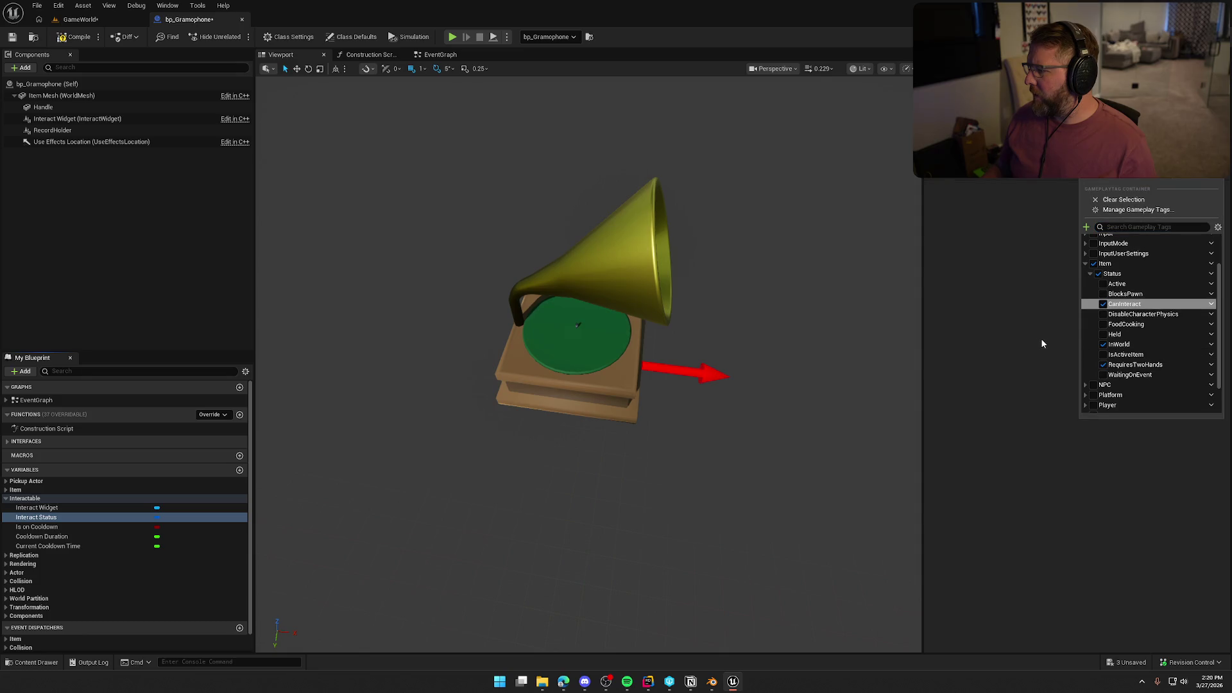
click(1019, 301)
click(76, 36)
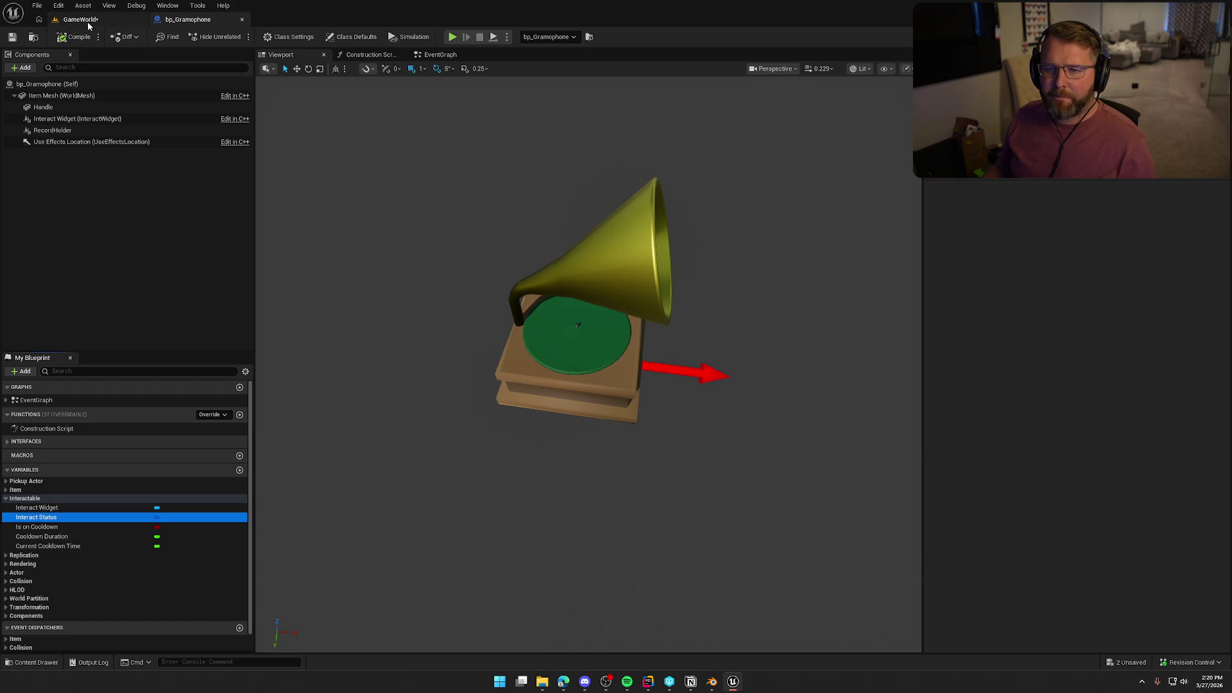
Playtest walking to the gramophone and picking it up with E, then stop.
key(alt+p)
key(w)
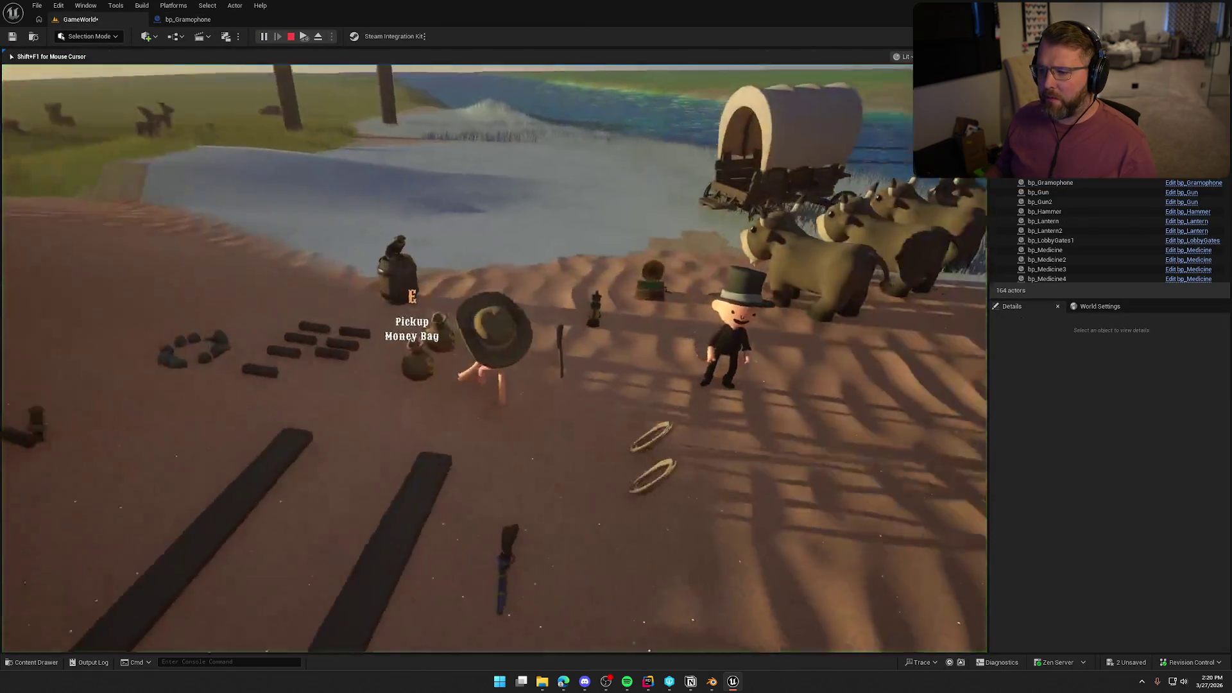
key(e)
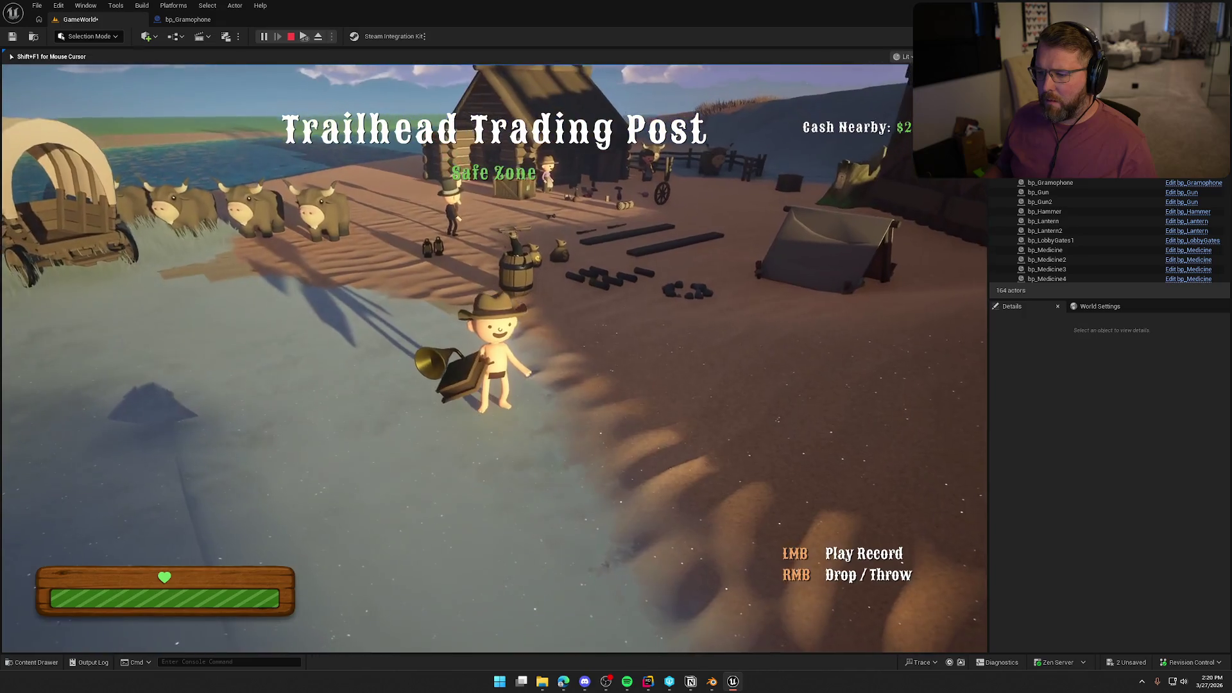
key(Escape)
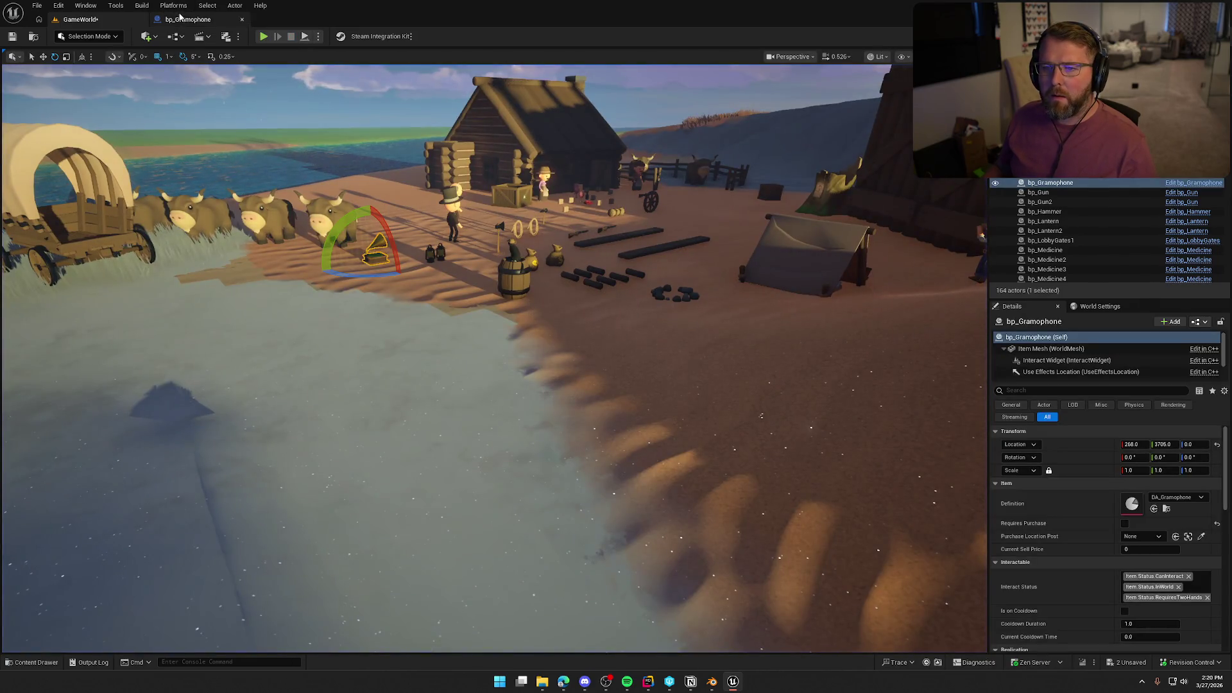
Select the wagon wheel in the level and open its DA_WagonWheel data asset.
drag(189, 80, 190, 61)
drag(683, 172, 683, 171)
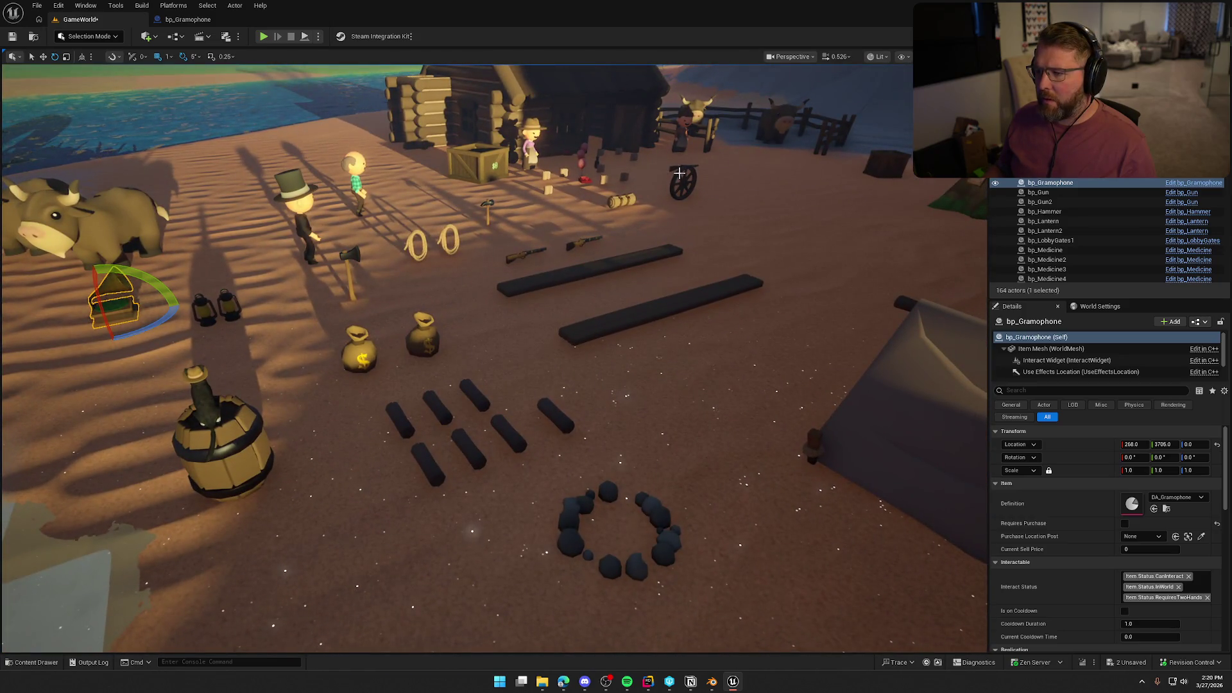
click(682, 177)
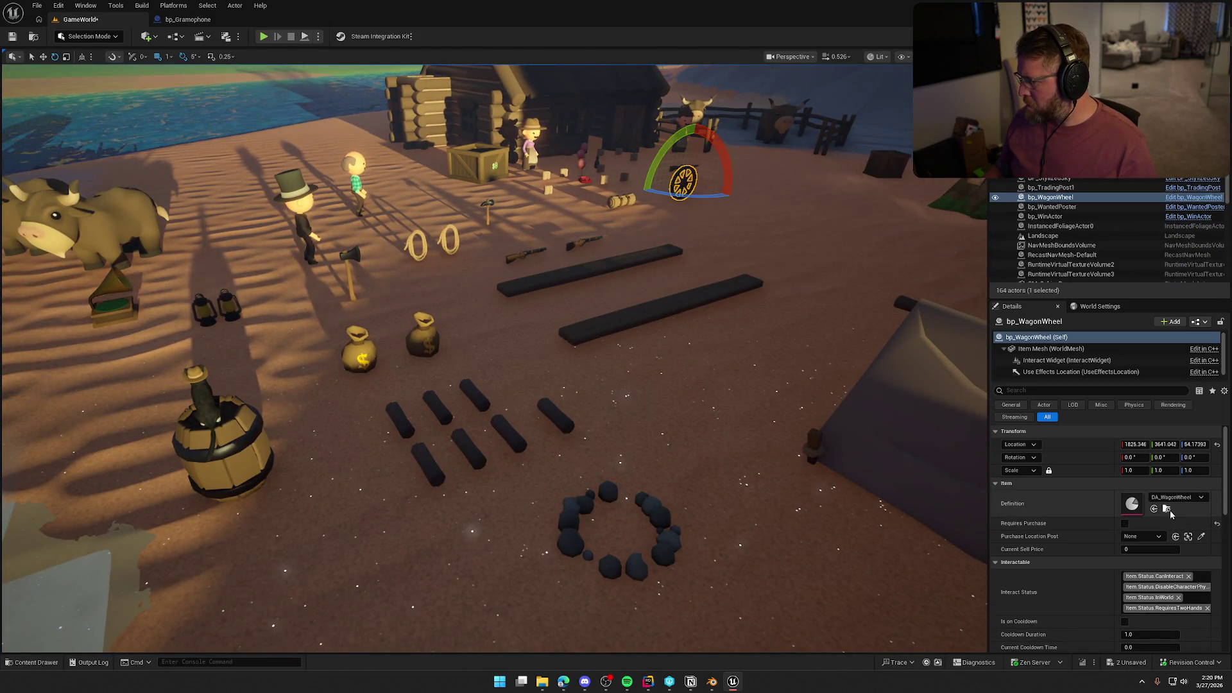
click(1167, 508)
double_click(1059, 500)
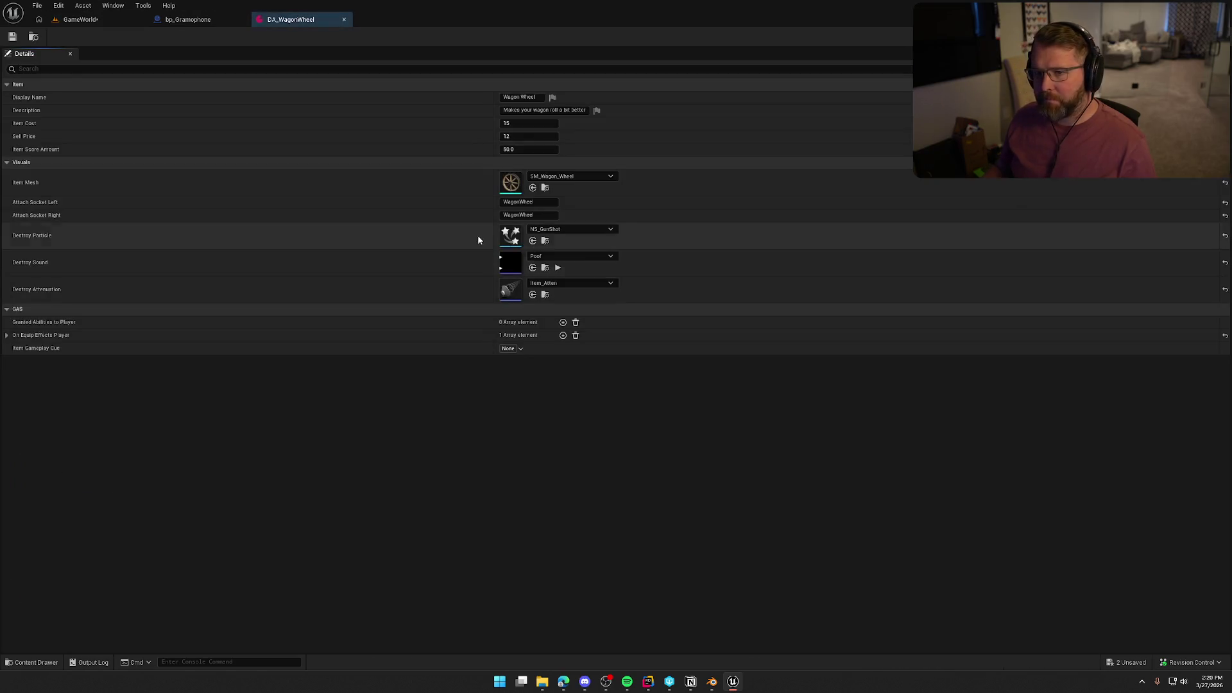
click(89, 18)
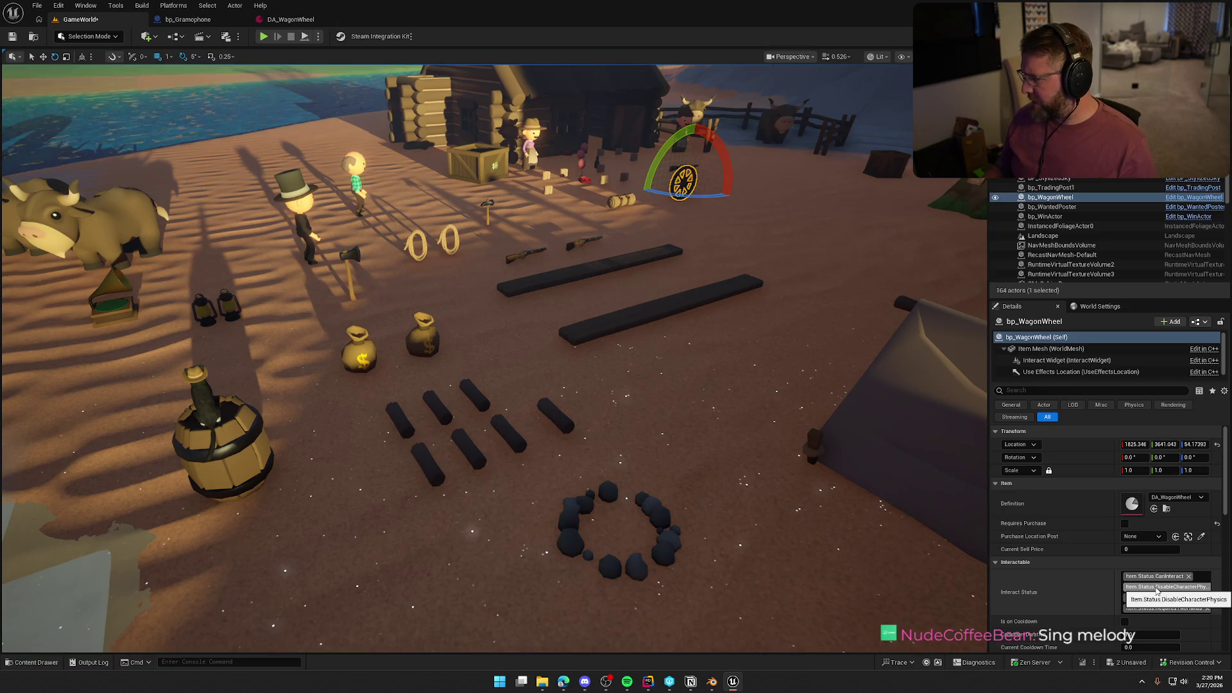
Toggle the gramophone's CanInteract tag and save, then expand DA_WagonWheel's On Equip Effects Player.
click(231, 20)
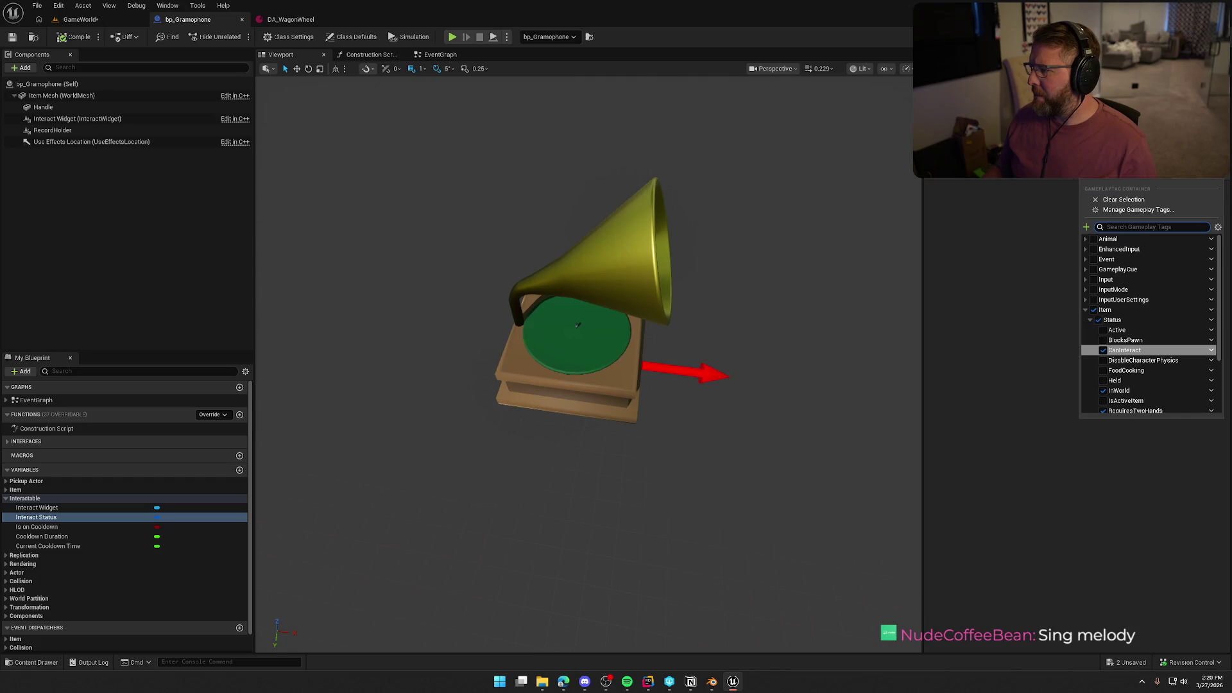
click(1104, 360)
click(1006, 304)
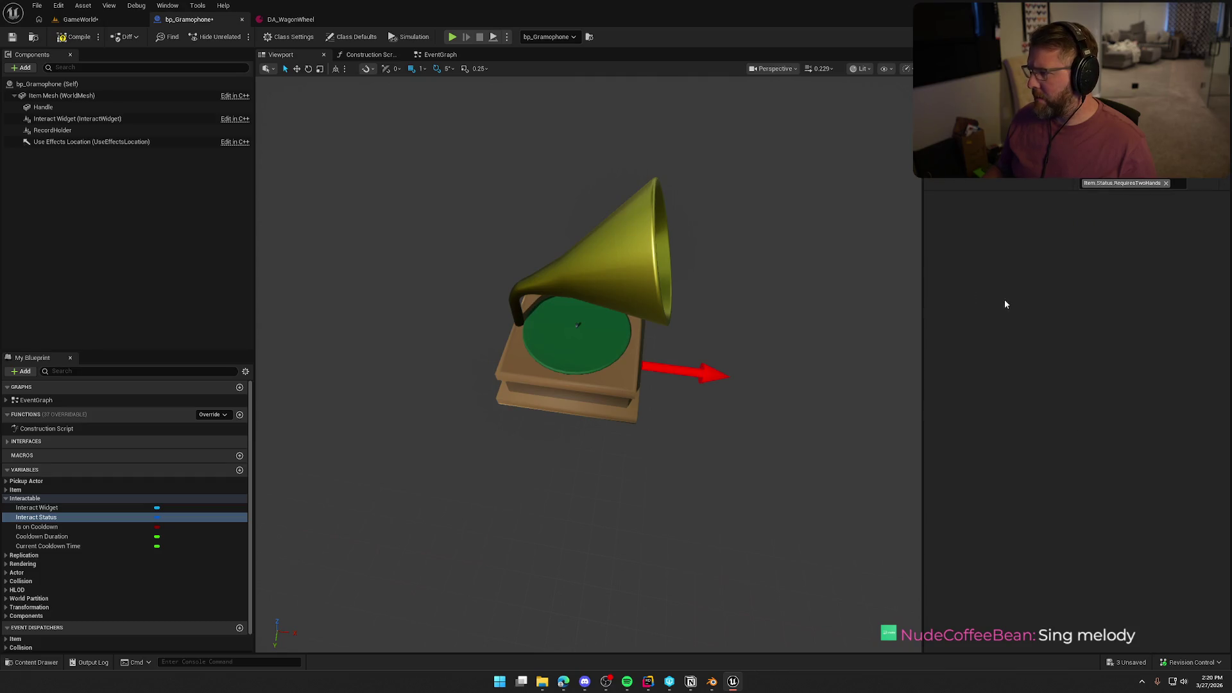
key(ctrl+s)
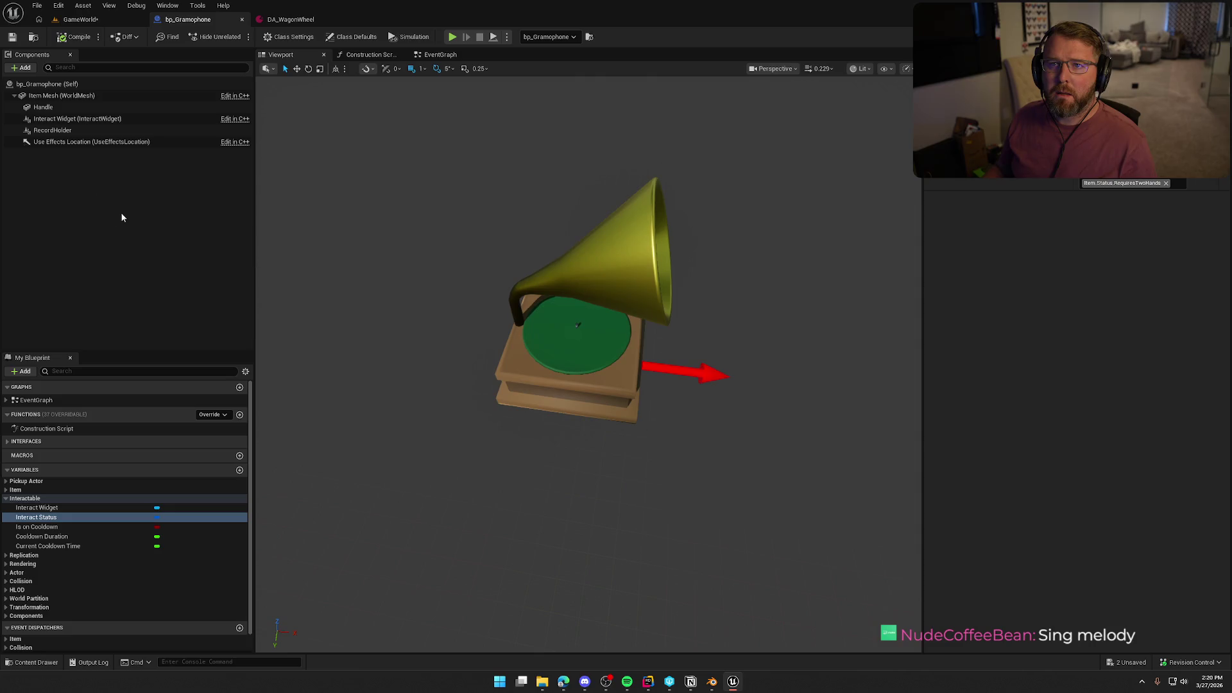
click(292, 20)
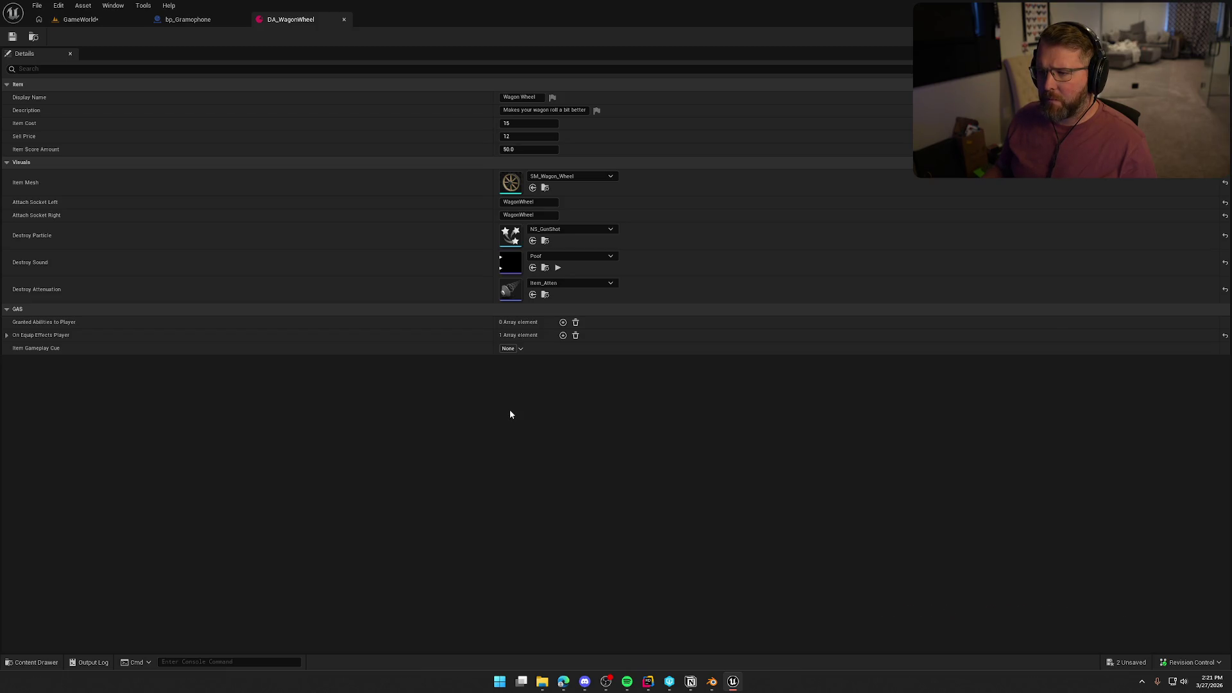
click(7, 335)
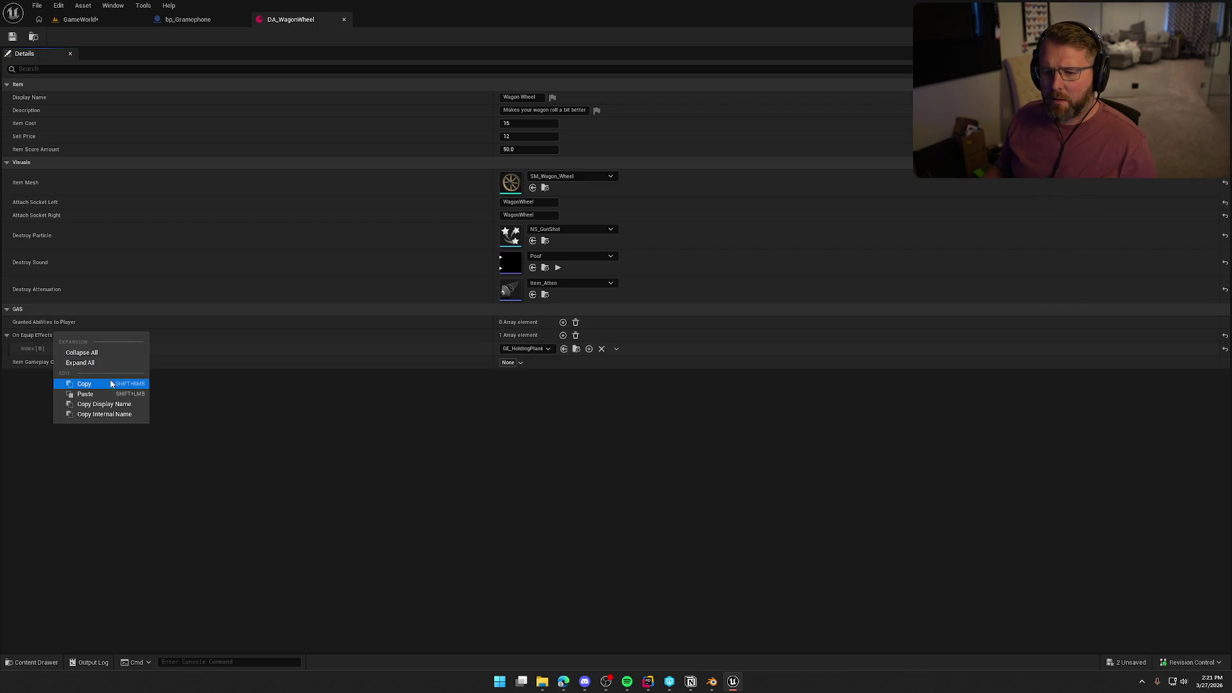
Copy GE_HoldingPlank from DA_WagonWheel's On Equip Effects Player into DA_Gramophone, then start play.
click(111, 384)
click(175, 19)
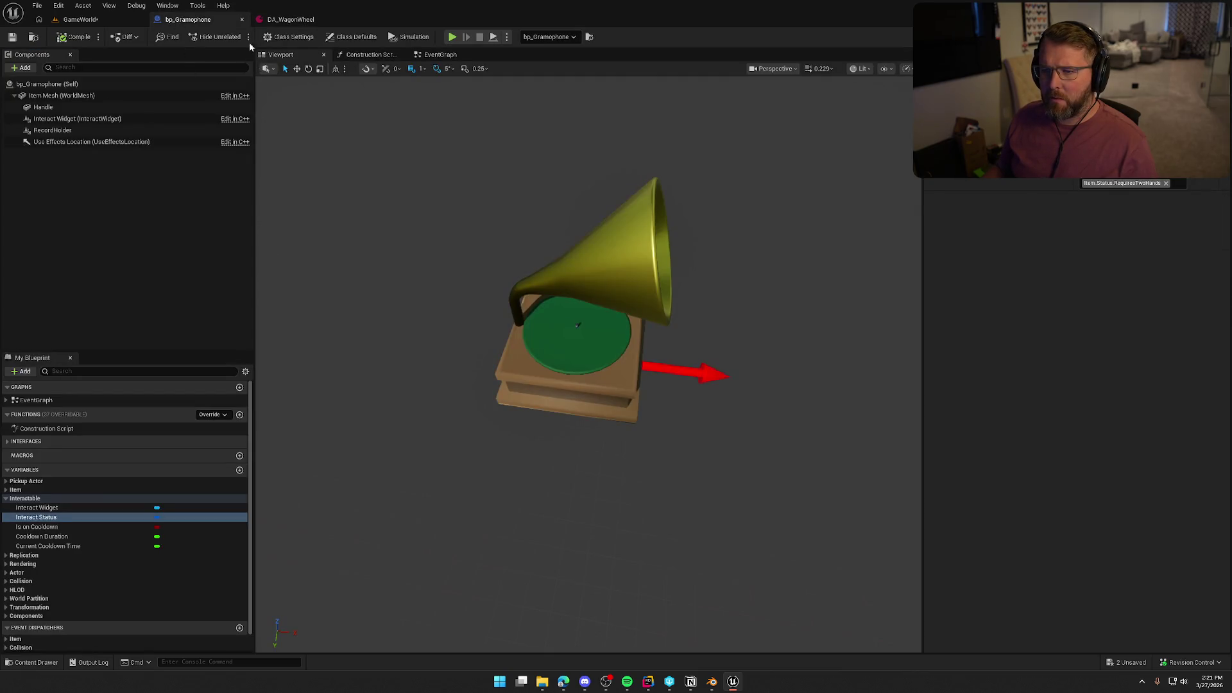
key(ctrl+Tab)
click(33, 38)
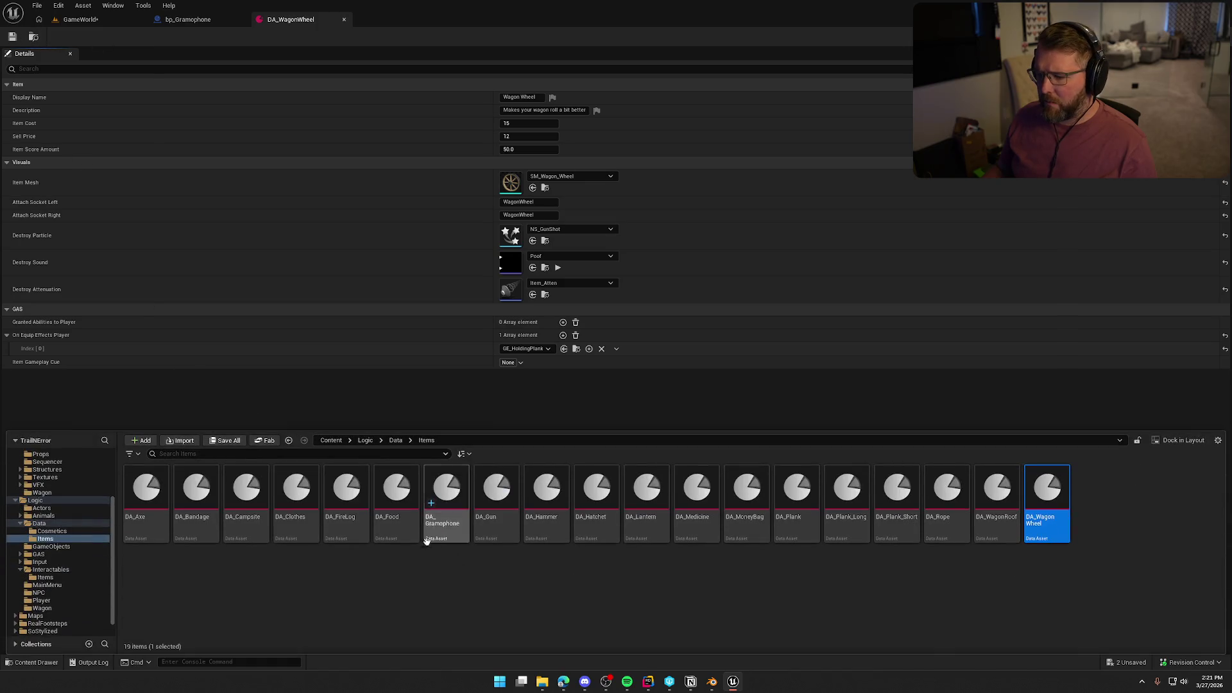
double_click(435, 496)
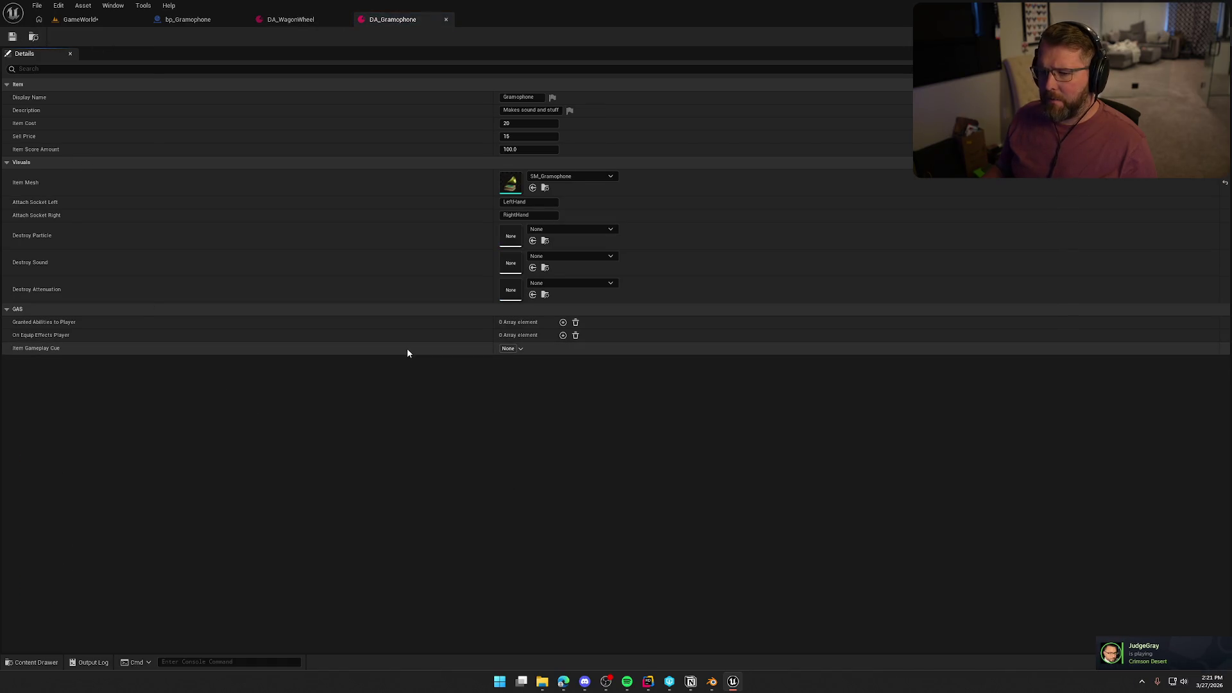
right_click(47, 338)
click(86, 369)
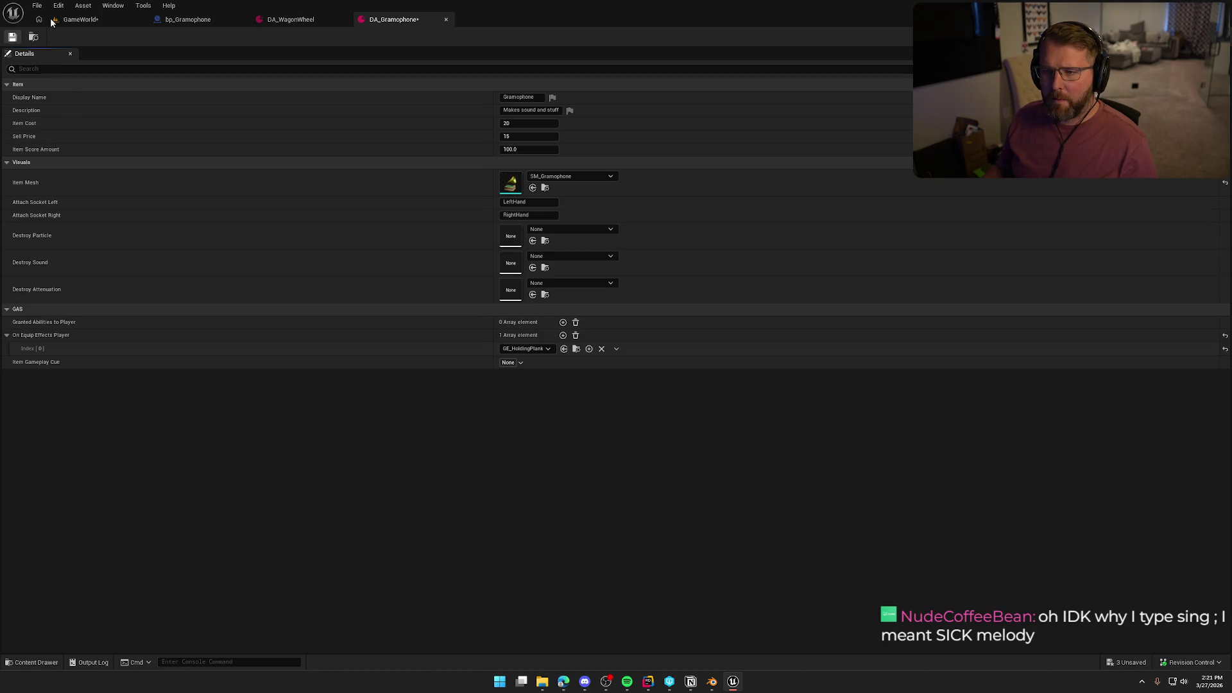
click(77, 20)
click(264, 37)
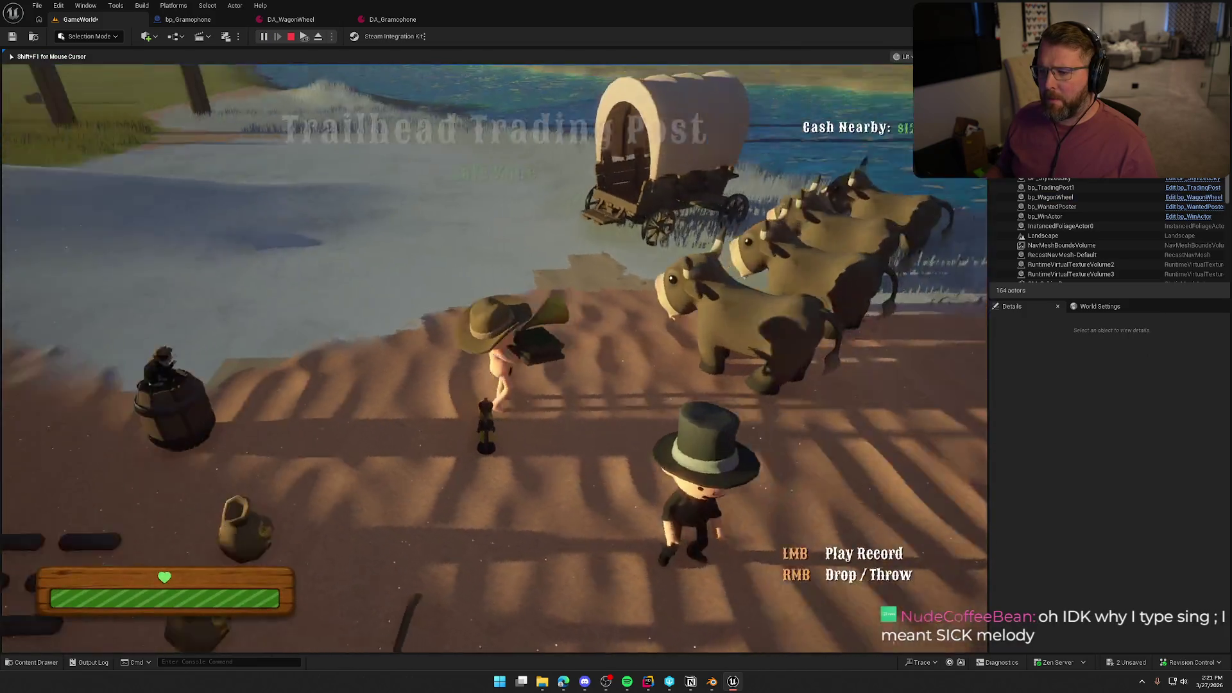
Walk and run past the trading post, wagon and tent to reach the gramophone.
key(w)
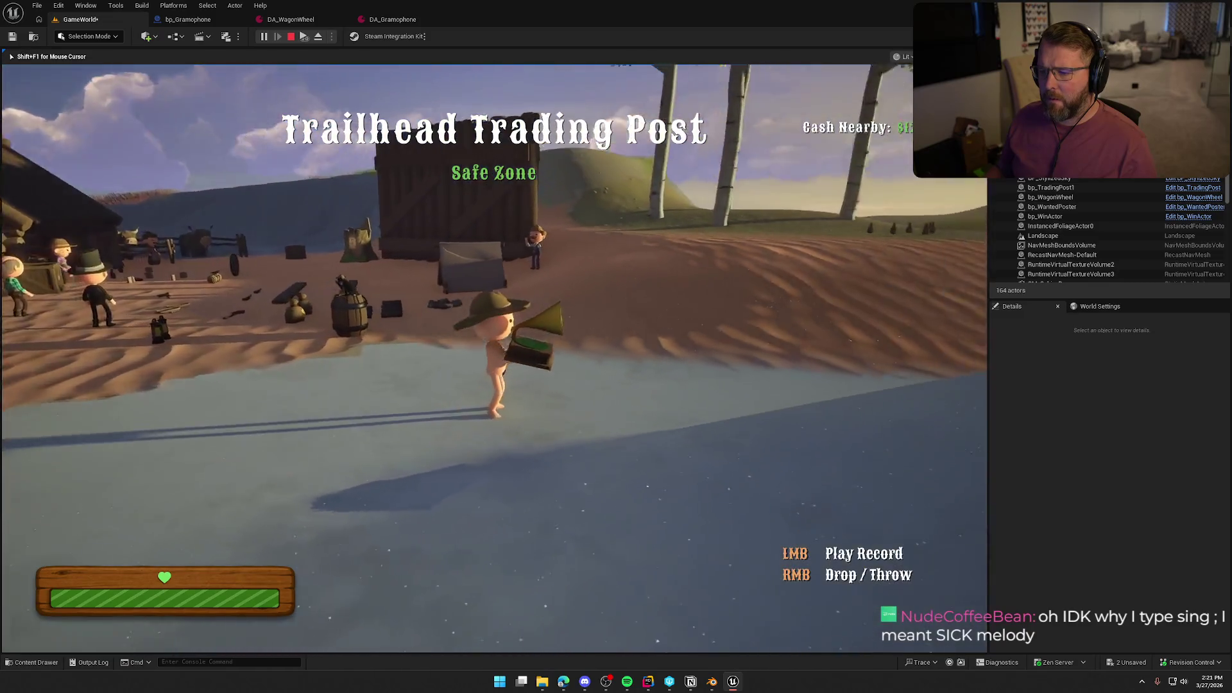
key(shift)
key(s)
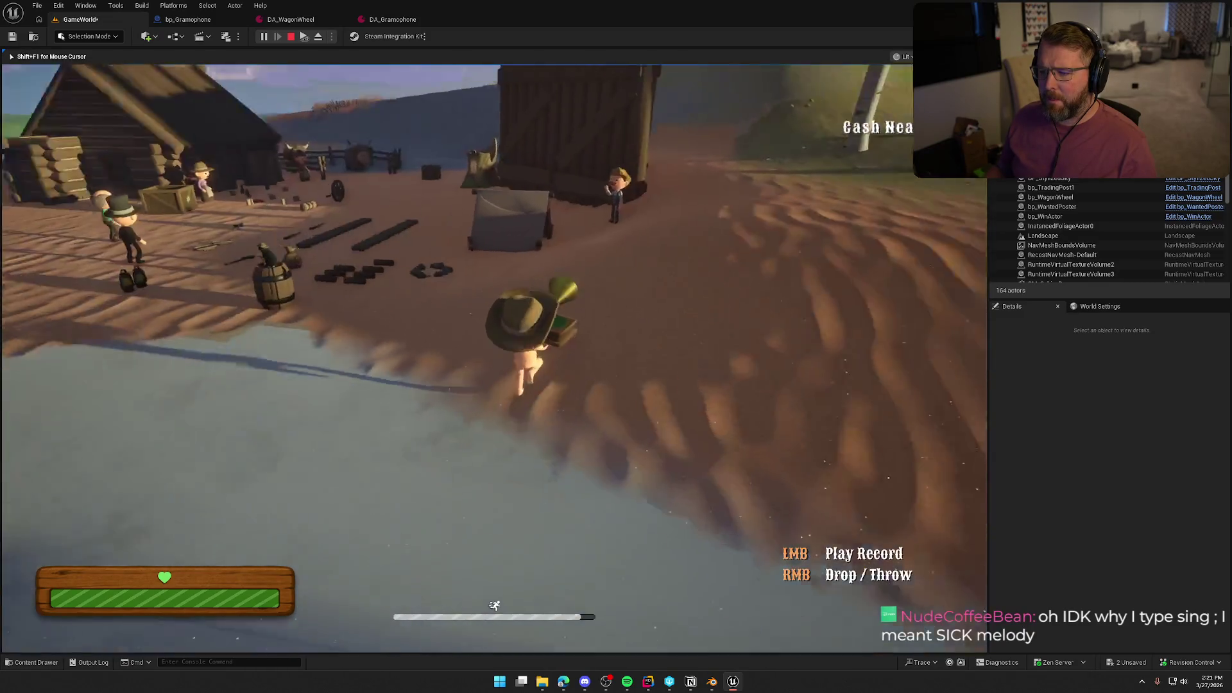
key(w)
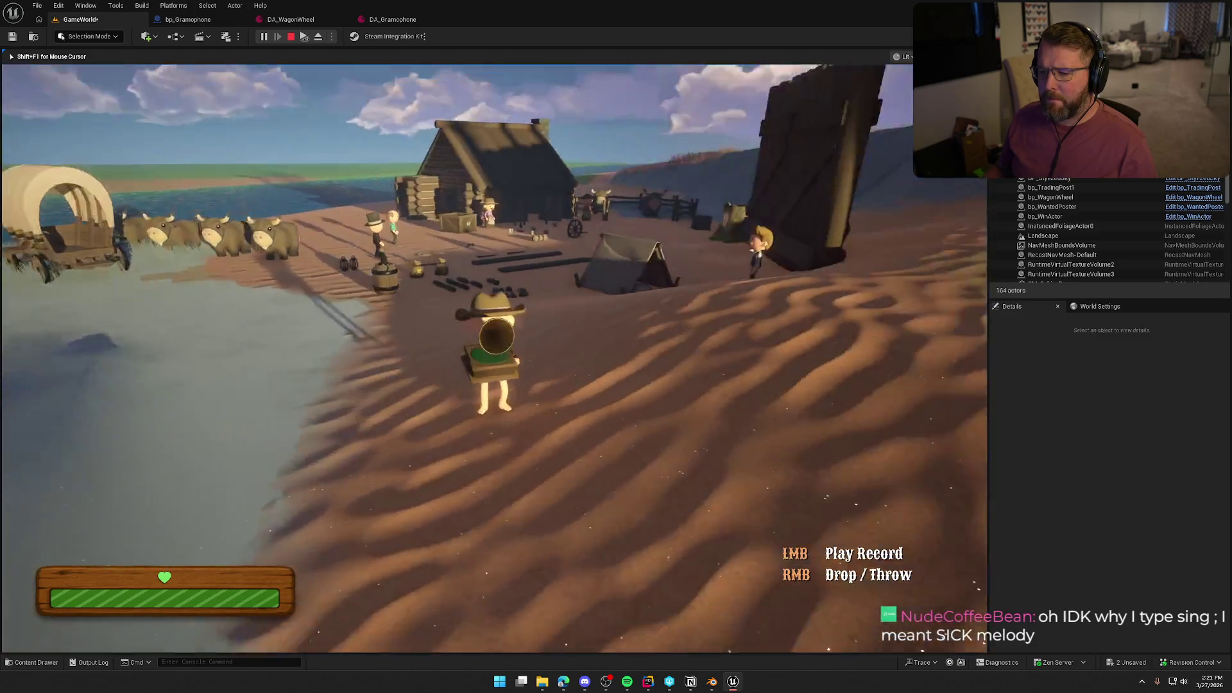
key(d)
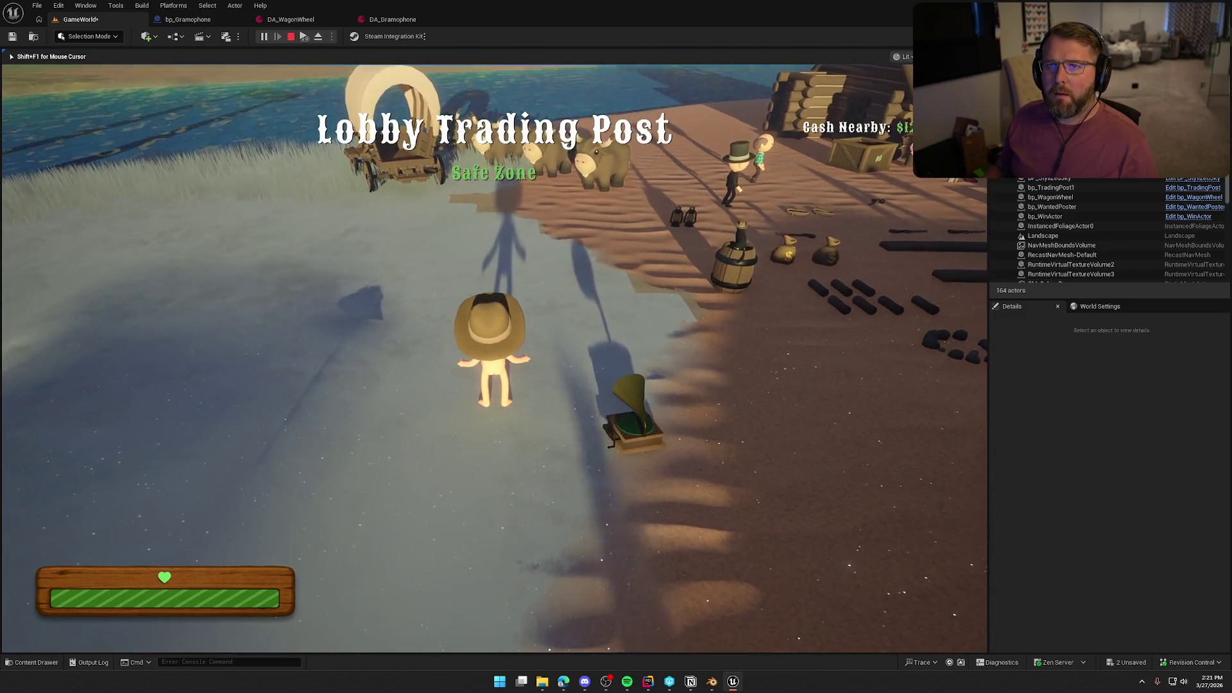
key(d)
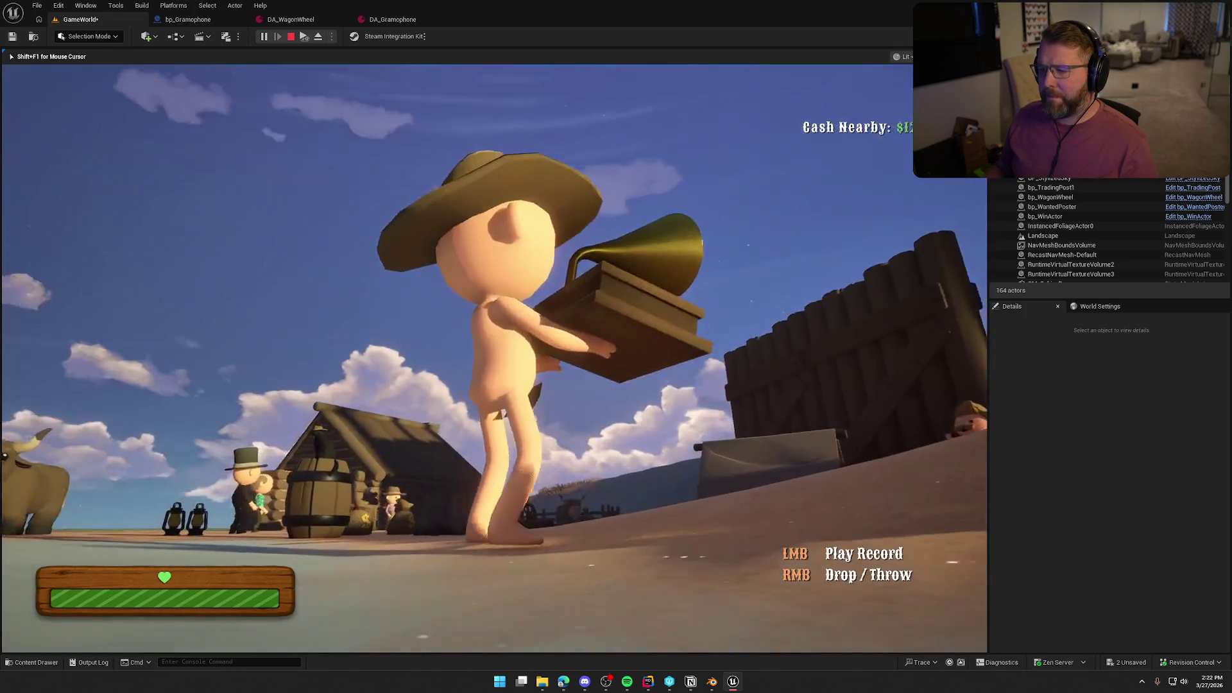
Carry the gramophone along the shore toward the water and back.
key(w)
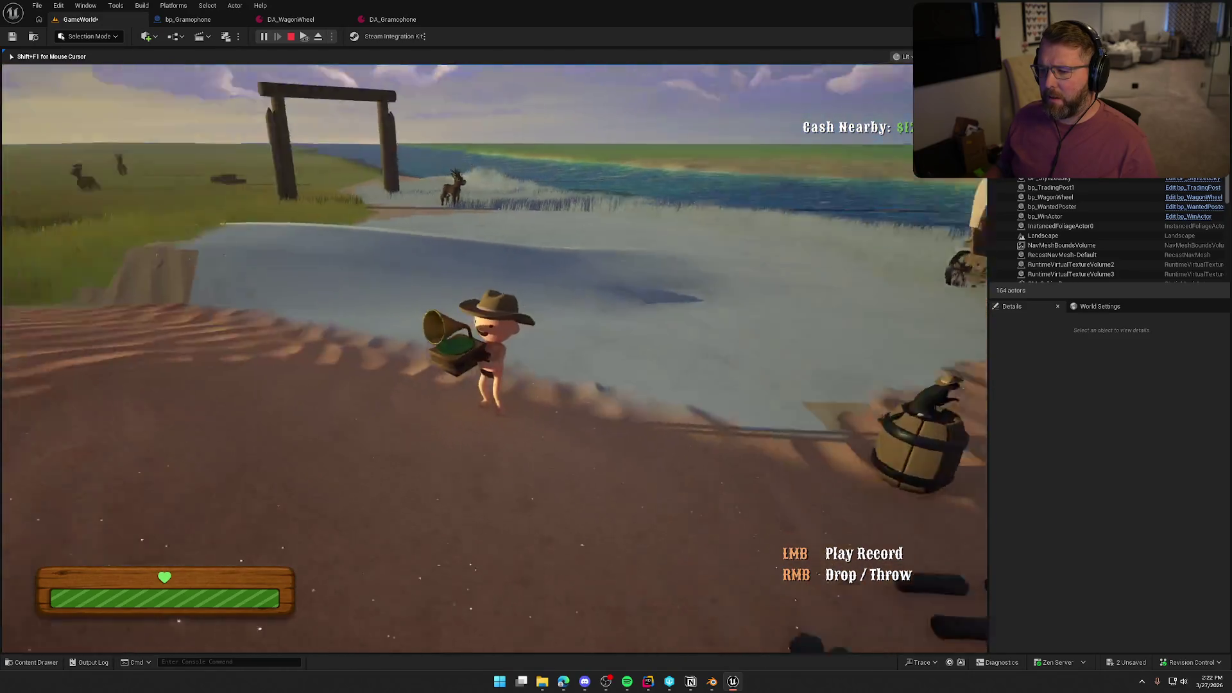
key(w)
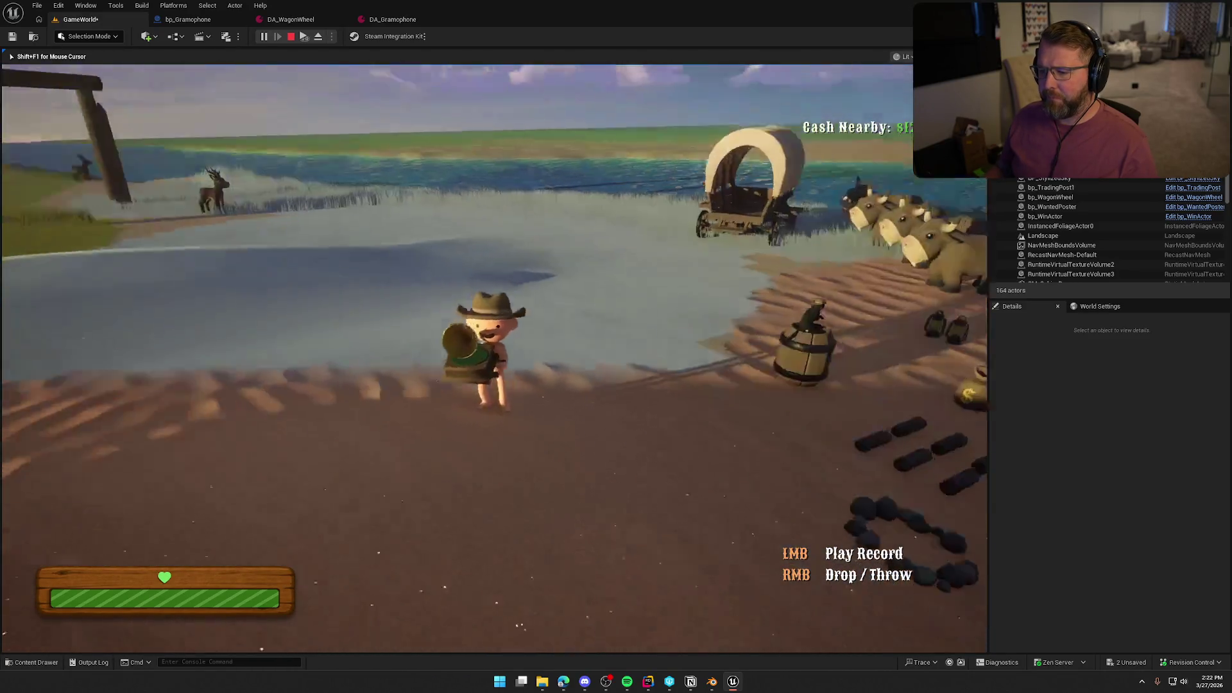
key(s)
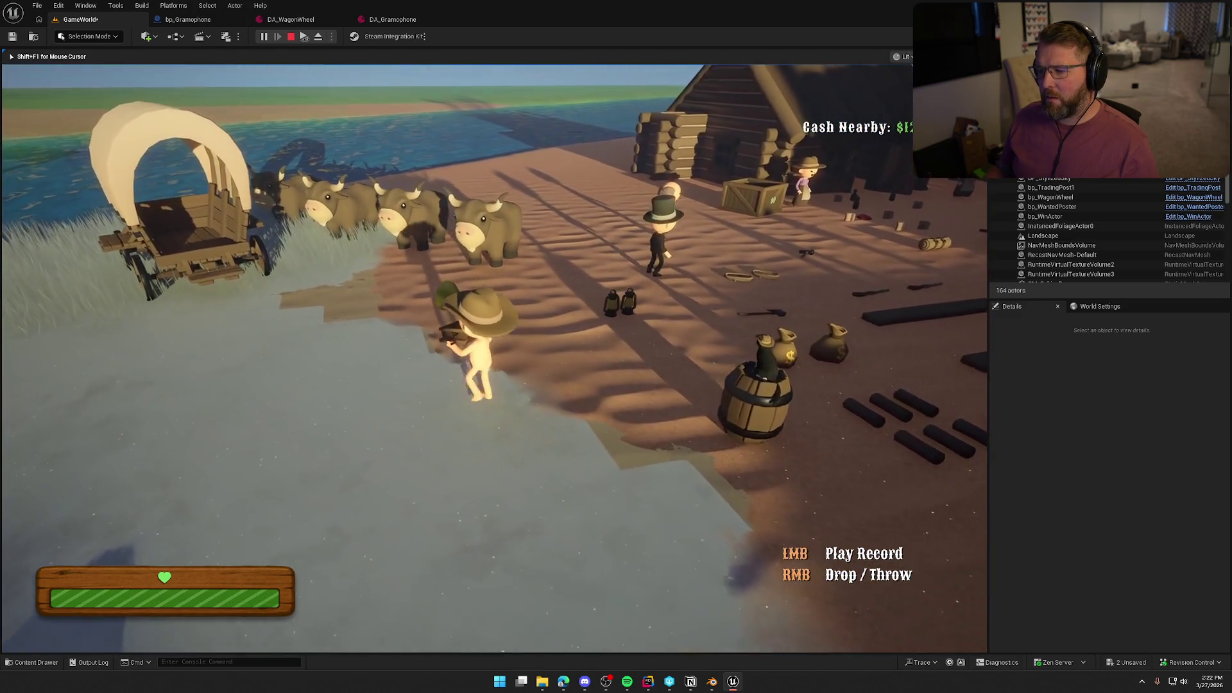
Drop and re-pick the gramophone, then sprint and swim across the river toward the trading post.
right_click(494, 359)
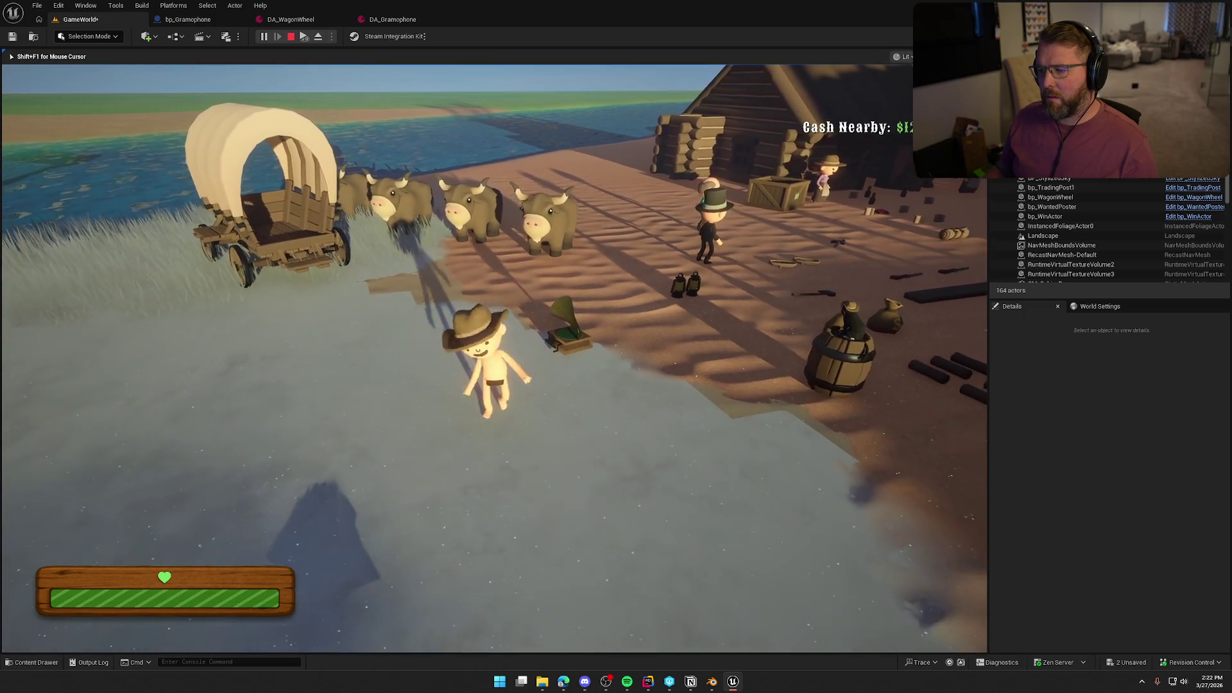
key(e)
key(shift+w)
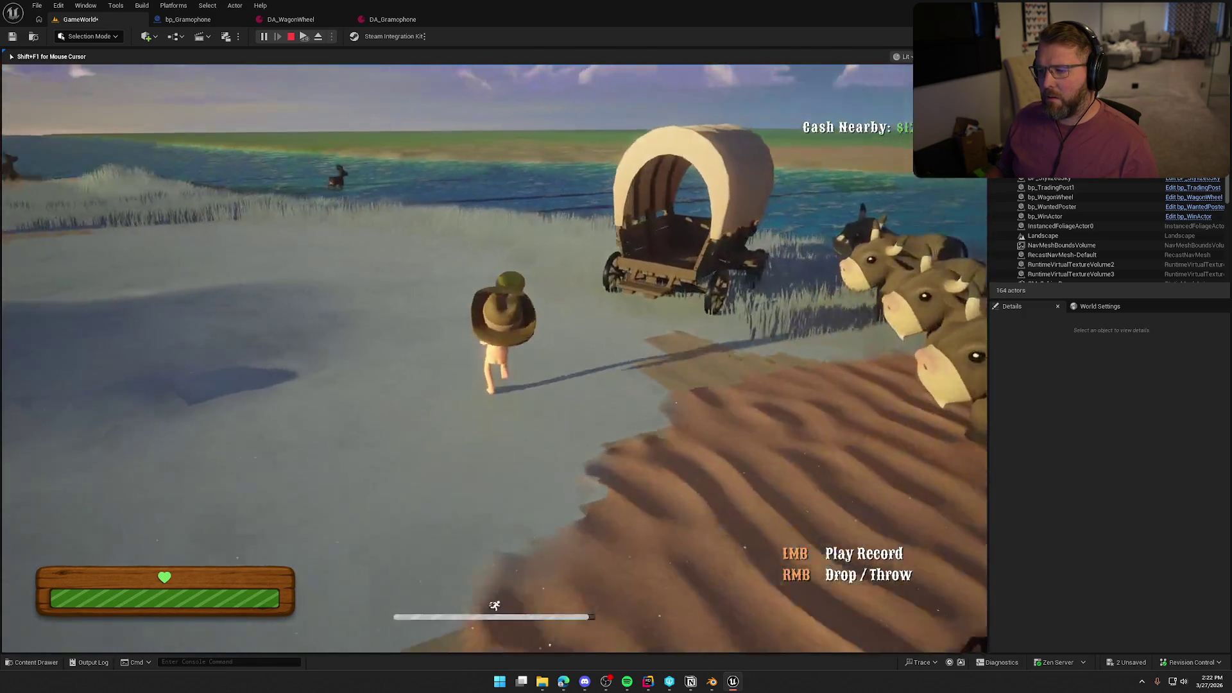
key(shift+w)
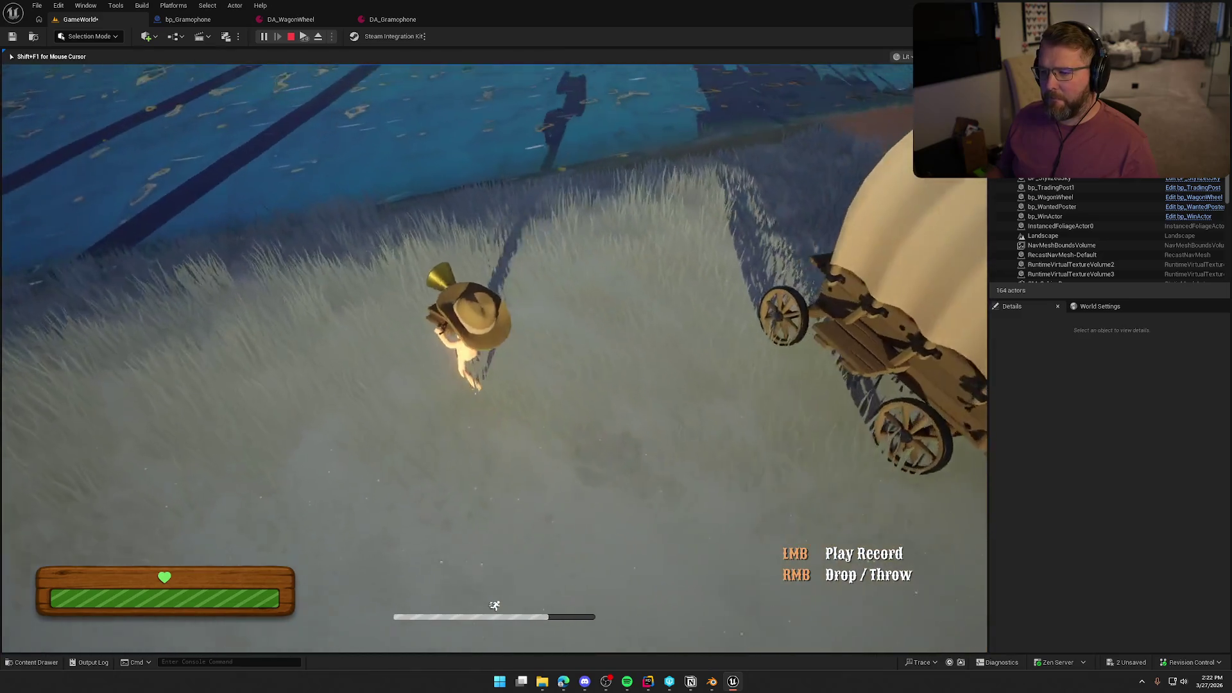
key(w)
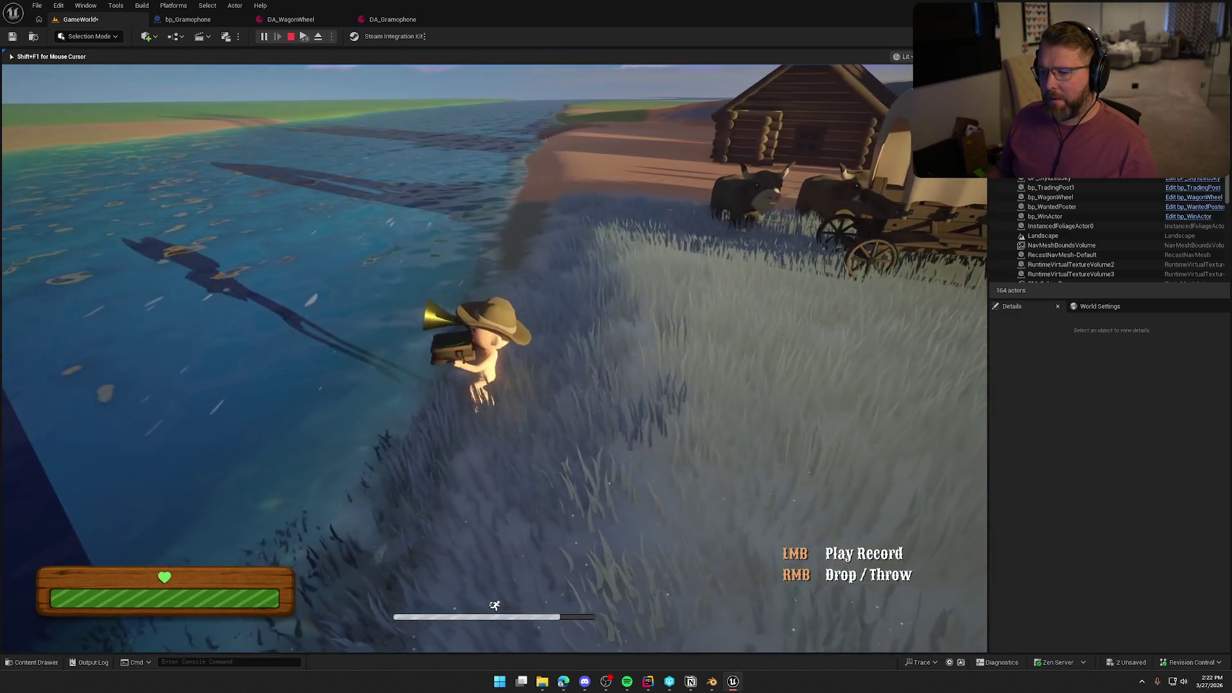
key(shift+w)
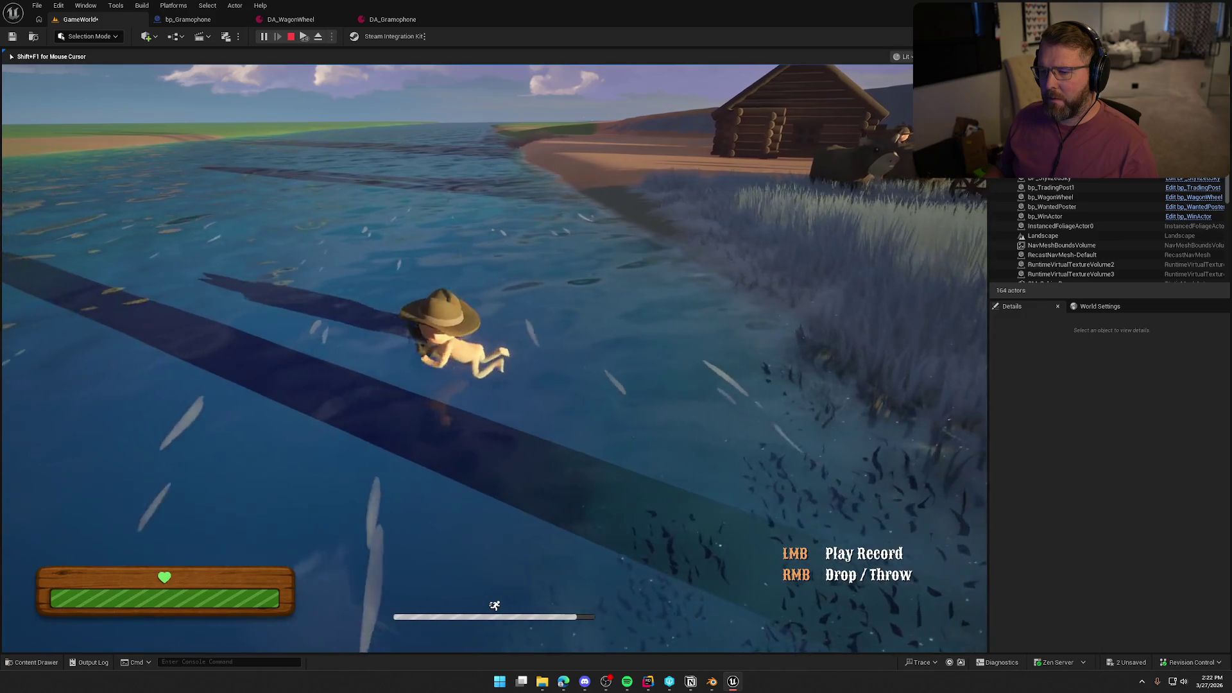
key(w)
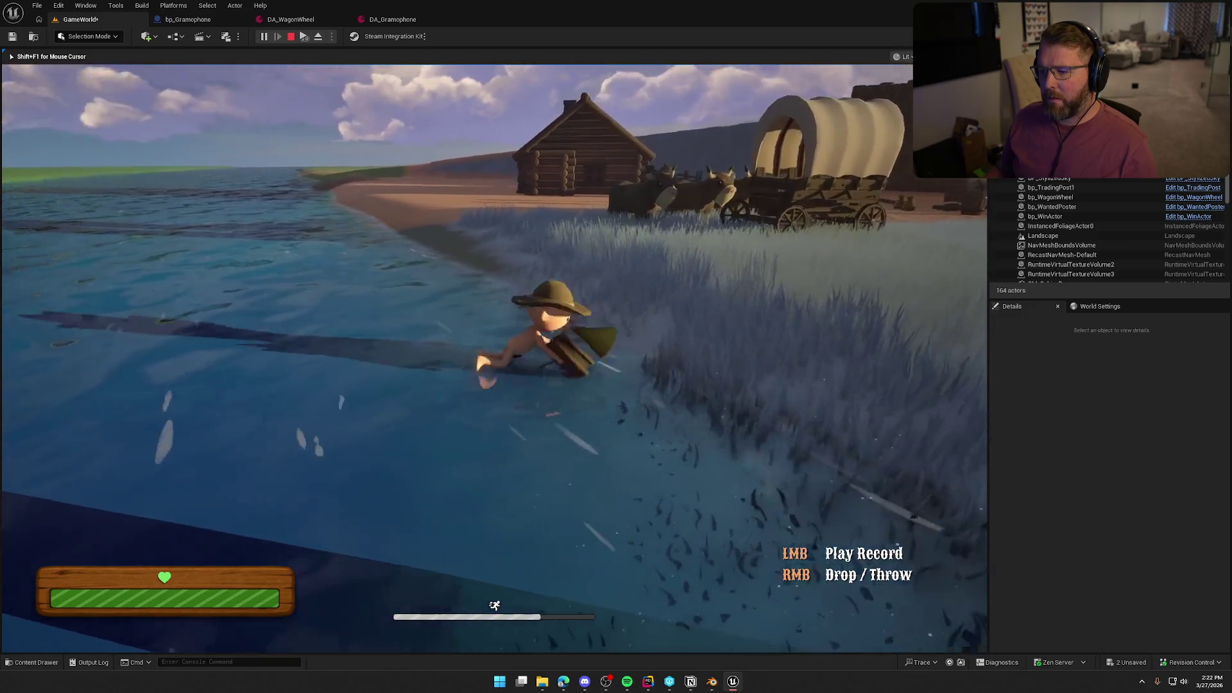
key(shift+w)
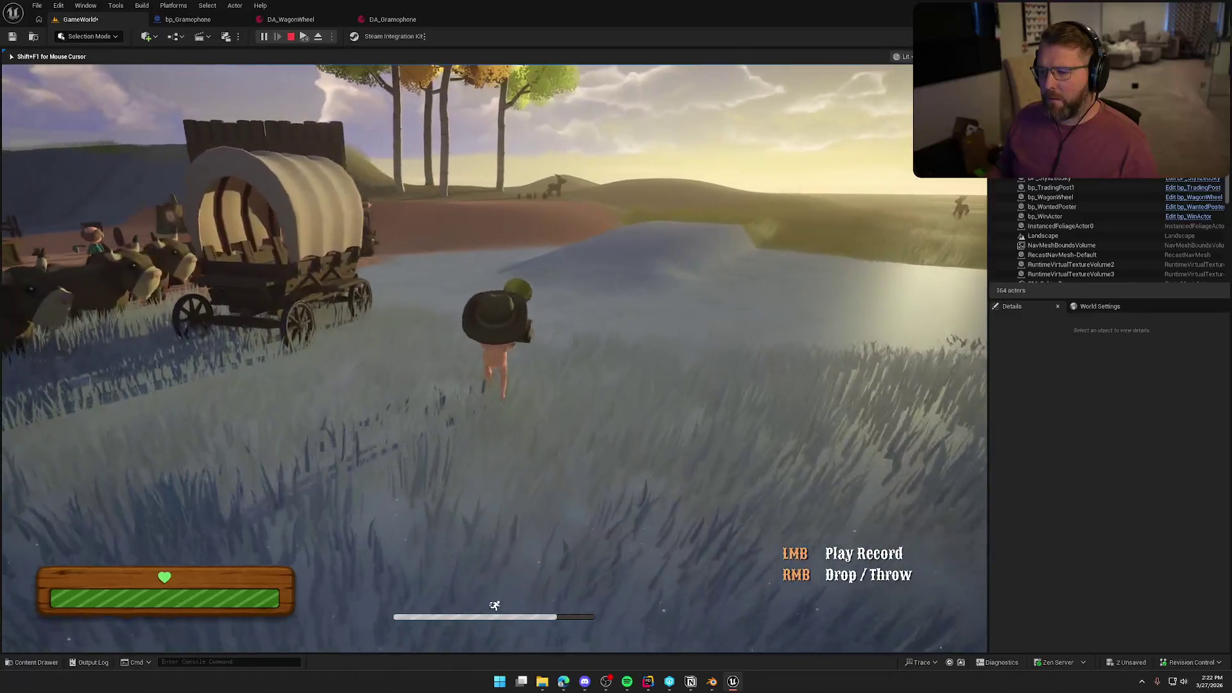
key(w)
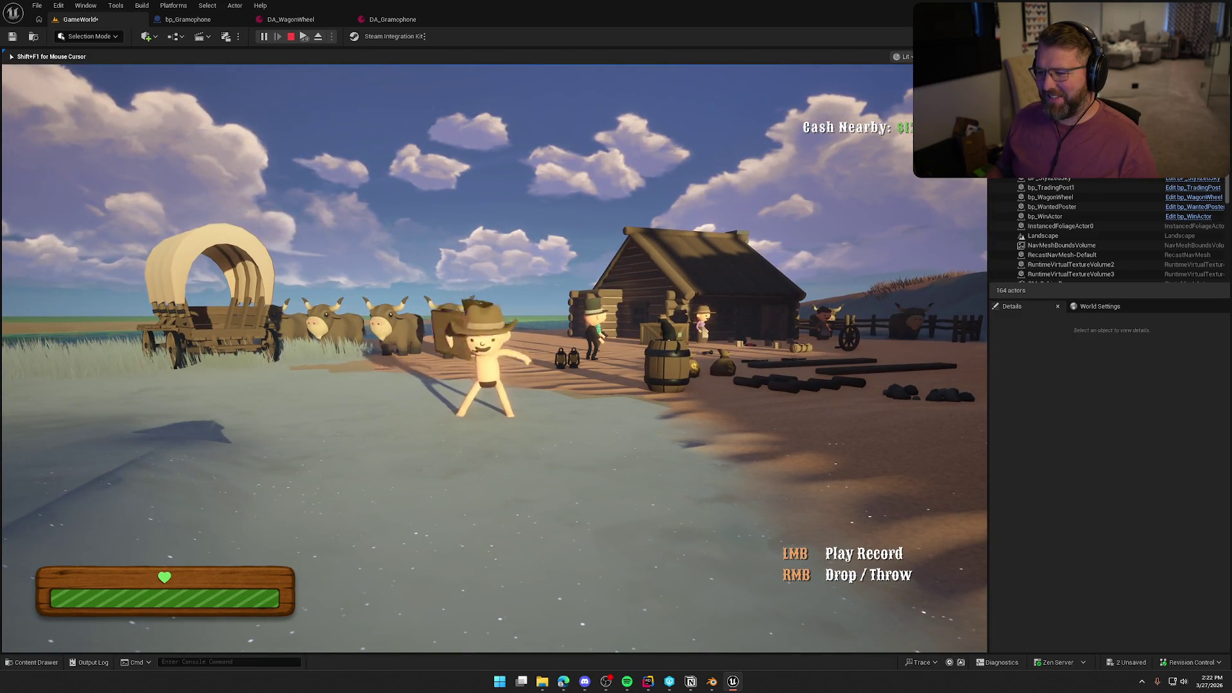
Drop and pick up the gramophone repeatedly, leave it near the barrel, and end the playtest.
right_click(494, 358)
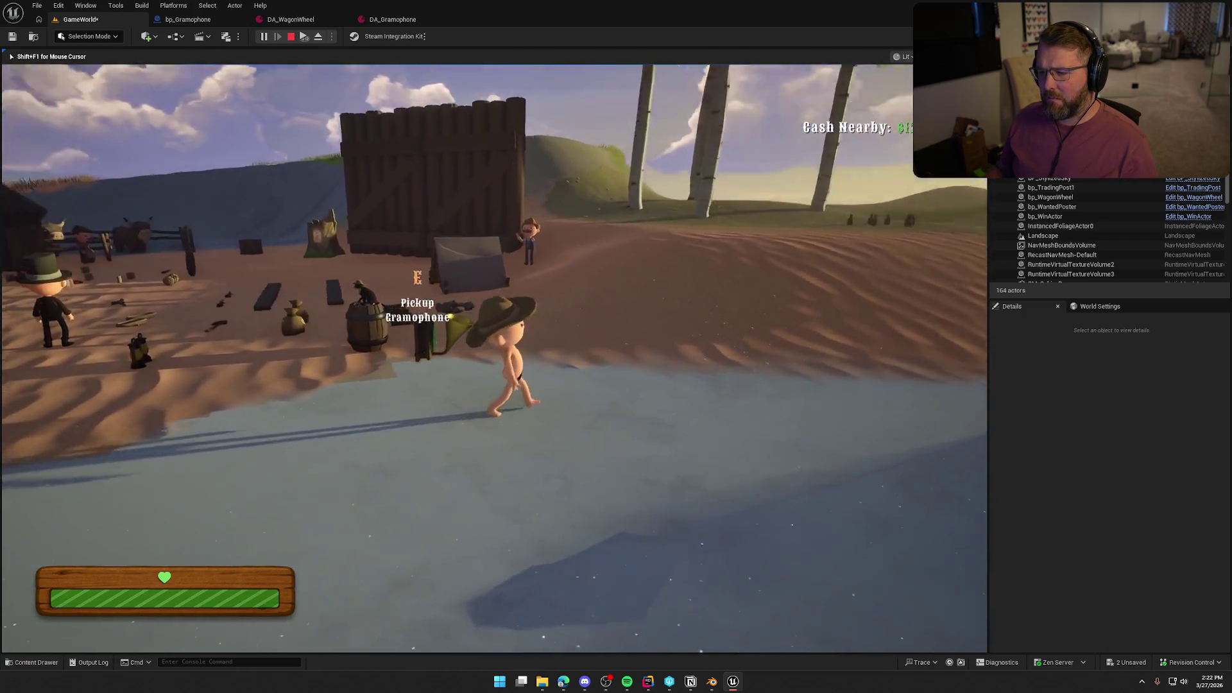
key(e)
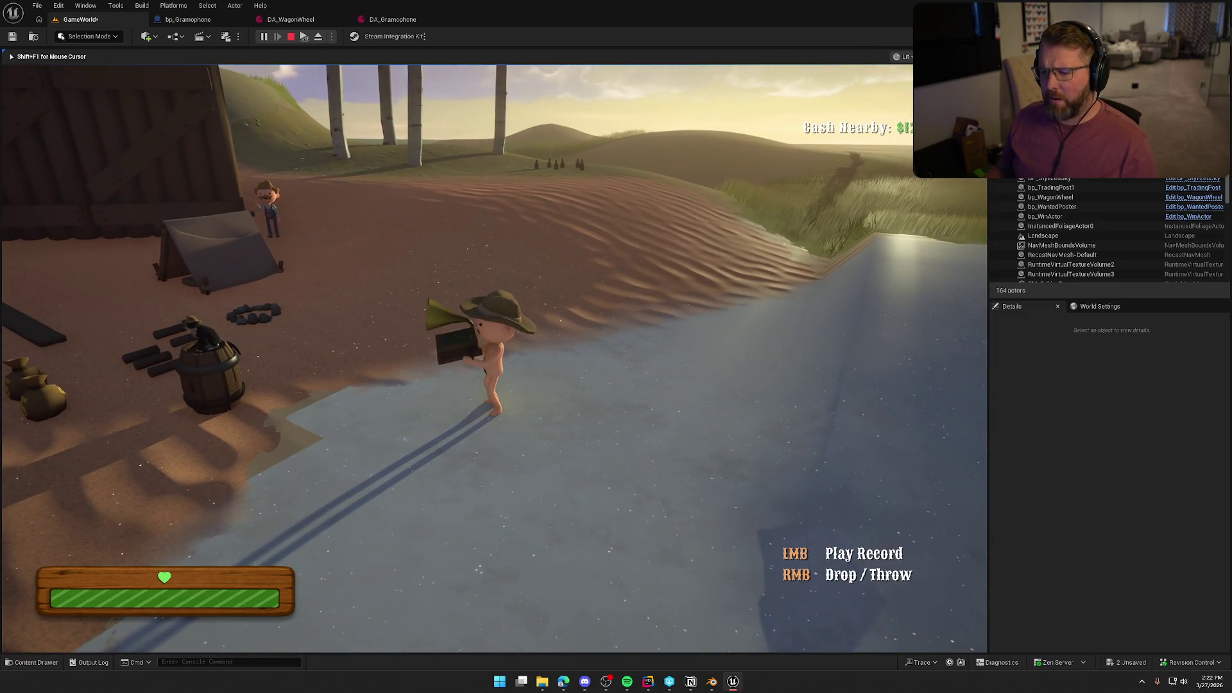
right_click(494, 358)
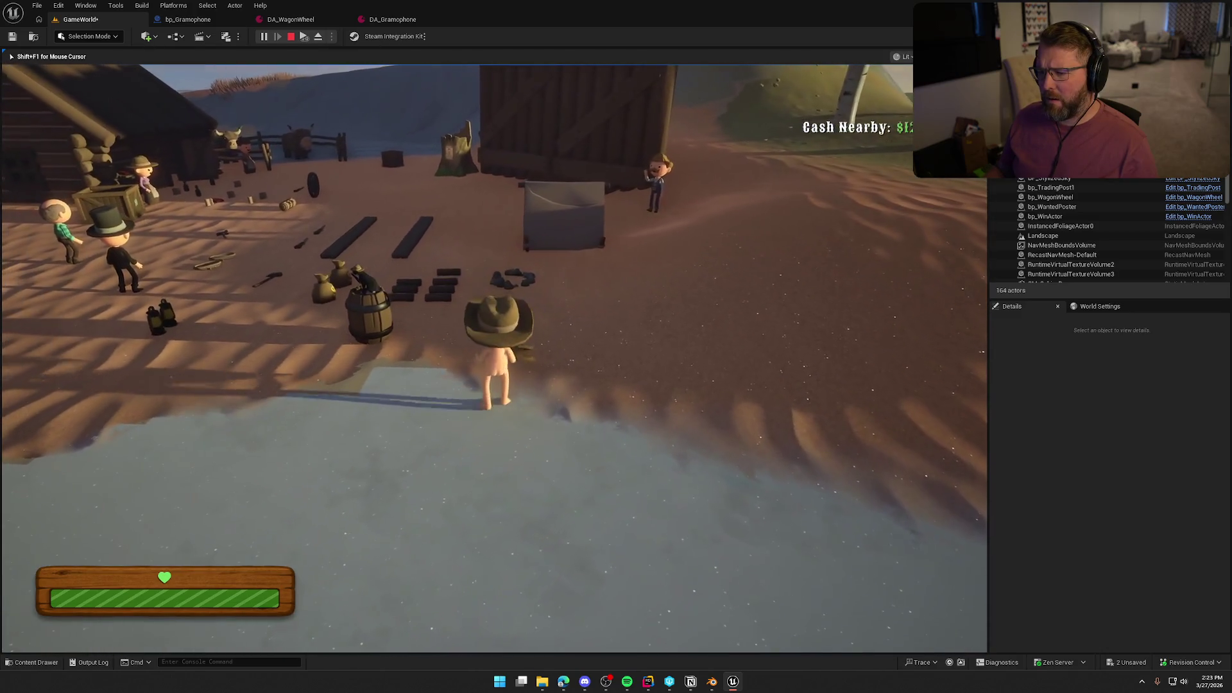
key(e)
right_click(394, 138)
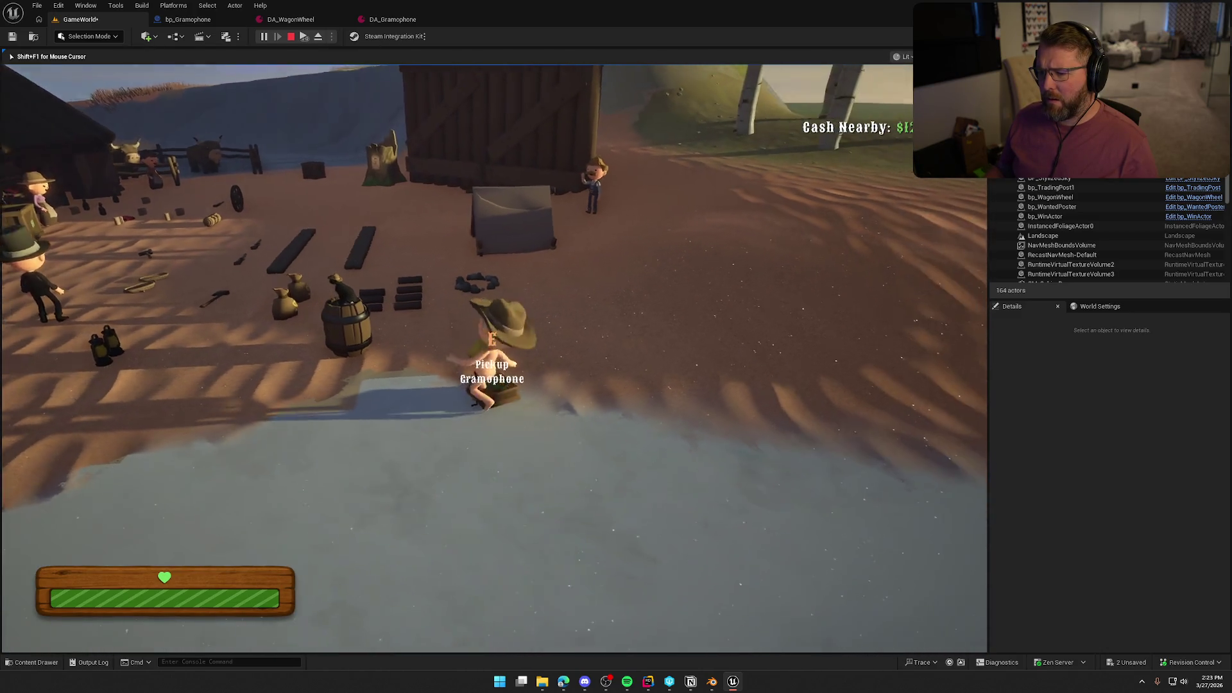
key(e)
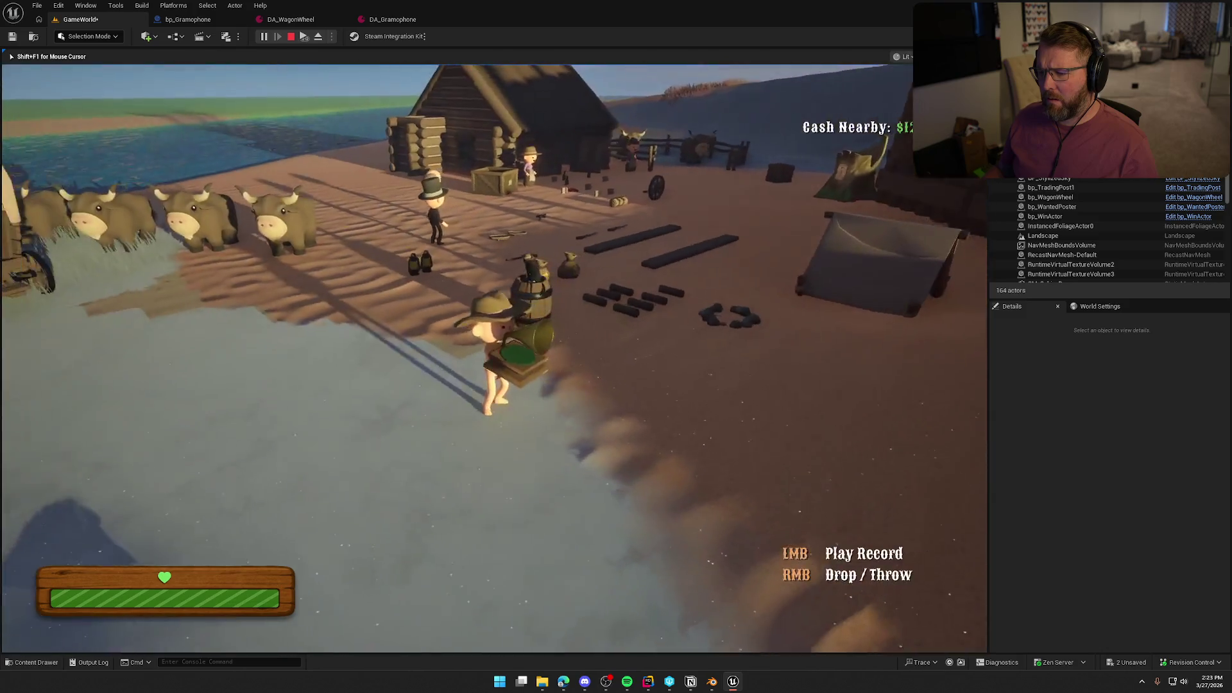
right_click(494, 358)
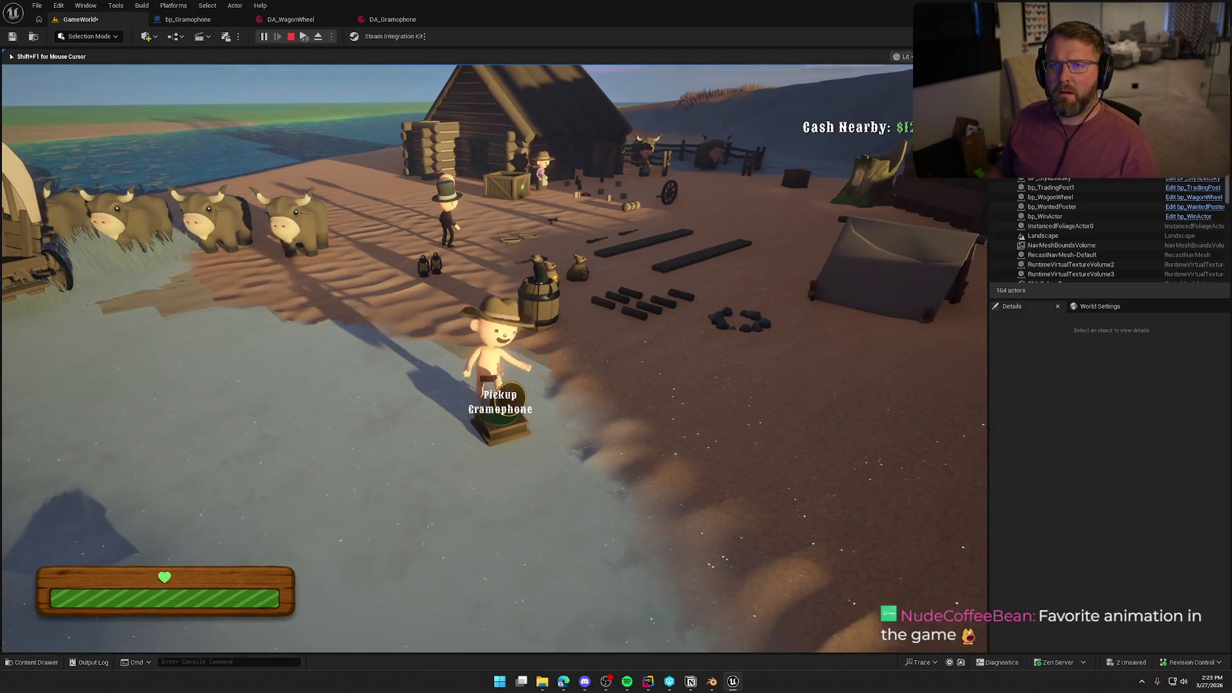
key(Escape)
click(179, 20)
Set the Item Mesh component's static mesh to SM_Gramophone.
click(48, 96)
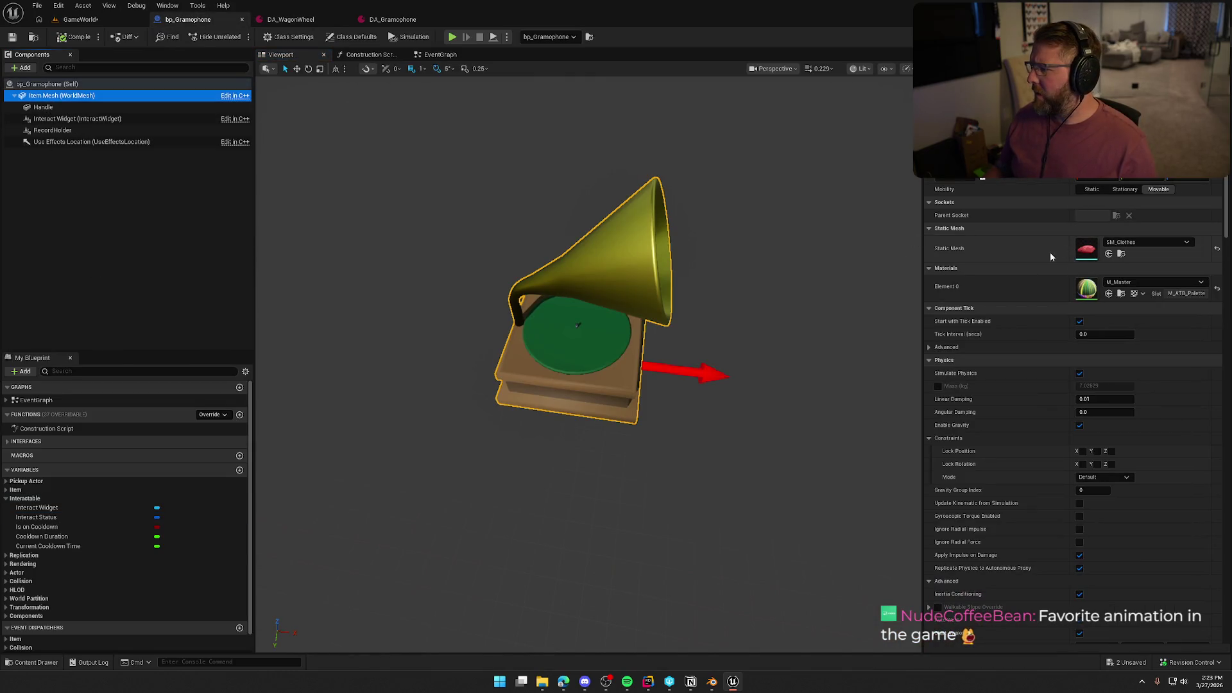
key(ctrl+space)
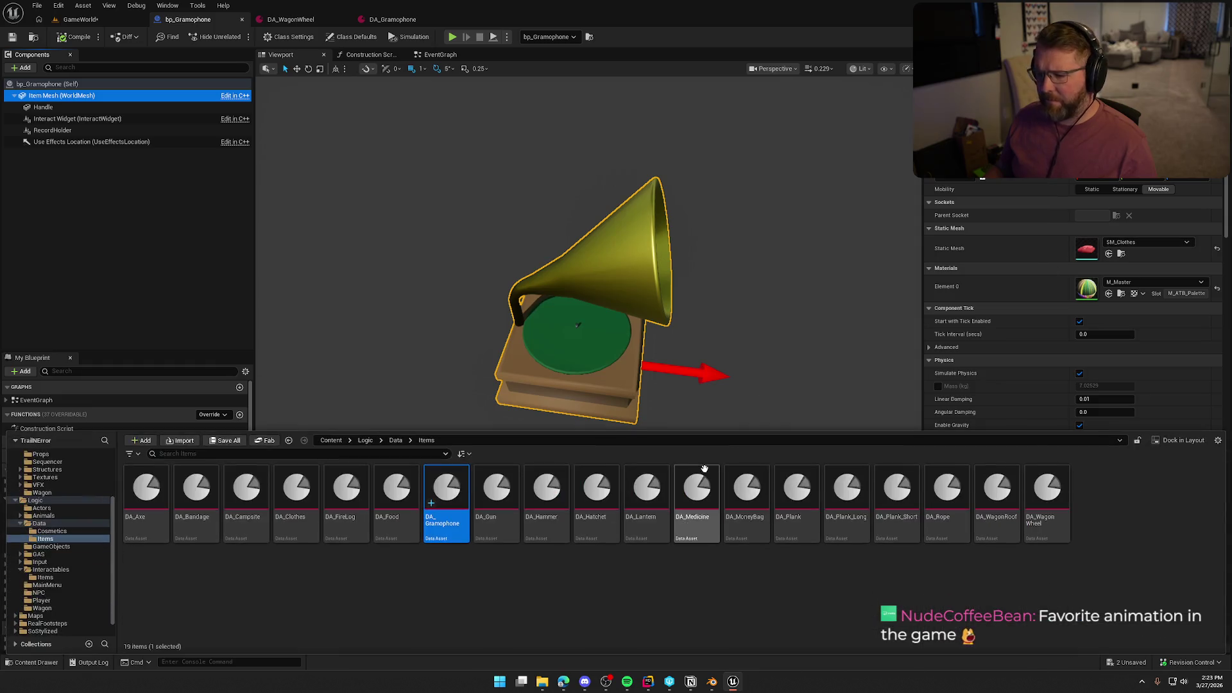
click(1126, 244)
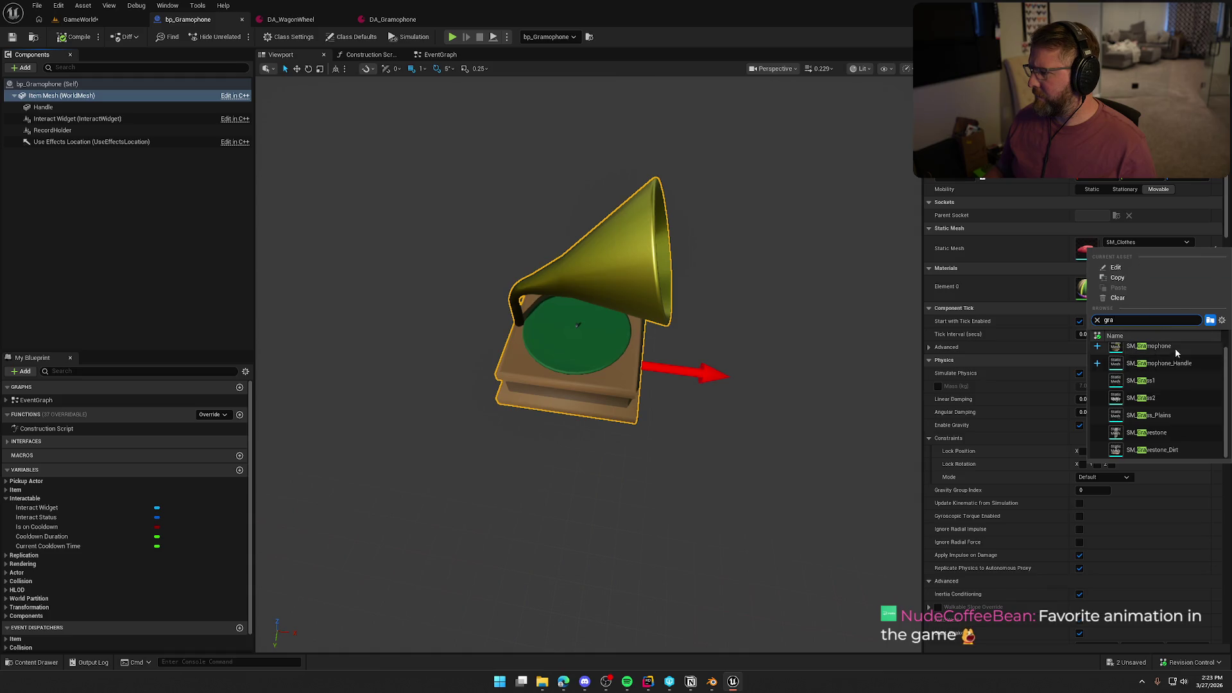
click(1176, 348)
Open SM_Gramophone, show its simple collision, and delete the oversized convex hull.
double_click(1086, 250)
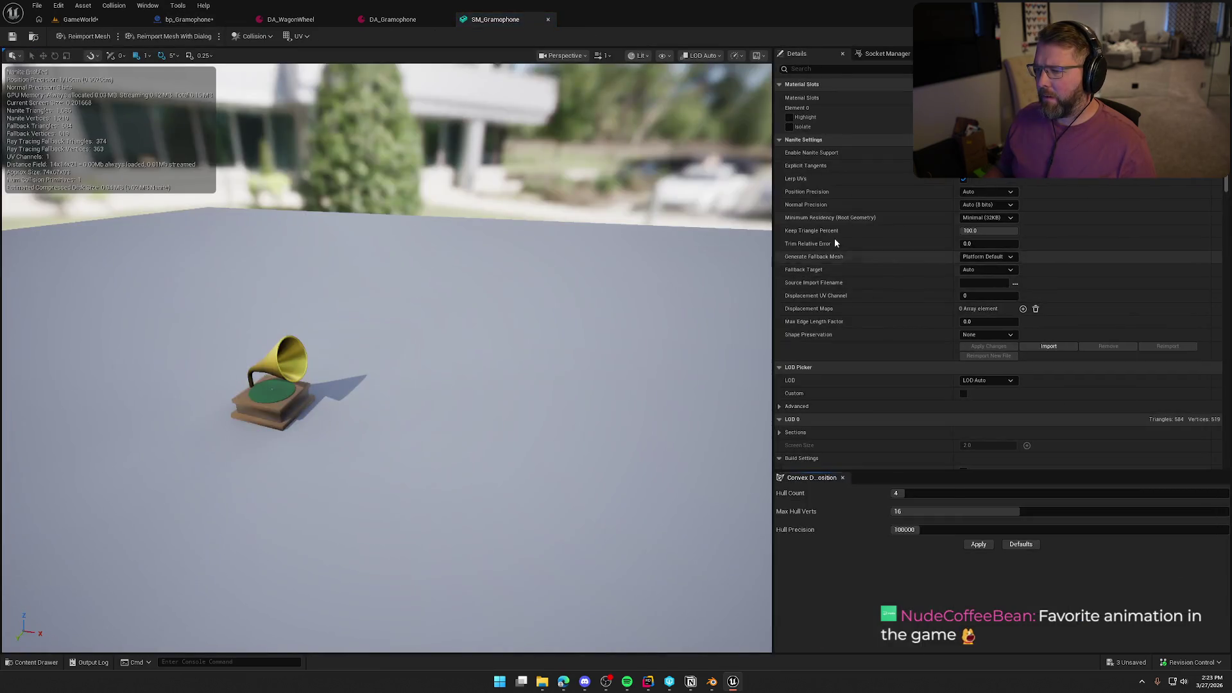
click(666, 57)
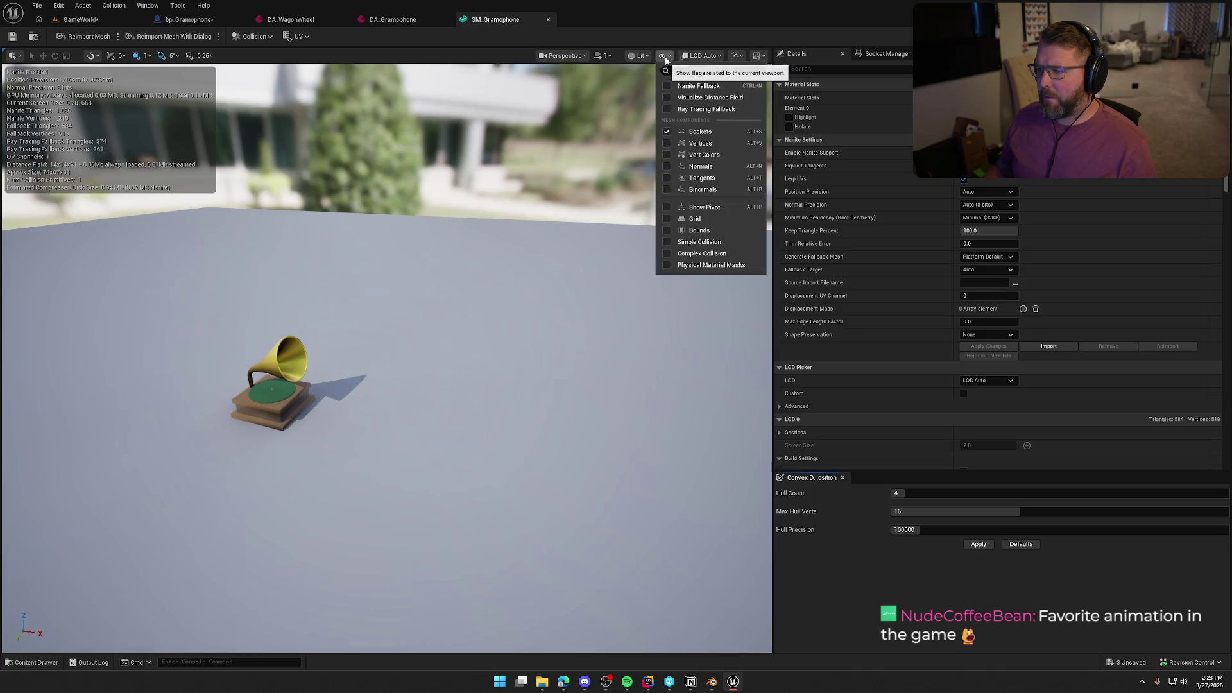
click(699, 241)
scroll(449, 334, up, 3)
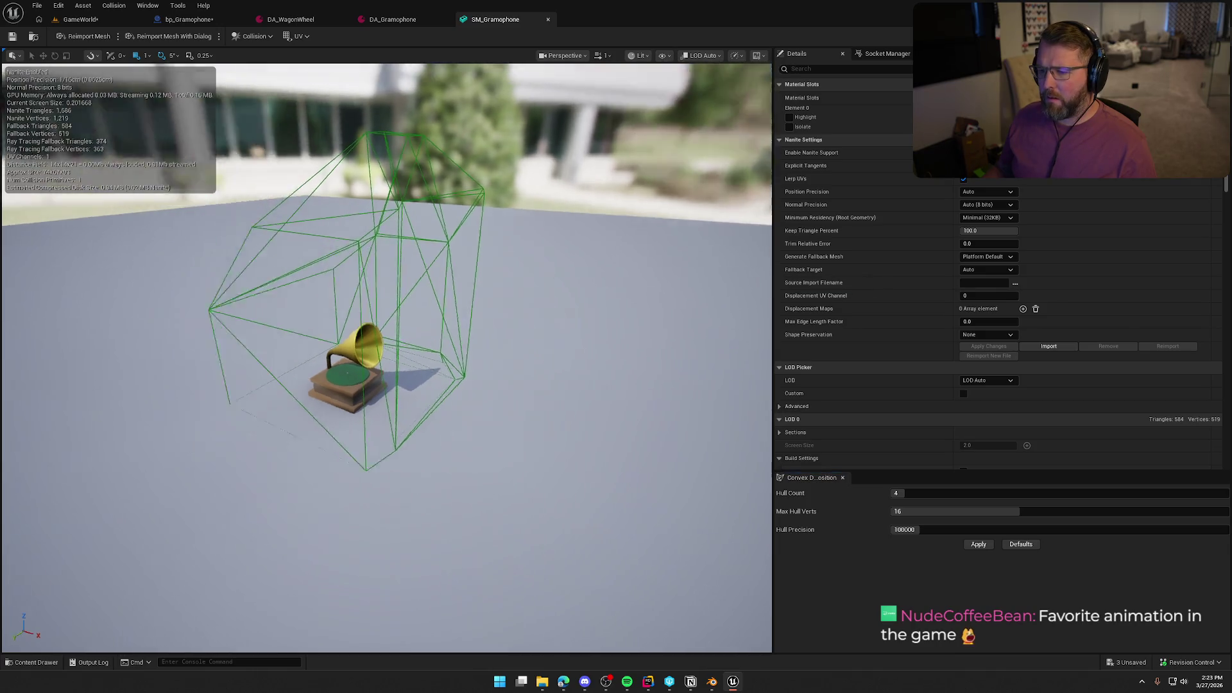
mouse_move(425, 263)
mouse_down()
mouse_move(411, 283)
mouse_move(449, 244)
mouse_move(405, 273)
mouse_move(443, 263)
mouse_move(427, 267)
mouse_move(443, 292)
mouse_move(447, 254)
mouse_move(282, 142)
mouse_up()
key(Delete)
click(244, 37)
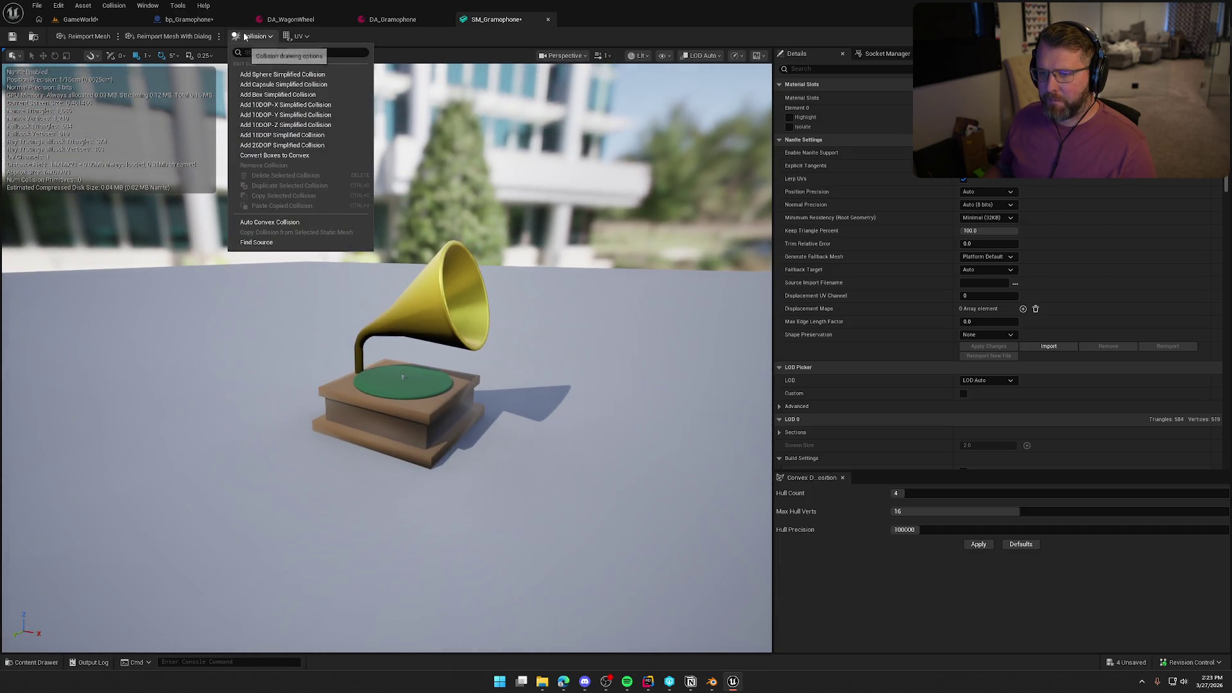
Add a box collision to SM_Gramophone and flatten it to fit the base.
click(300, 95)
mouse_move(448, 213)
mouse_down()
mouse_move(388, 194)
mouse_move(422, 289)
mouse_move(366, 318)
mouse_up()
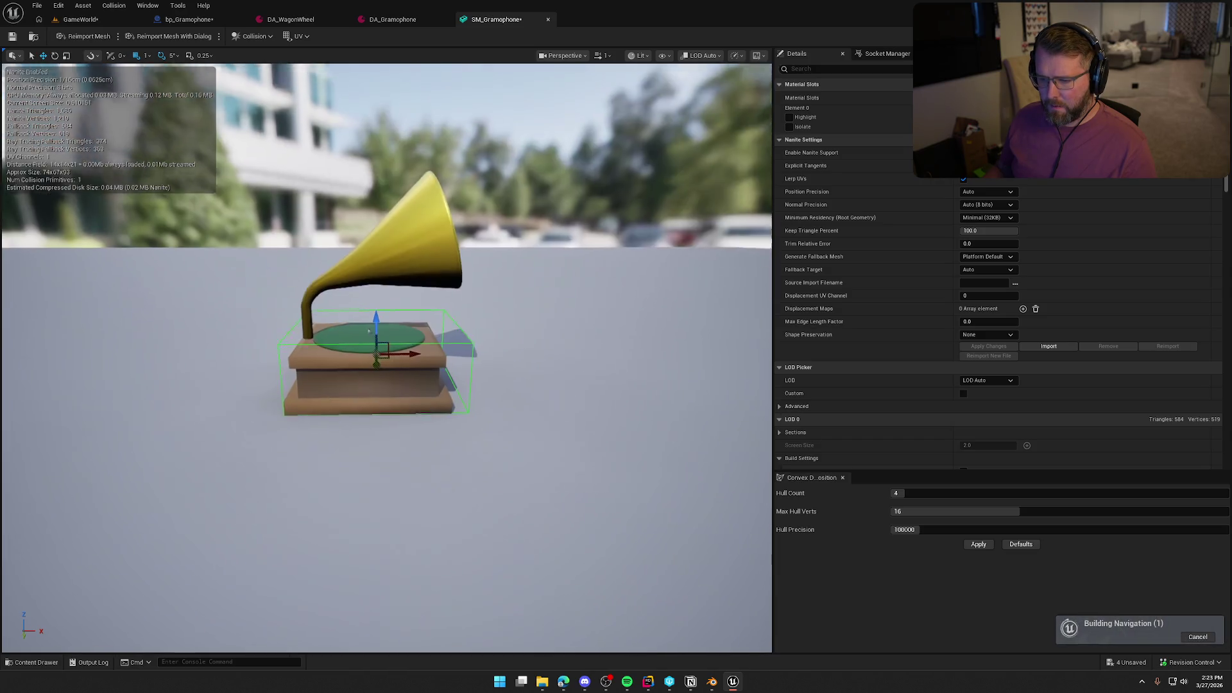
scroll(359, 379, up, 5)
scroll(385, 347, down, 4)
key(e)
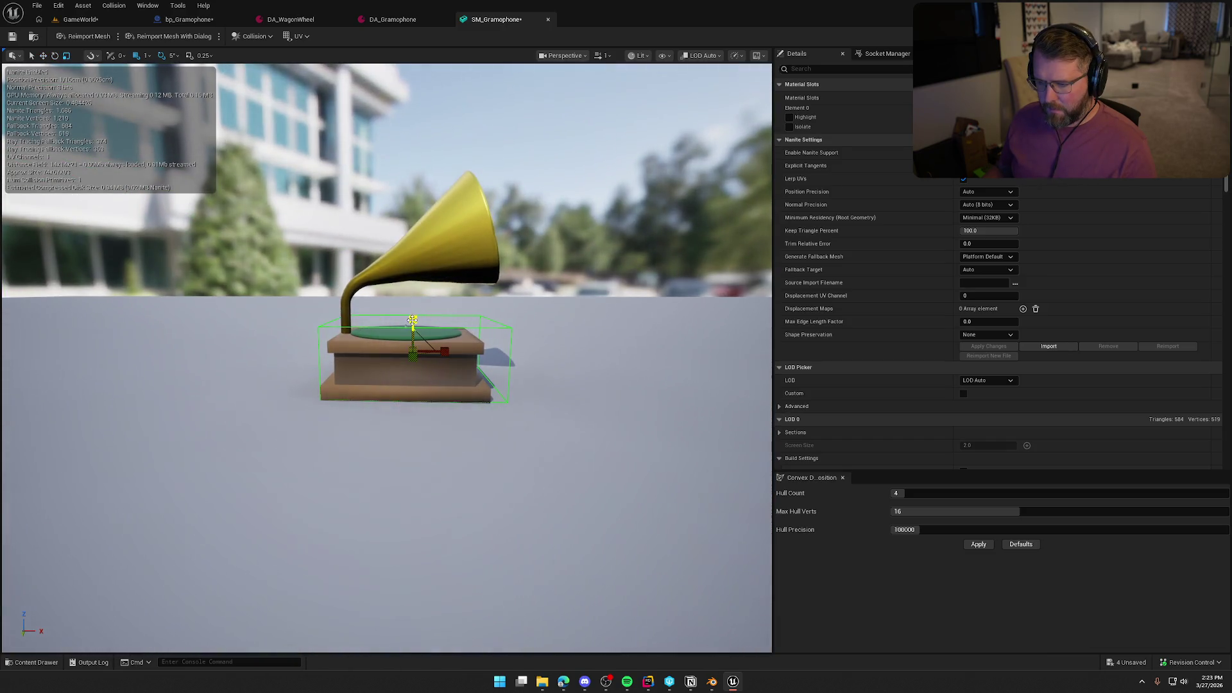
mouse_move(412, 320)
mouse_down()
mouse_move(359, 398)
mouse_move(455, 231)
mouse_move(366, 128)
mouse_up()
Add a sphere collision and scale it down snugly around the horn.
click(254, 36)
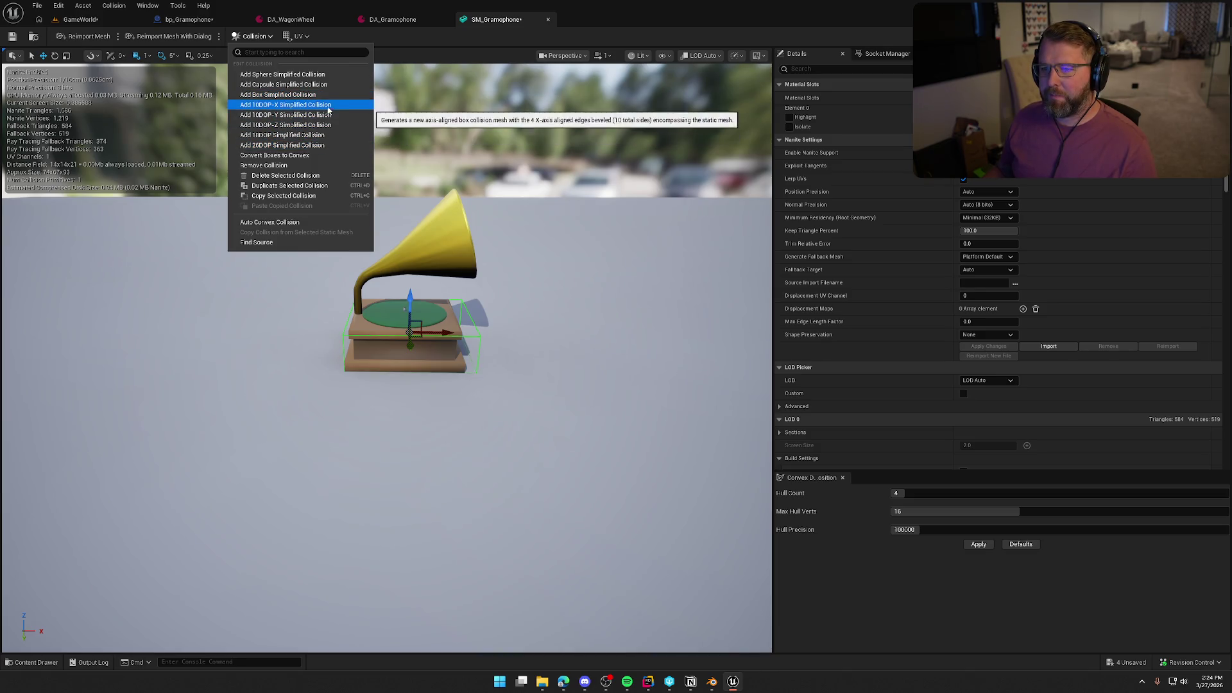
click(332, 77)
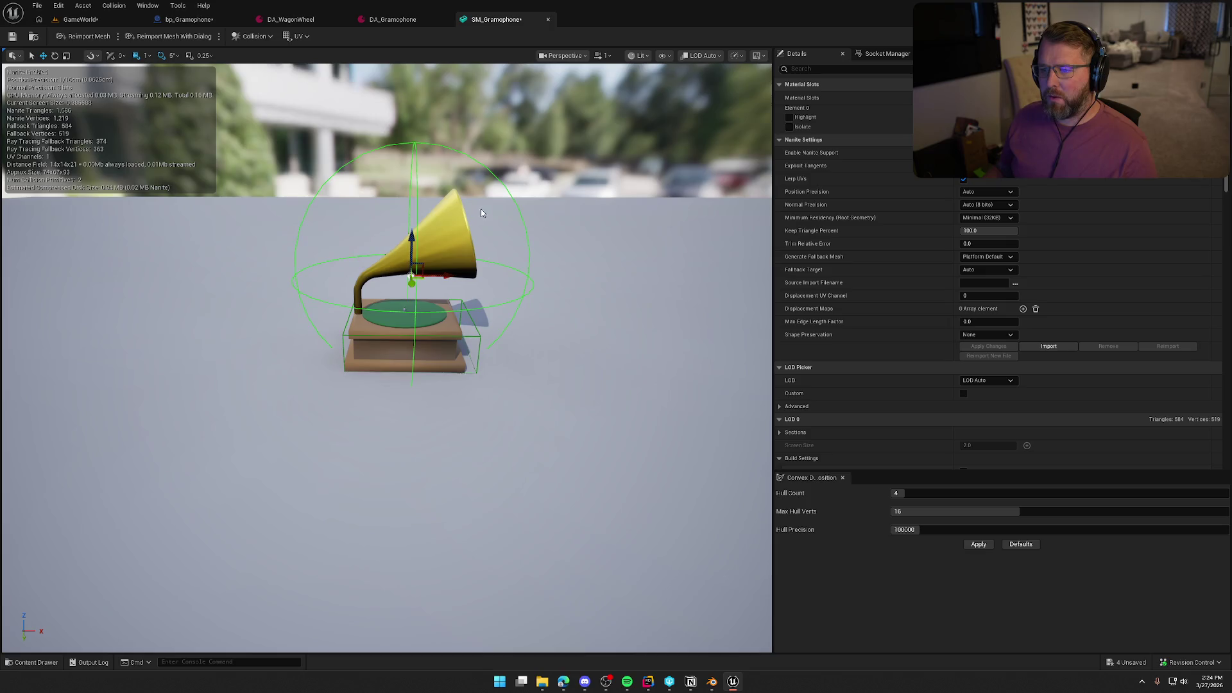
drag(490, 228, 443, 311)
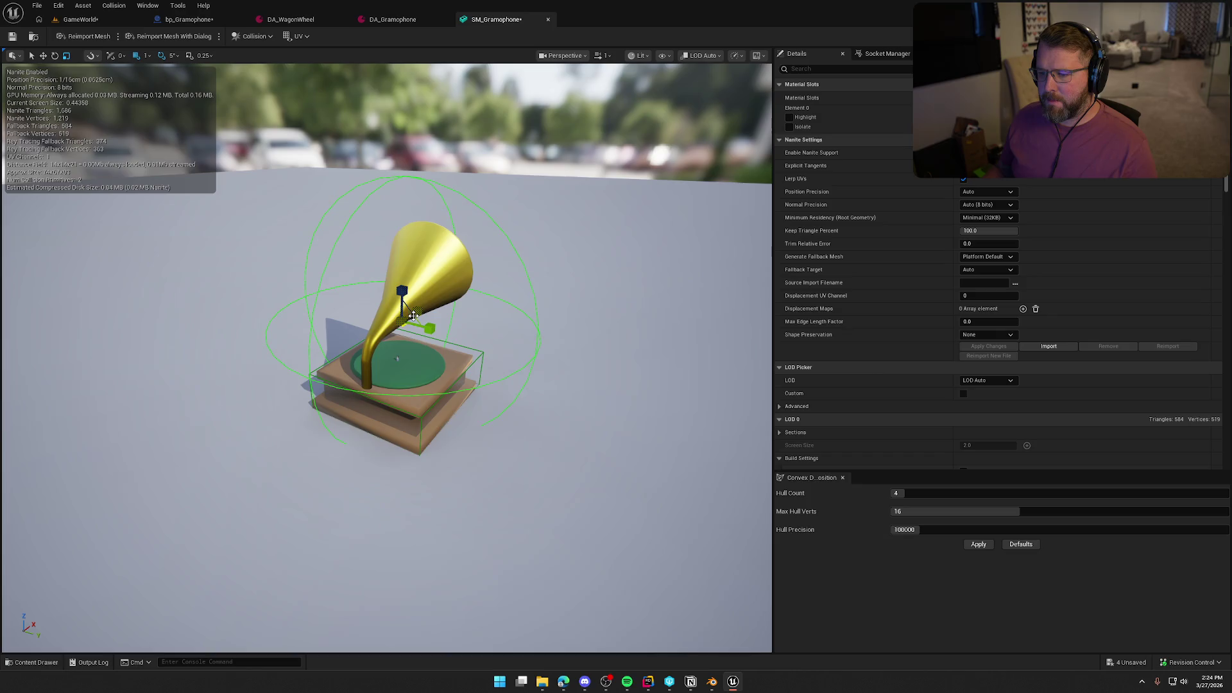
mouse_move(429, 329)
mouse_down()
mouse_move(414, 318)
mouse_move(420, 331)
mouse_up()
scroll(439, 339, up, 5)
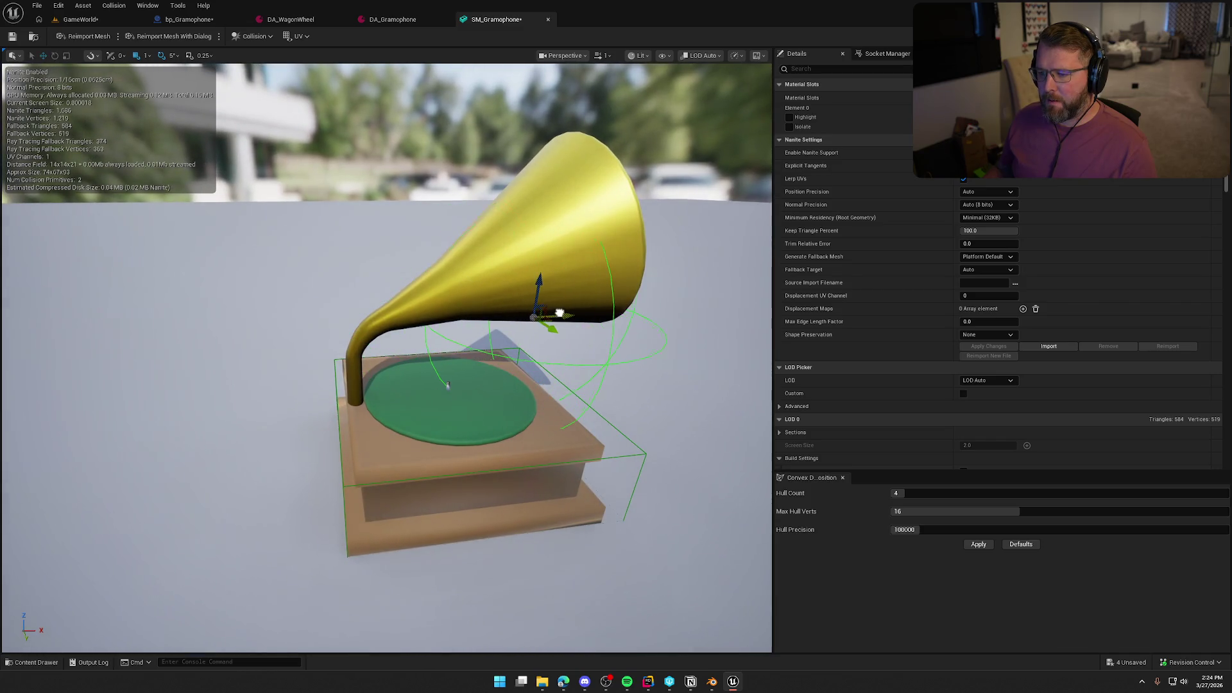
mouse_move(543, 219)
mouse_down()
mouse_move(527, 244)
mouse_move(544, 226)
mouse_up()
key(r)
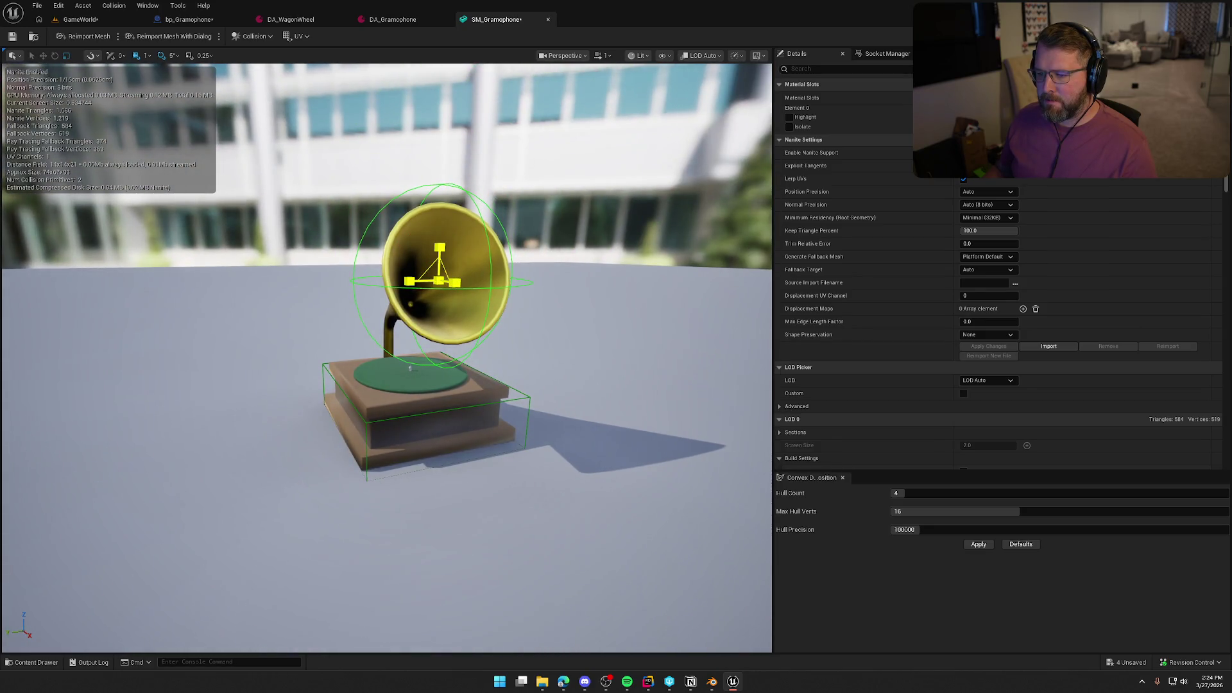
mouse_move(440, 280)
mouse_down()
mouse_move(453, 283)
mouse_move(362, 290)
mouse_up()
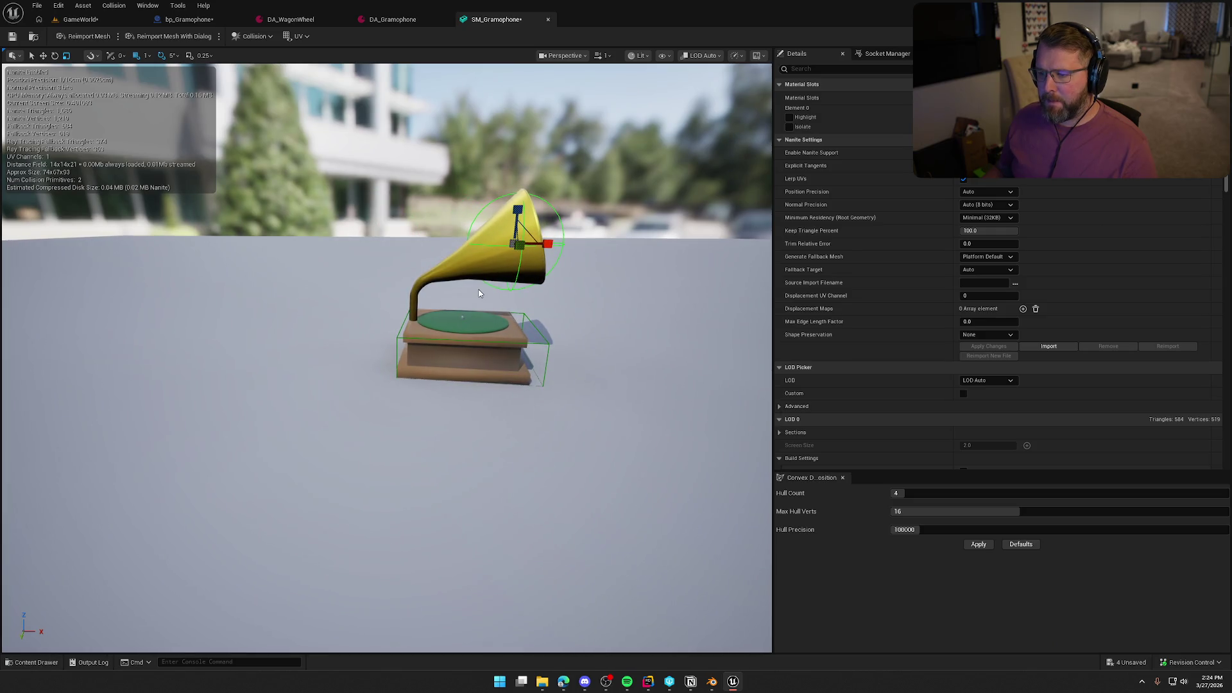
drag(479, 294, 444, 311)
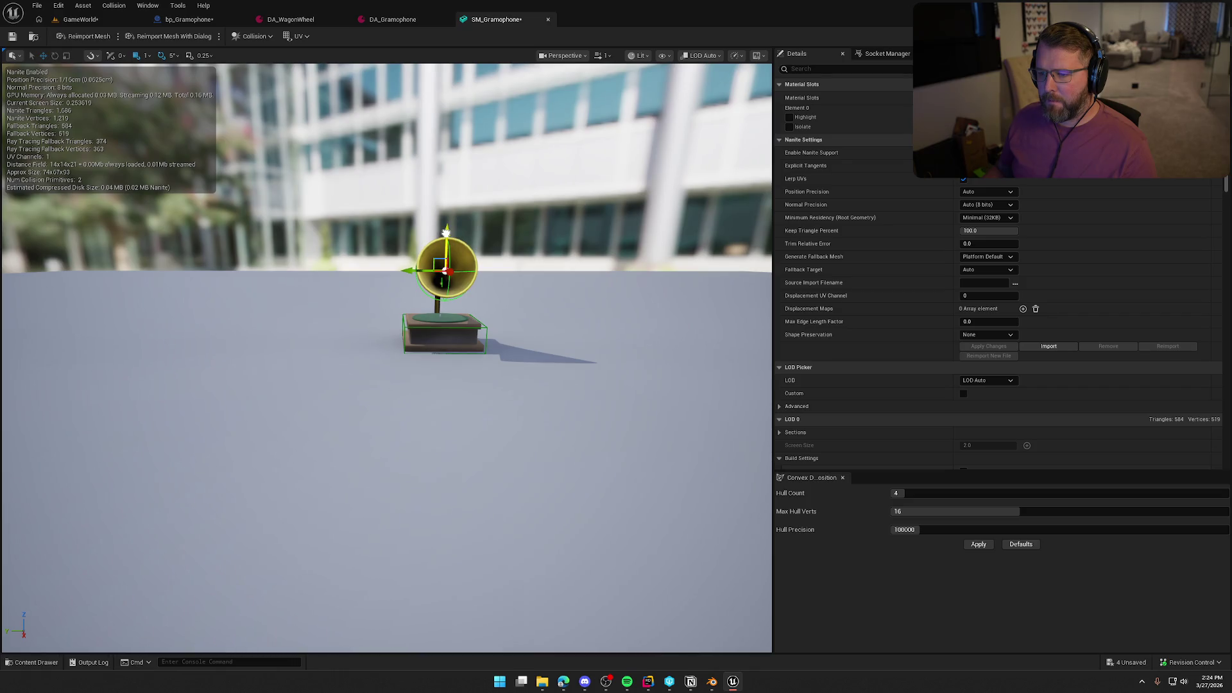
mouse_move(551, 310)
mouse_down()
mouse_move(507, 313)
mouse_move(550, 310)
mouse_up()
Save the mesh, then give DA_Record display name 'Record' and description 'Boop Boop'.
click(15, 39)
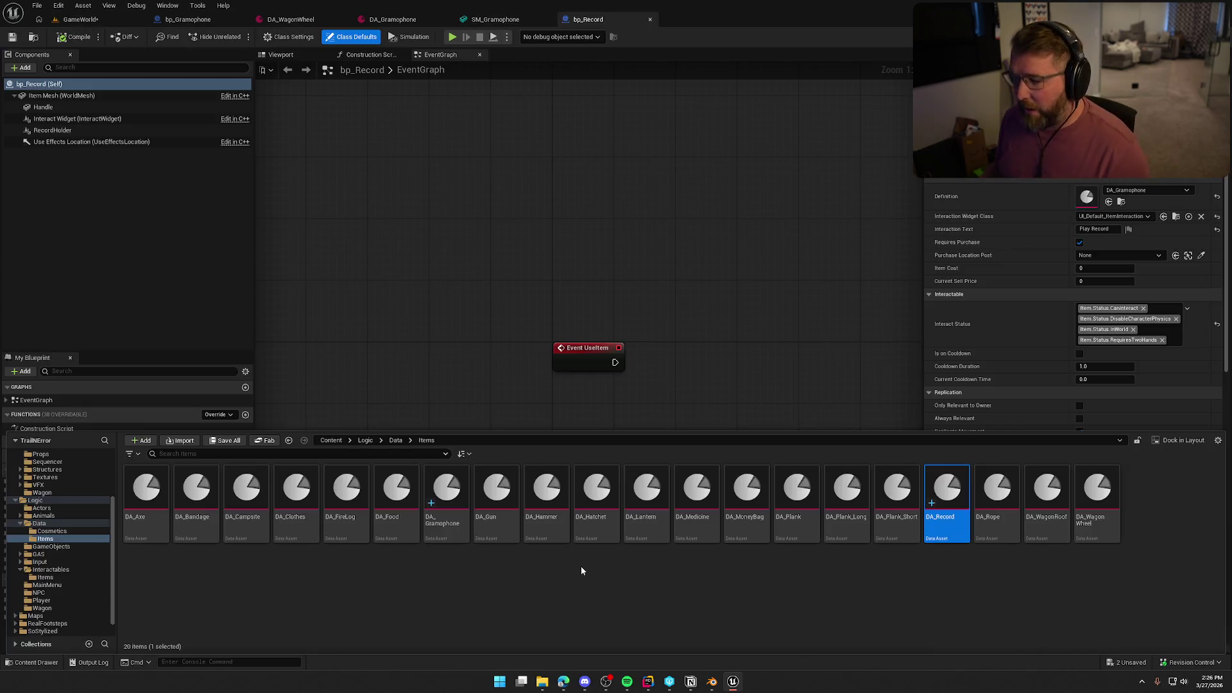
double_click(944, 498)
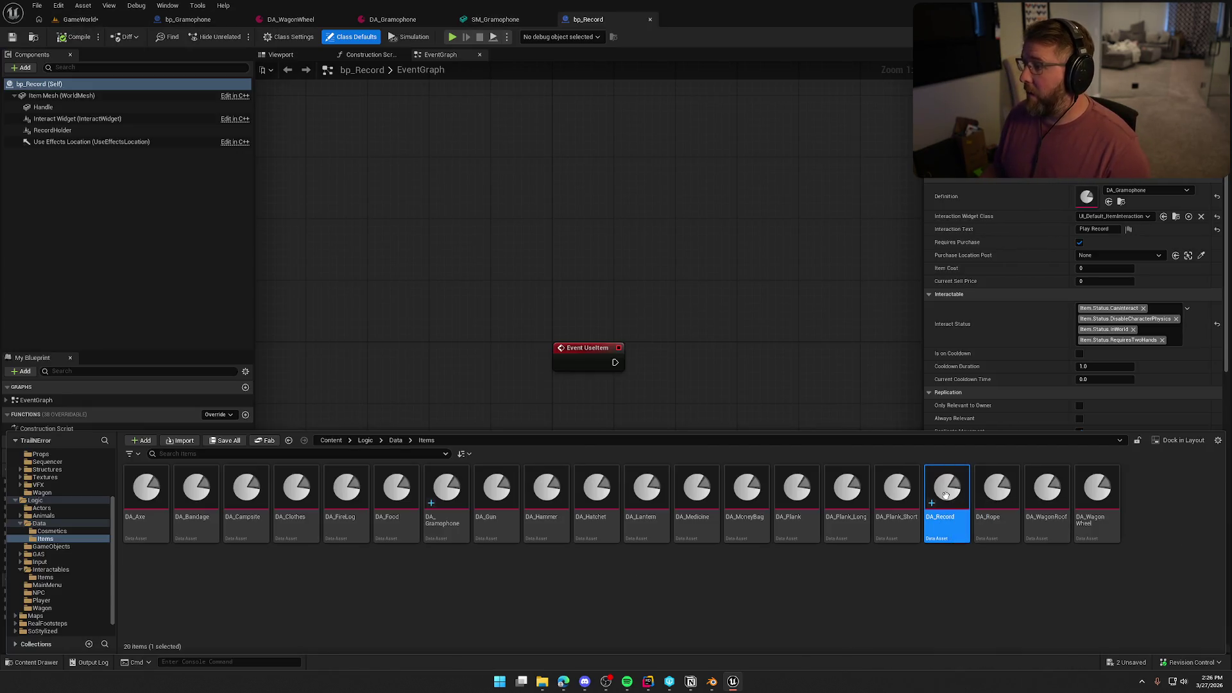
click(521, 97)
text(Record)
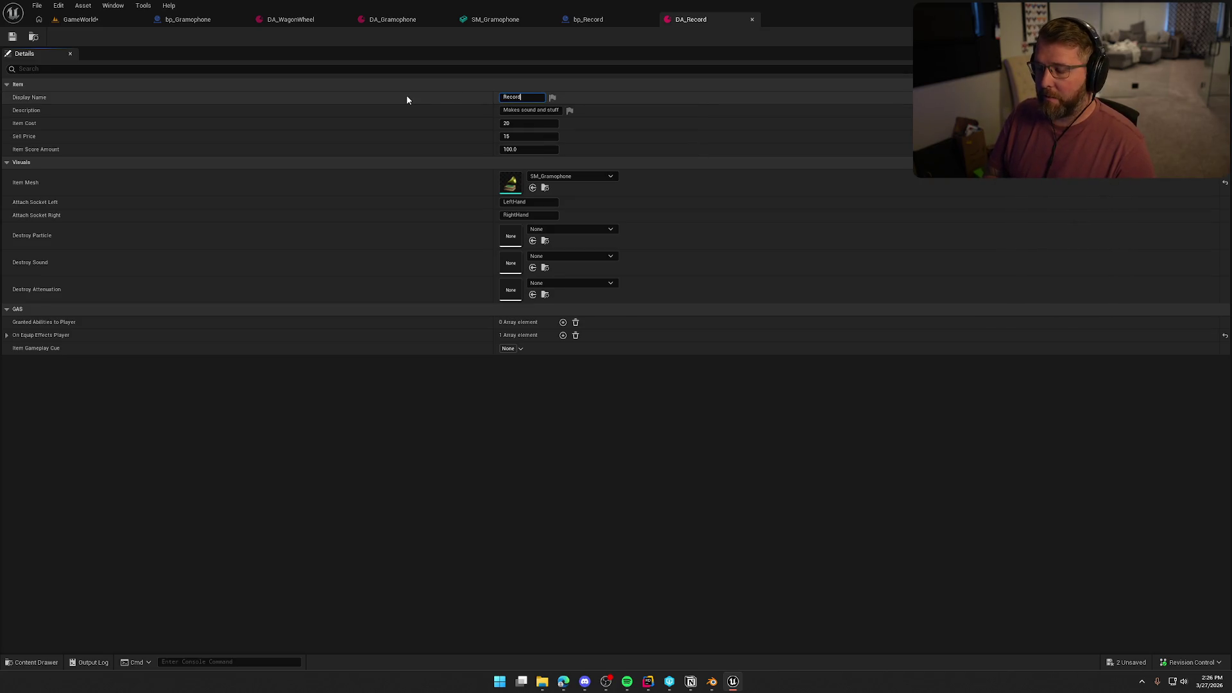
key(Return)
key(Tab)
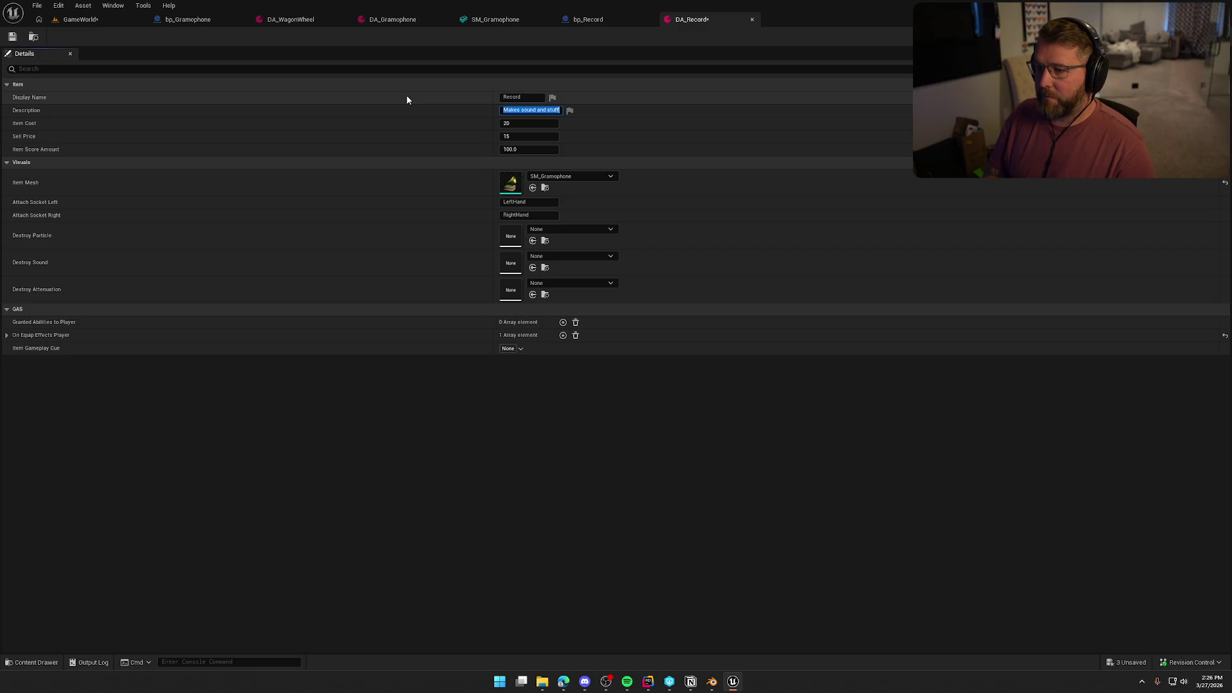
text(Boo)
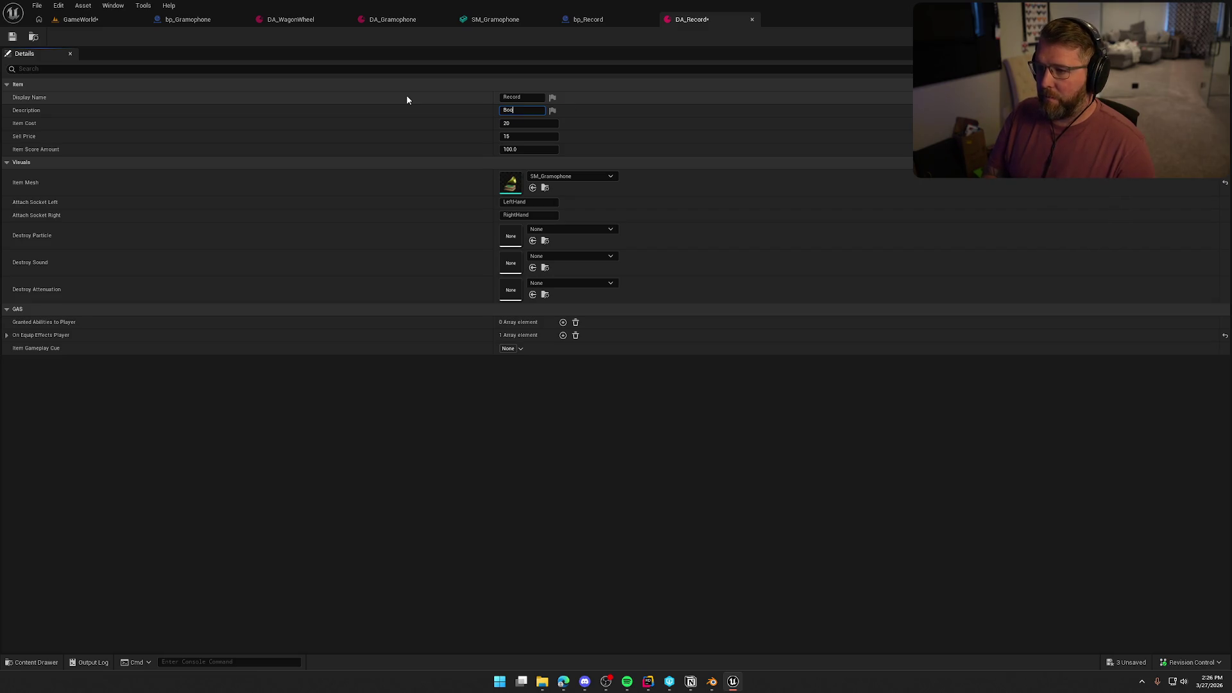
text(p Boop)
key(Return)
Set DA_Record's item cost to 5, sell price to 5 and score to 10.
key(Tab)
text(5)
key(Return)
key(Tab)
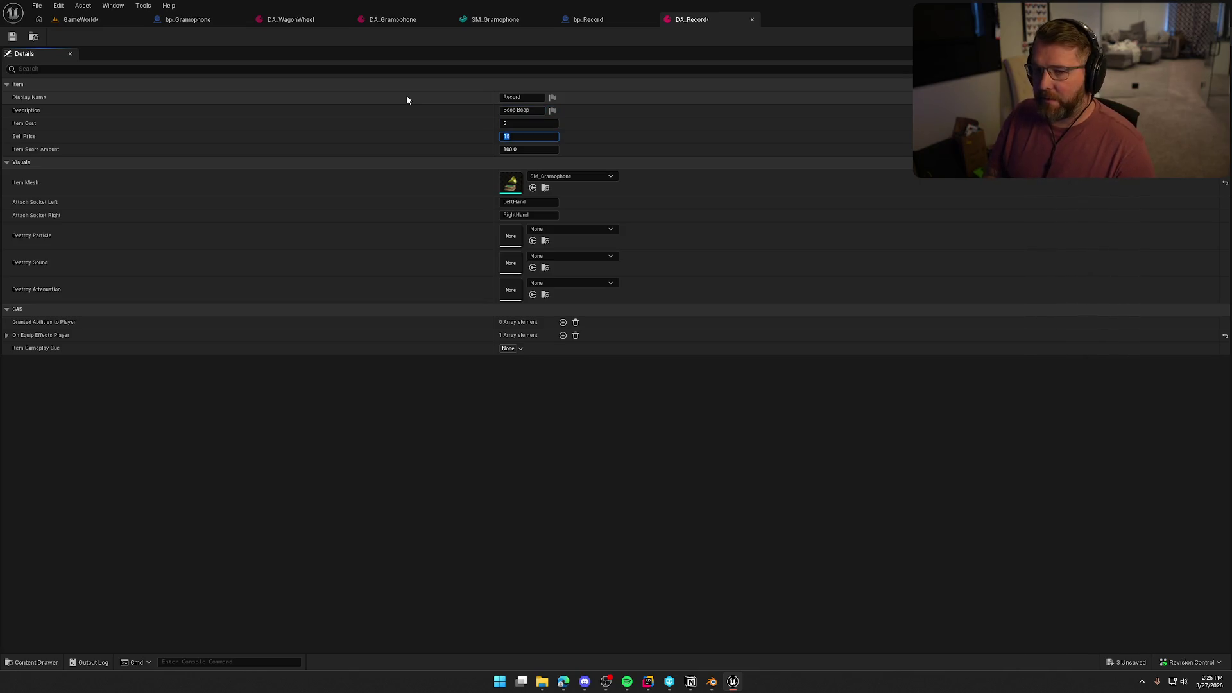
text(5)
key(Return)
key(Tab)
text(10)
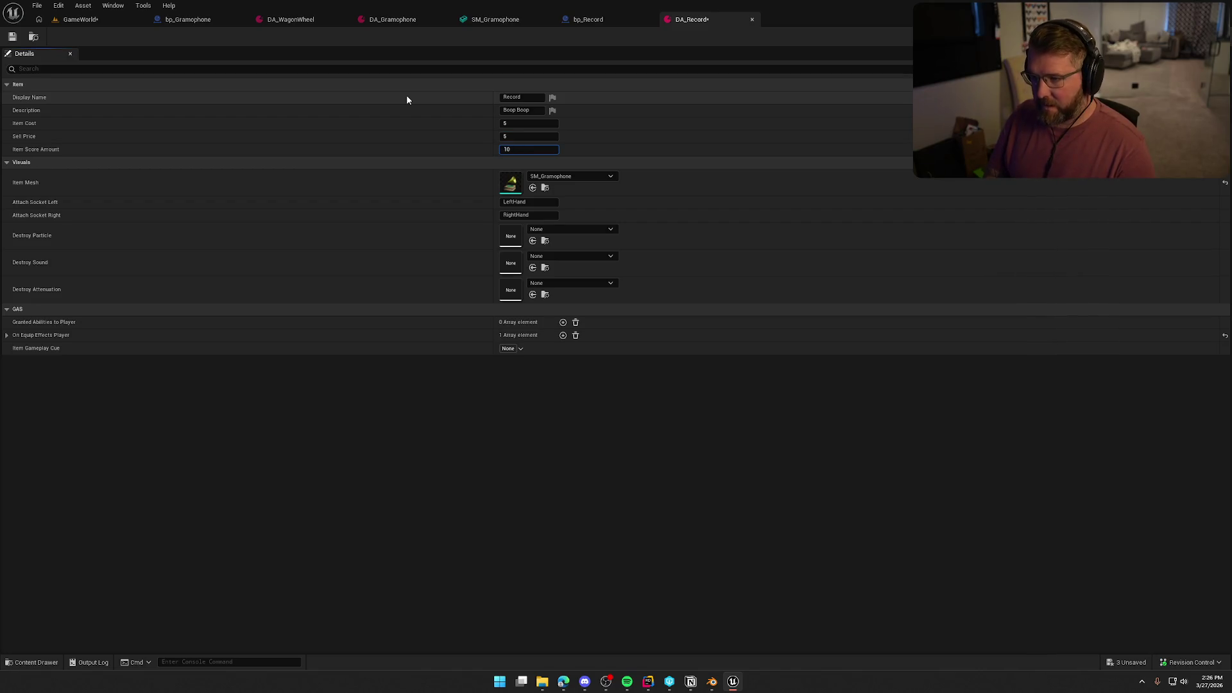
click(586, 175)
Make SM_RecordDisc the item mesh, clear all equip effects, and save DA_Record.
text(rec)
click(565, 284)
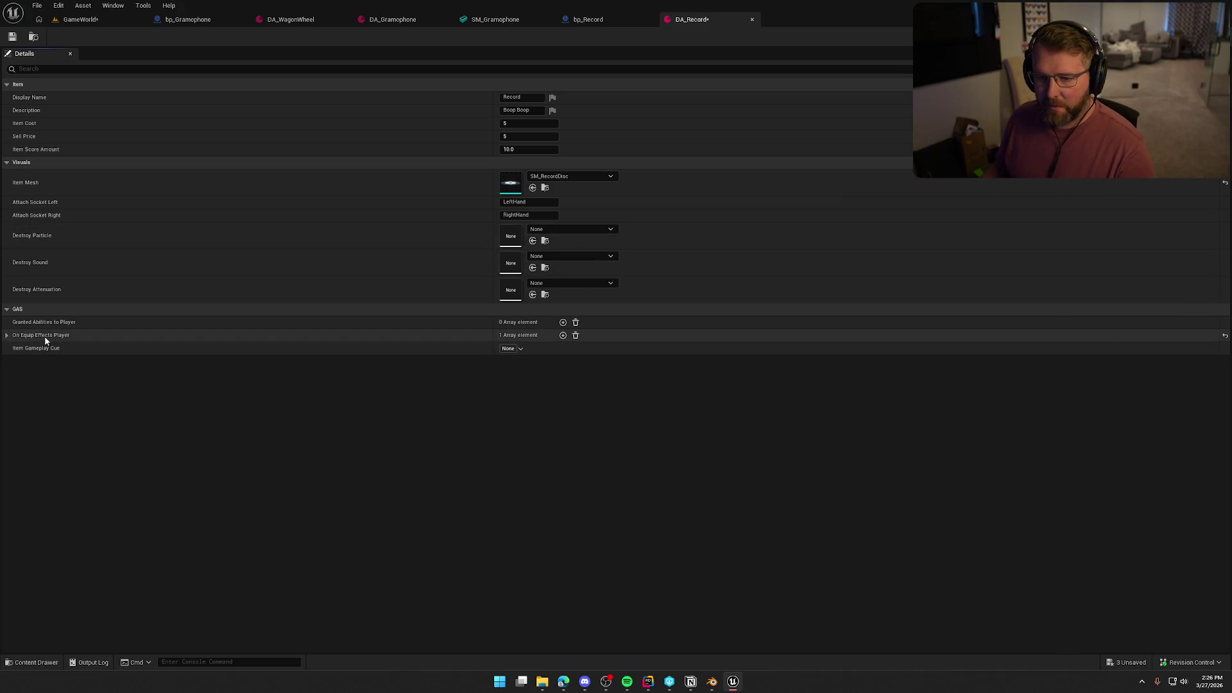
click(575, 335)
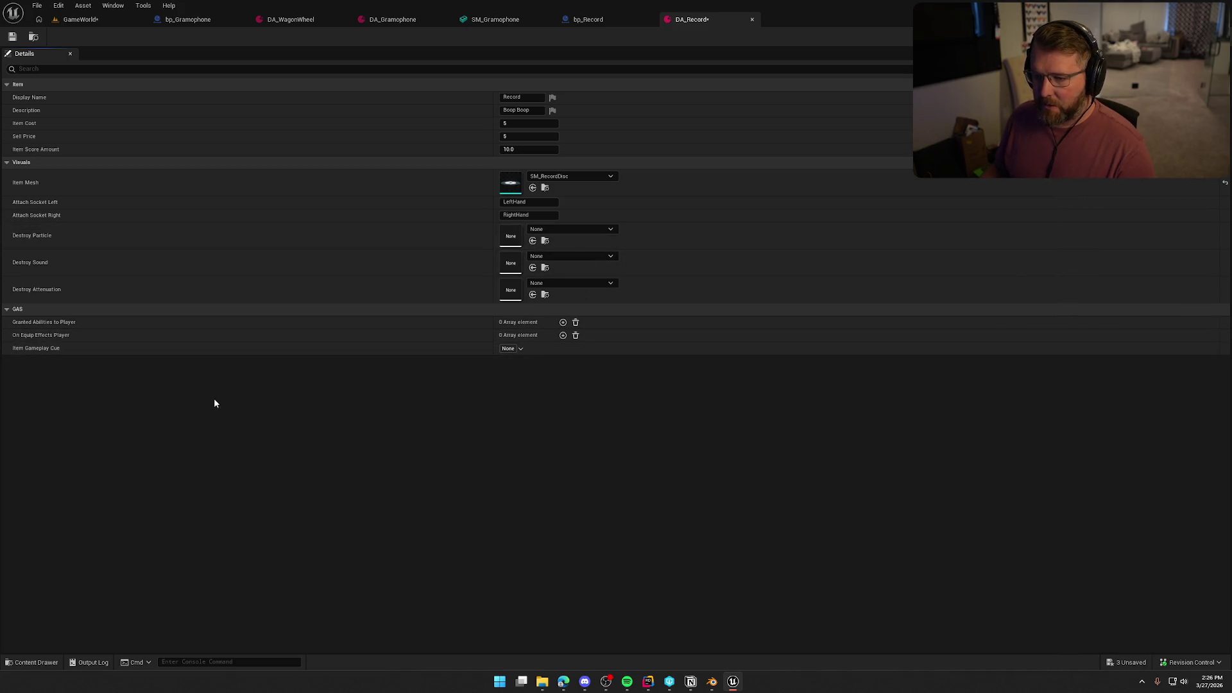
click(12, 37)
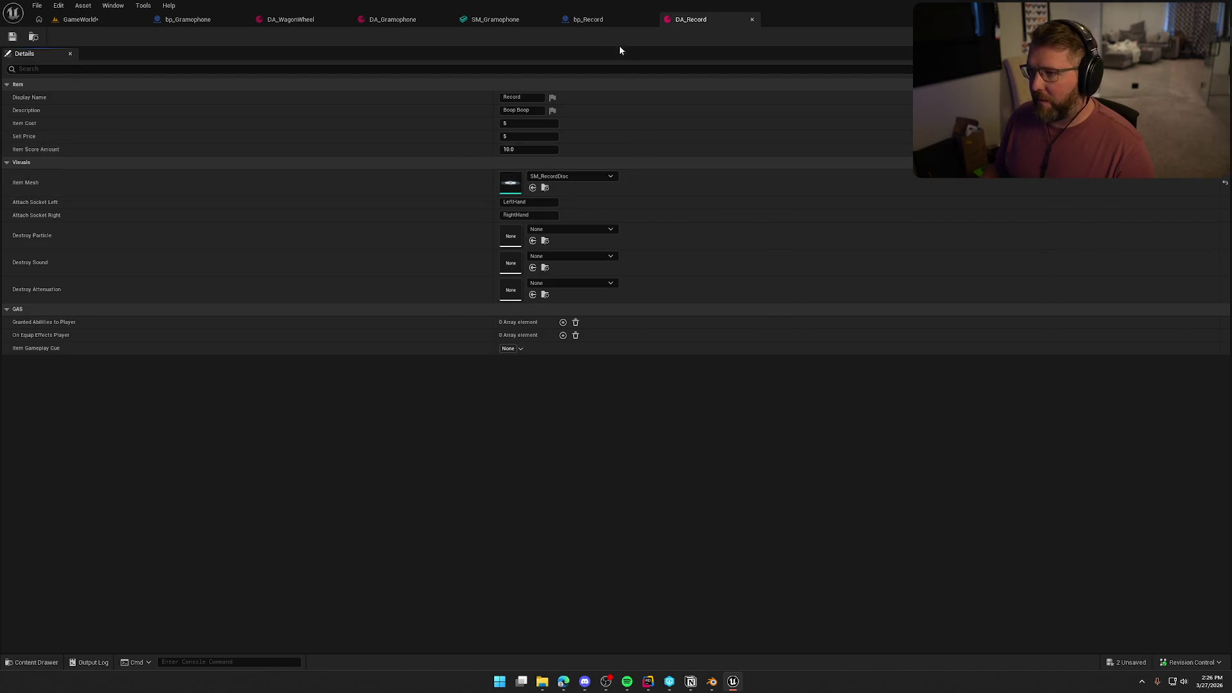
In bp_Record, assign a data asset to the Item category's Definition variable.
click(600, 20)
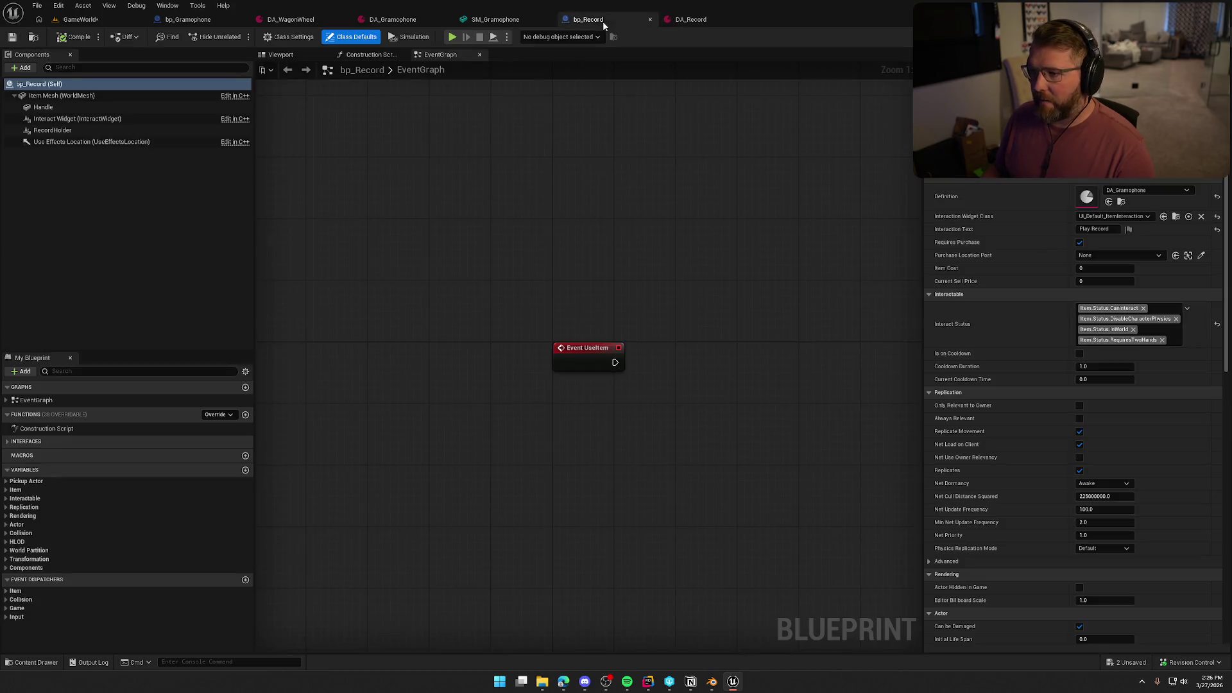
click(8, 481)
click(6, 520)
scroll(43, 536, down, 1)
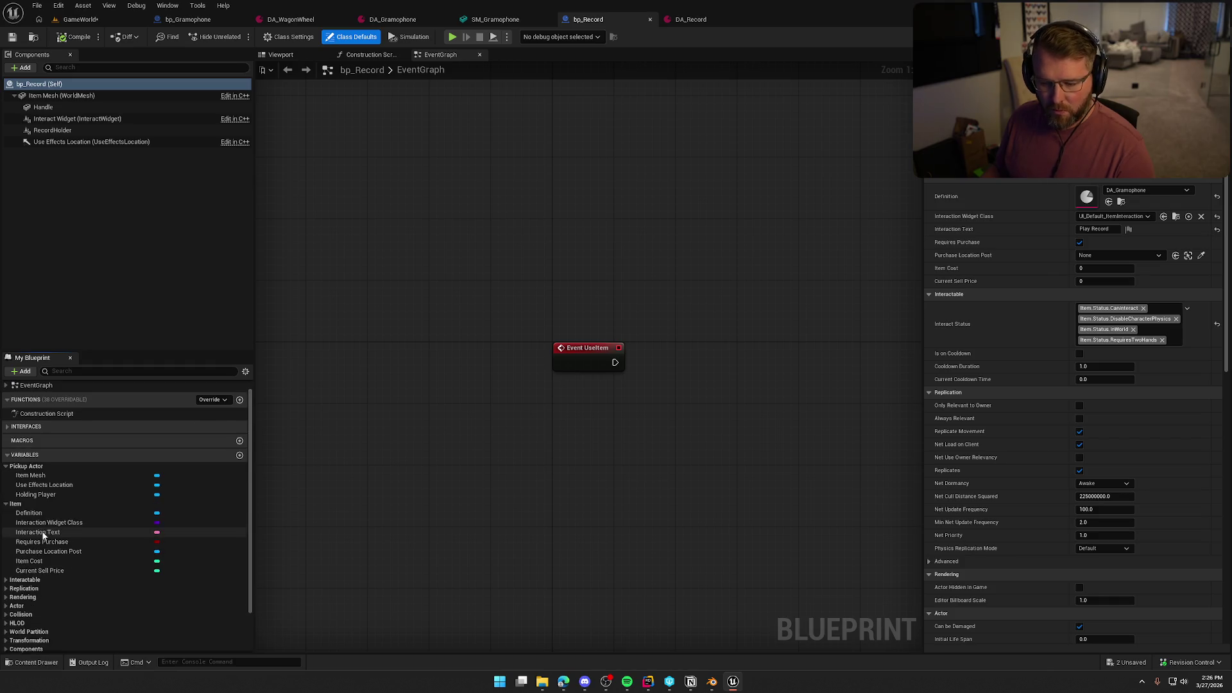
click(33, 513)
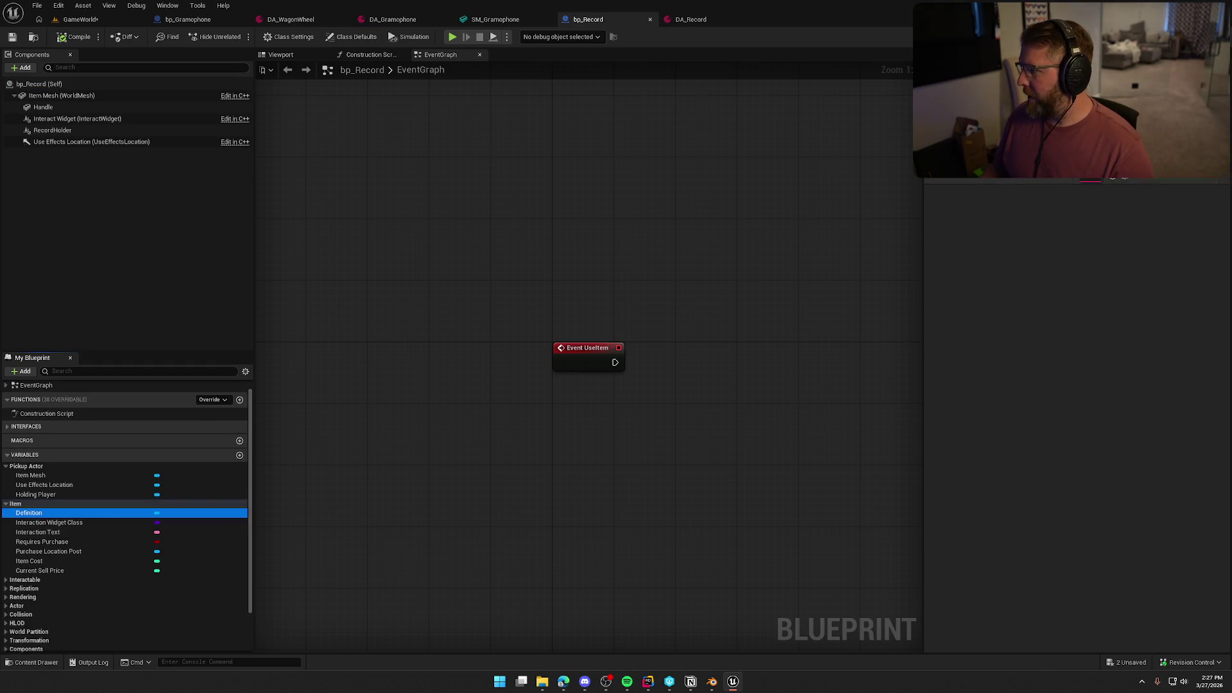
click(1156, 174)
click(1157, 333)
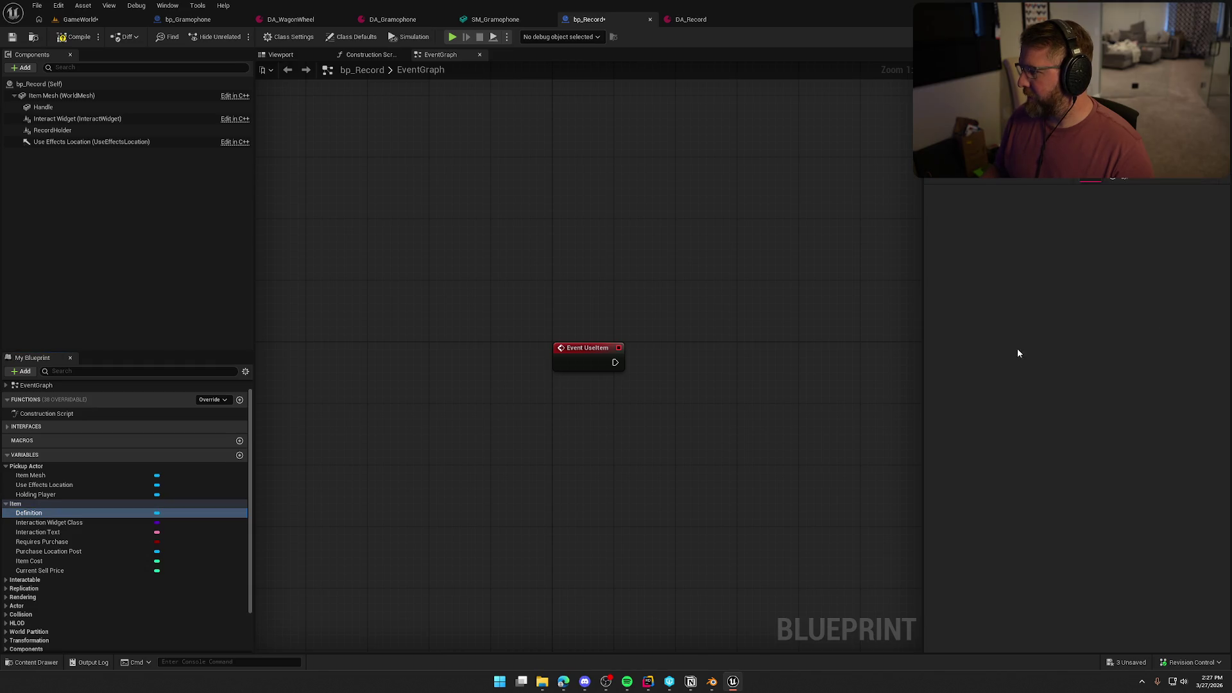
Attempt to edit the Interaction Text value, then save bp_Record.
click(80, 532)
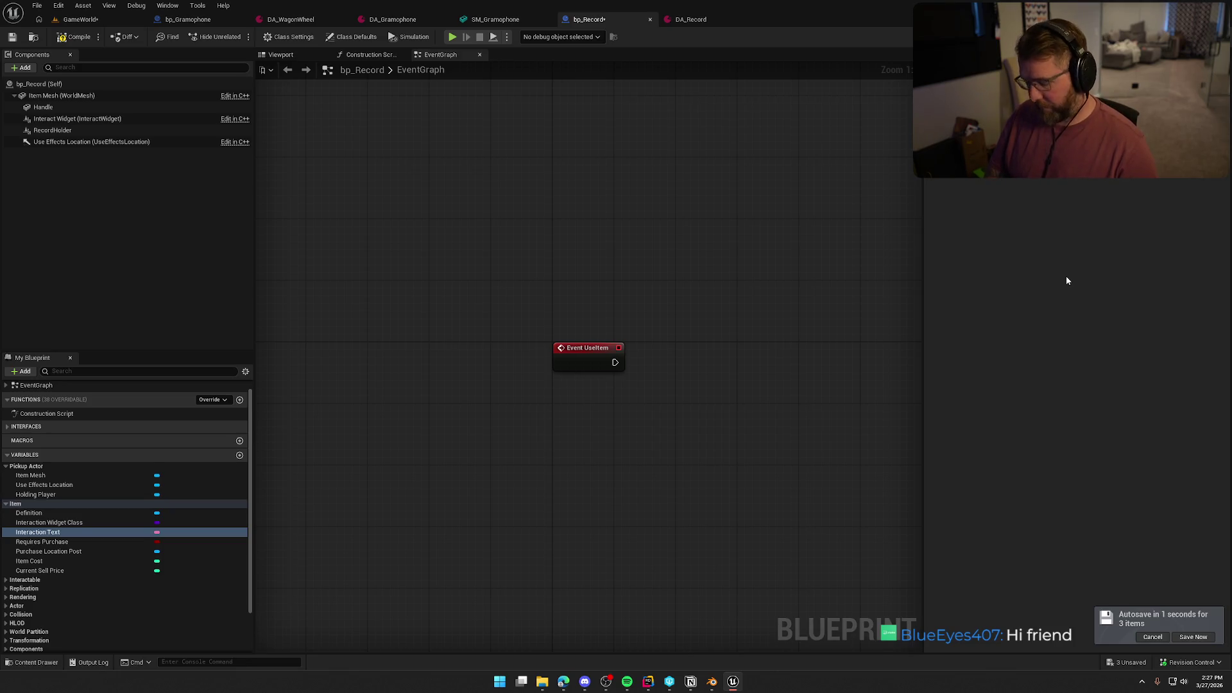
click(561, 283)
click(922, 272)
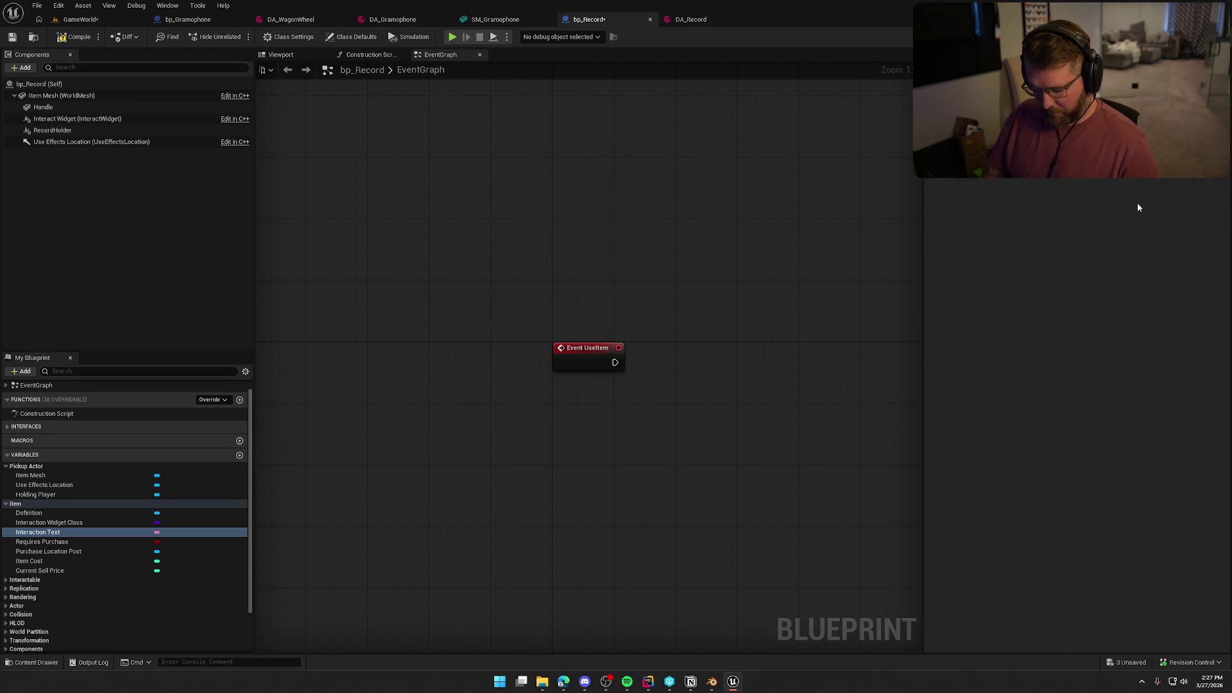
key(super+v)
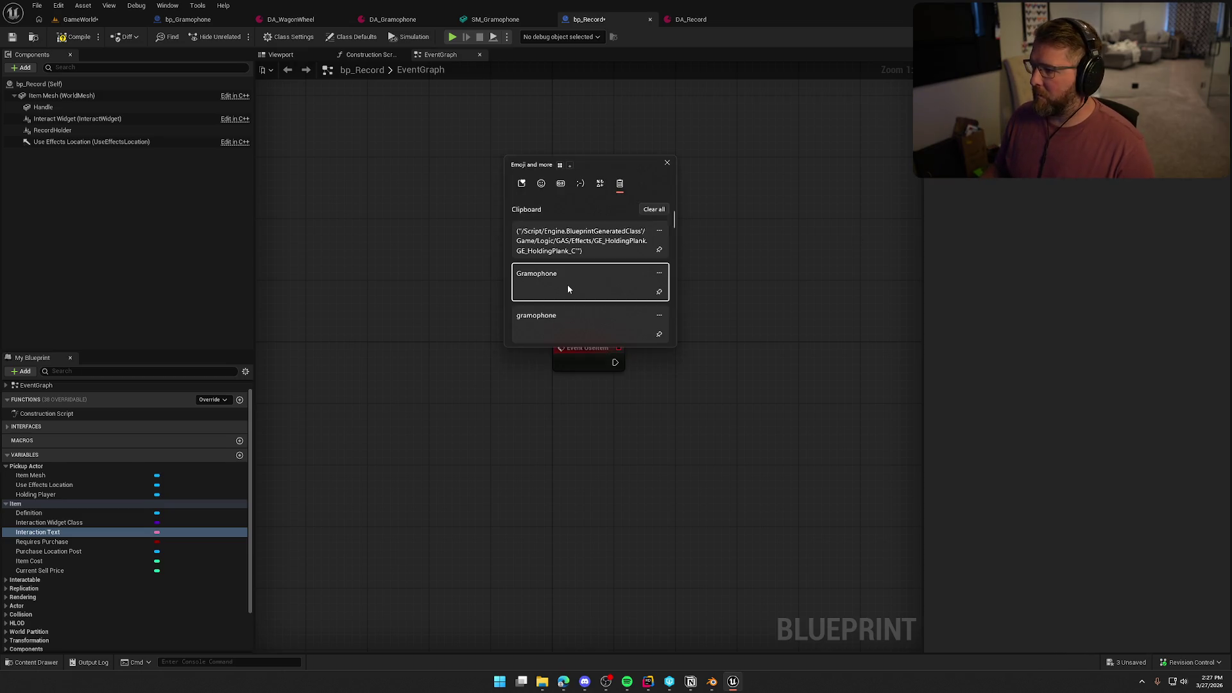
click(568, 289)
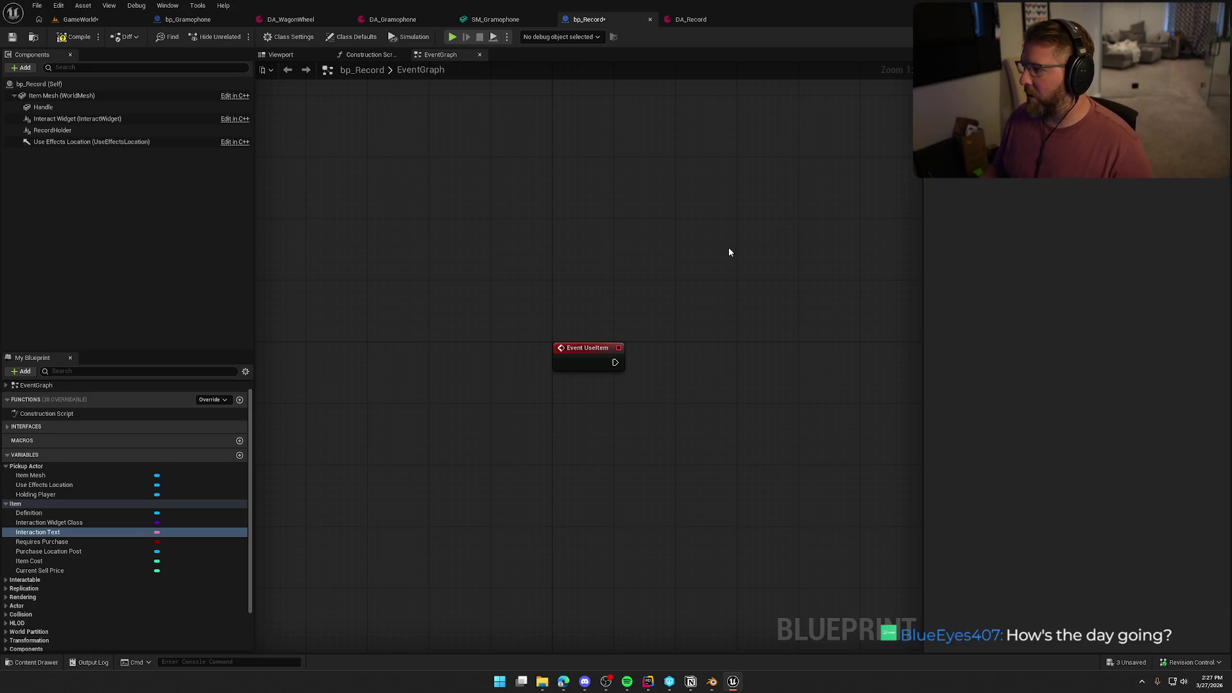
key(ctrl+s)
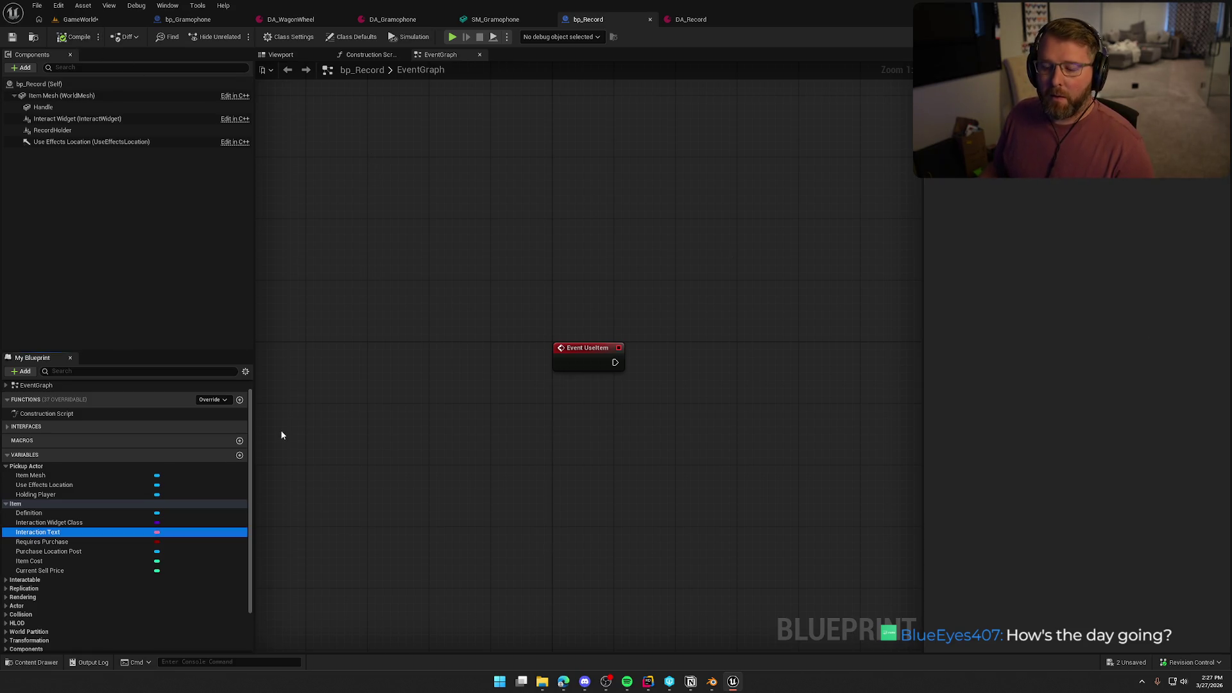
Review the Requires Purchase, Purchase Location Post, Item Cost and Current Sell Price variables.
click(73, 543)
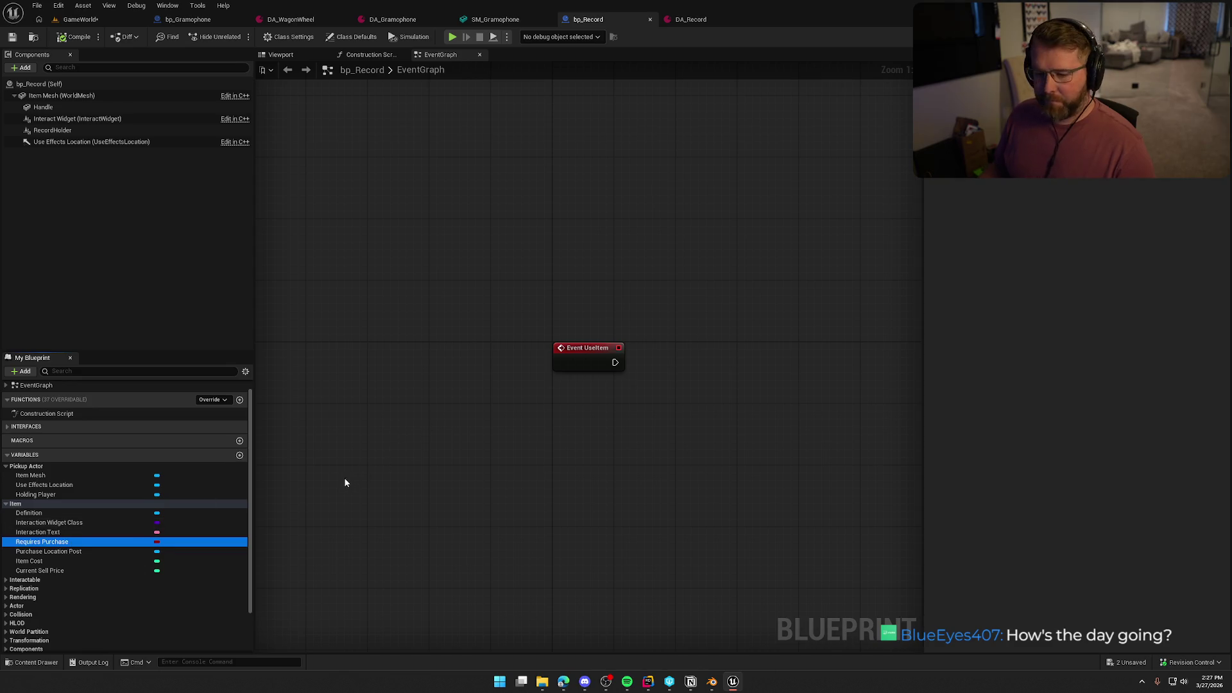
click(723, 407)
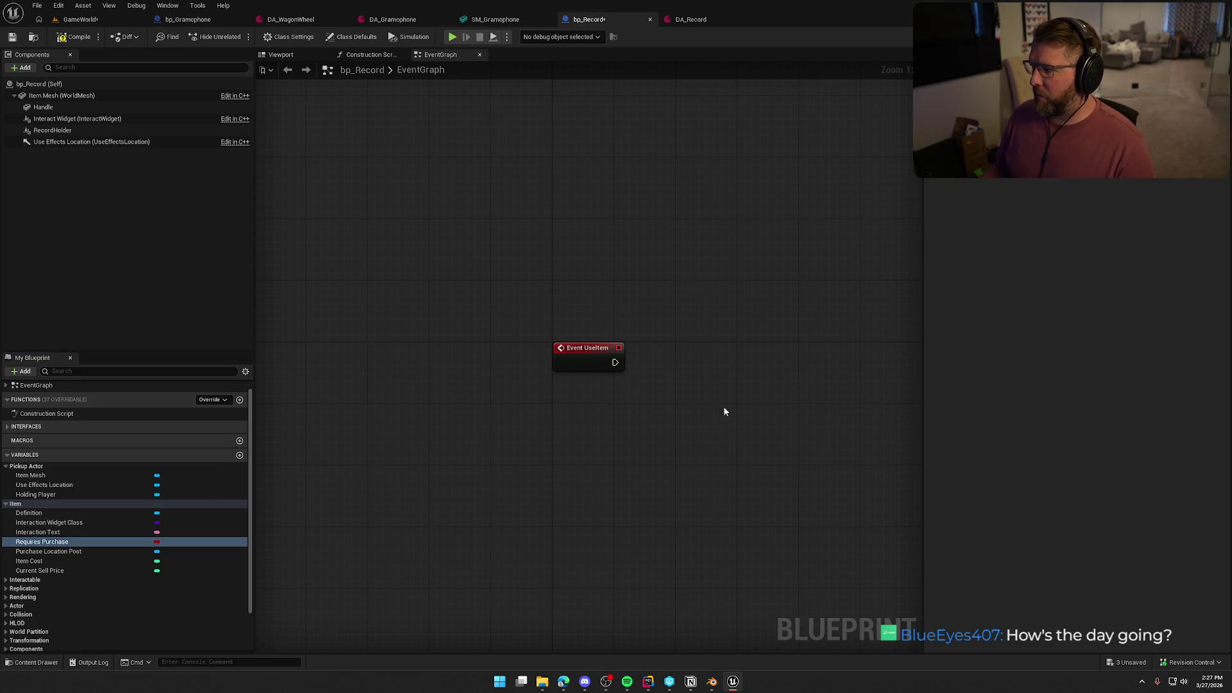
click(132, 551)
click(57, 563)
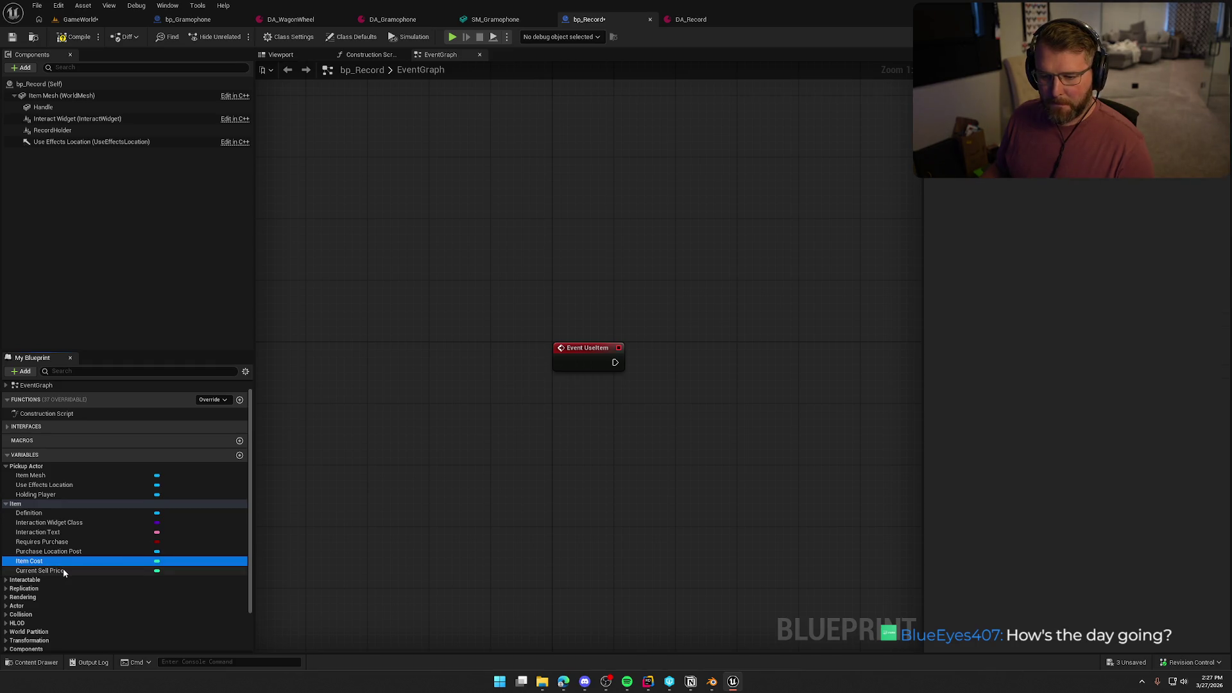
click(63, 571)
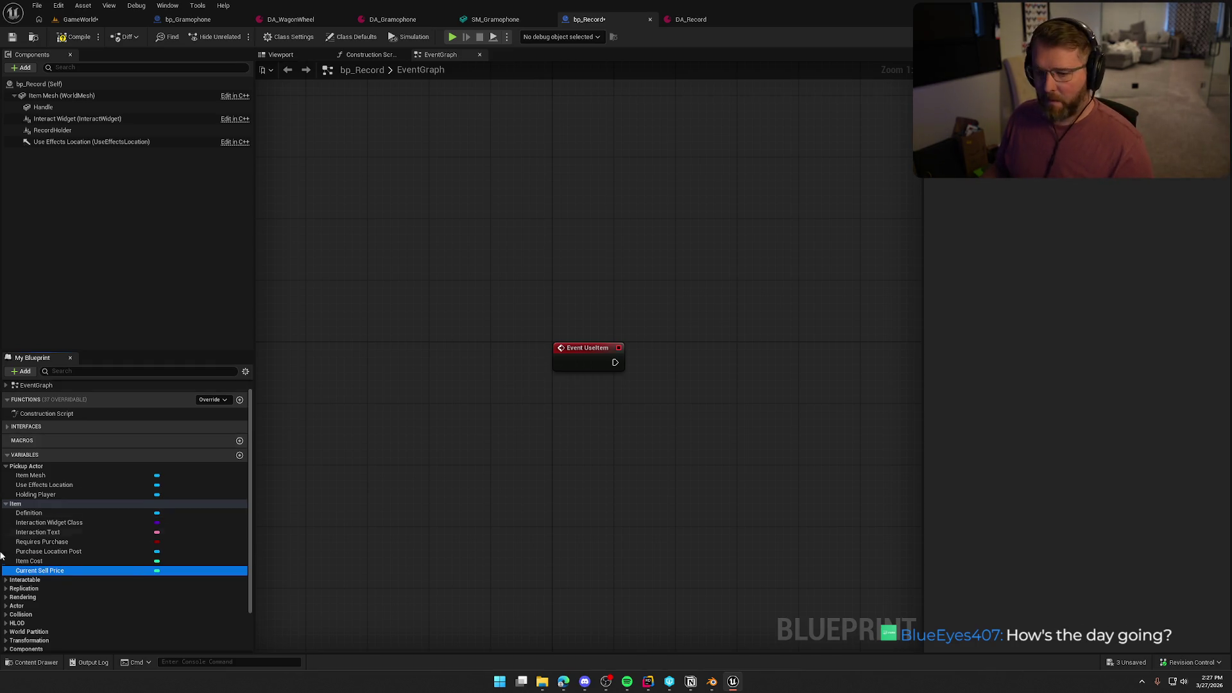
scroll(39, 556, down, 3)
click(38, 533)
scroll(75, 565, down, 1)
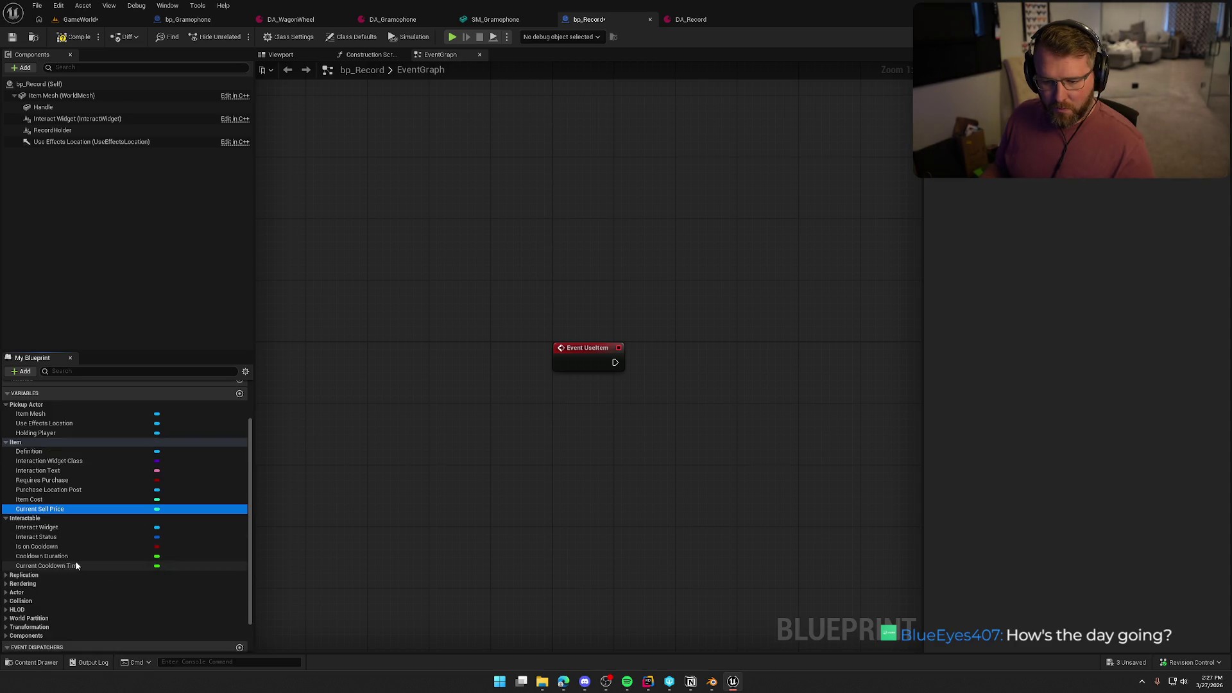
scroll(103, 563, down, 2)
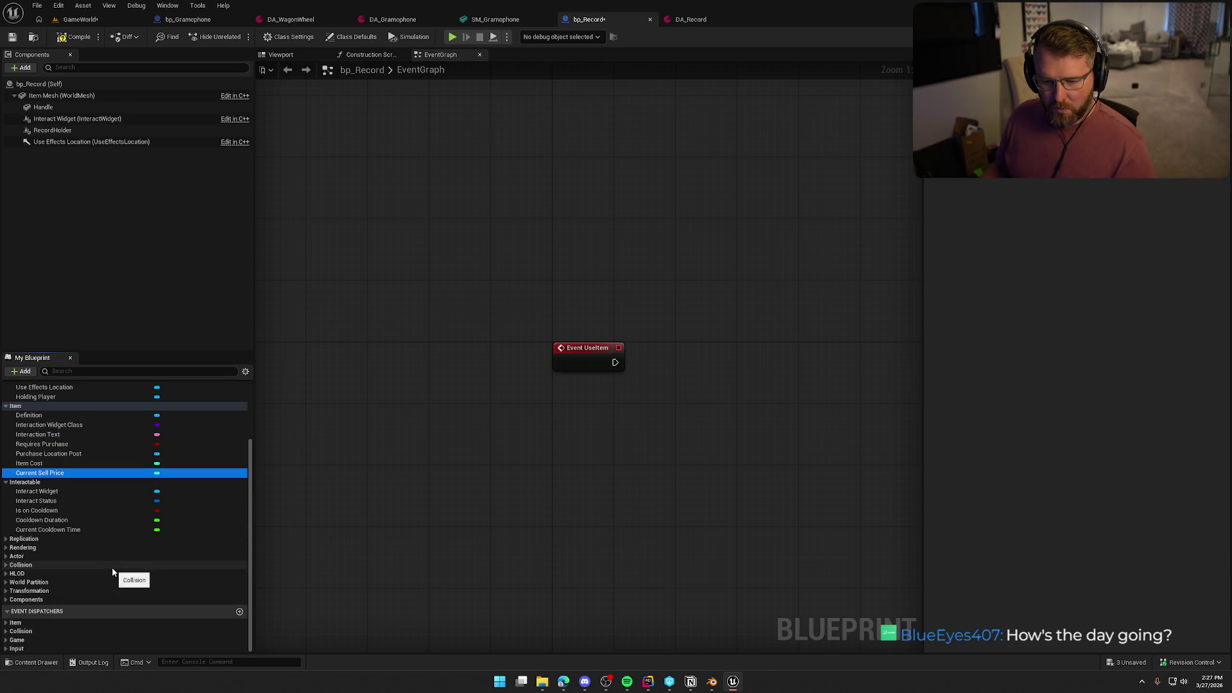
Delete the RecordHolder and Handle components from bp_Record.
click(74, 37)
click(279, 56)
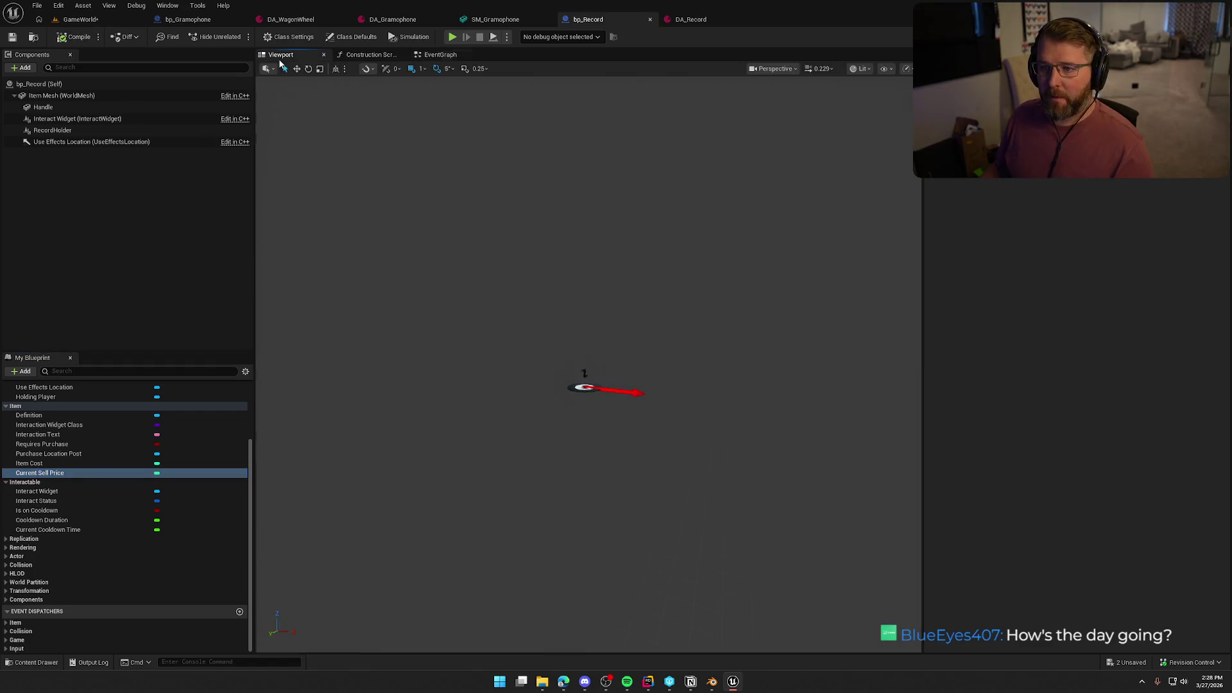
click(95, 128)
key(Delete)
click(58, 107)
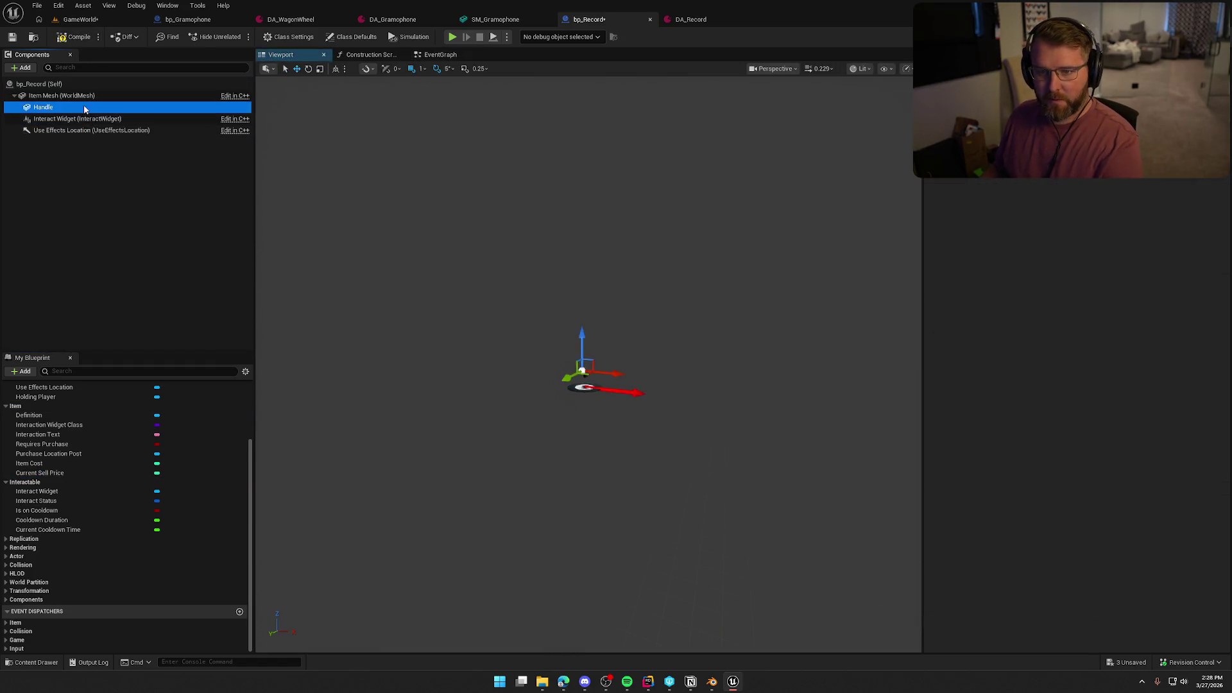
key(Delete)
click(68, 100)
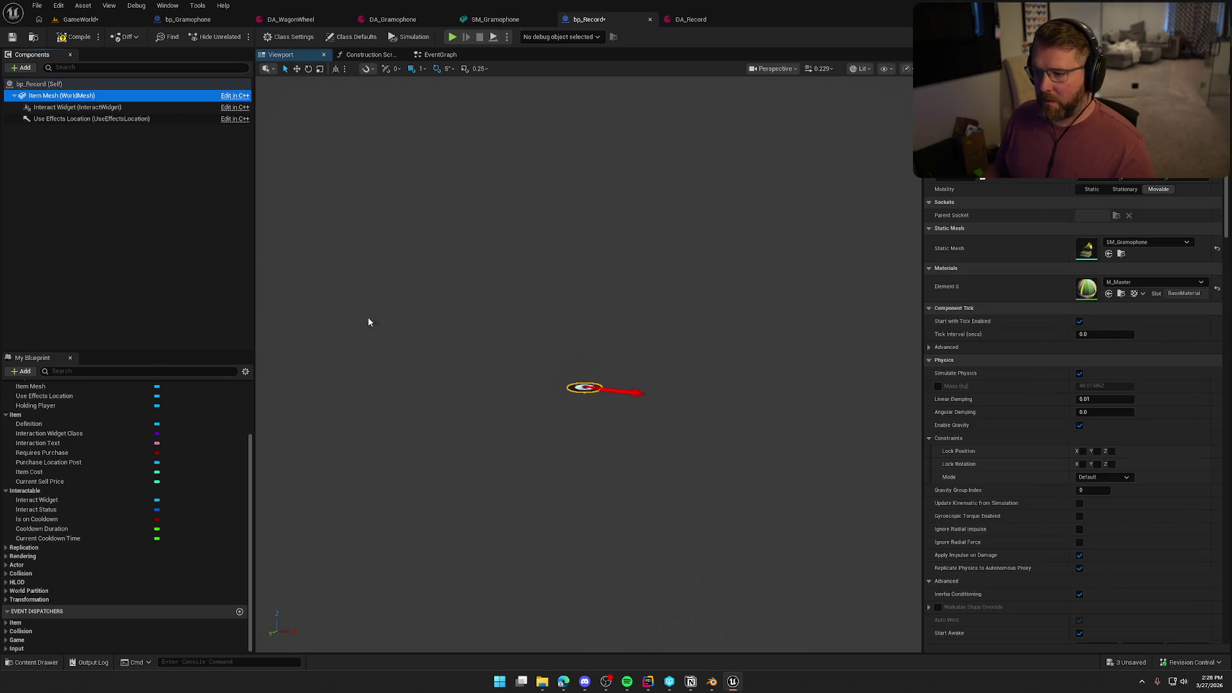
Compile and save bp_Record, then go back to the GameWorld level.
click(75, 37)
click(12, 36)
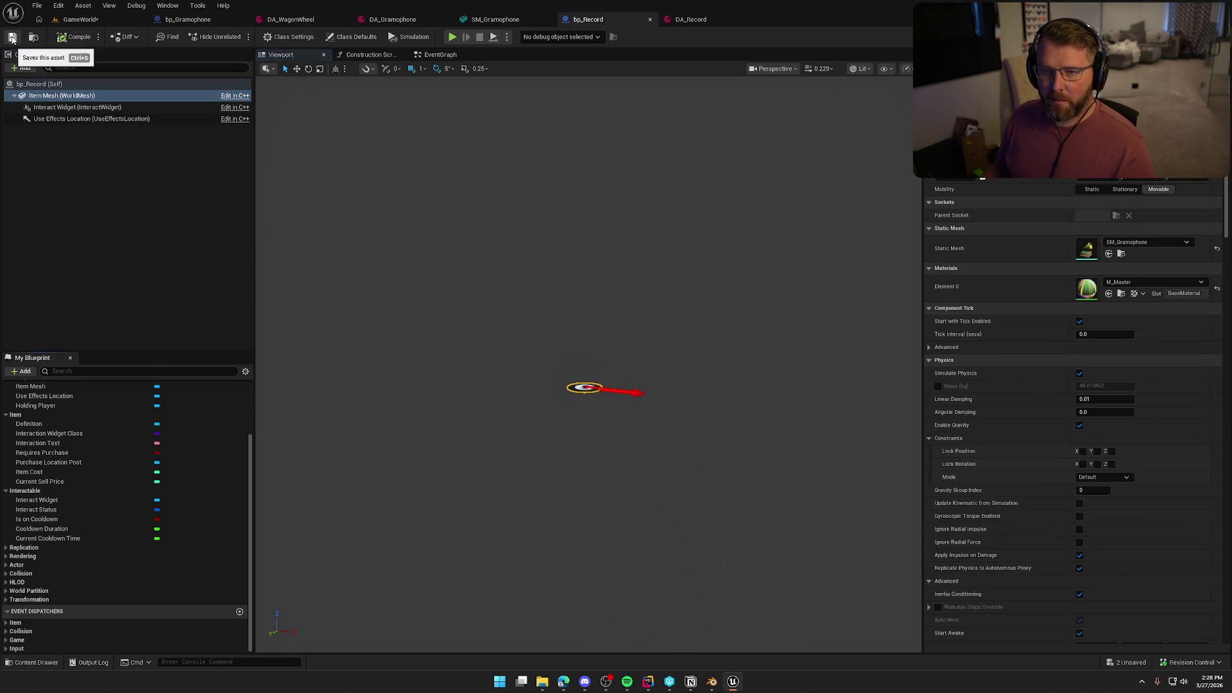
click(80, 20)
key(ctrl+space)
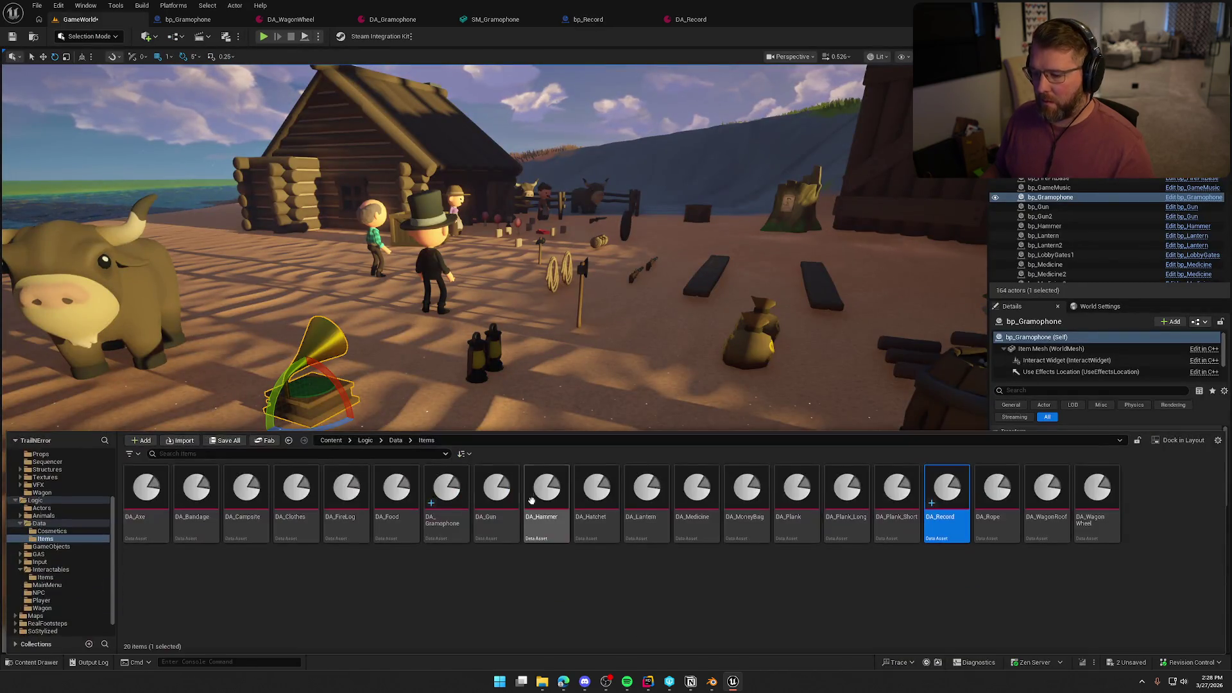
Place a bp_Record actor in the level and move it beside the gramophone.
key(ctrl+space)
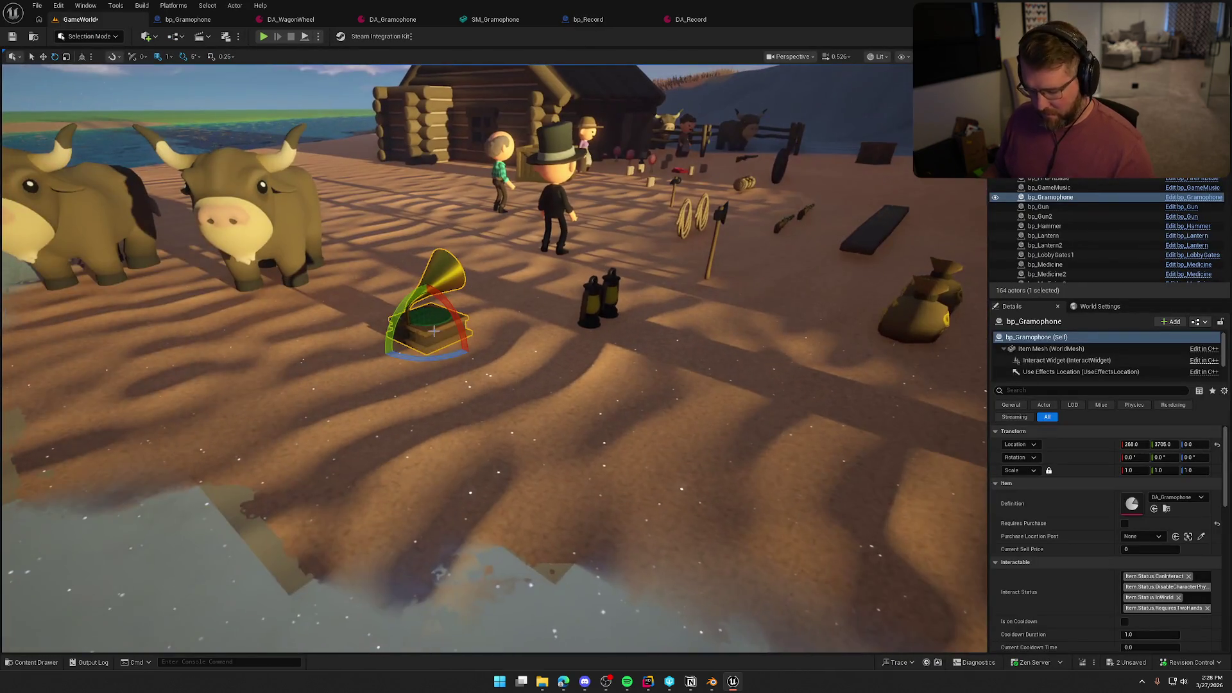
key(ctrl+space)
drag(804, 496, 512, 321)
key(Escape)
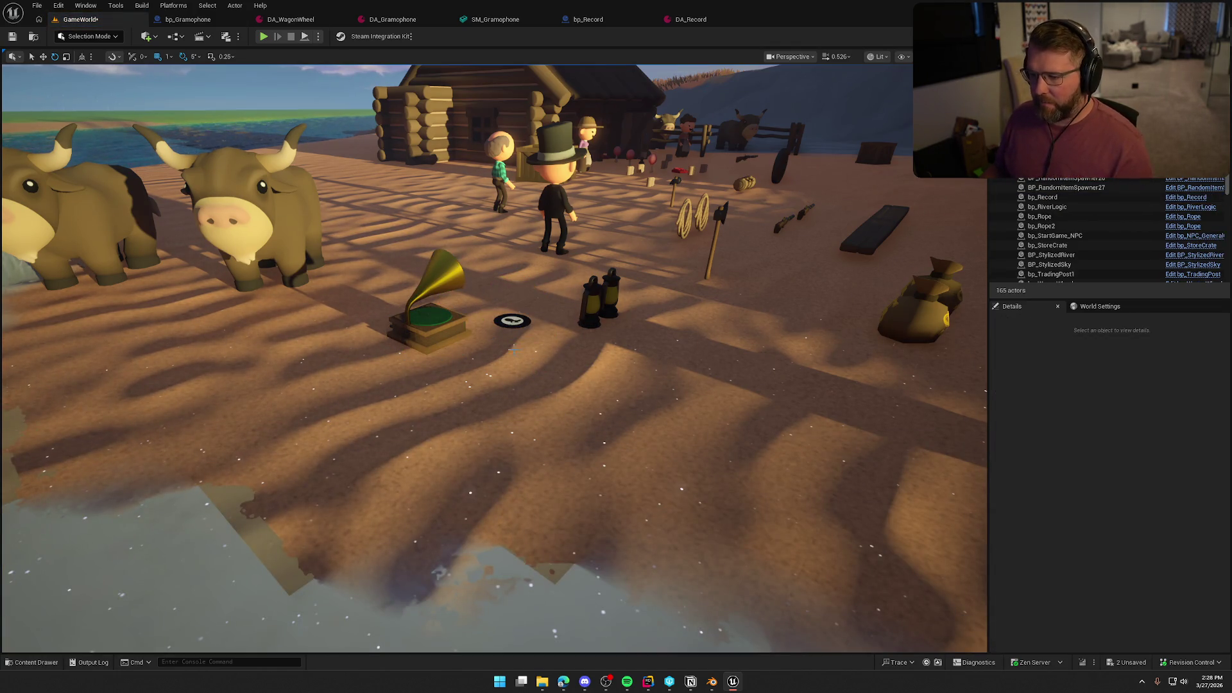
click(512, 321)
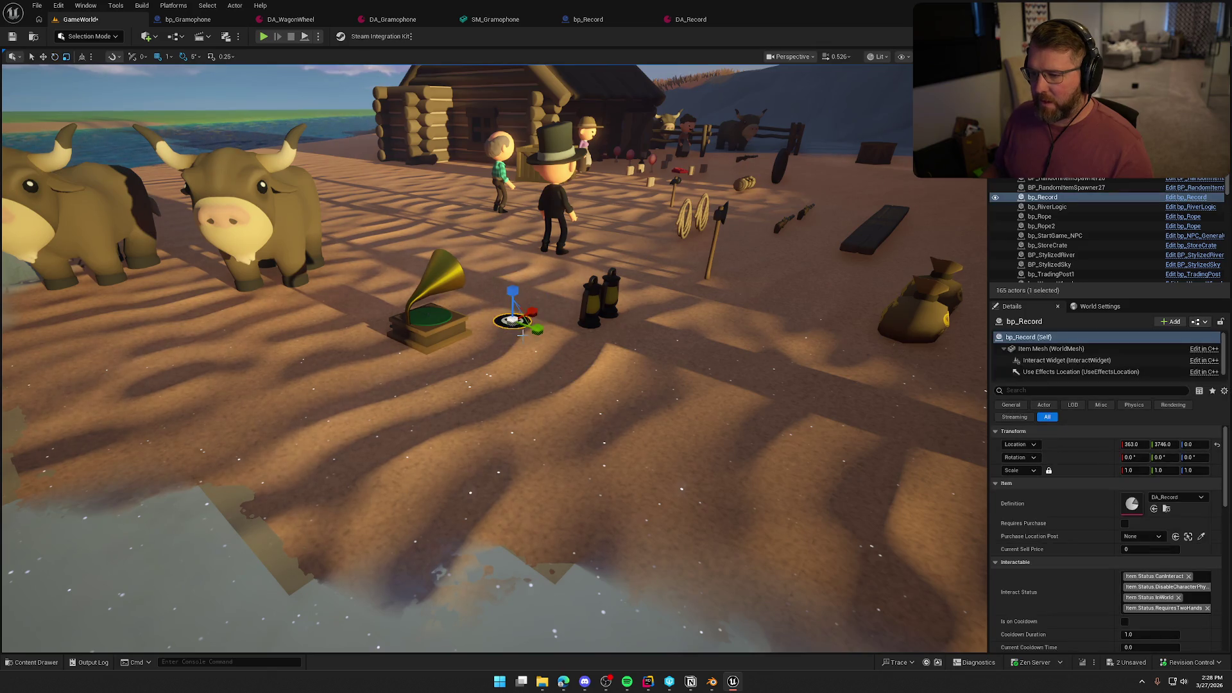
drag(509, 320, 491, 273)
key(Escape)
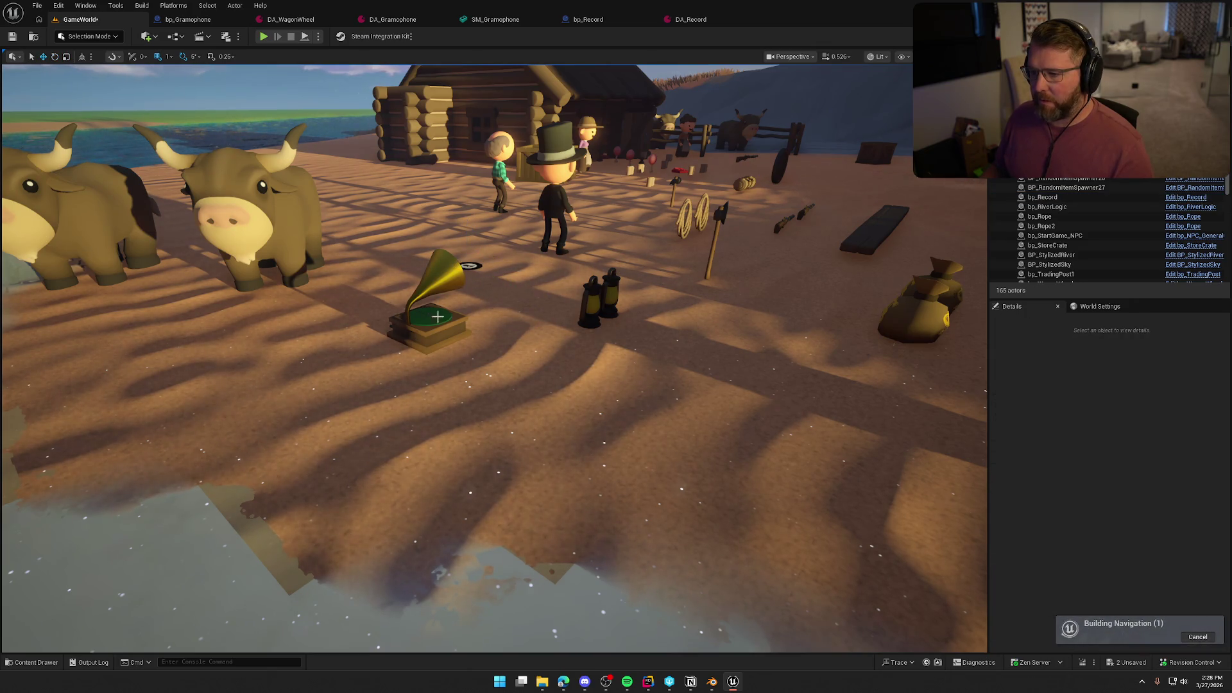
Save all unsaved packages in the level.
key(ctrl+space)
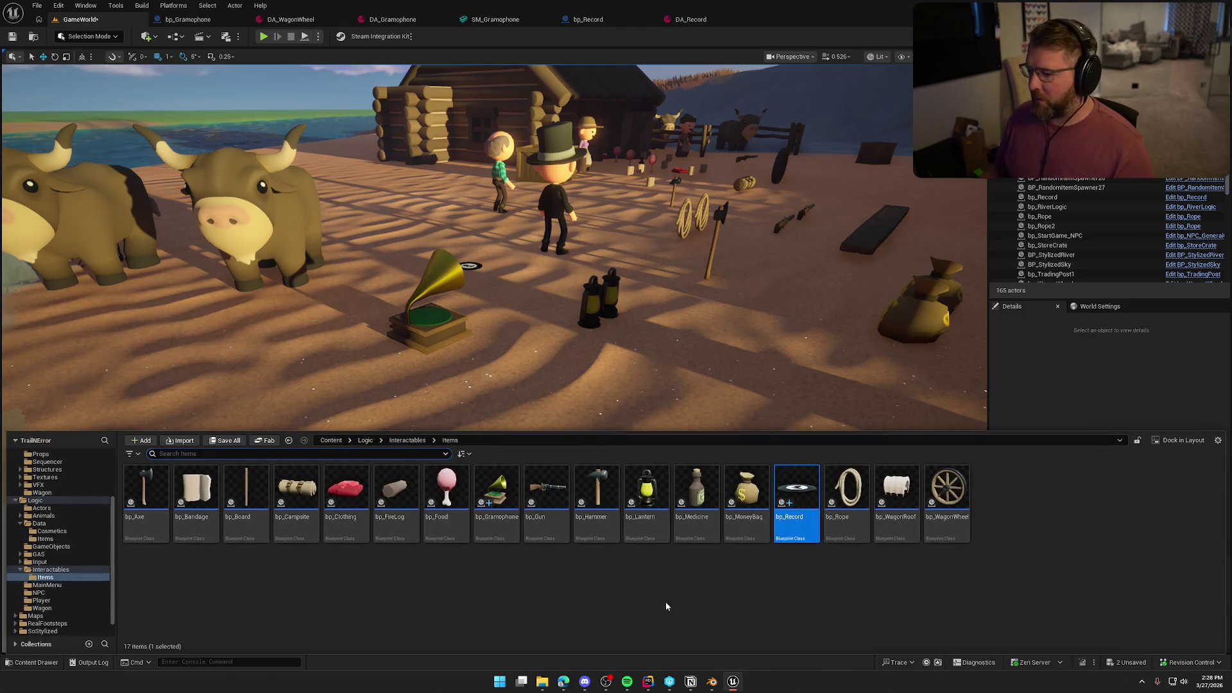
key(ctrl+shift+s)
click(616, 450)
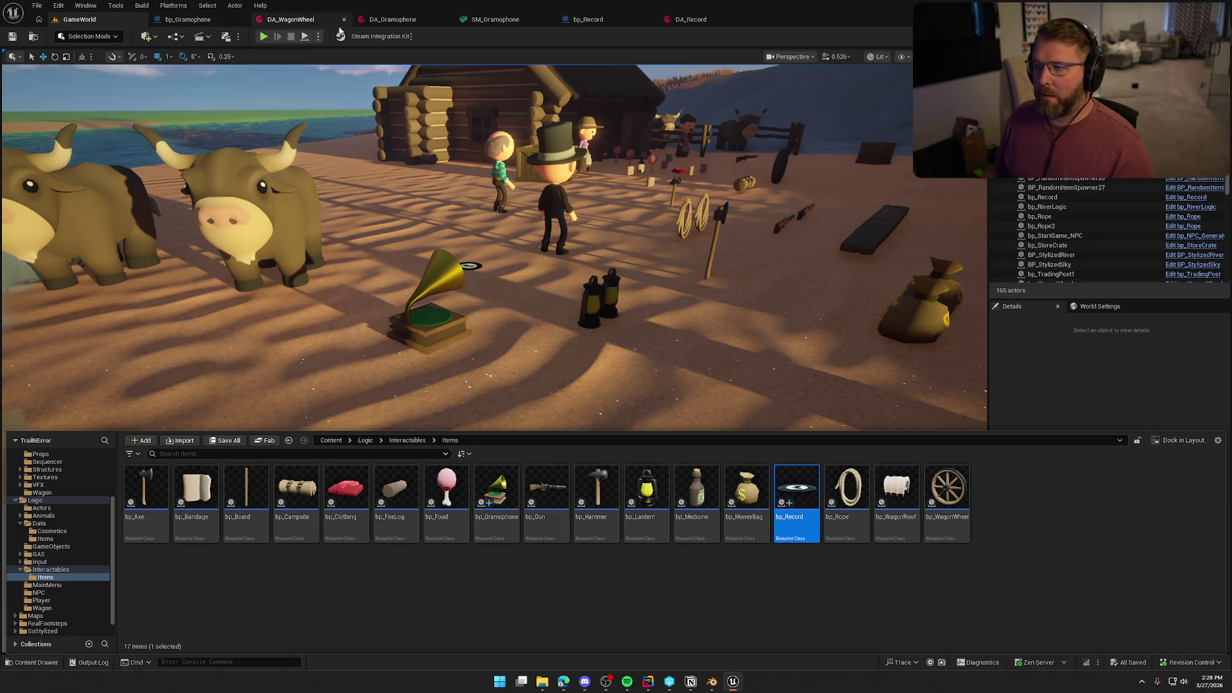
click(610, 20)
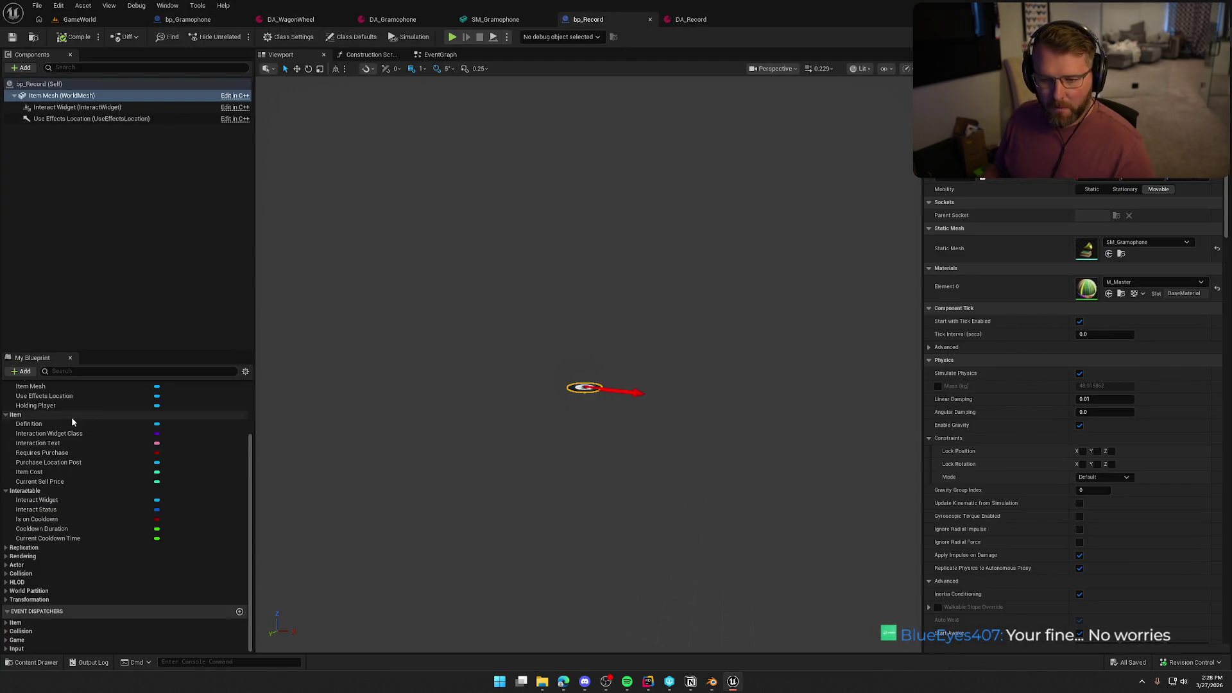
Remove Item.Status.RequiresTwoHands from bp_Record's Interact Status and recompile.
scroll(71, 441, up, 1)
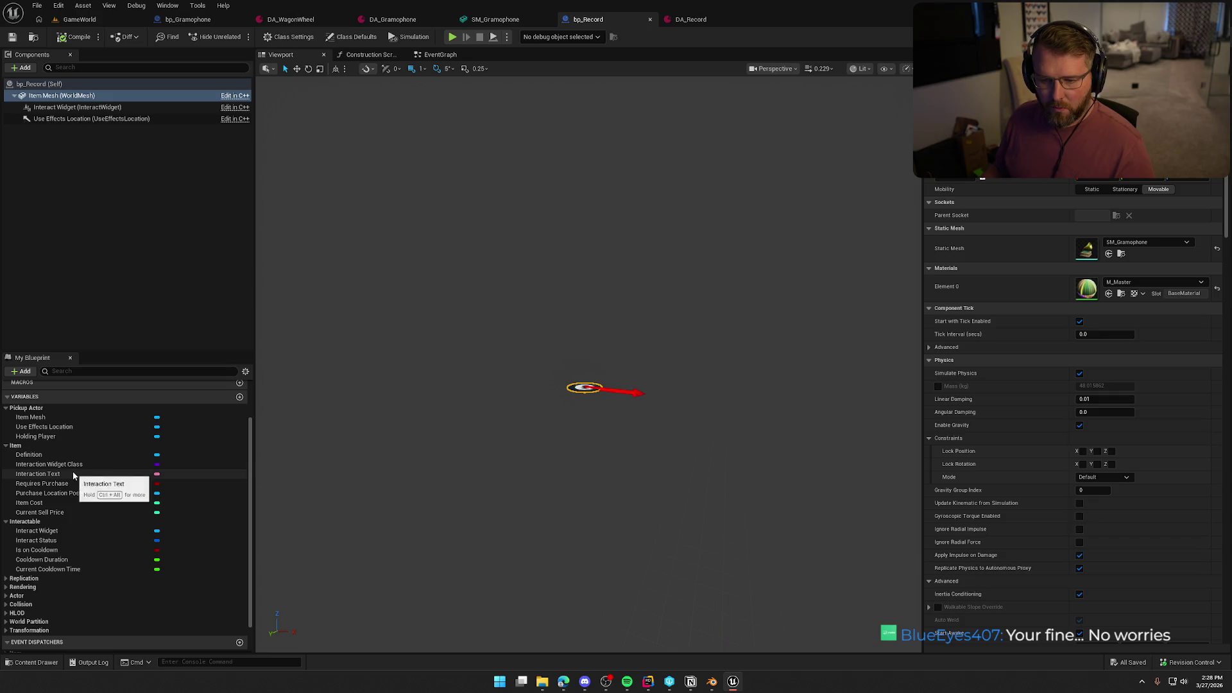
click(39, 540)
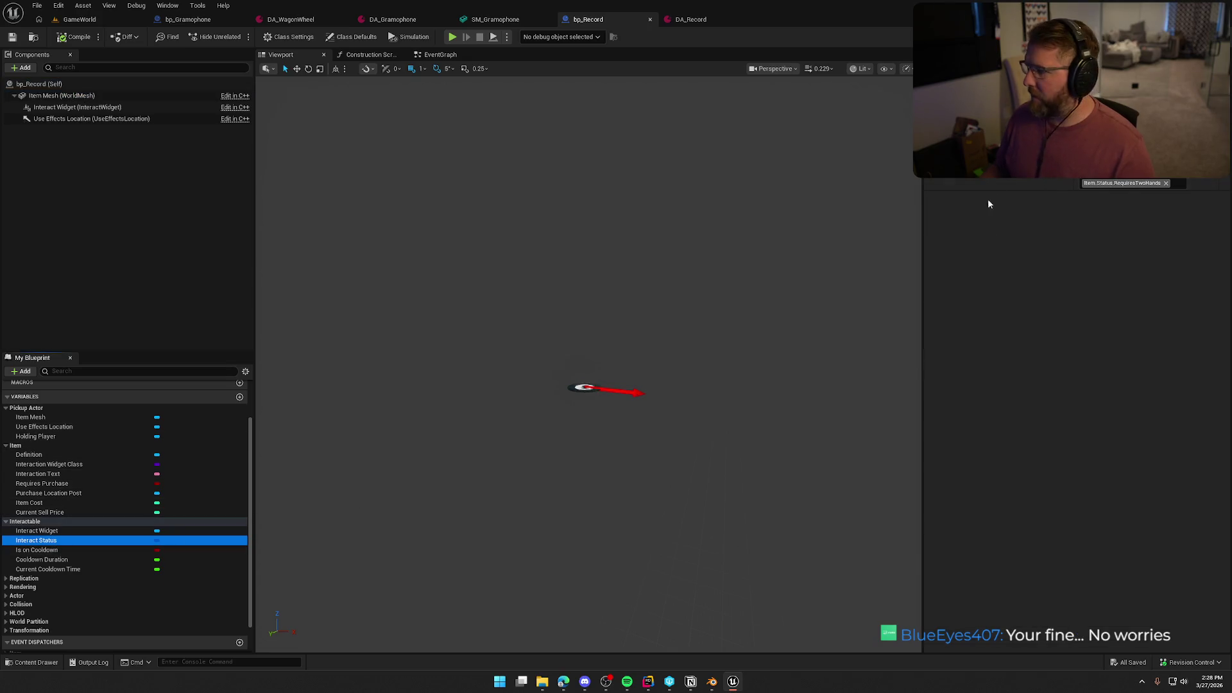
click(1166, 183)
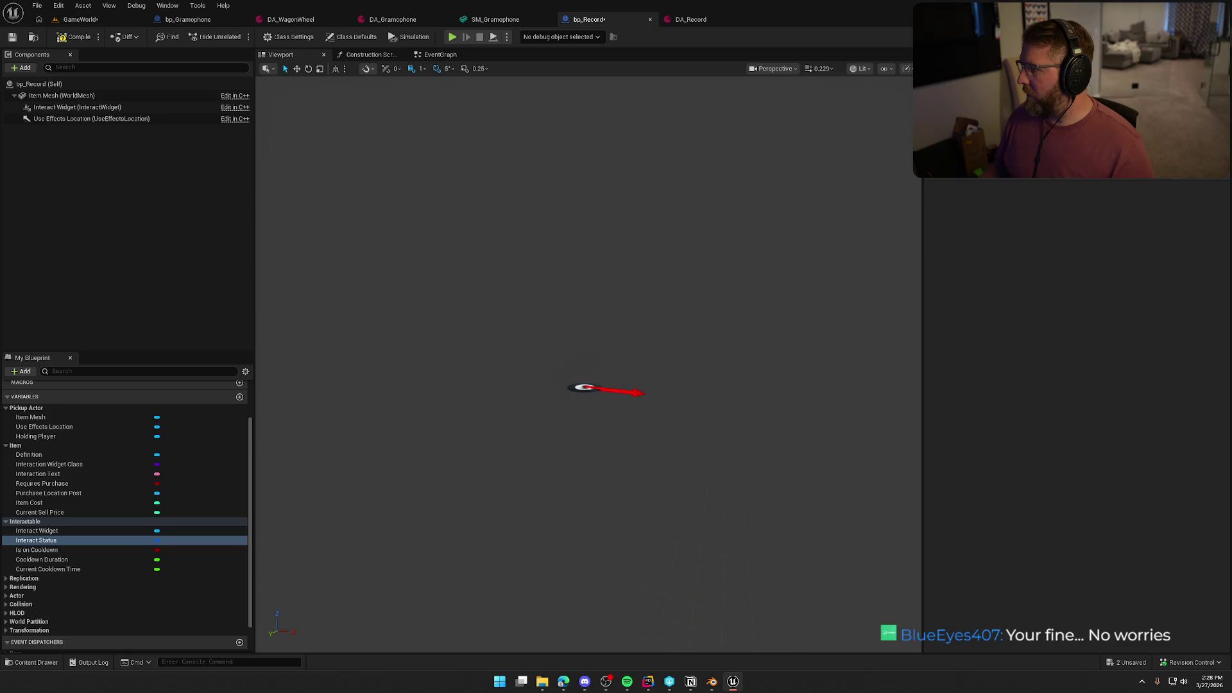
click(74, 37)
Play-test GameWorld briefly, then select the placed record's mesh component.
click(81, 19)
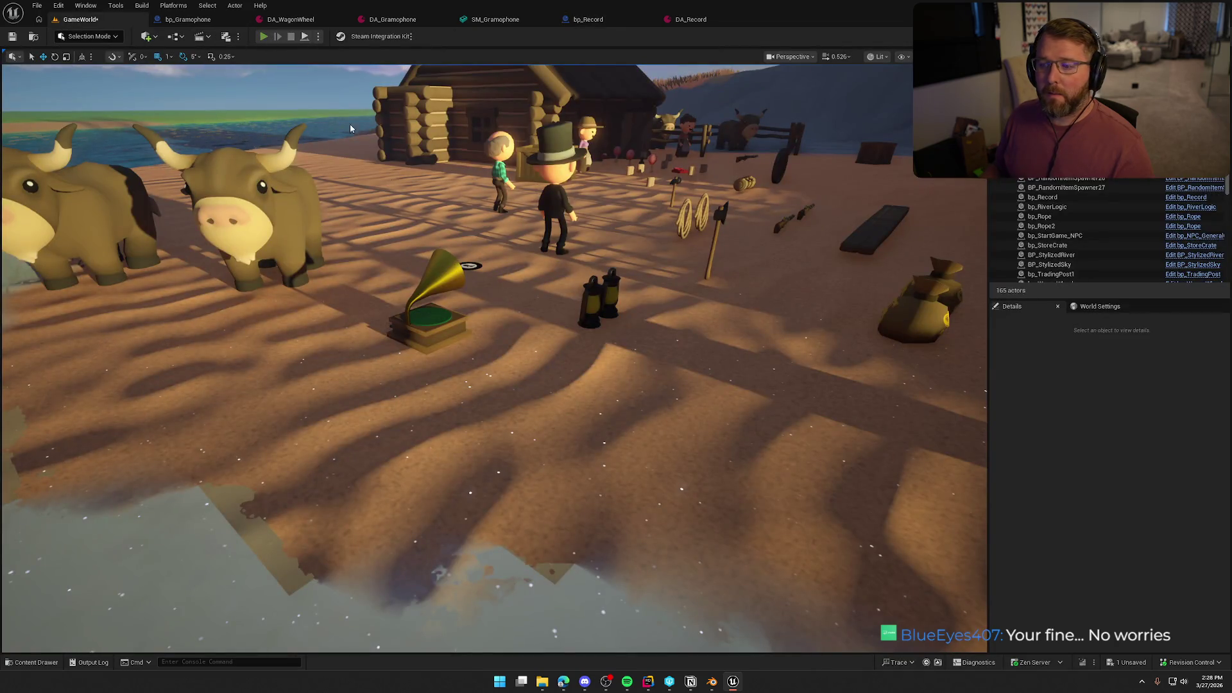
key(alt+p)
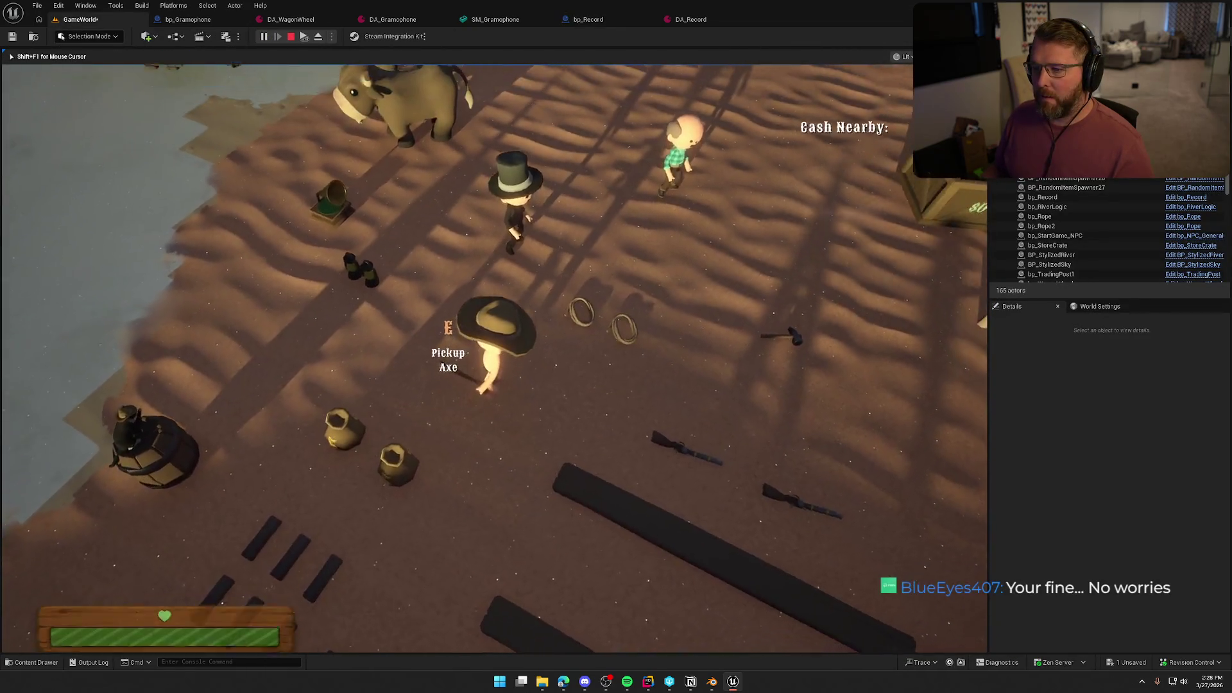
key(Escape)
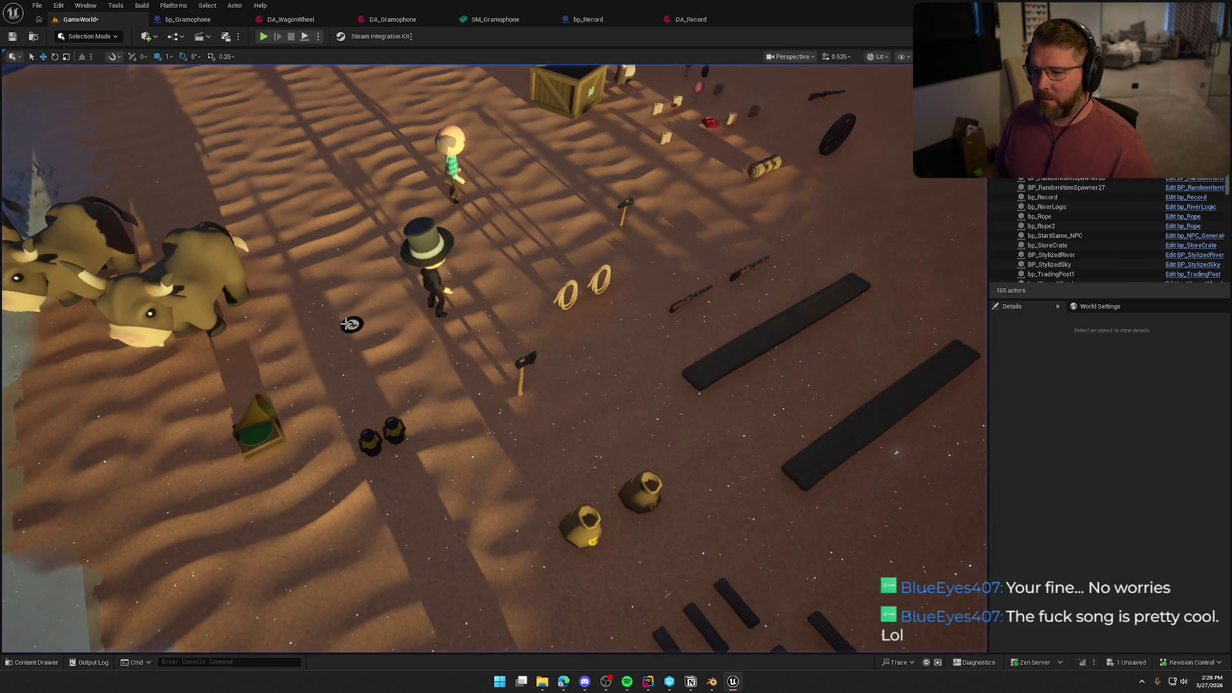
click(348, 324)
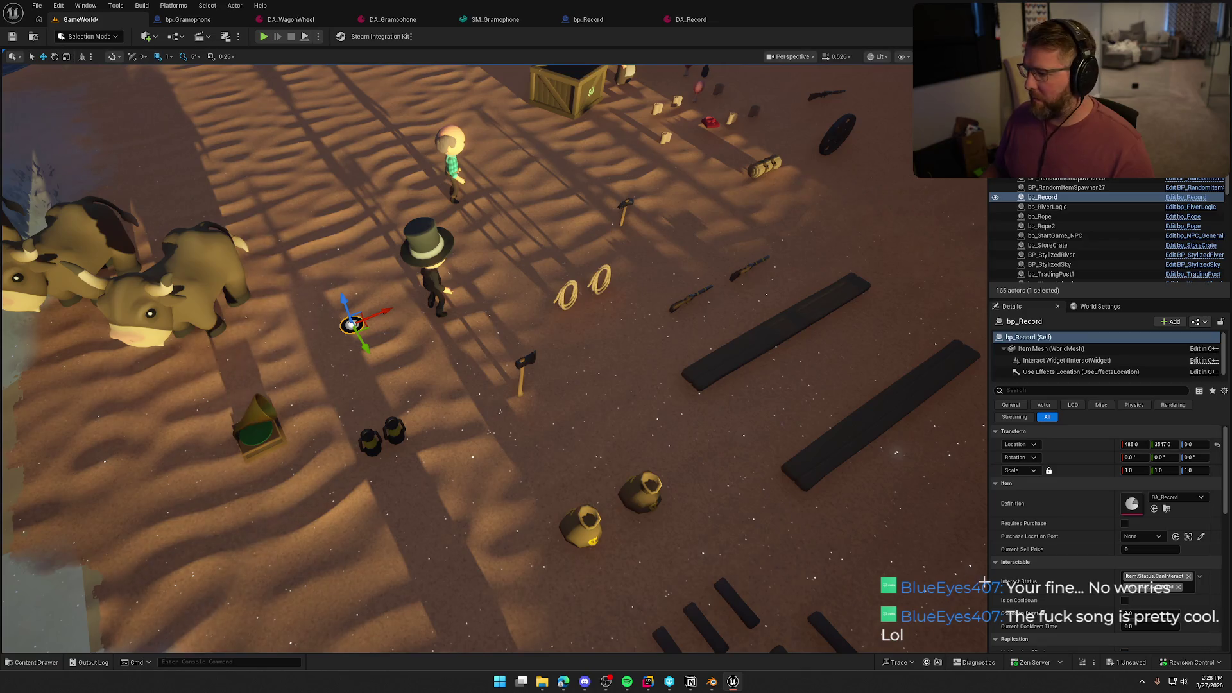
click(1053, 349)
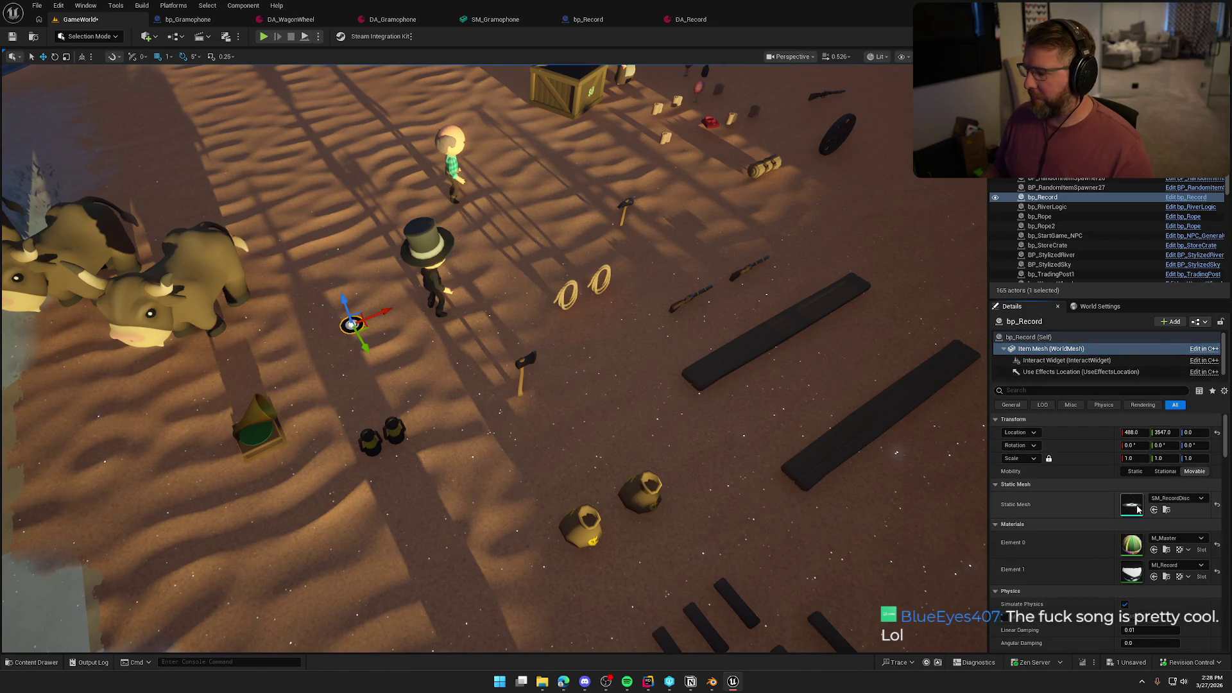
Open SM_RecordDisc, show simple collision, and delete its existing collision hull.
double_click(1138, 507)
click(259, 38)
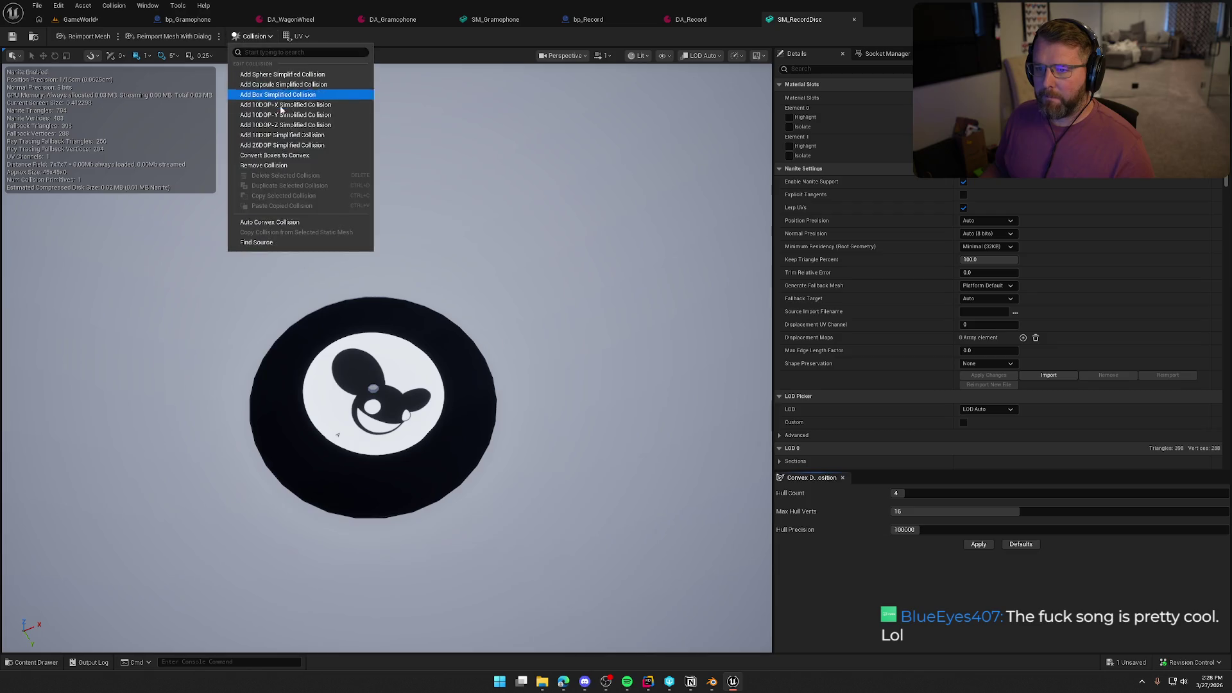
click(664, 56)
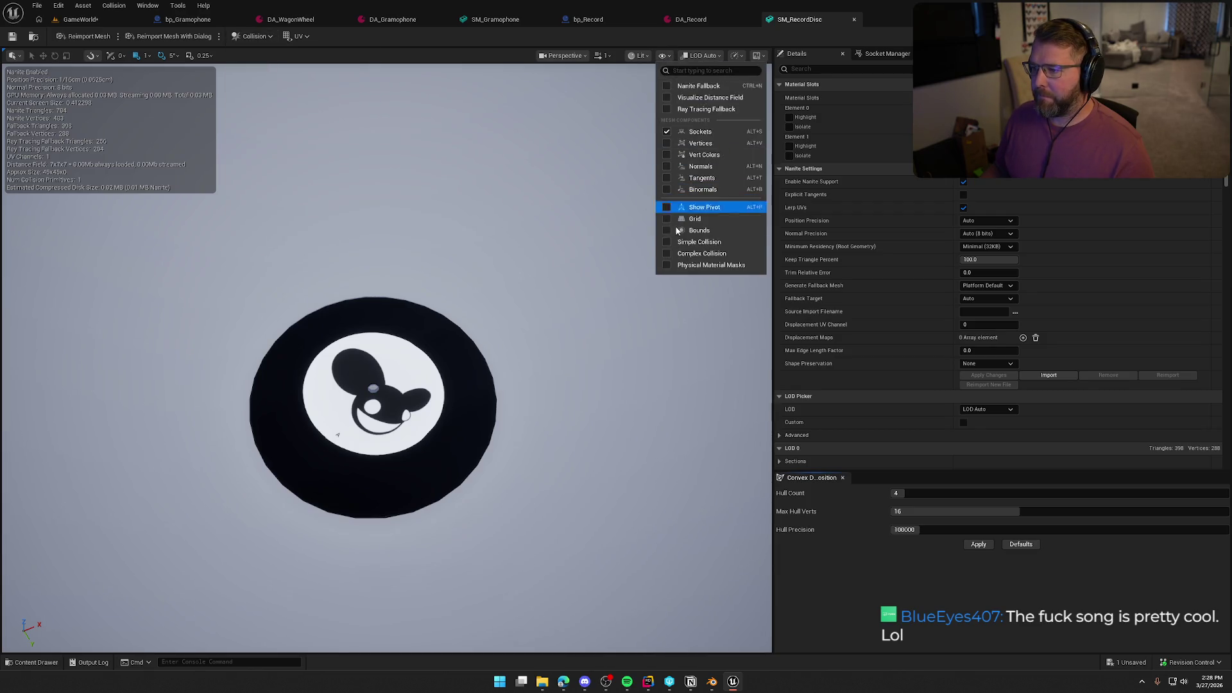
click(706, 241)
mouse_move(526, 265)
mouse_down()
mouse_move(527, 212)
mouse_move(527, 289)
mouse_move(527, 192)
mouse_move(488, 206)
mouse_move(526, 244)
mouse_move(506, 330)
mouse_up()
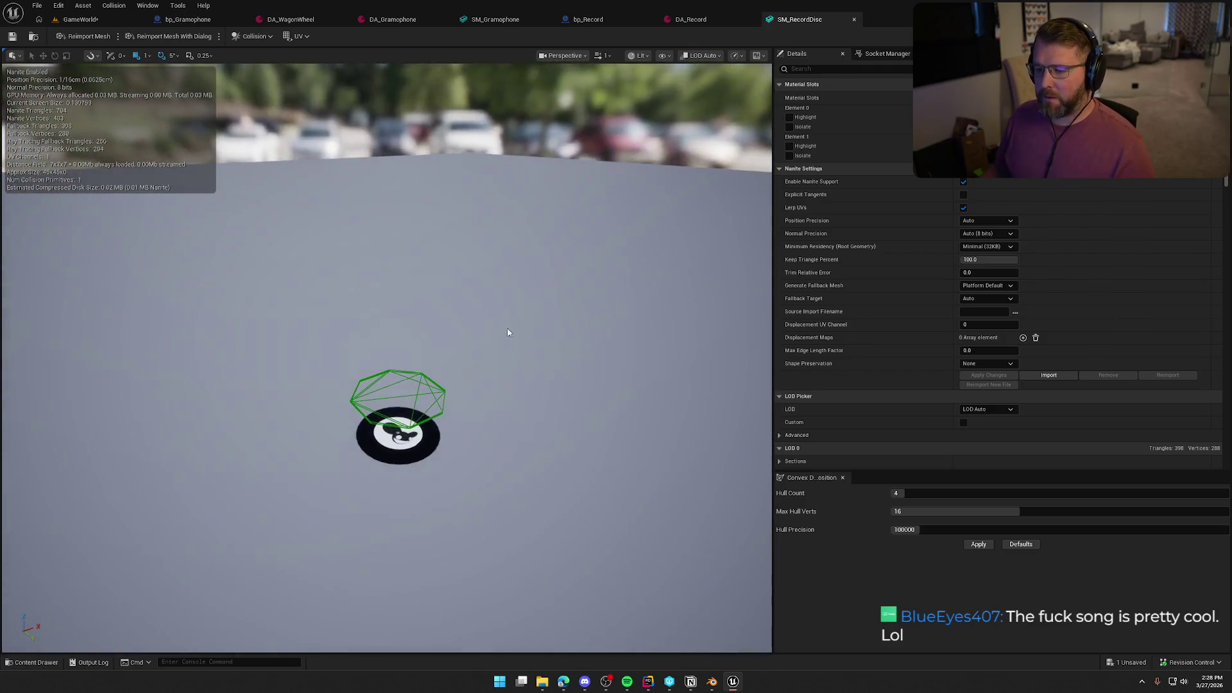
click(445, 388)
key(Delete)
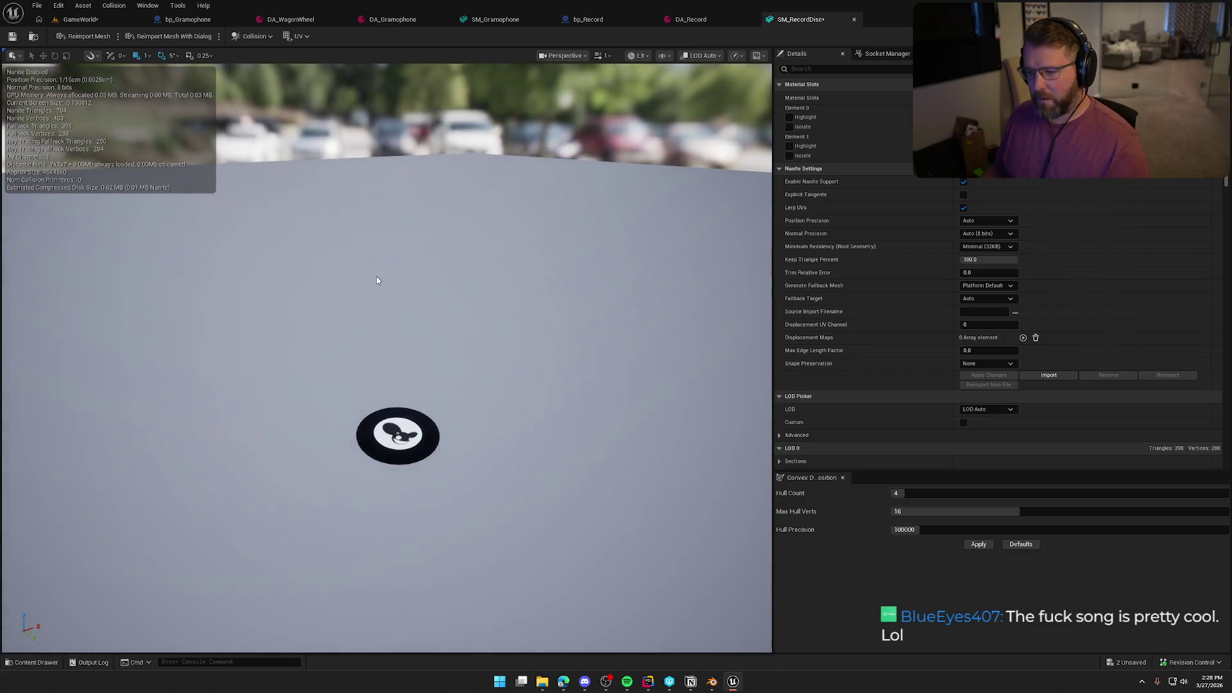
Add a simplified box collision to the disc and return to the running game.
click(252, 36)
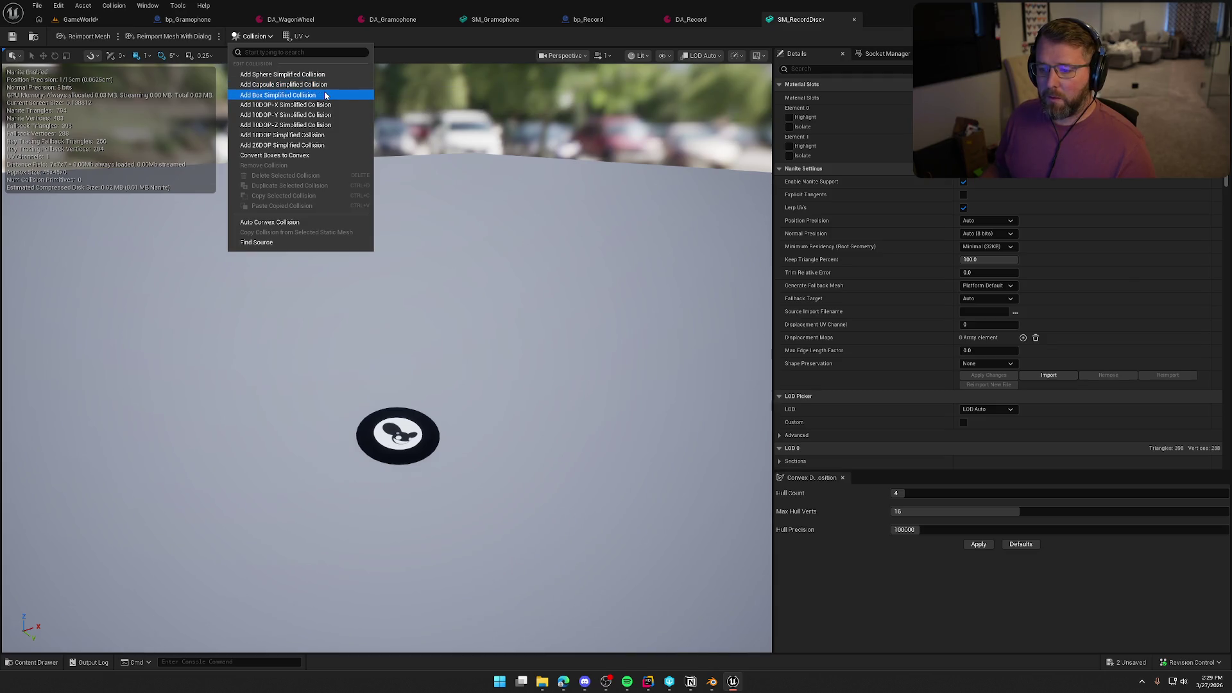
click(321, 95)
drag(94, 90, 94, 71)
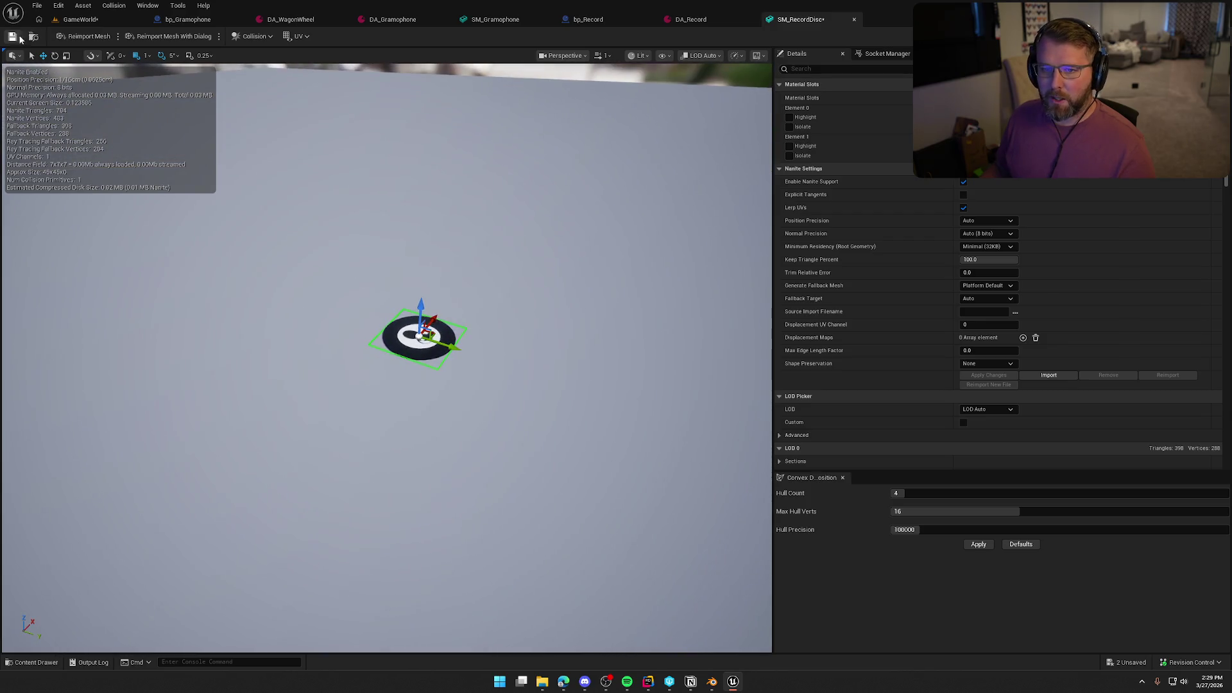
click(78, 21)
key(F8)
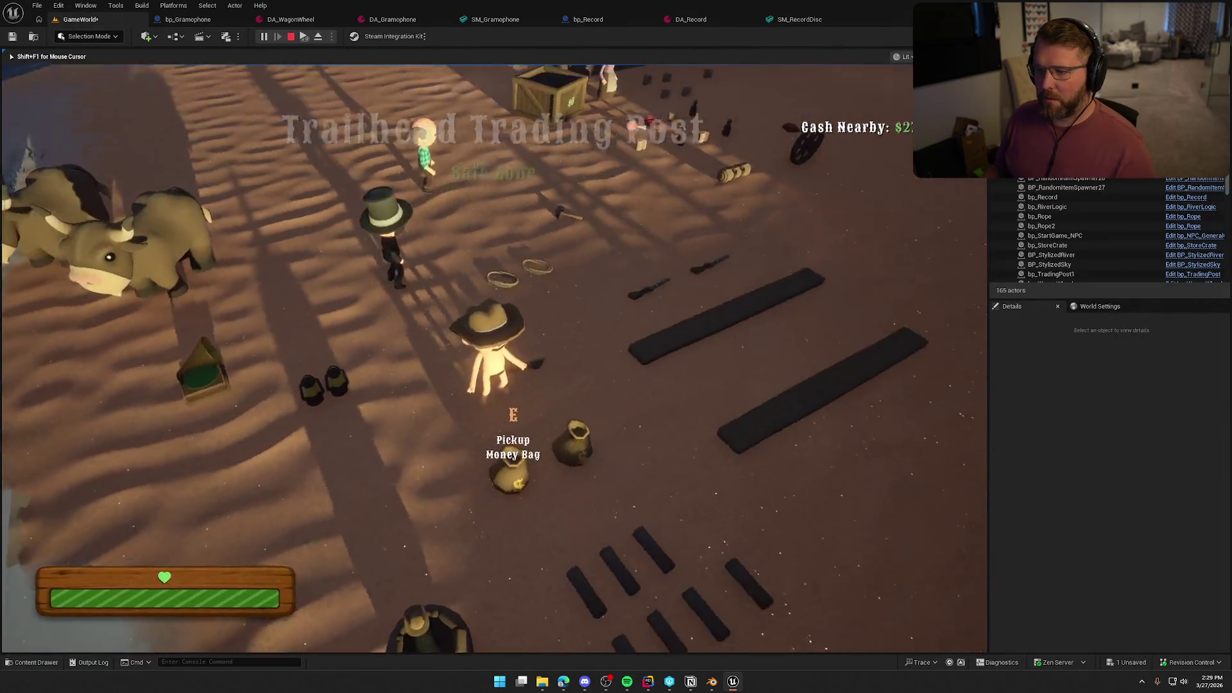
Stop, restart and stop the GameWorld playtest.
key(Escape)
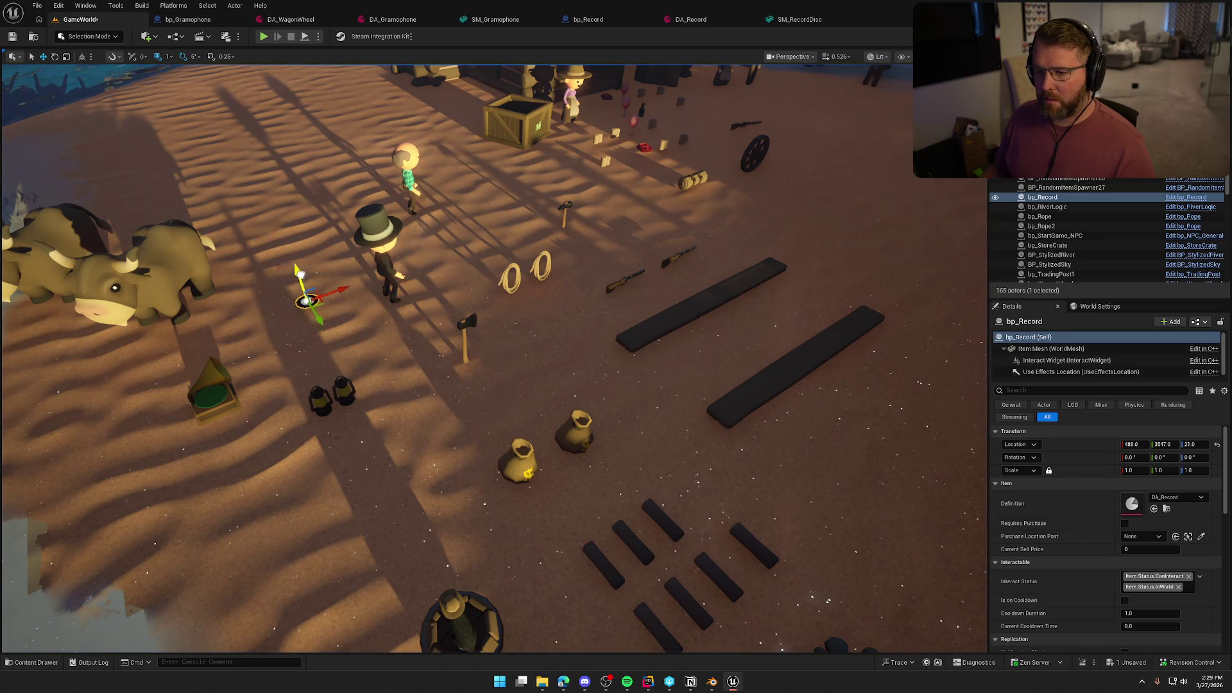
click(263, 36)
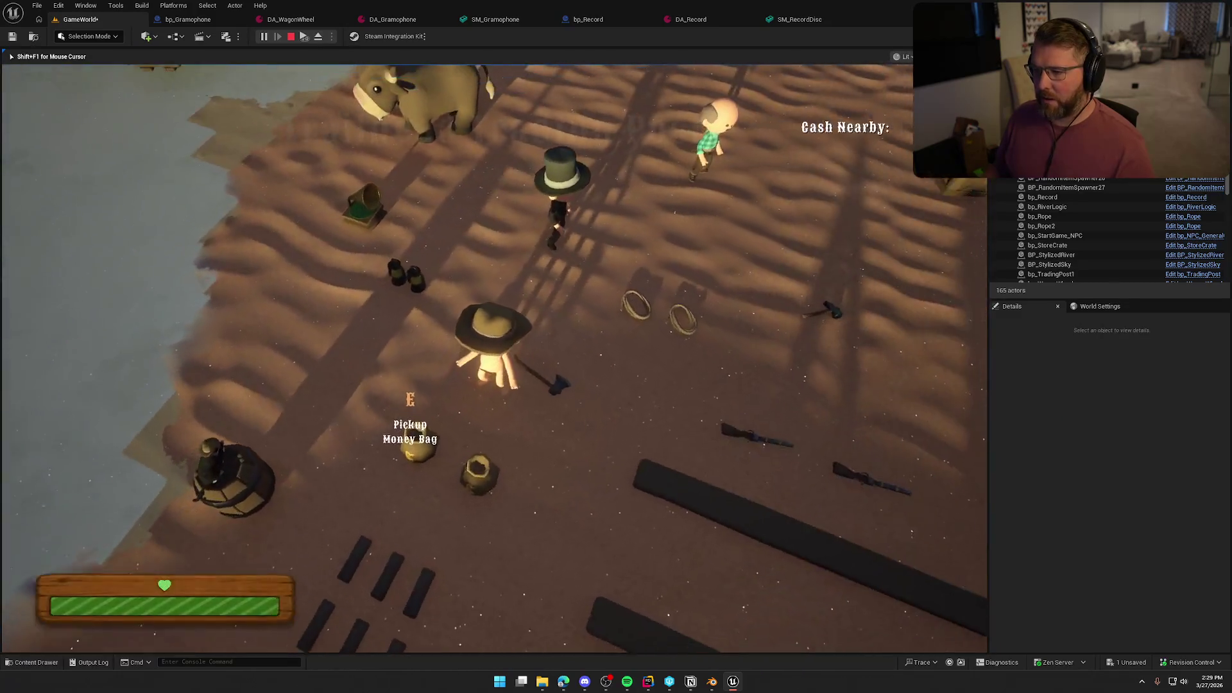
key(Escape)
Inspect the SM_RecordDisc mesh, then select the Item Mesh component in bp_Record.
click(799, 19)
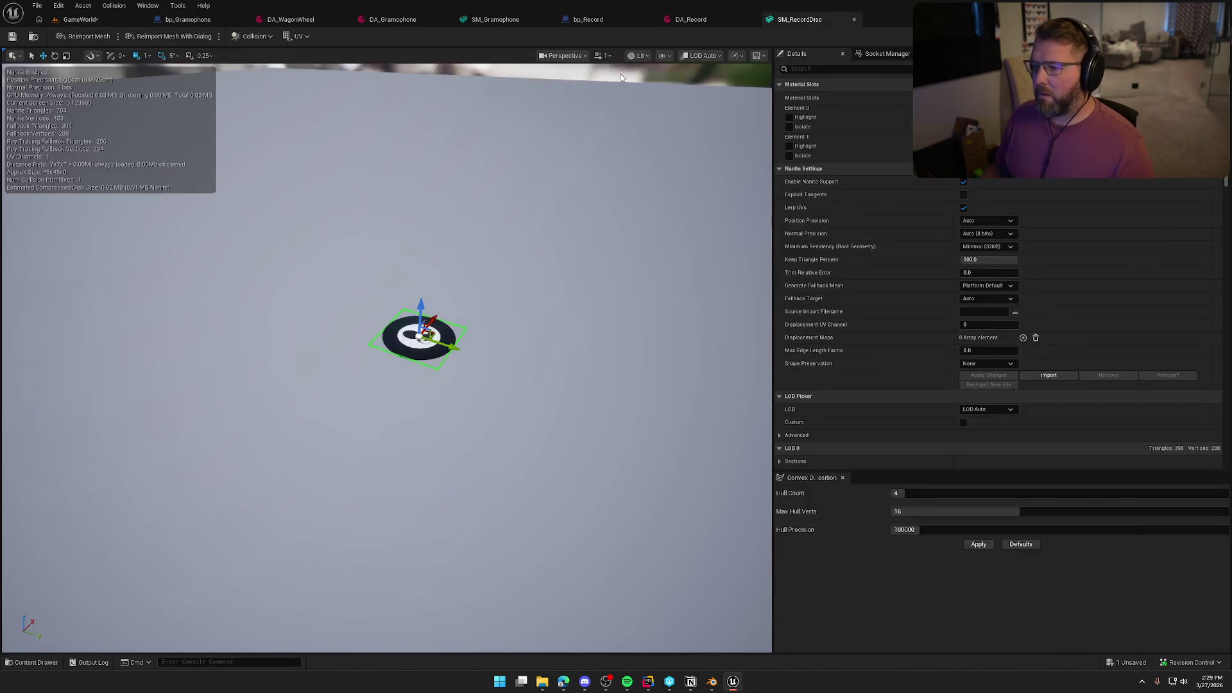
drag(729, 90, 718, 67)
drag(535, 285, 536, 281)
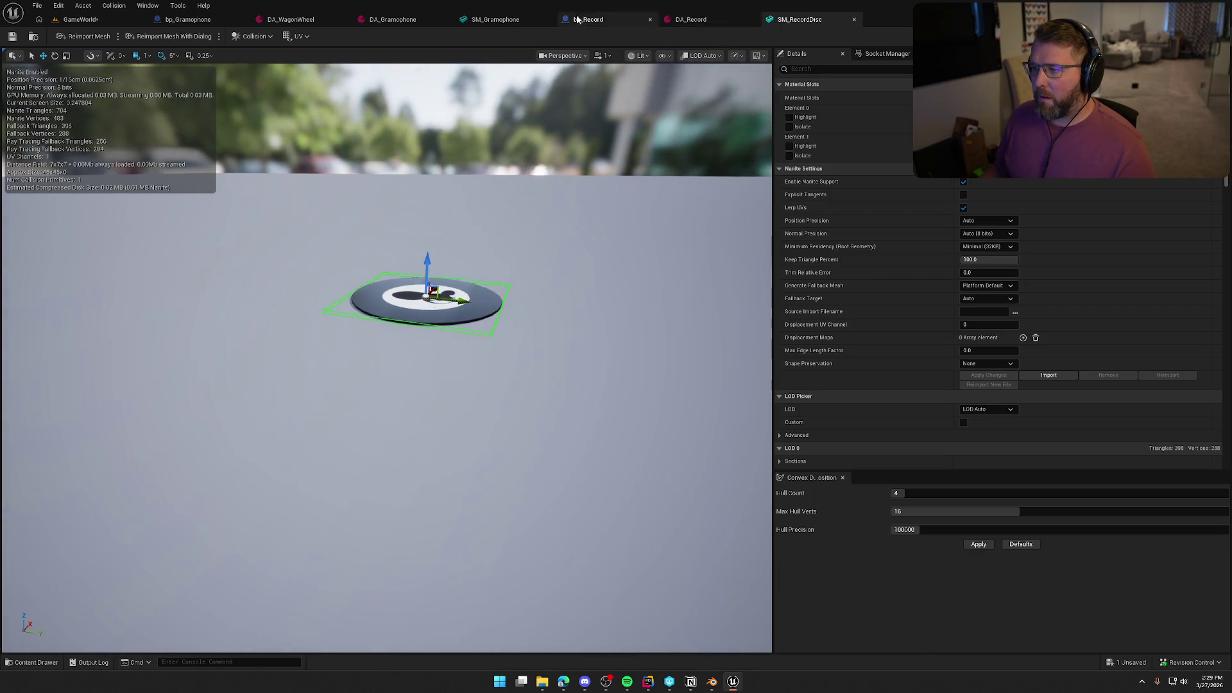
click(588, 19)
click(62, 95)
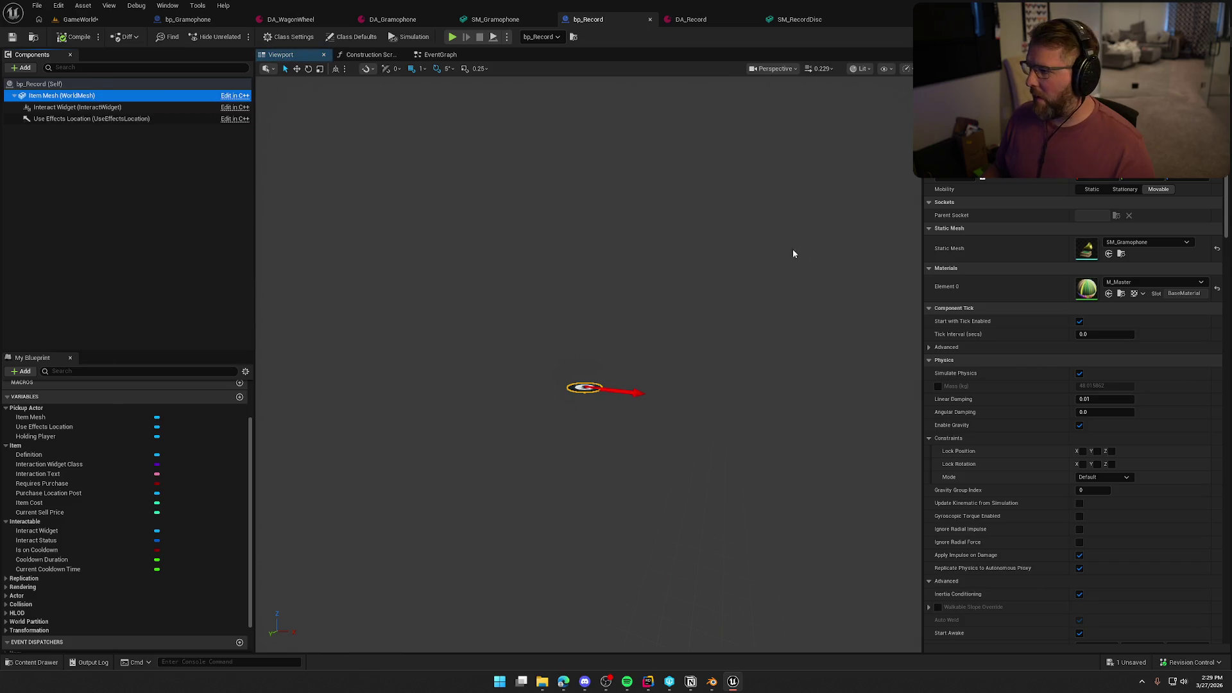
Set the Blueprint's static mesh to SM_RecordDisc, then compile and save.
click(1148, 242)
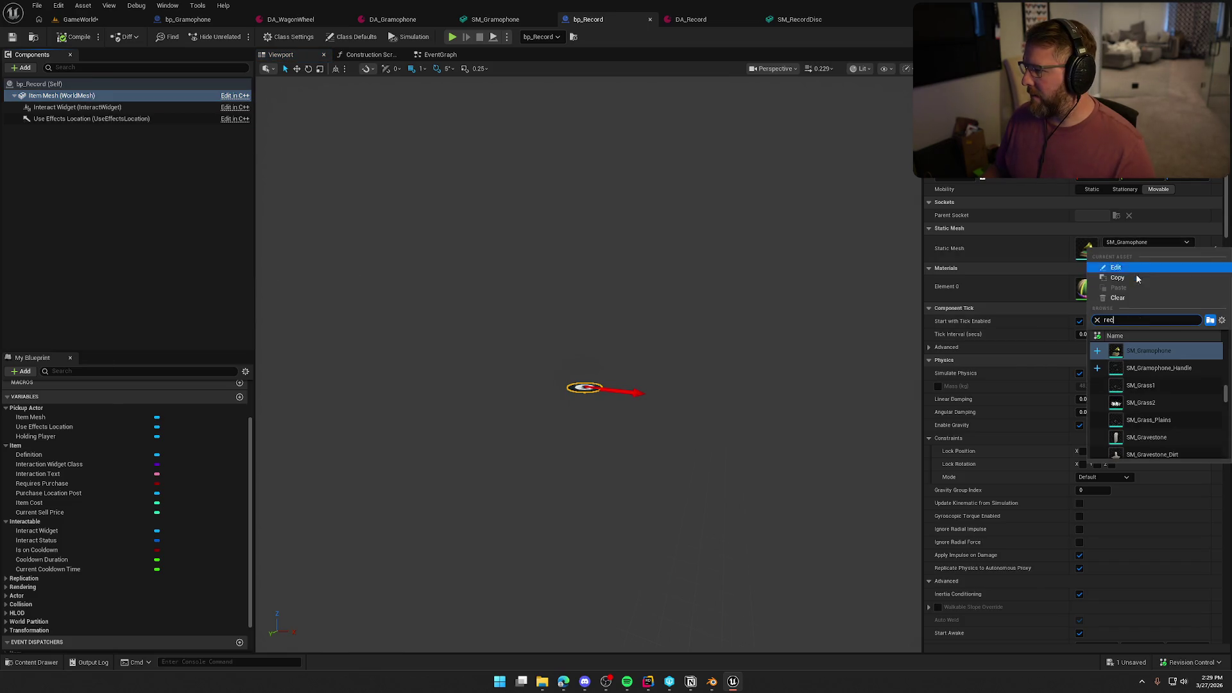
text(rec)
click(1147, 351)
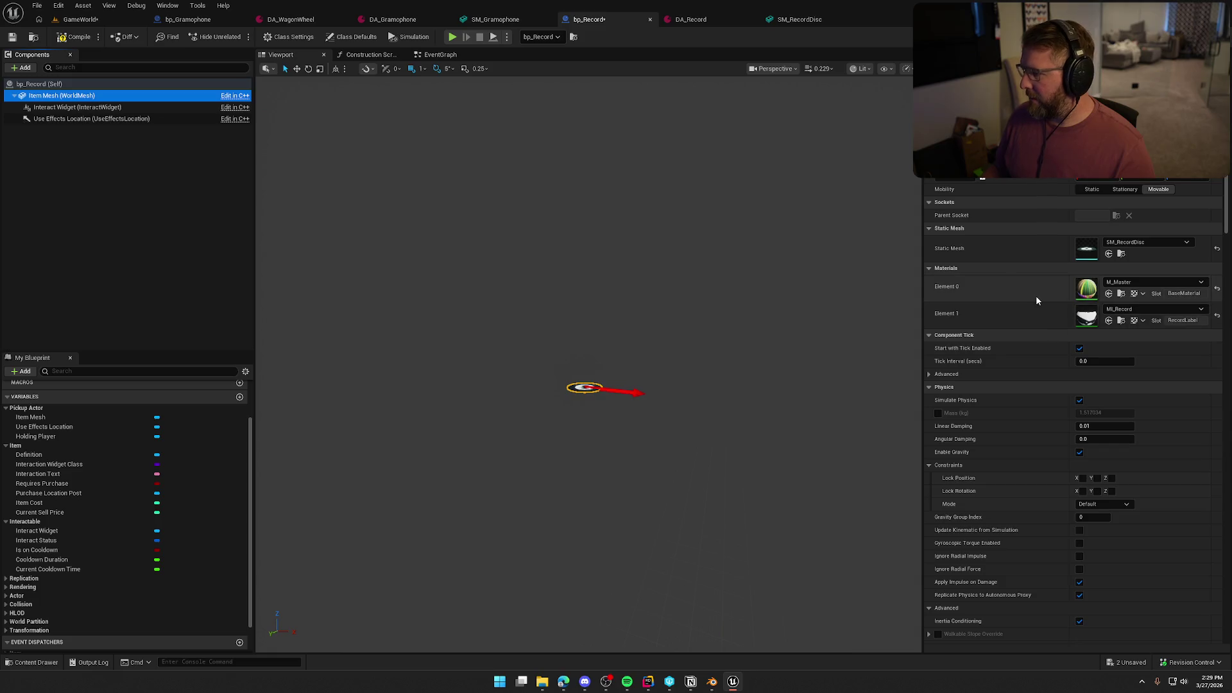
click(78, 41)
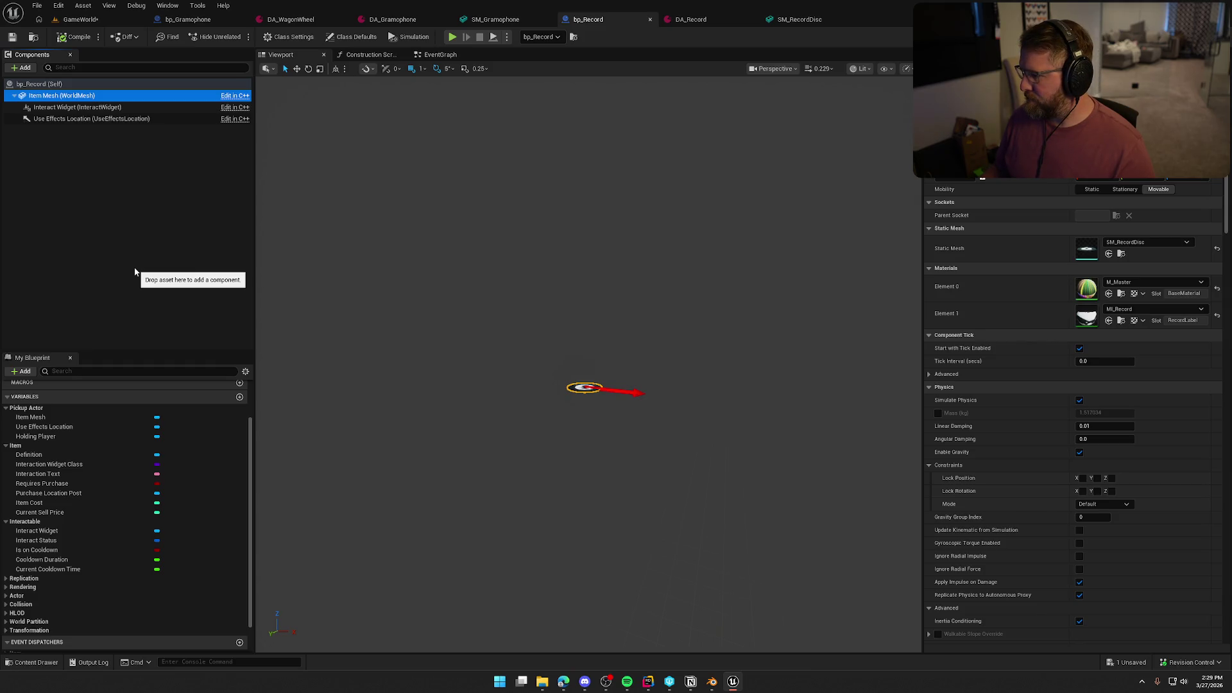
Back in GameWorld, fly down to the gramophone and the record beside it.
scroll(1047, 519, down, 6)
scroll(1027, 494, down, 5)
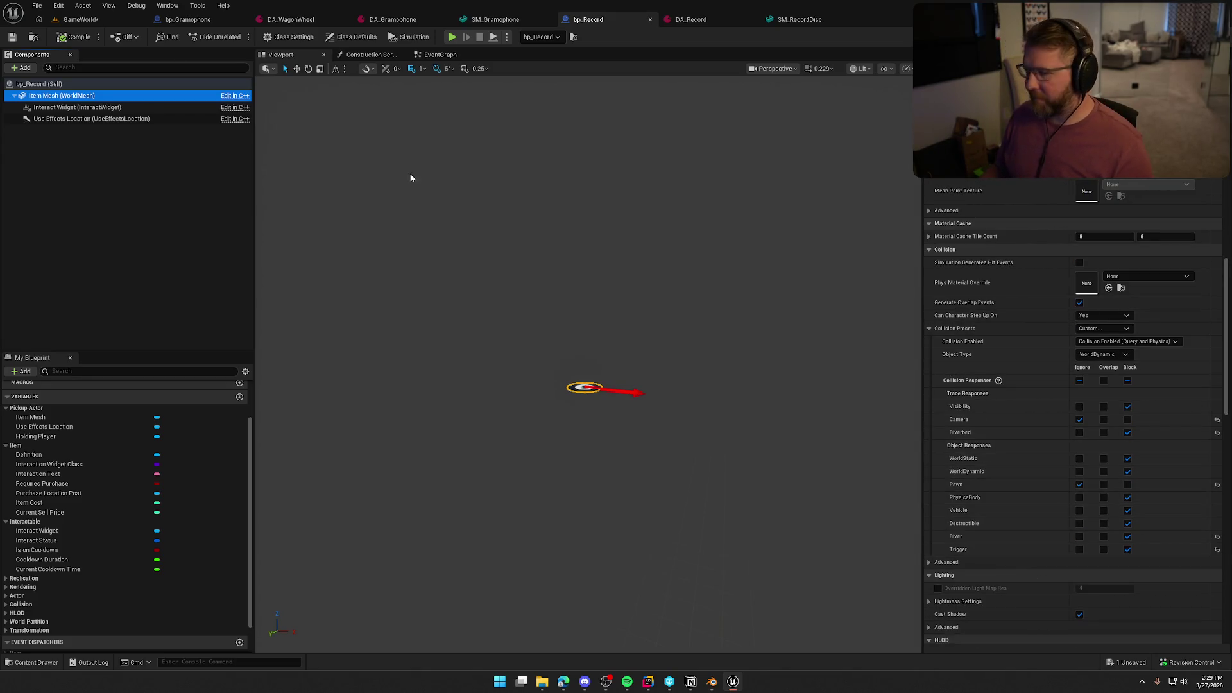
click(136, 23)
drag(309, 144, 309, 144)
drag(402, 221, 442, 229)
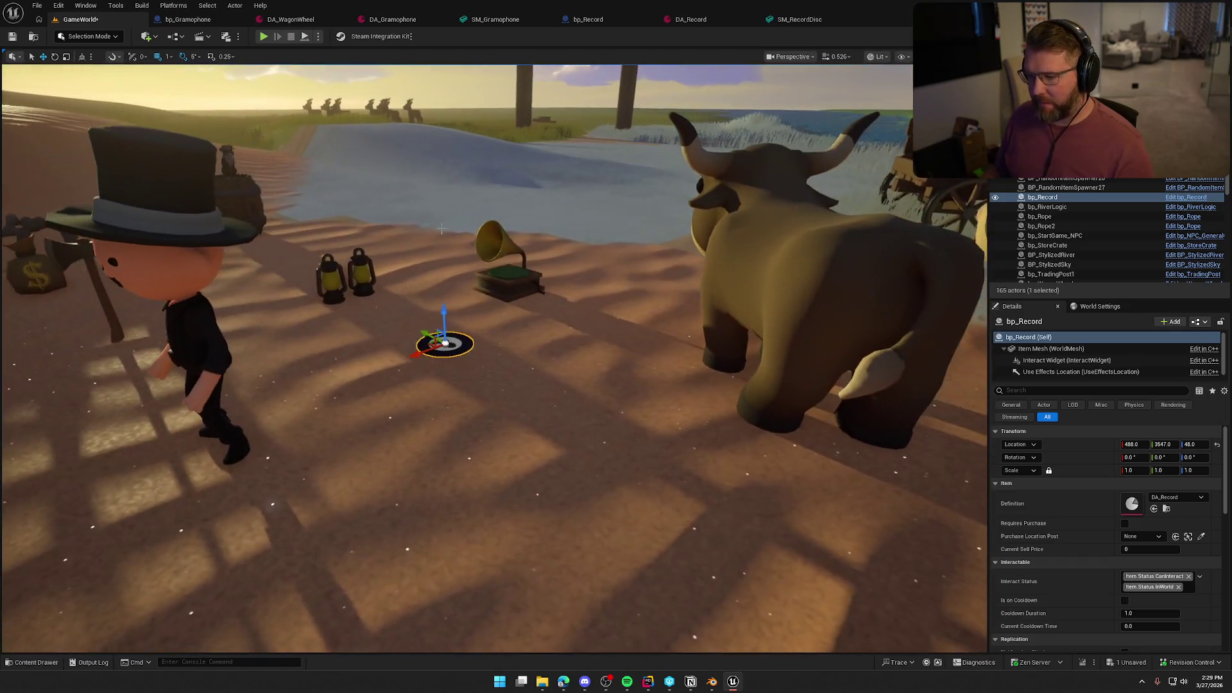
Replace the placed record with a fresh bp_Record beside the gramophone and playtest it.
key(Delete)
key(ctrl+space)
mouse_move(806, 501)
mouse_down()
mouse_move(473, 344)
mouse_move(462, 276)
mouse_up()
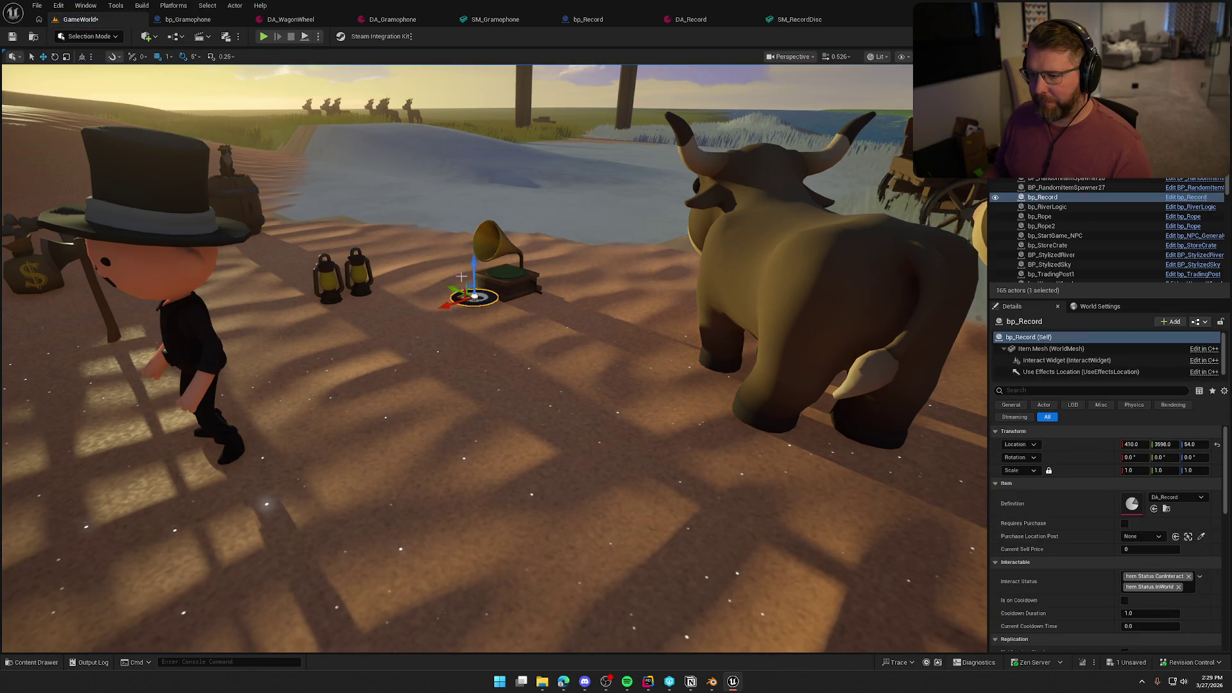
click(264, 36)
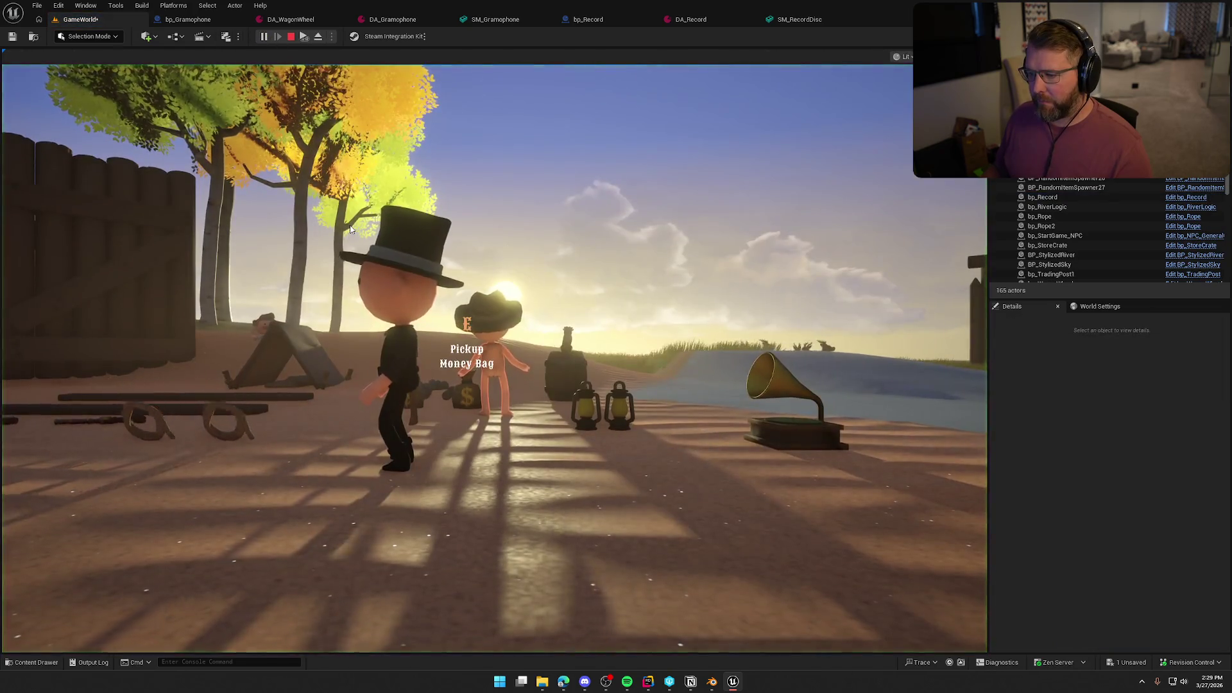
key(Escape)
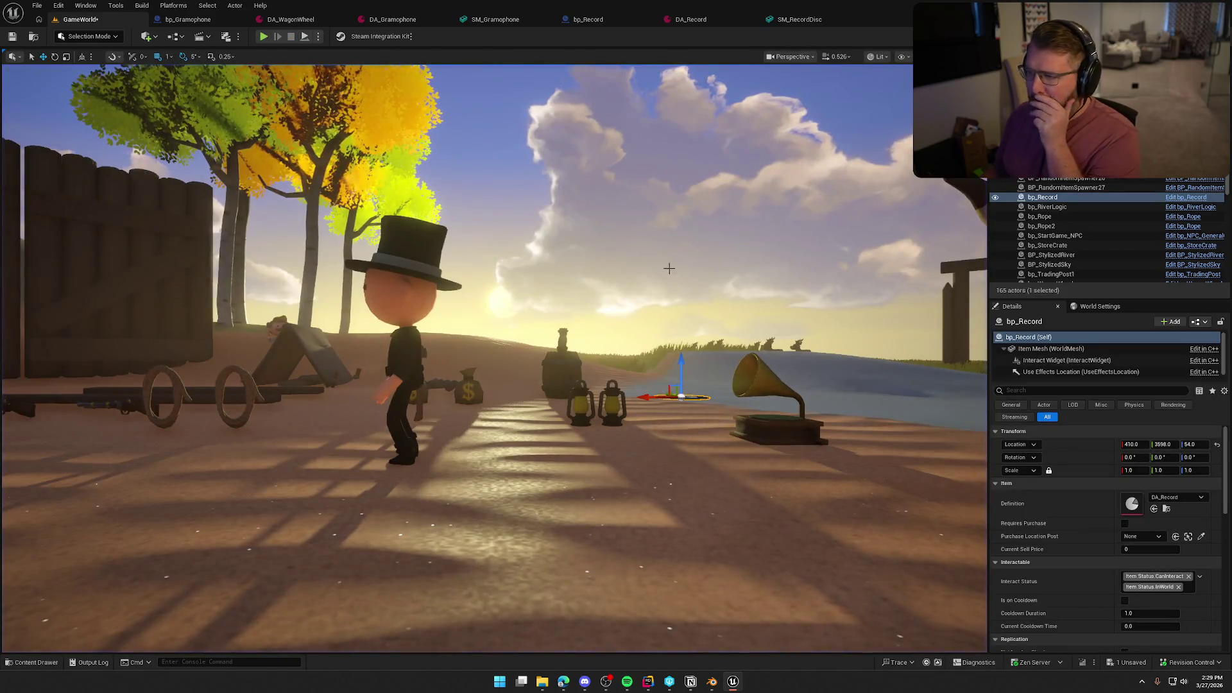
Scale up the SM_RecordDisc collision box in the mesh editor.
click(799, 19)
drag(686, 385, 514, 337)
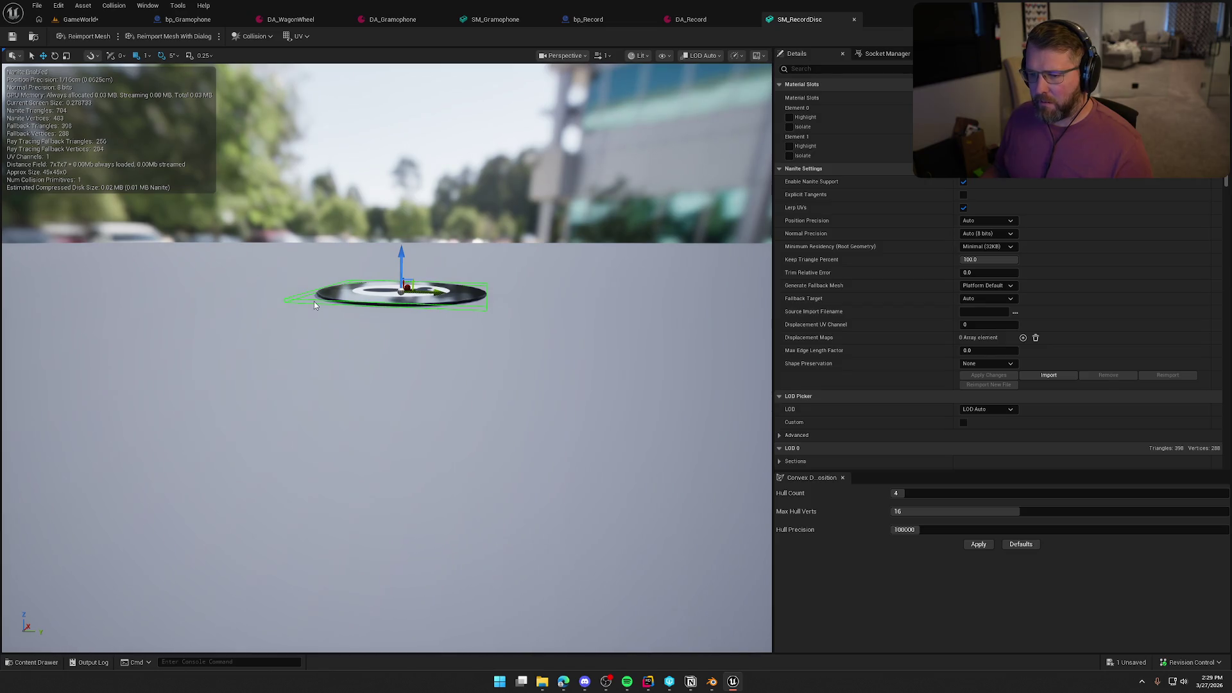
key(e)
key(r)
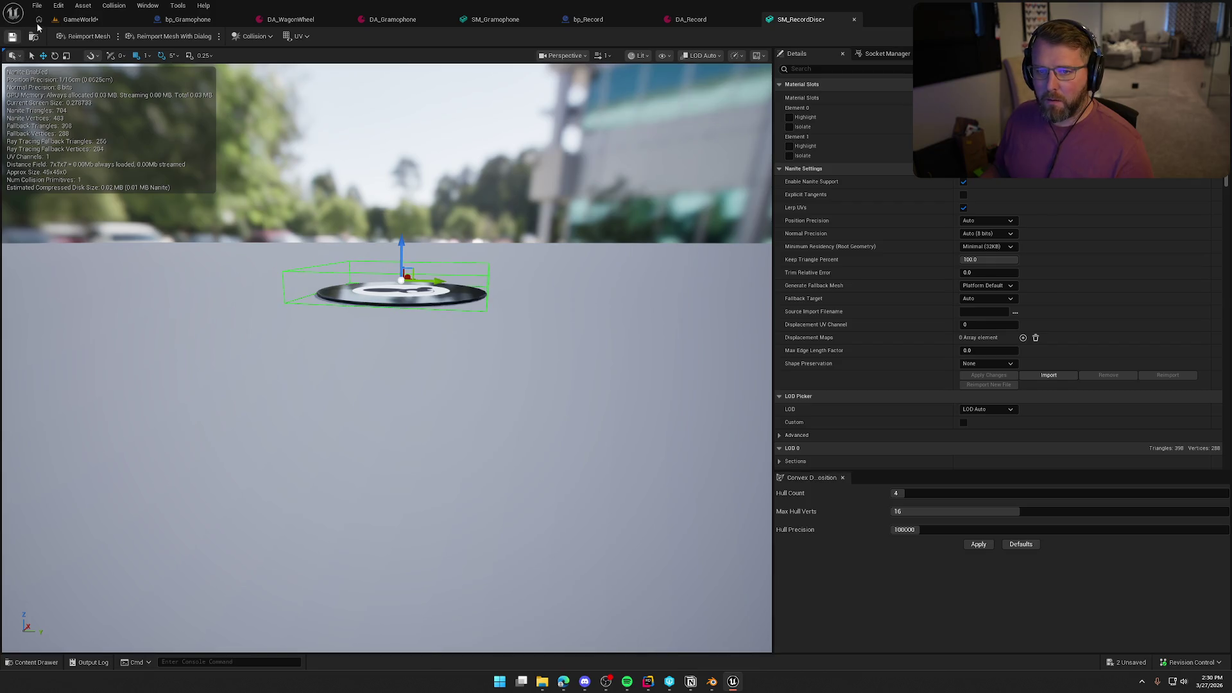
click(80, 19)
Playtest, undo the SM_RecordDisc collision scaling and save it, then view SM_Gramophone.
click(264, 36)
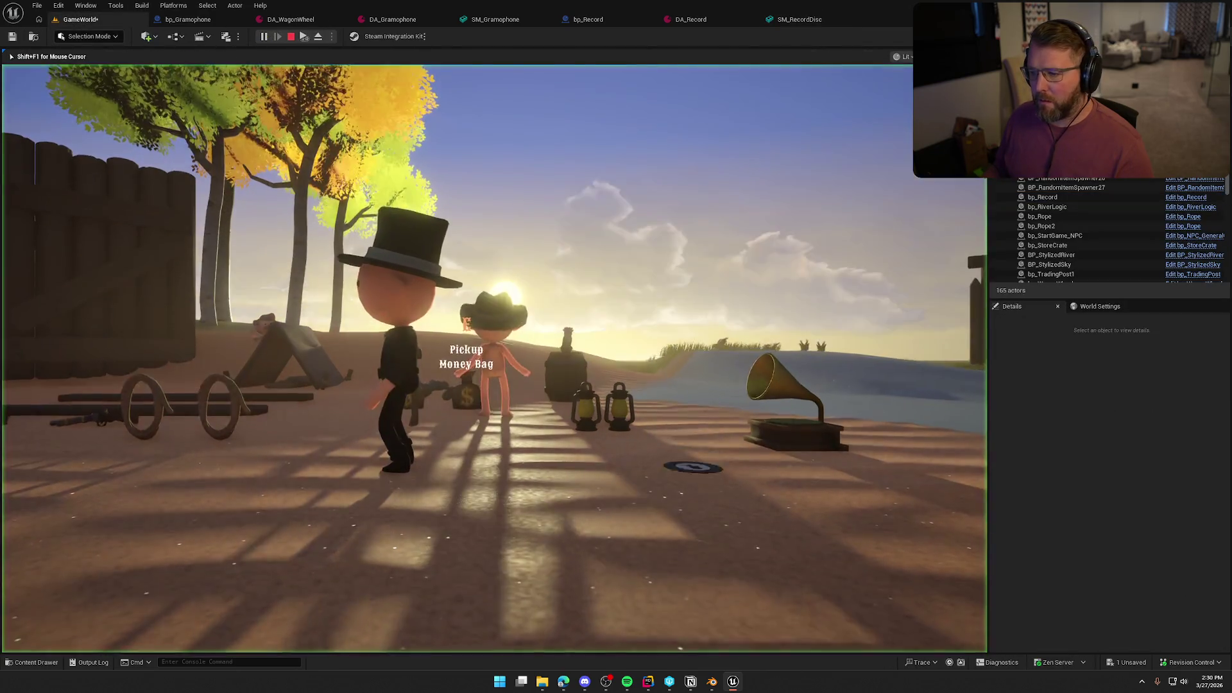
key(Escape)
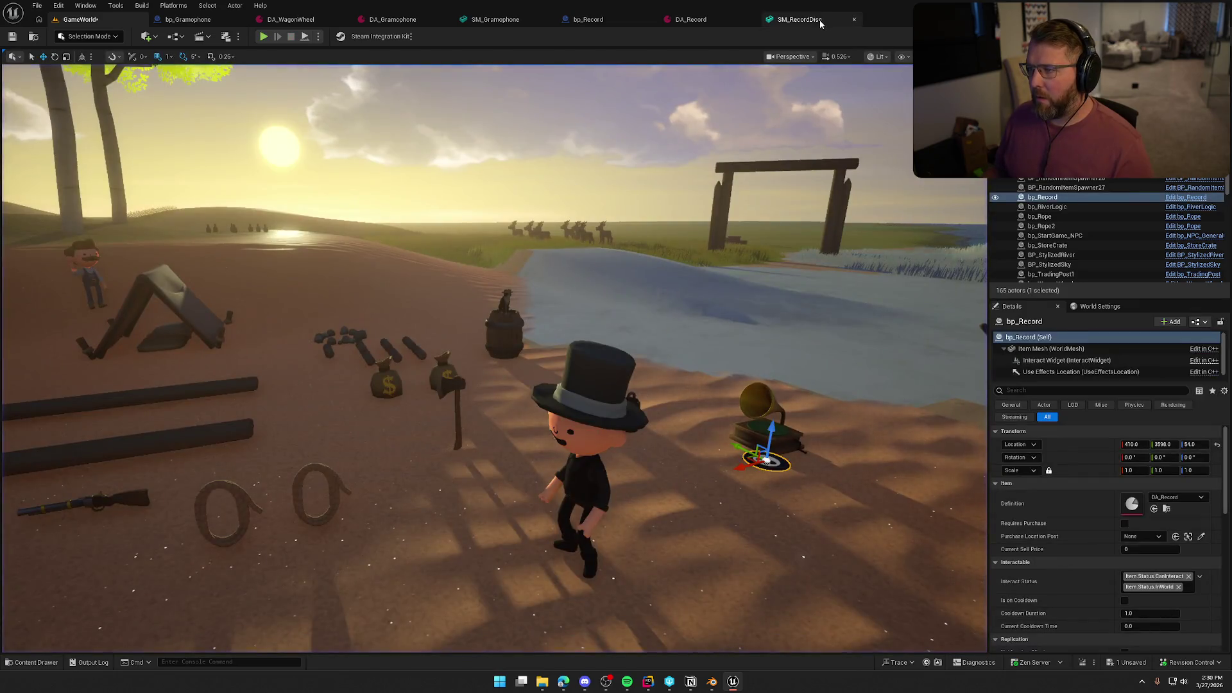
click(799, 19)
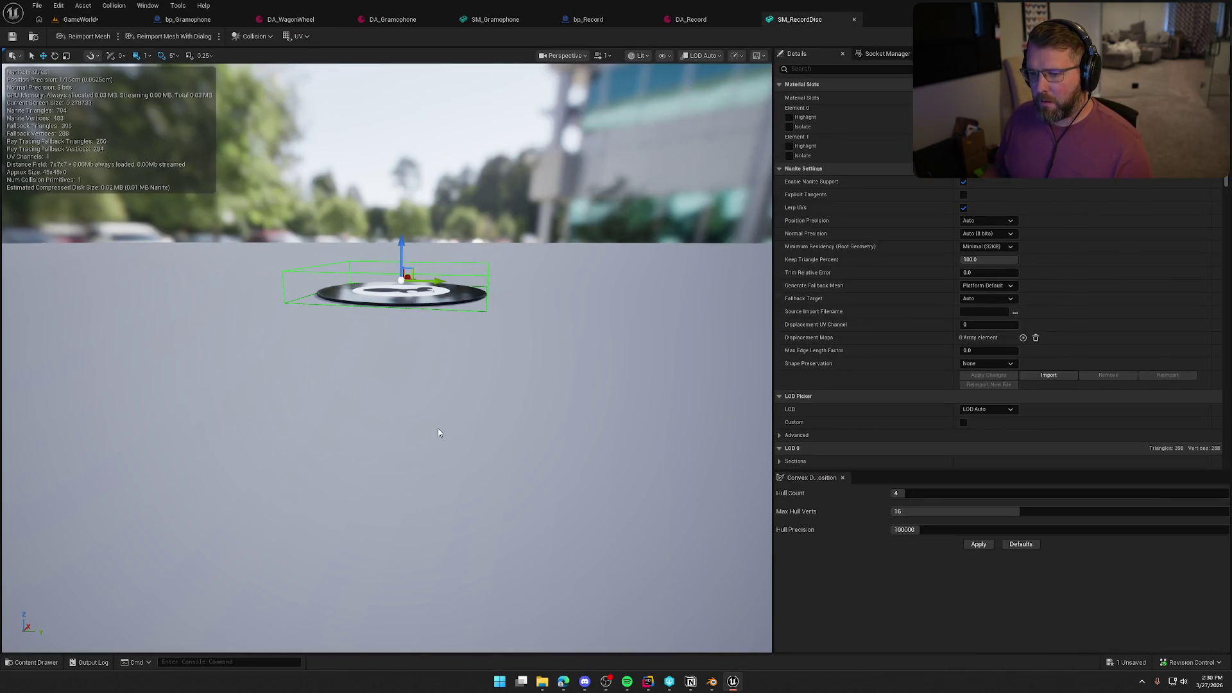
key(ctrl+z)
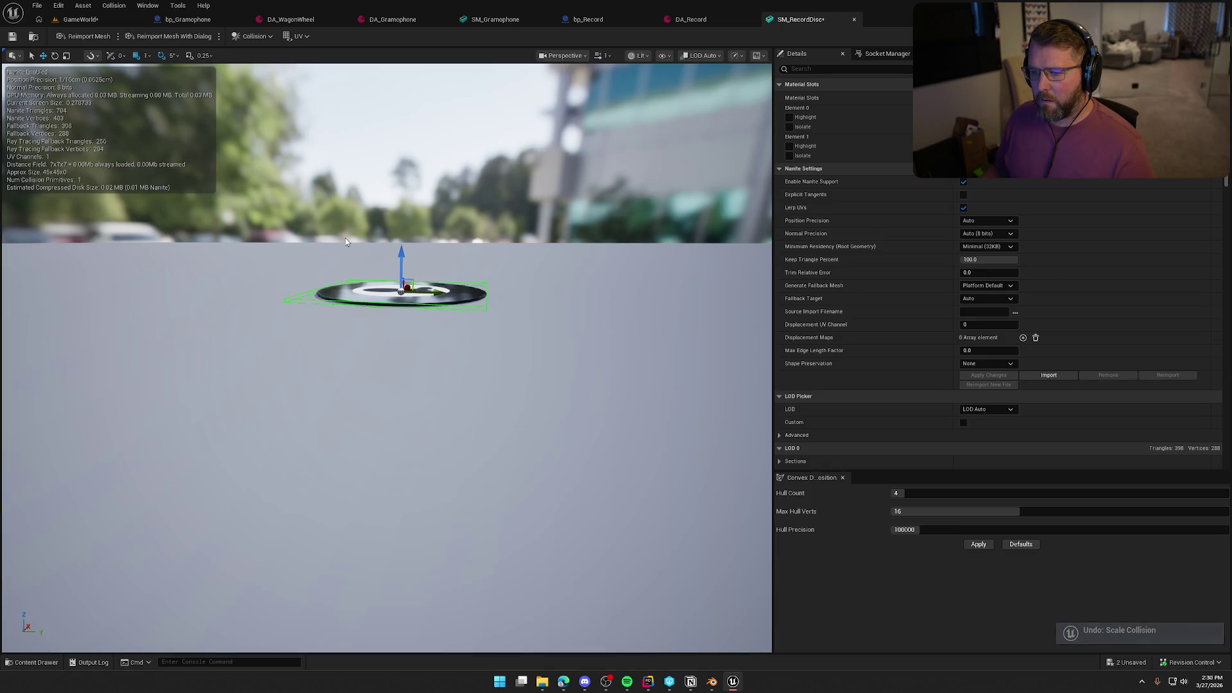
key(ctrl+s)
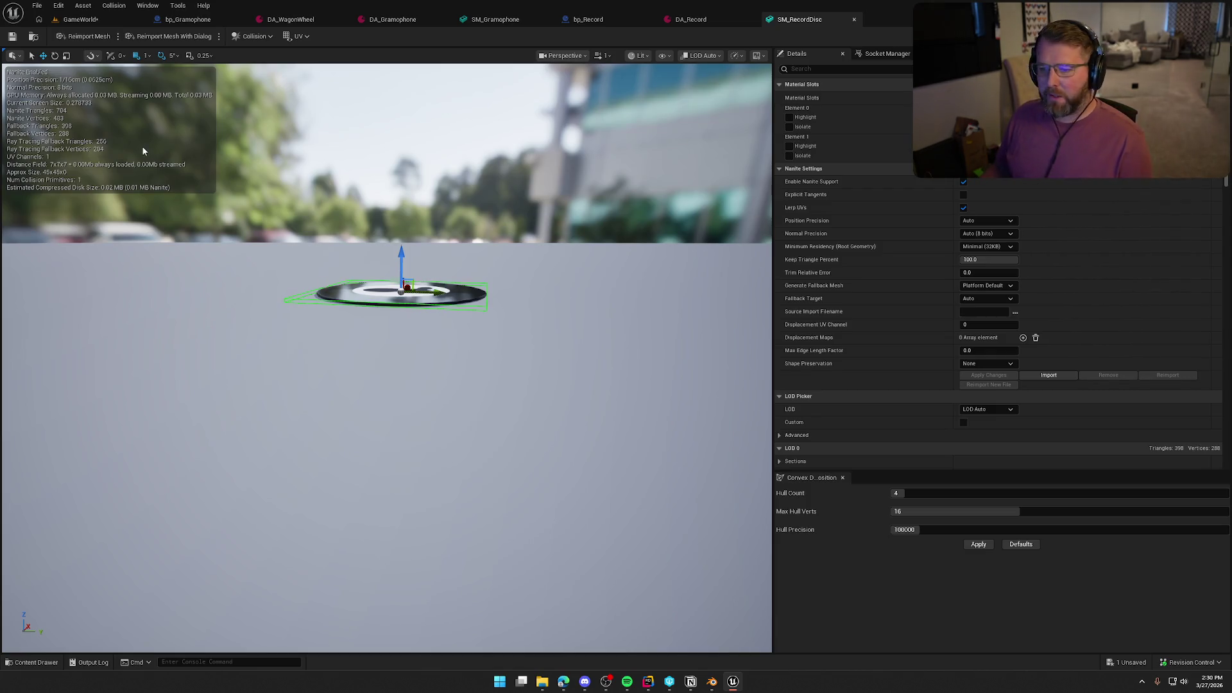
click(568, 21)
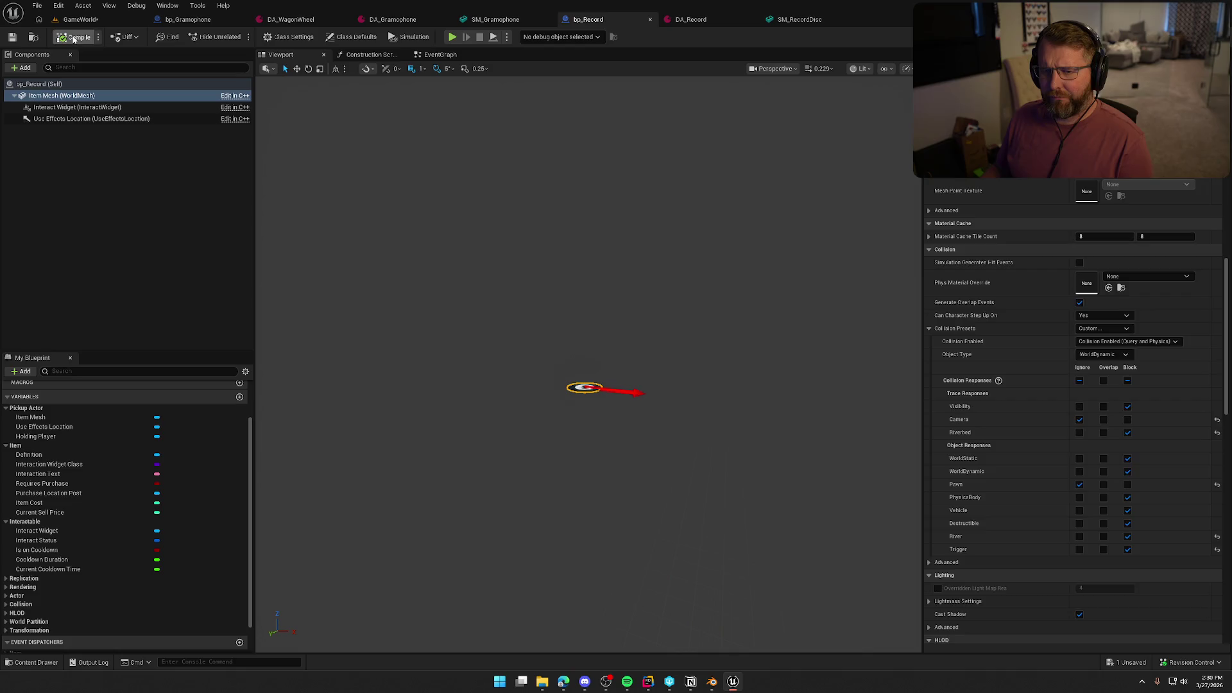
click(518, 20)
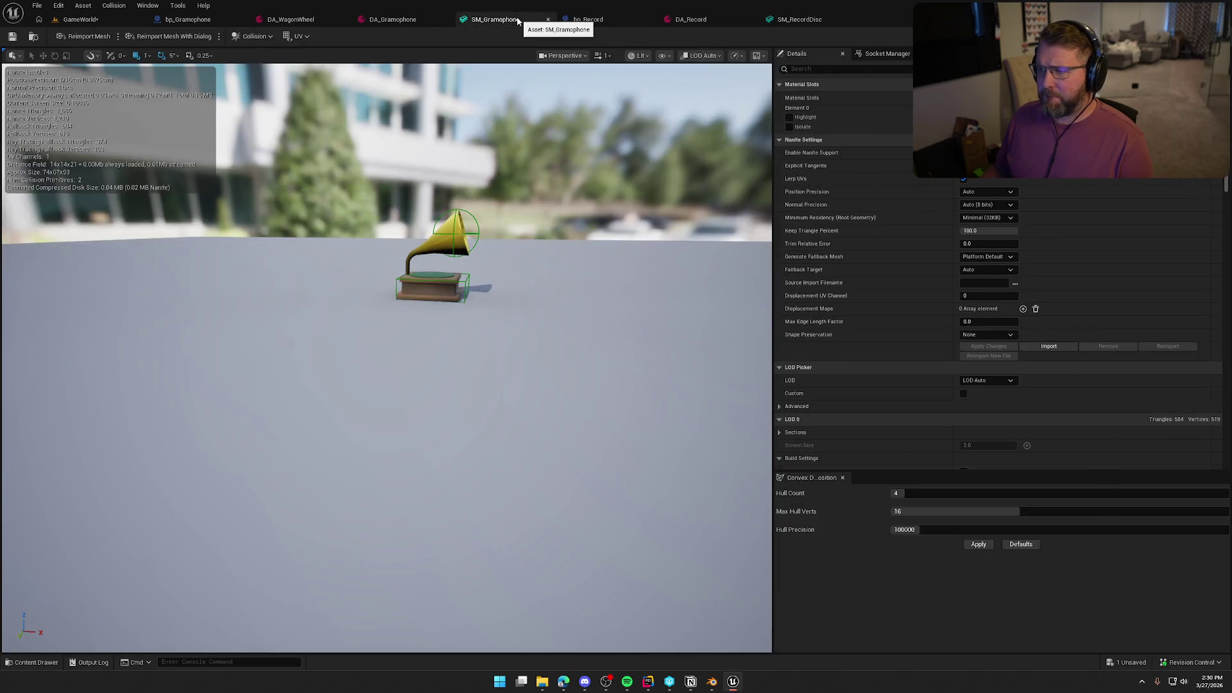
Close the SM_Gramophone and SM_RecordDisc editors and move the DA_Record tab before bp_Record.
click(548, 19)
click(753, 19)
drag(585, 19, 460, 17)
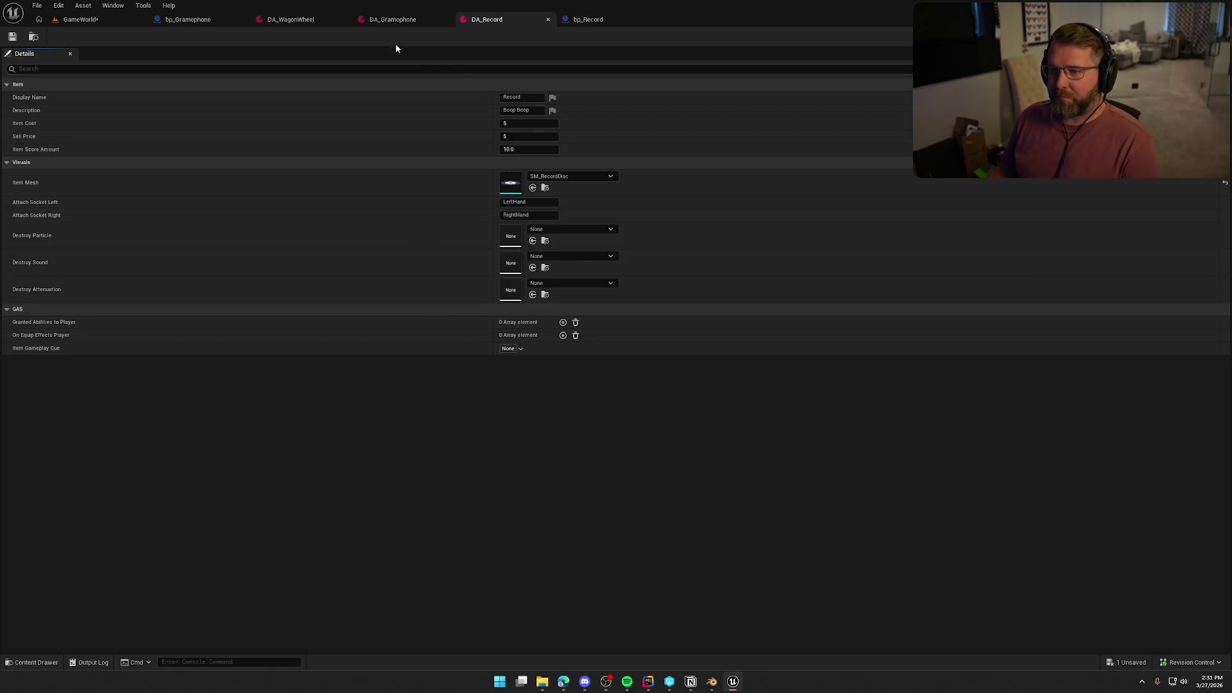
click(185, 21)
In GameWorld, review the placed record's Item Mesh (WorldMesh) collision and rendering settings.
click(71, 25)
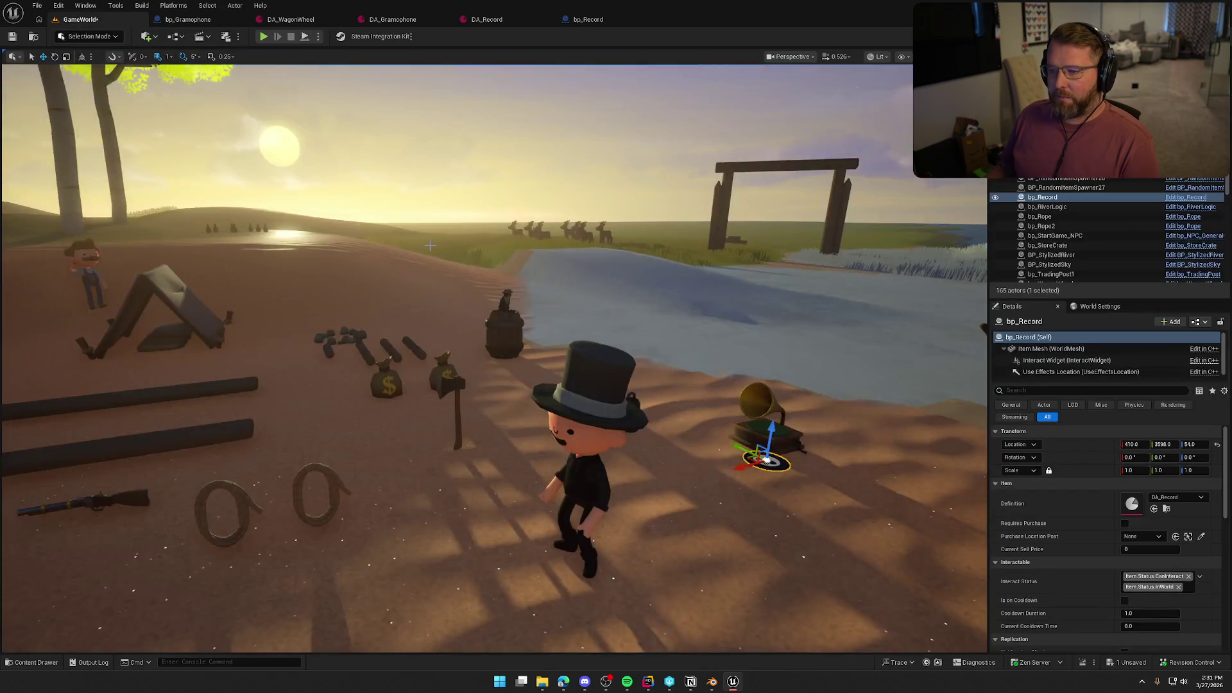
scroll(677, 333, up, 3)
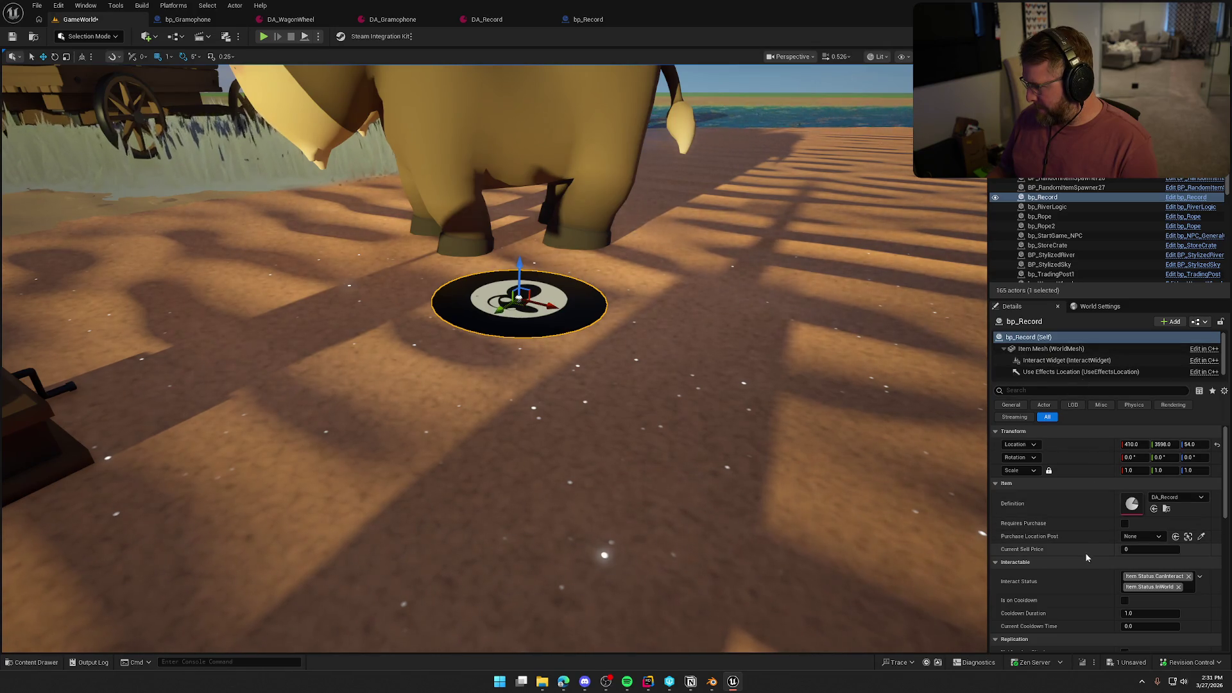
scroll(1085, 552, down, 2)
scroll(1088, 552, down, 1)
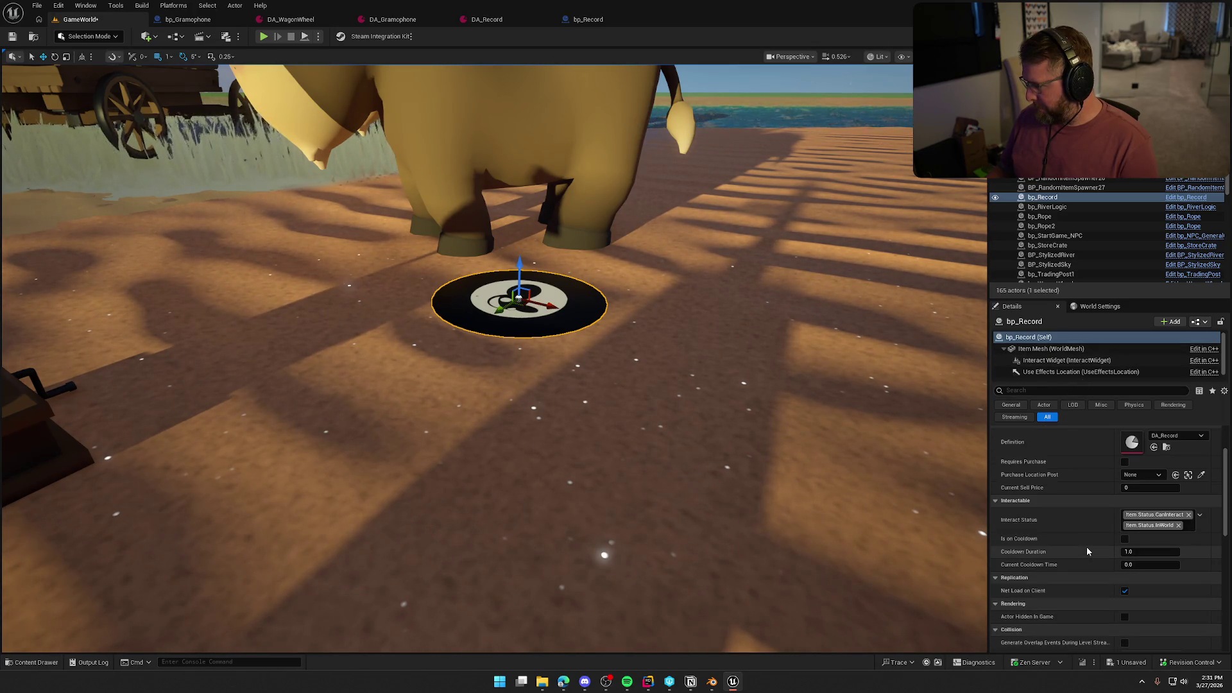
scroll(1087, 547, down, 10)
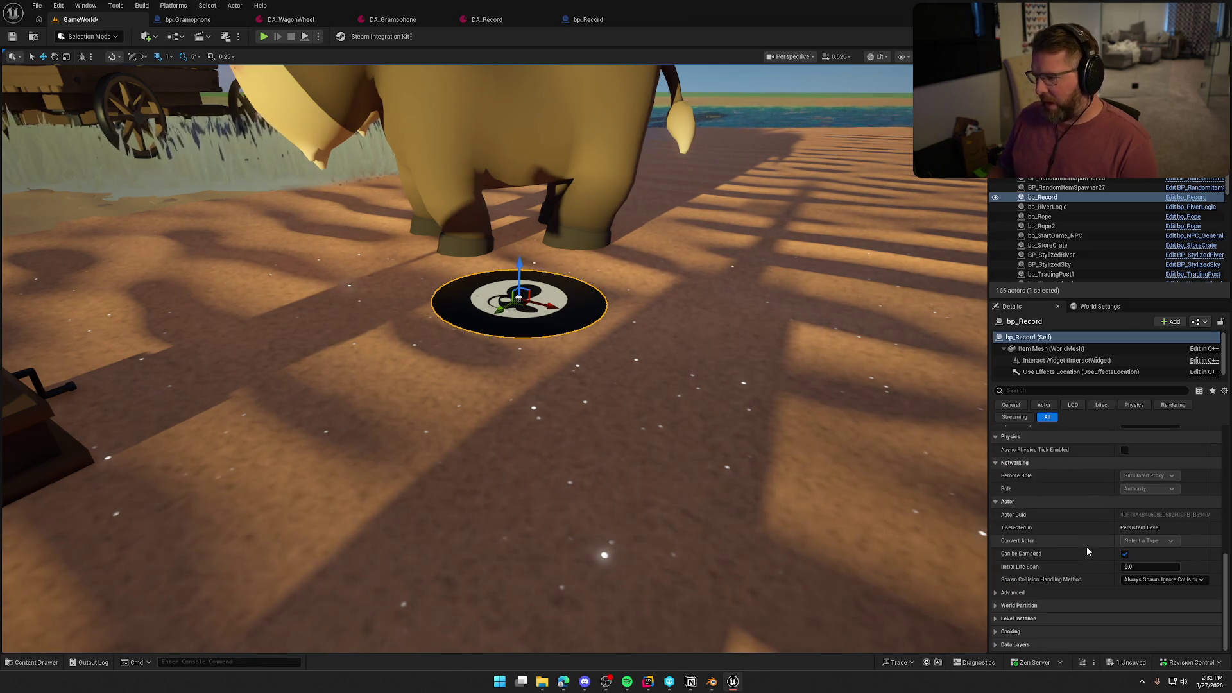
click(1046, 349)
scroll(1078, 502, down, 5)
scroll(1081, 502, down, 10)
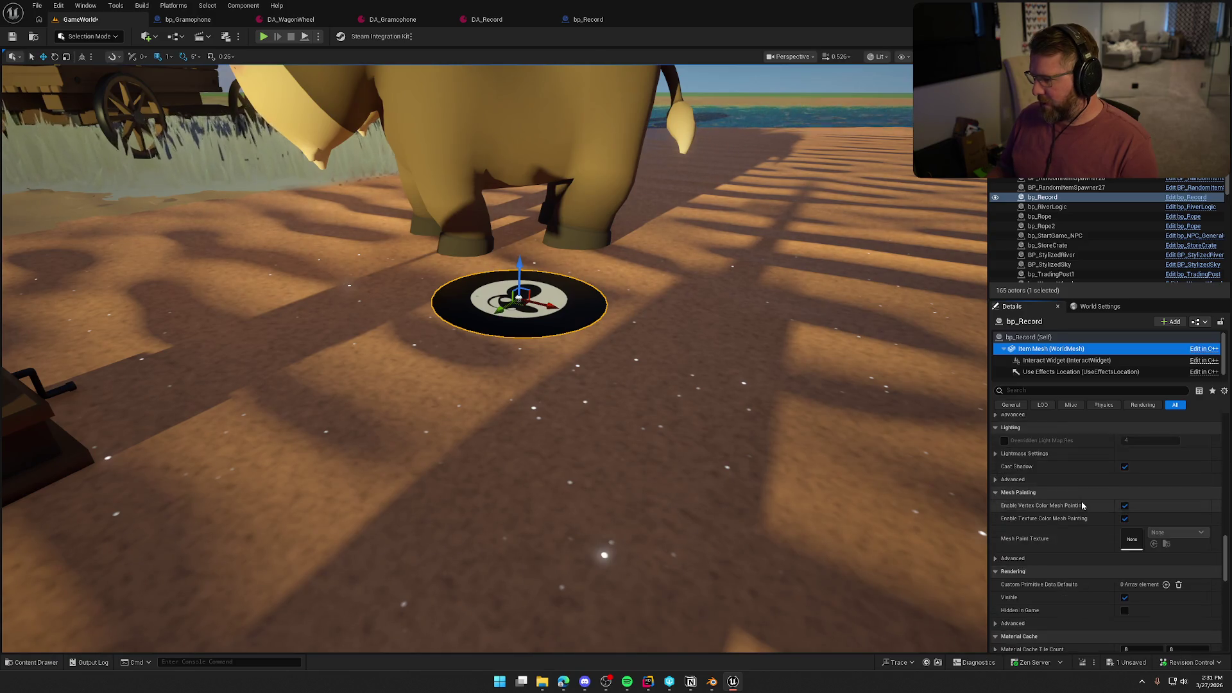
scroll(1081, 505, down, 5)
drag(578, 385, 552, 341)
key(Escape)
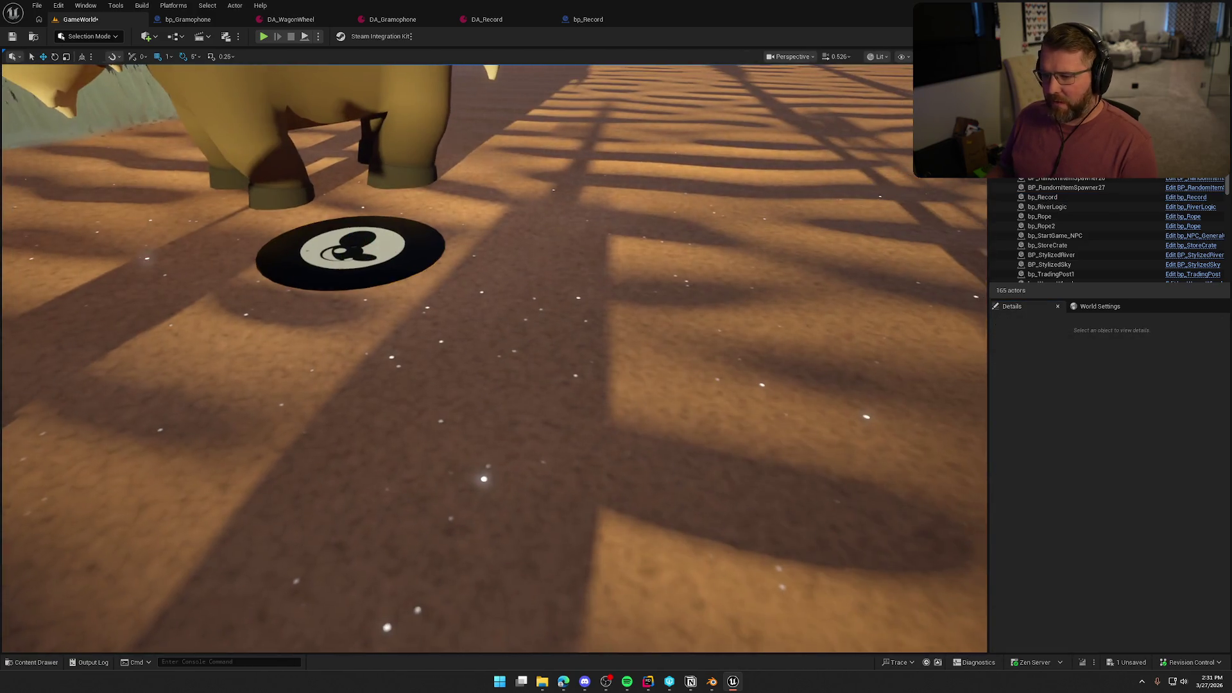
Playtest the level, walking toward the trading post and the river.
scroll(633, 240, down, 3)
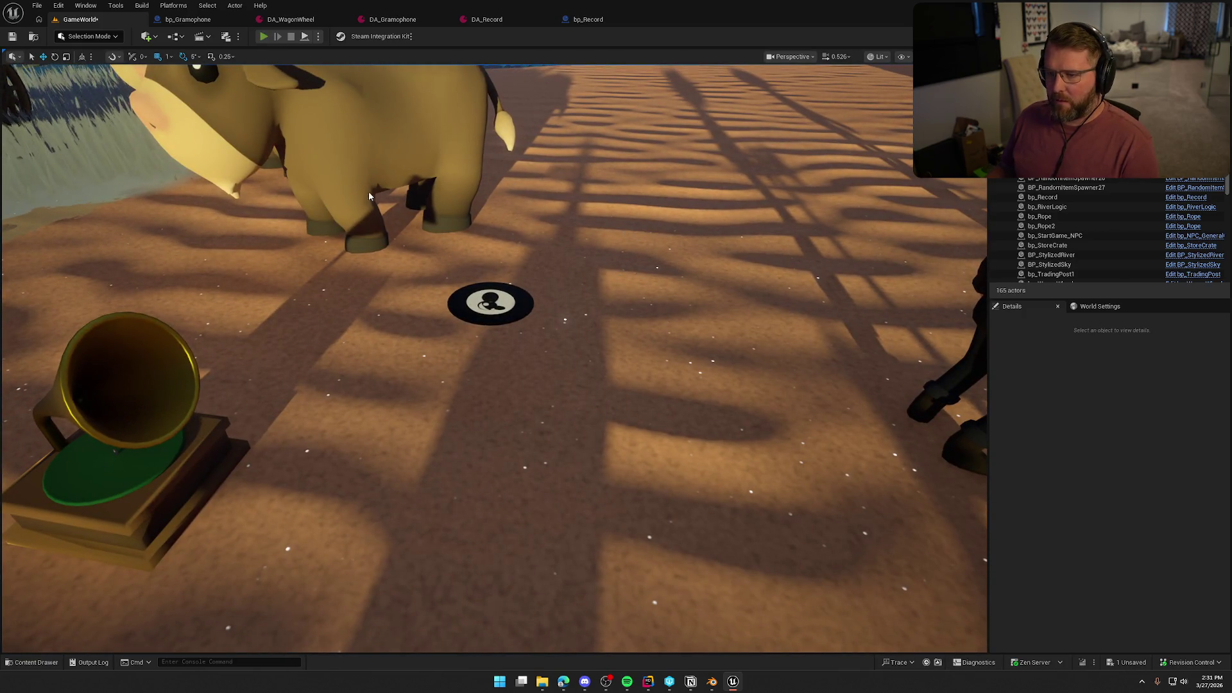
key(alt+p)
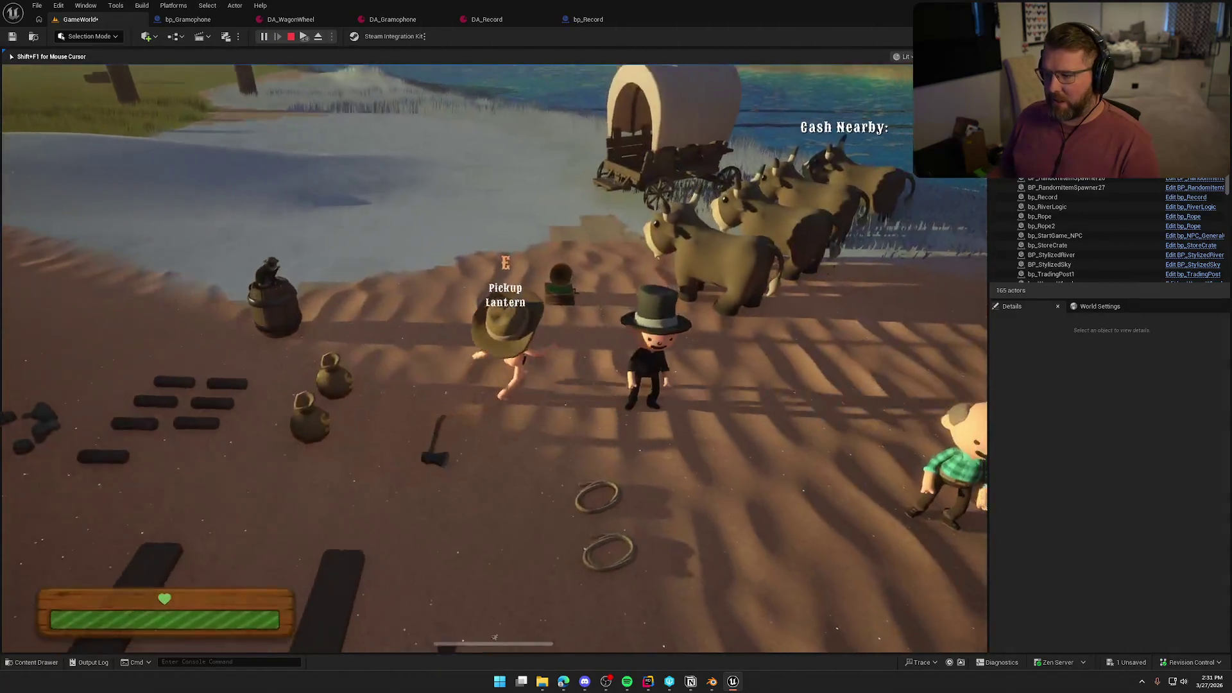
key(w)
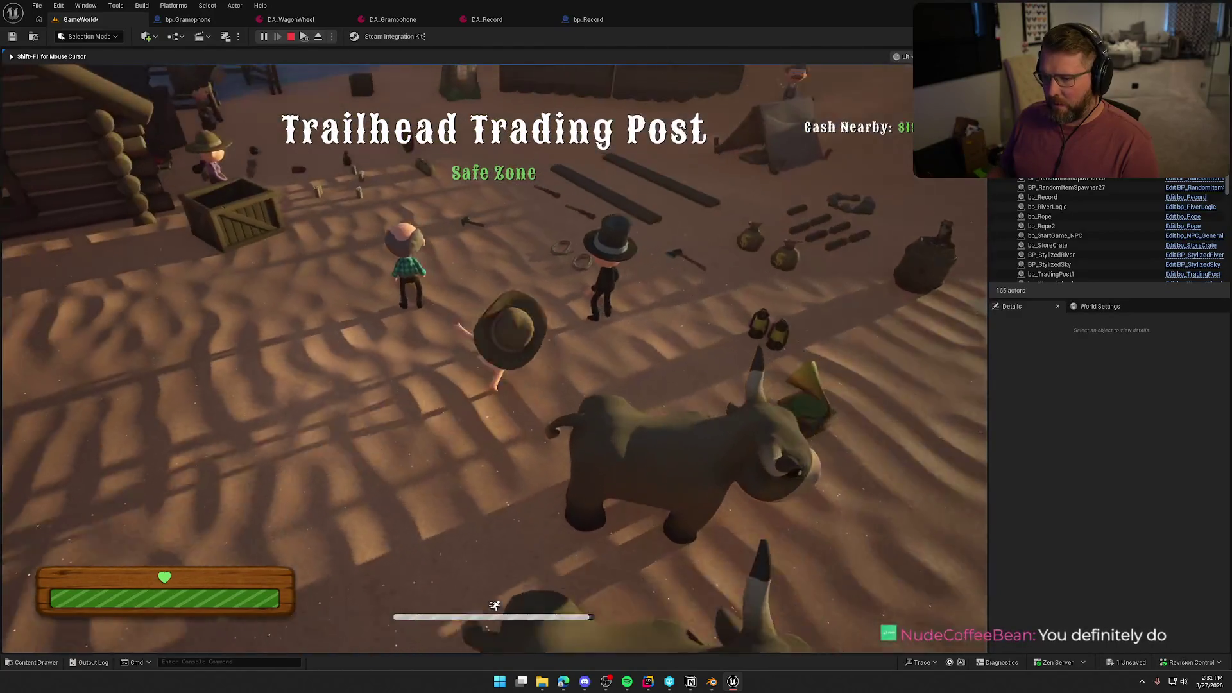
key(w)
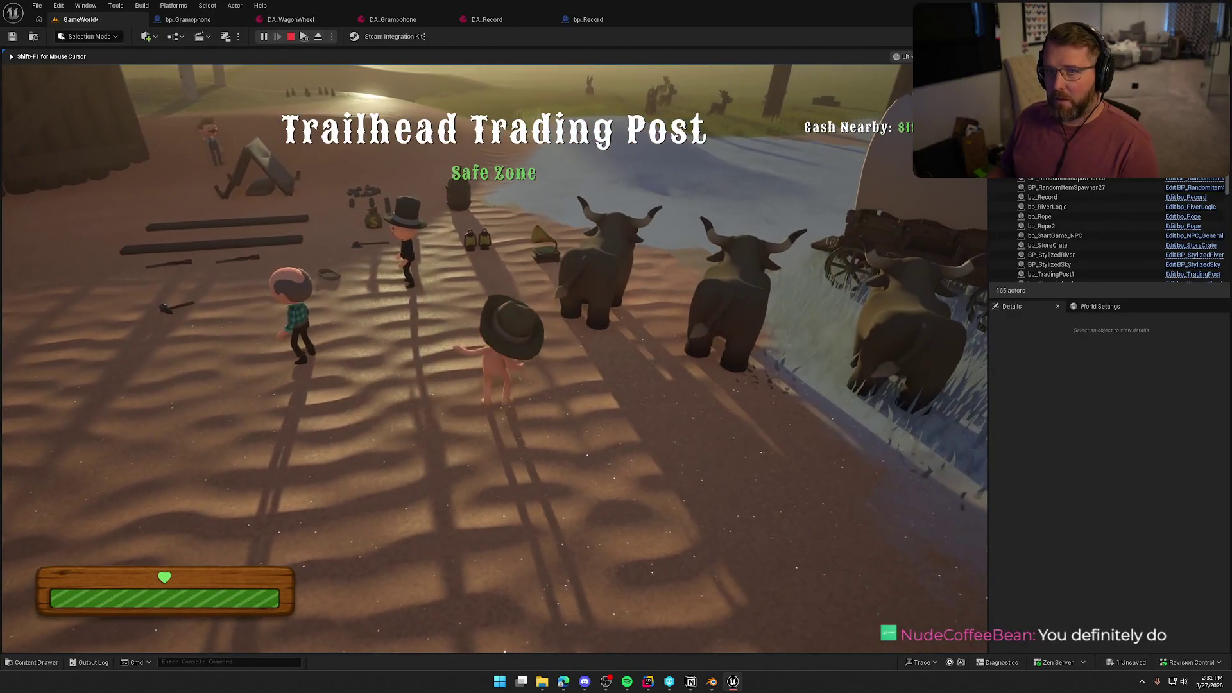
key(Escape)
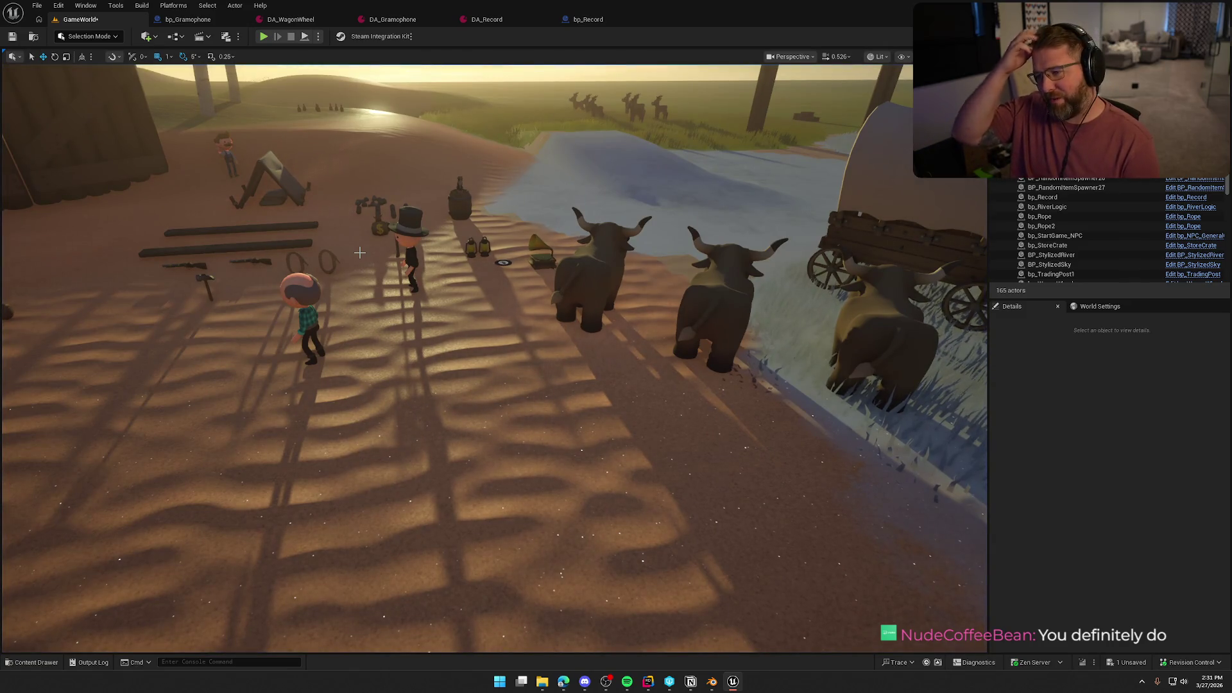
Raise the record beside the gramophone to Z 316 and playtest again.
click(504, 262)
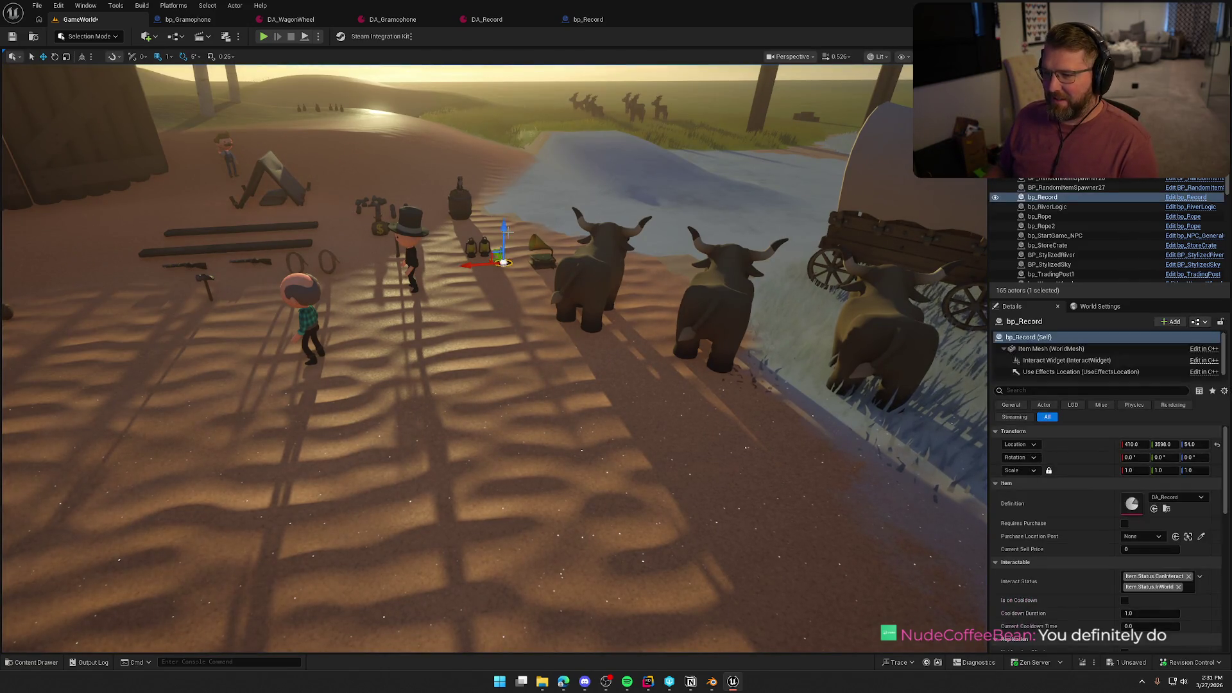
drag(506, 144, 506, 119)
click(263, 37)
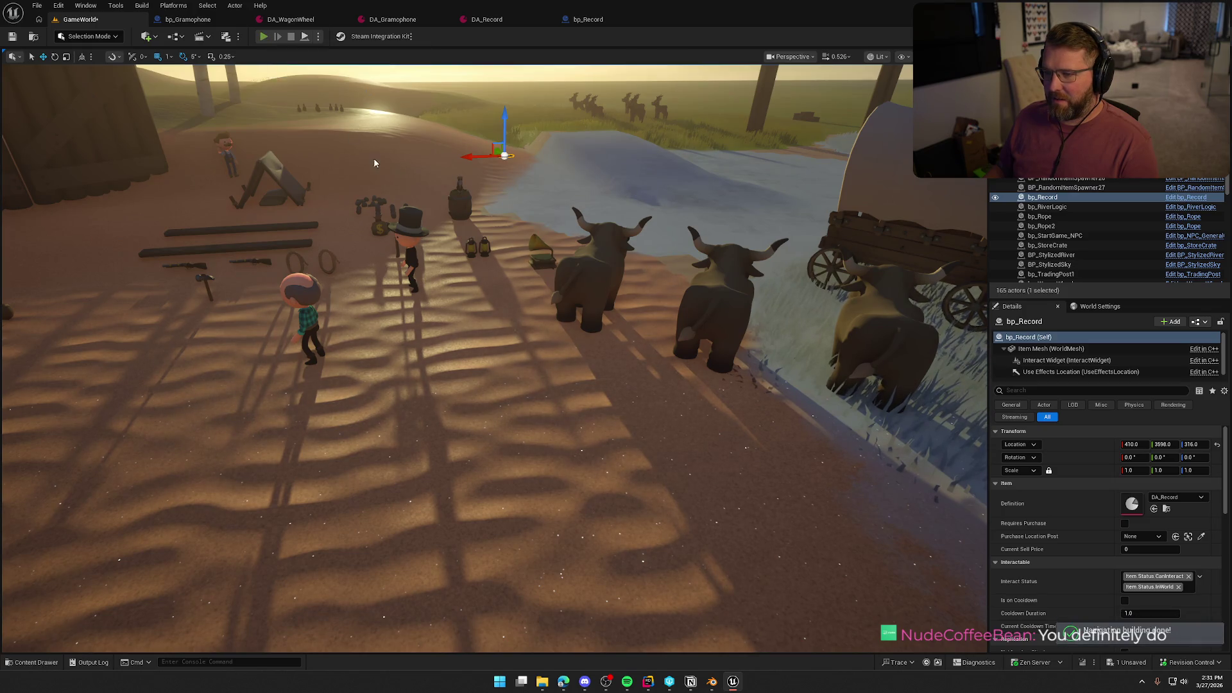
key(Escape)
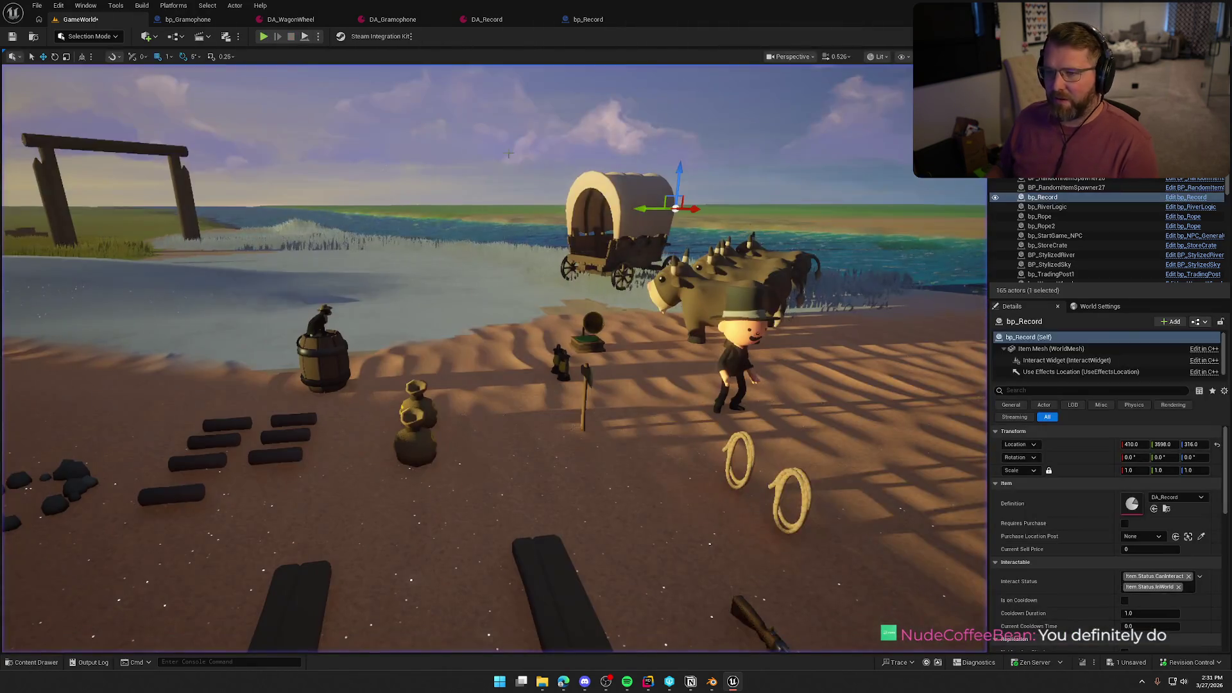
Fly the view in close to the raised record's label.
key(w)
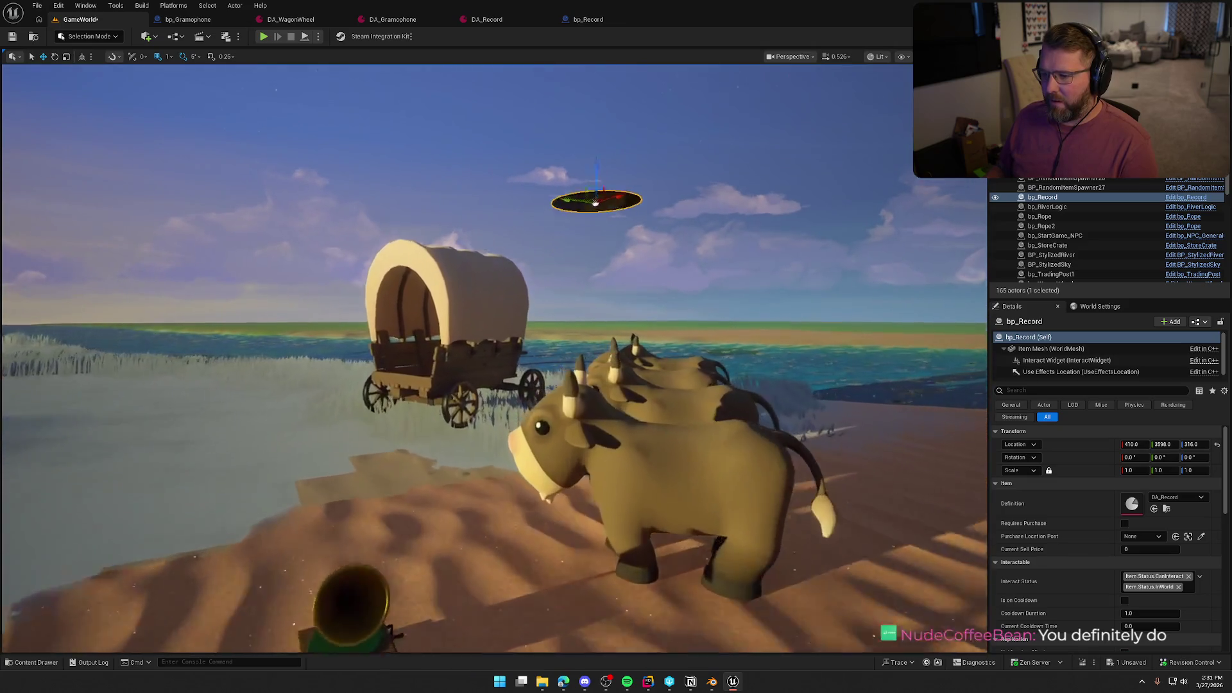
key(w)
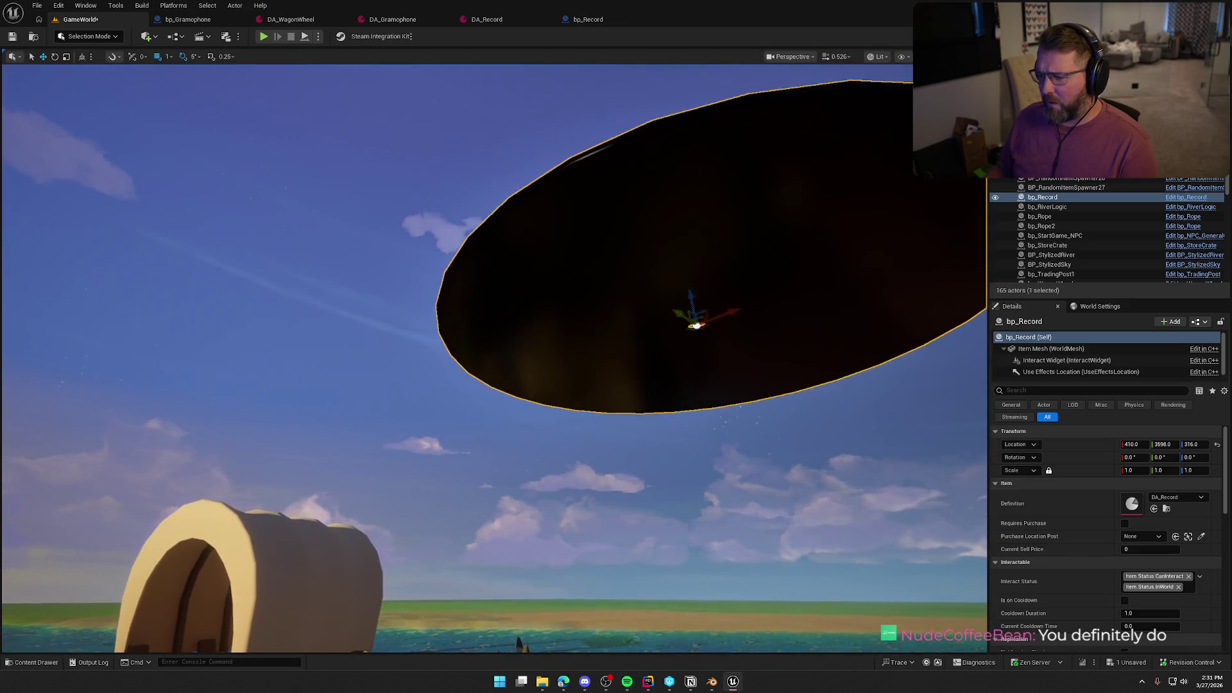
key(w)
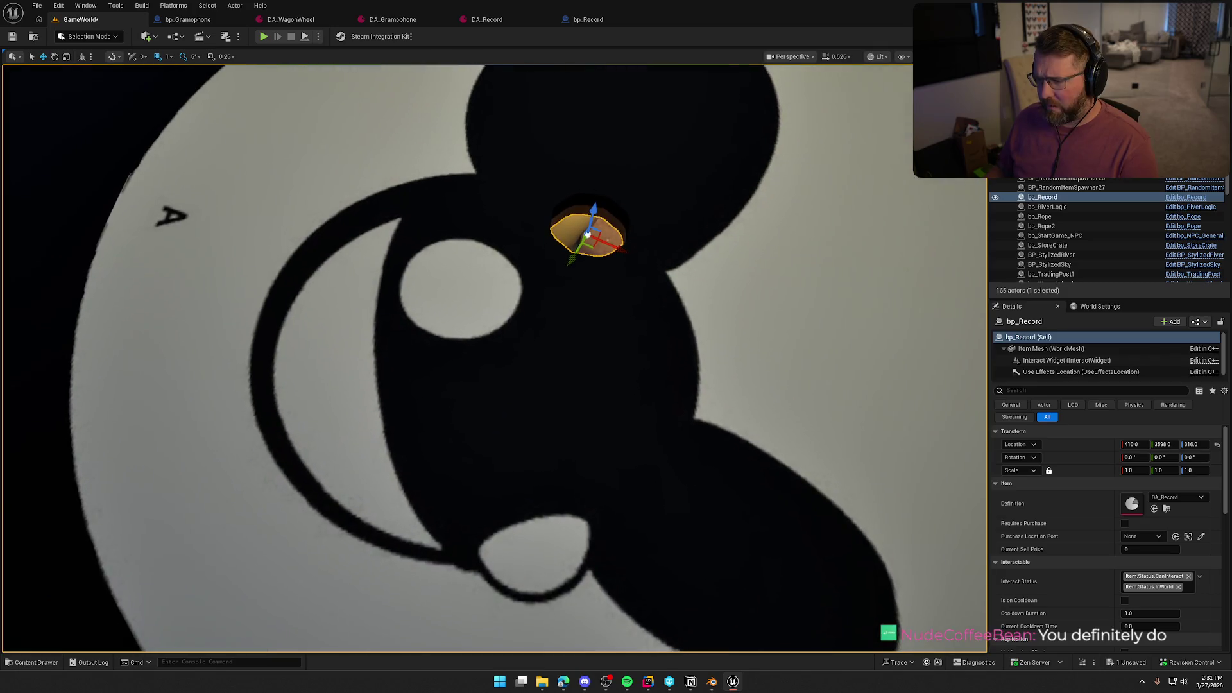
key(Escape)
scroll(638, 243, down, 5)
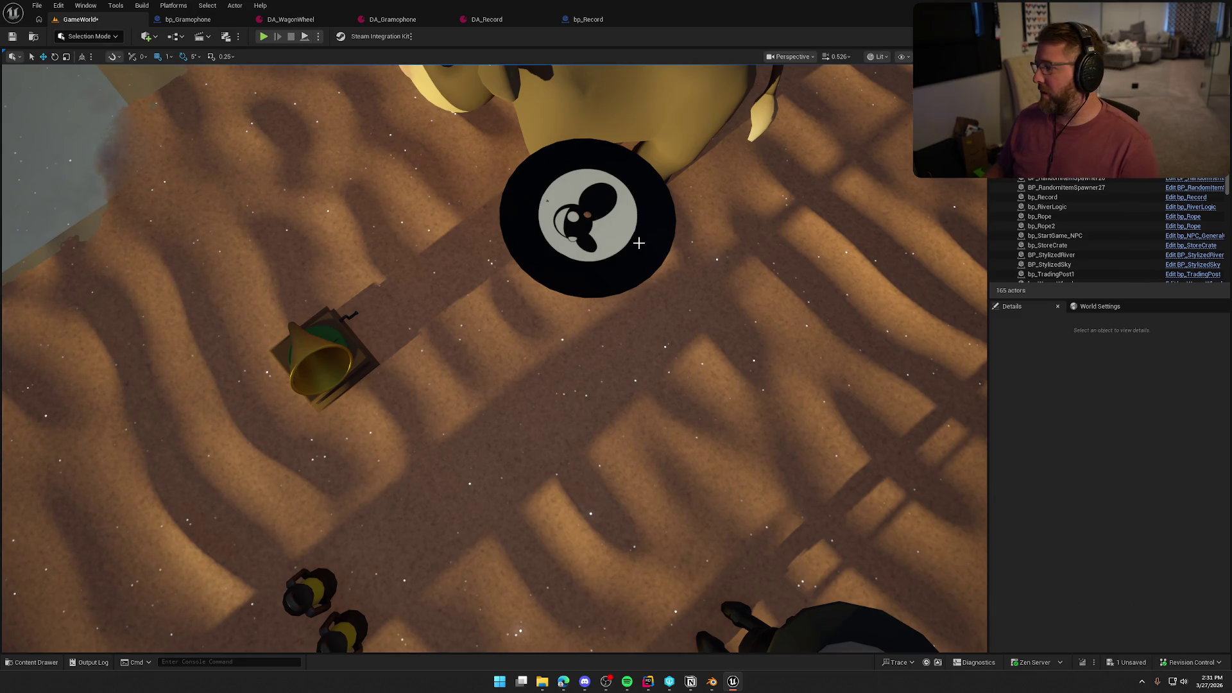
Snap the record down with End so it sits on the ground at Z about 0.97.
click(581, 244)
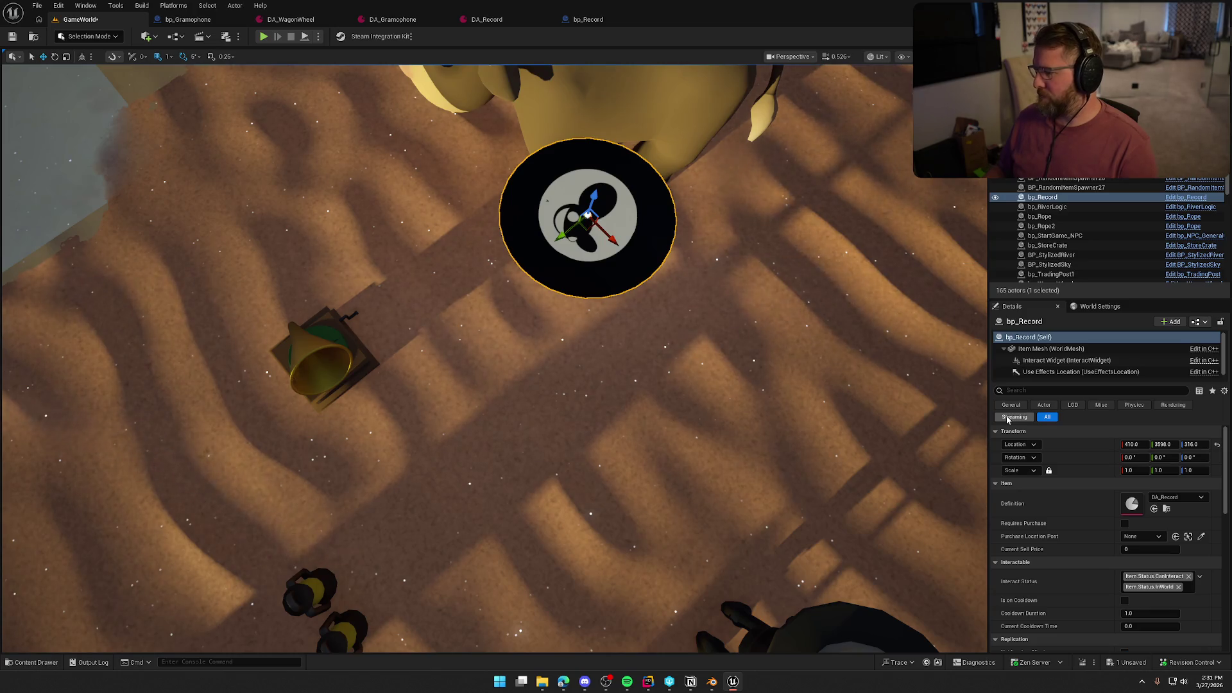
scroll(765, 440, down, 2)
key(End)
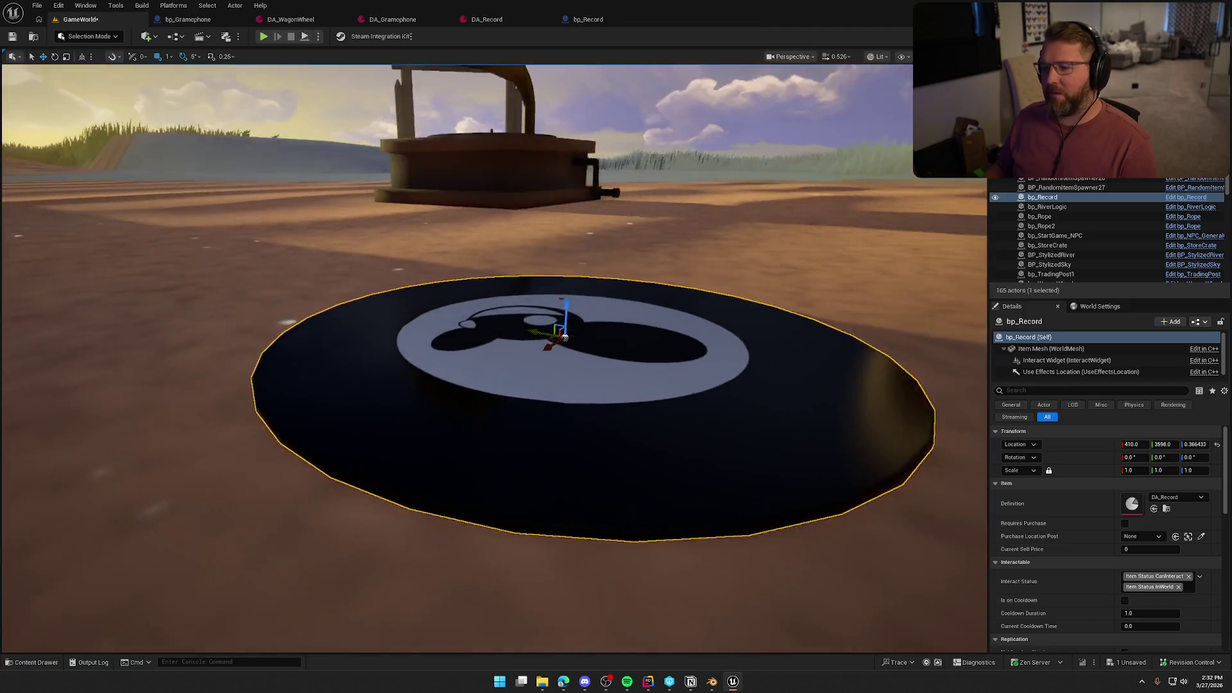
scroll(699, 424, up, 2)
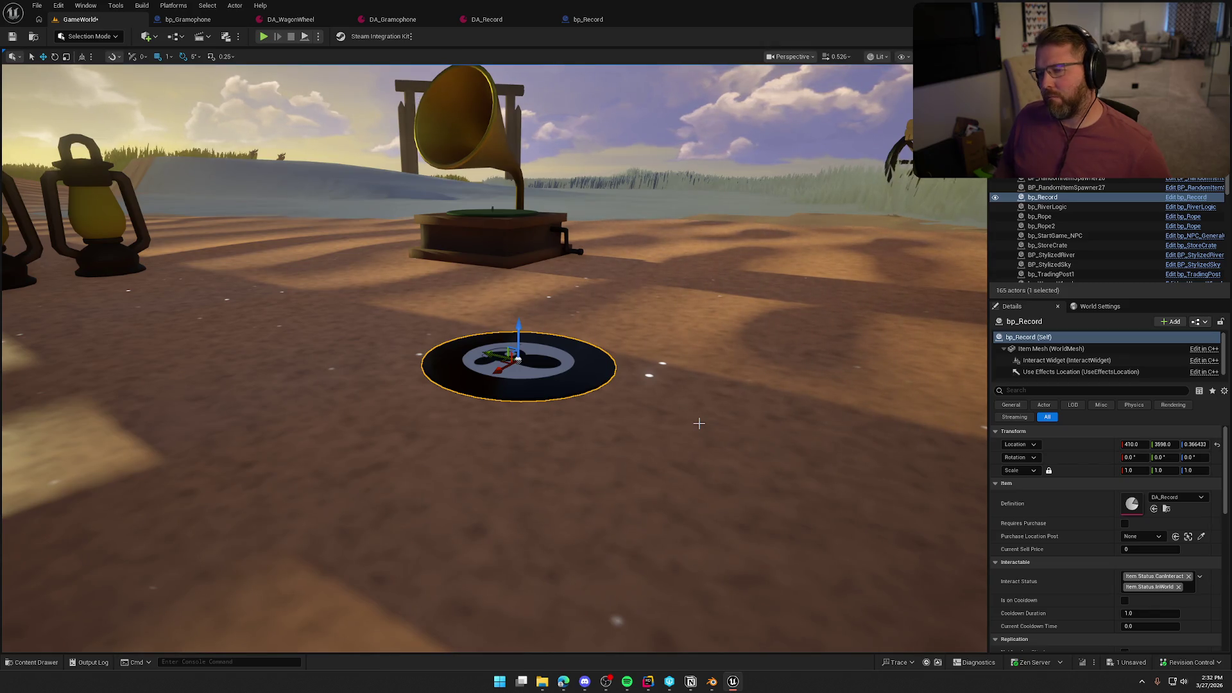
In bp_Record, inspect the Interaction Widget Class, Interaction Text, Item Cost, Current Sell Price and Definition variables.
click(578, 24)
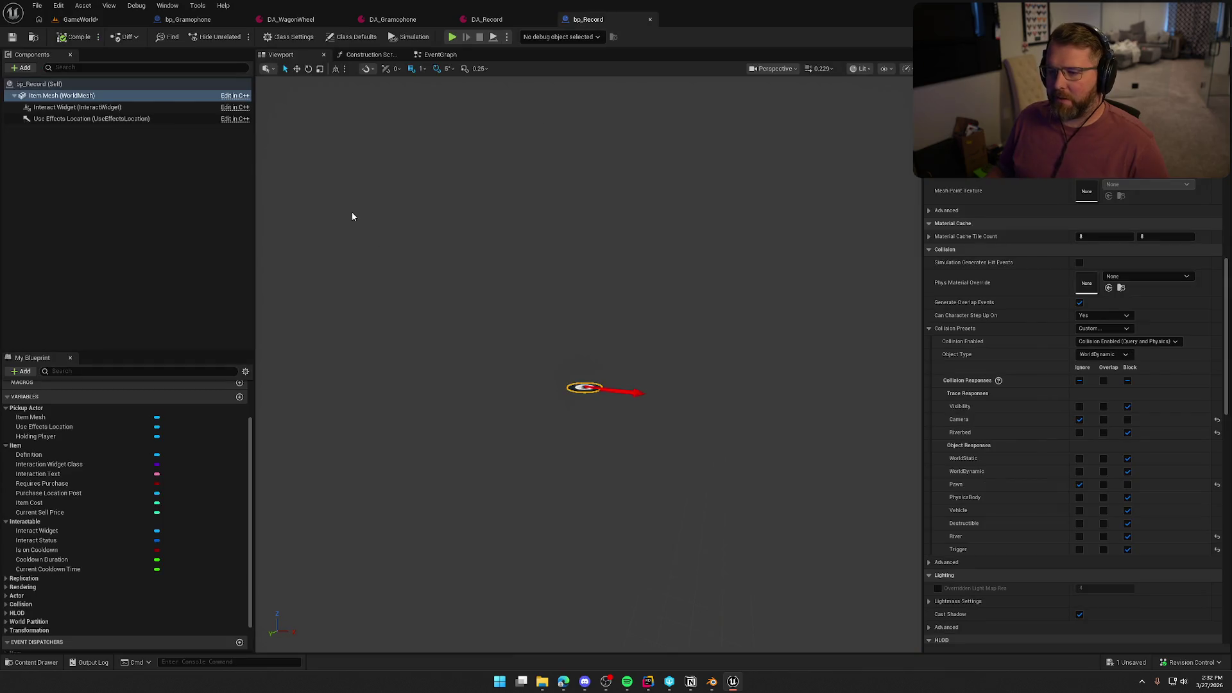
scroll(979, 472, up, 10)
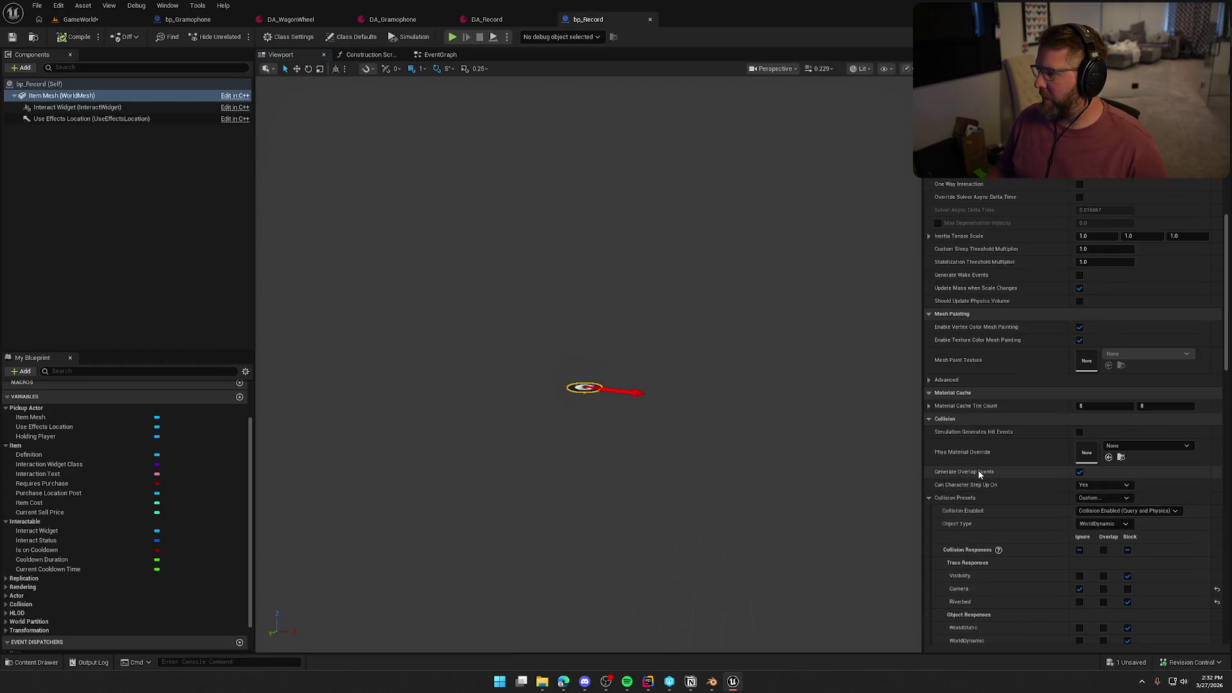
scroll(979, 473, up, 4)
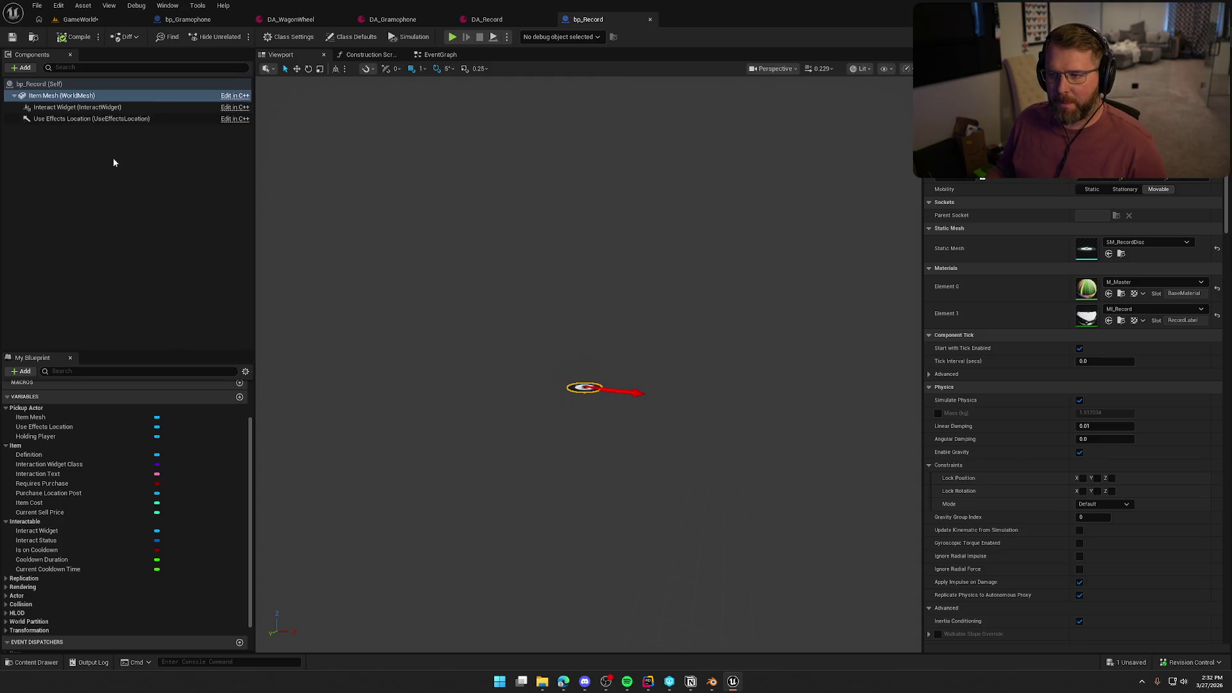
click(72, 183)
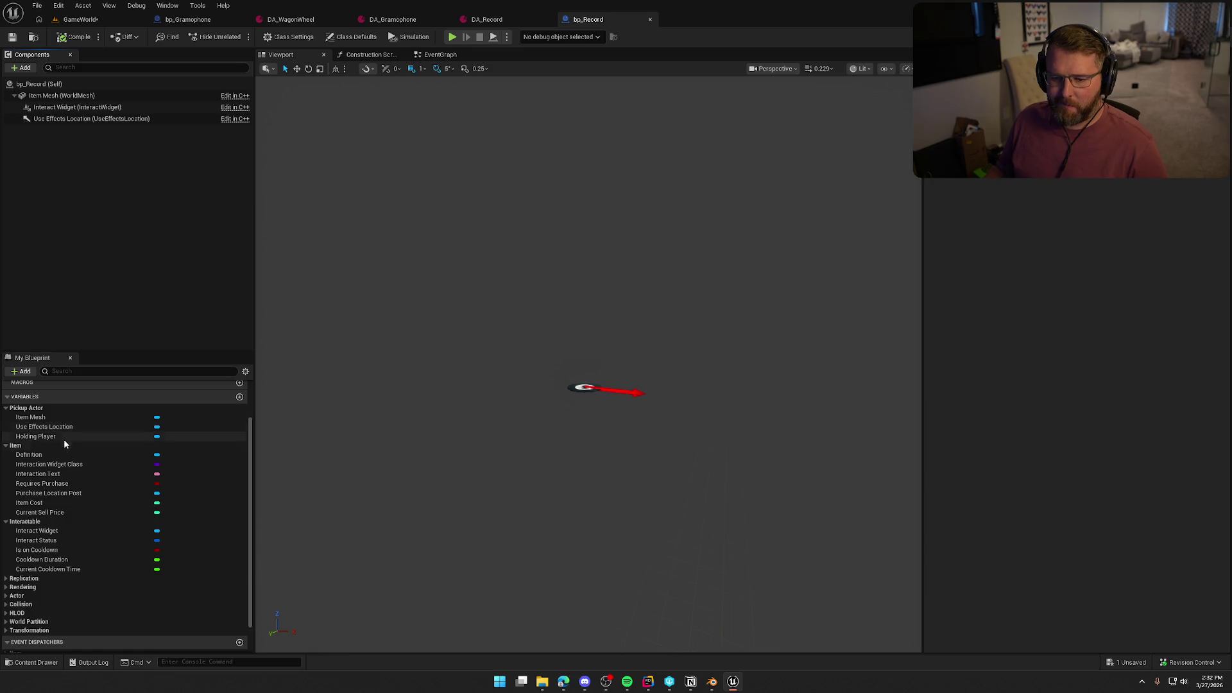
click(92, 464)
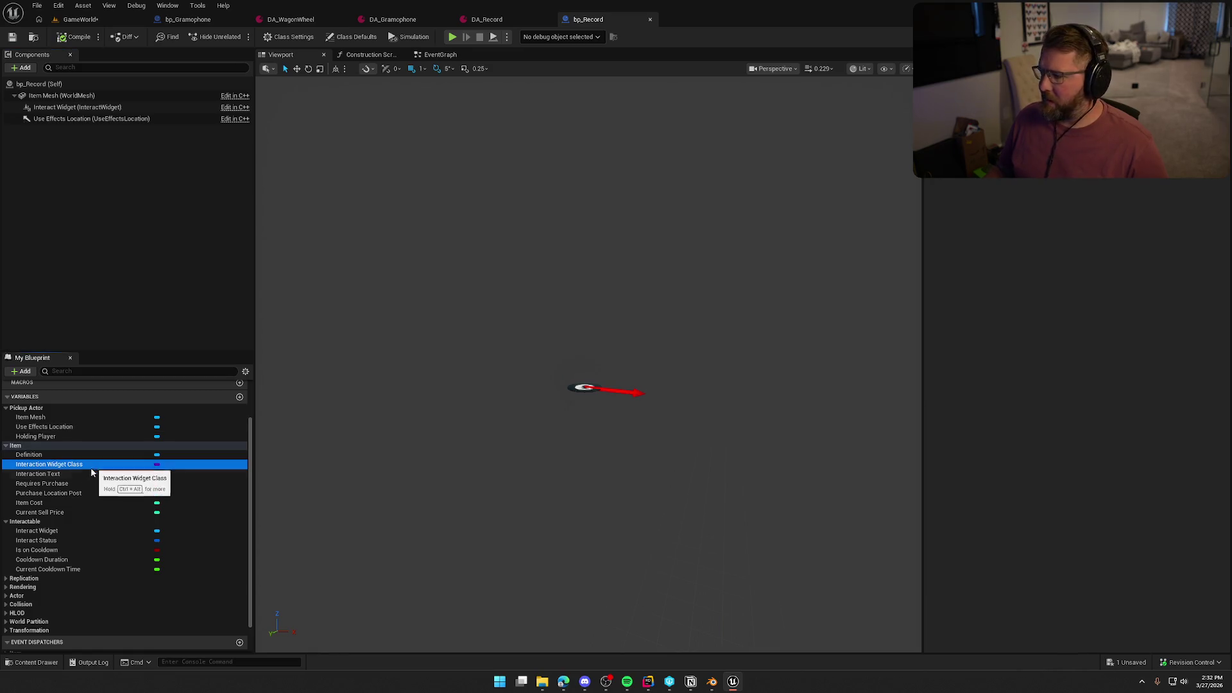
click(84, 475)
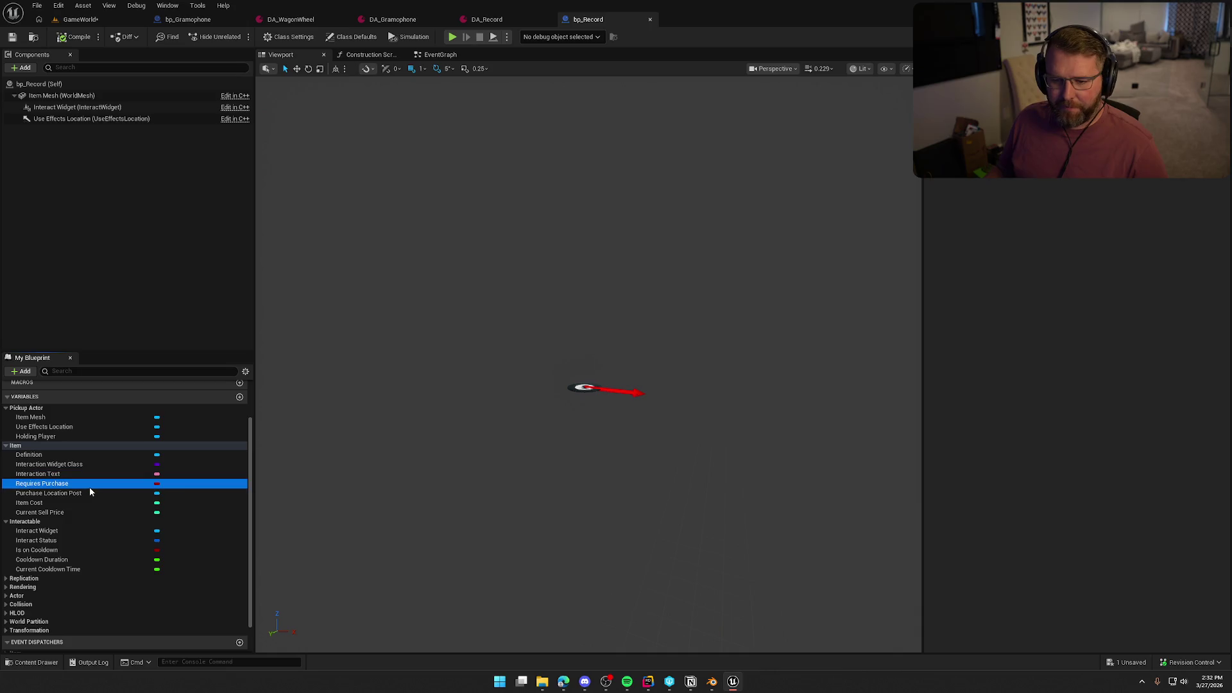
click(89, 493)
click(75, 504)
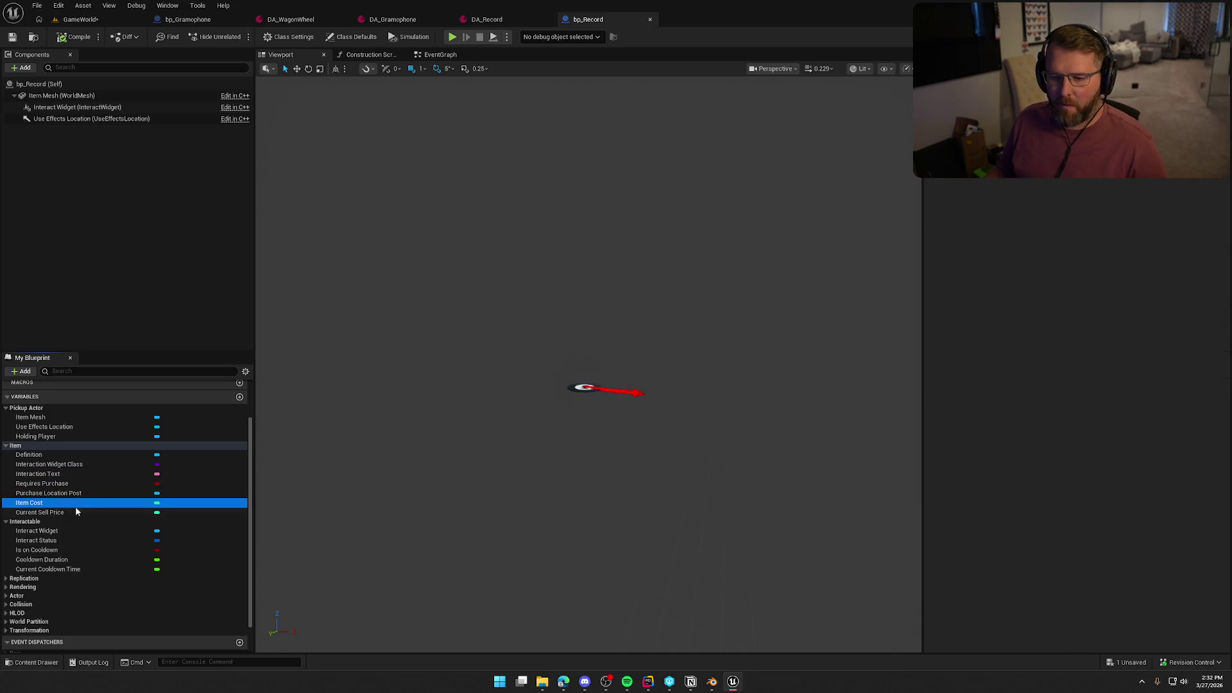
click(75, 512)
click(51, 455)
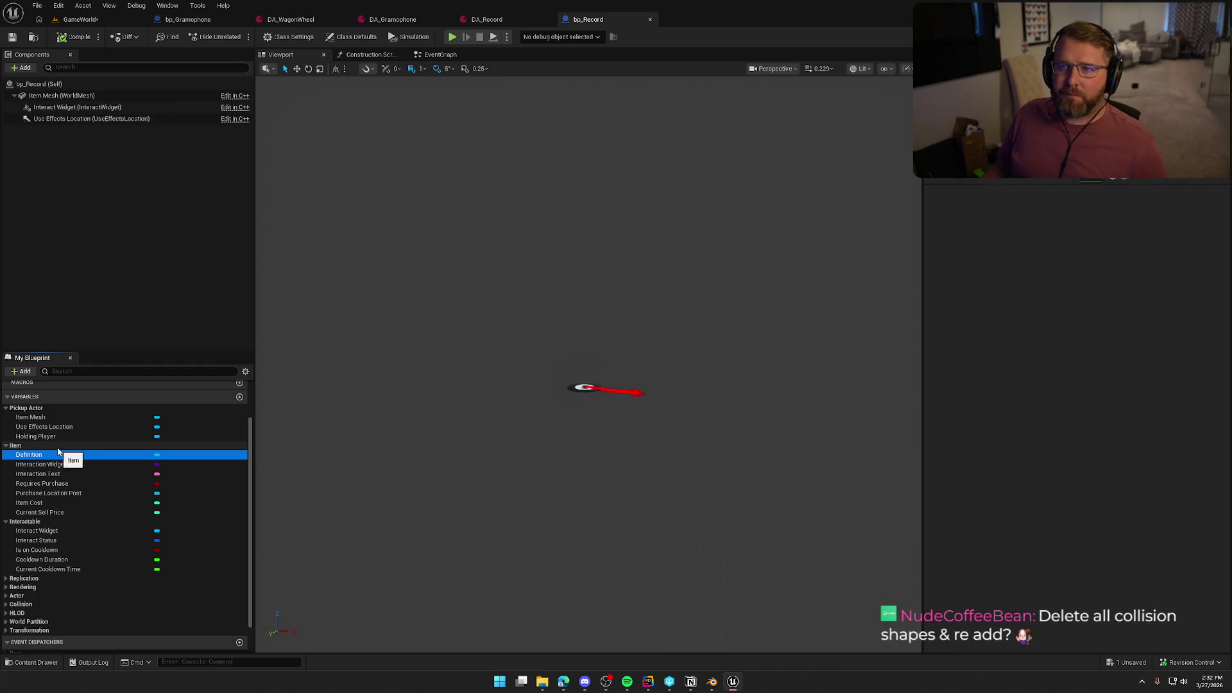
Open SM_RecordDisc from the Item Mesh's Static Mesh via Edit and view the disc.
click(57, 96)
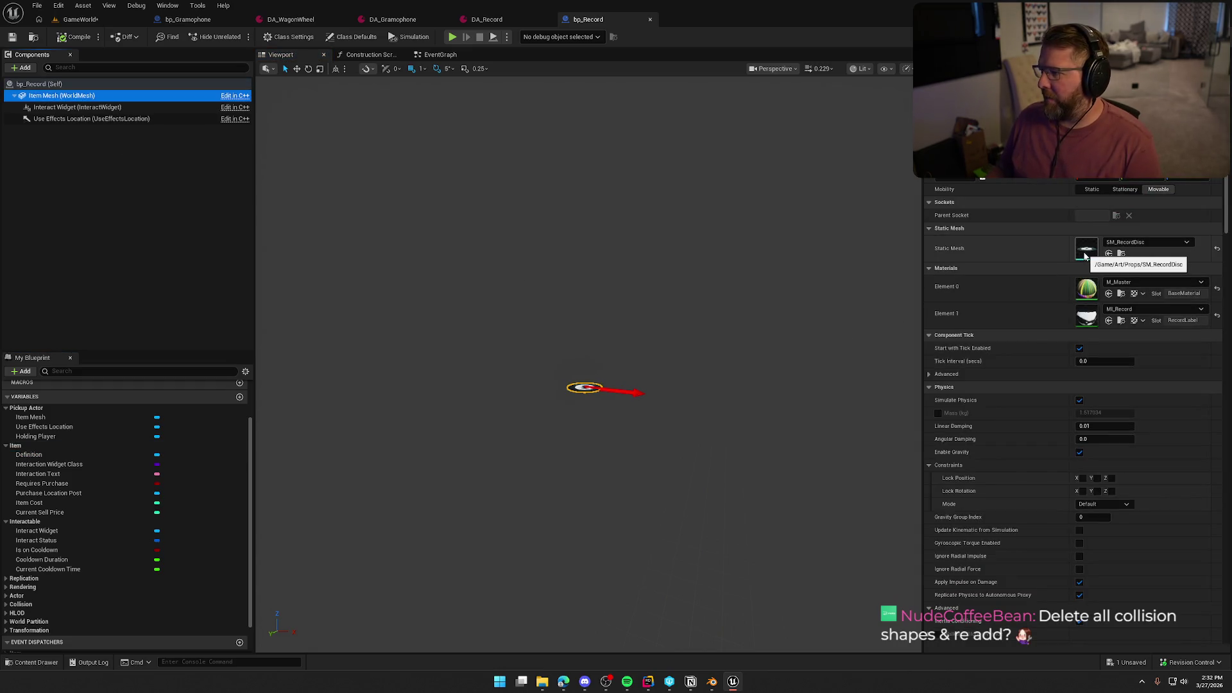
right_click(1085, 256)
click(1120, 278)
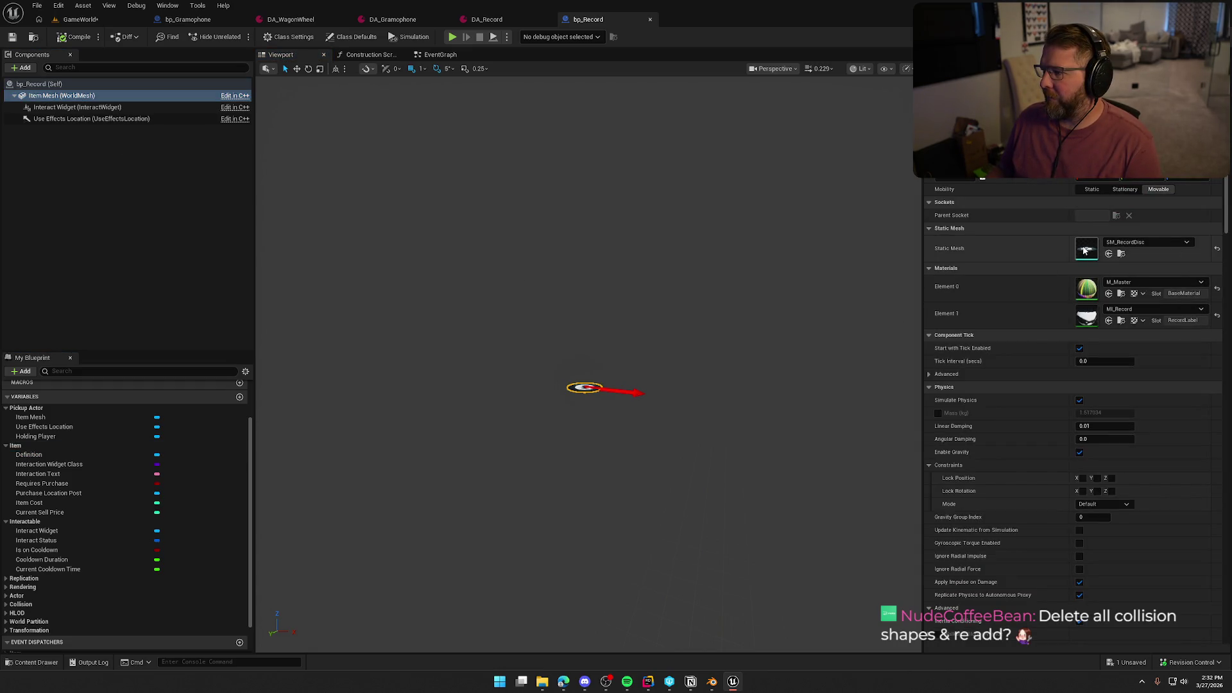
drag(590, 159, 589, 251)
drag(568, 182, 575, 181)
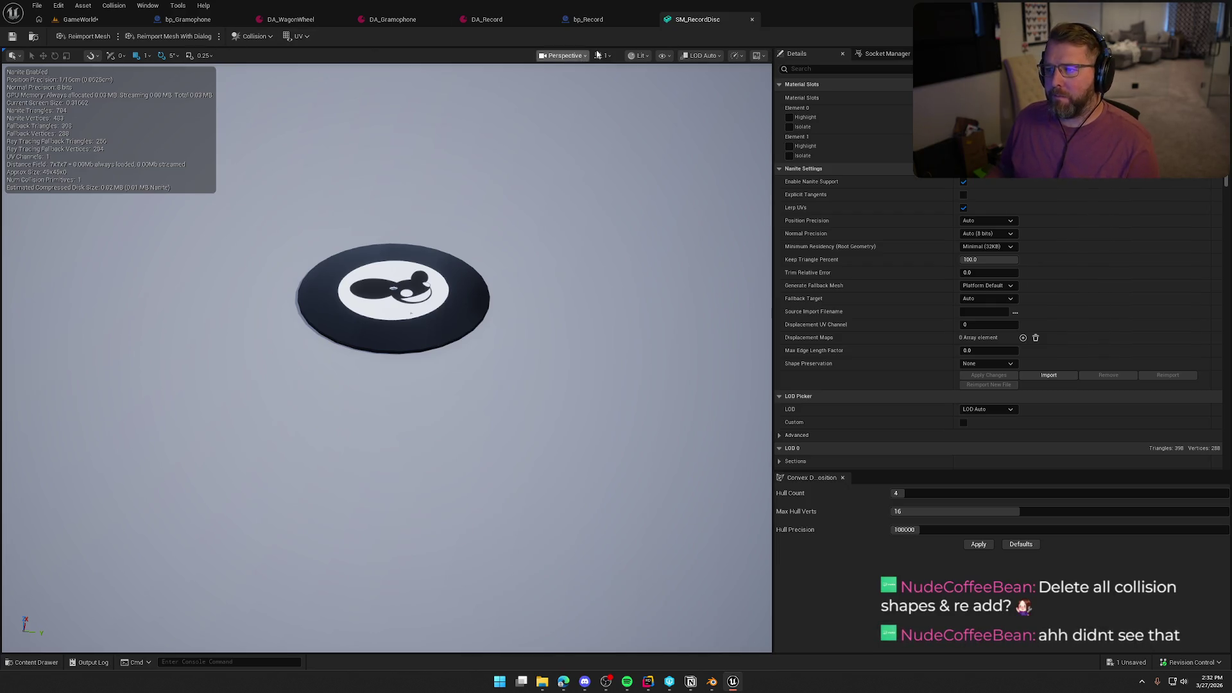
Show the disc's bounds in the viewport and remove its existing collision.
click(664, 56)
click(700, 230)
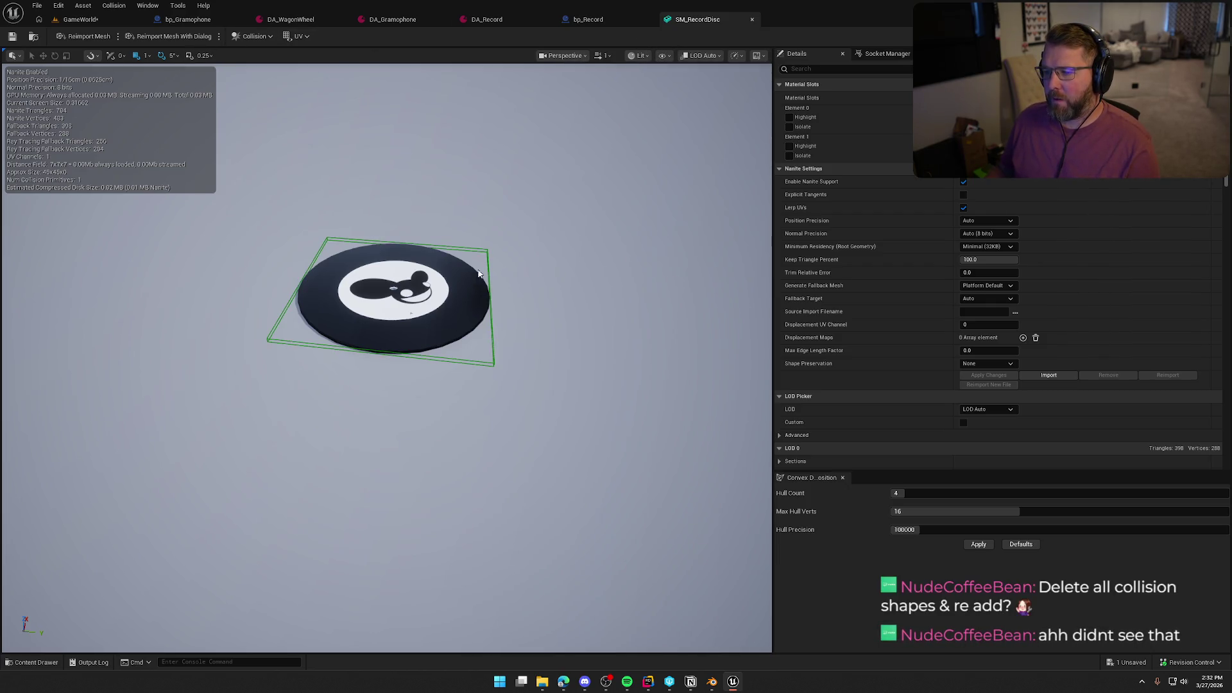
click(249, 37)
click(276, 168)
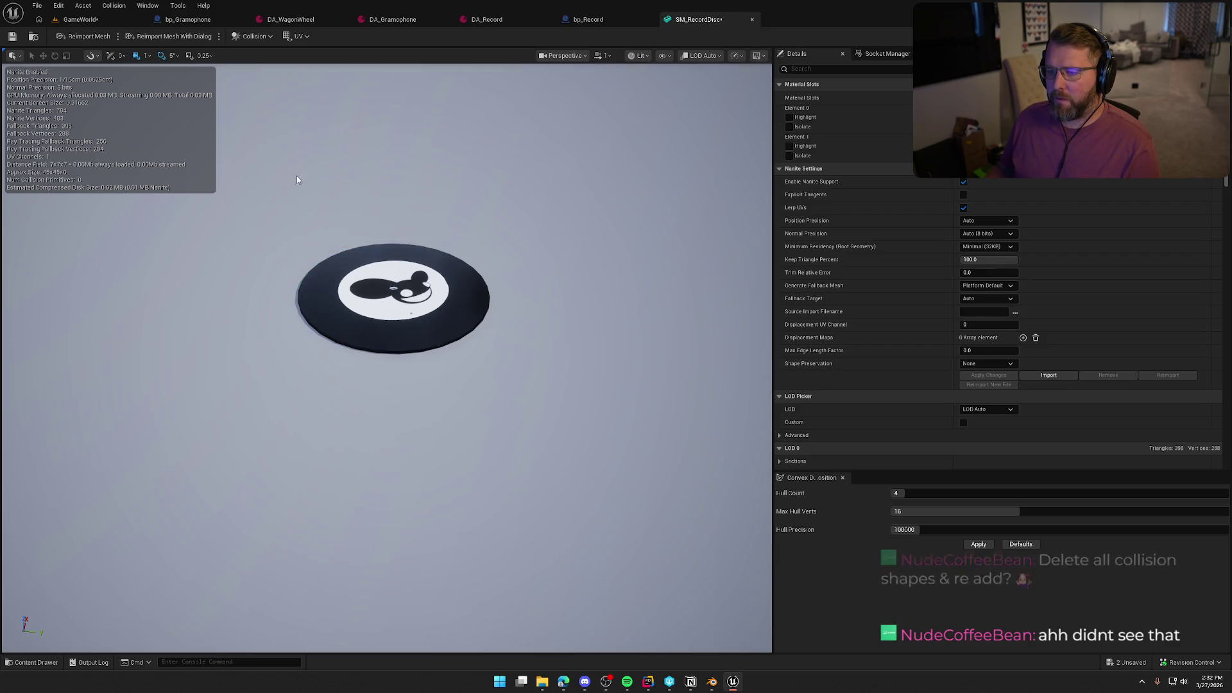
Add a simplified box collision to SM_RecordDisc and go back to GameWorld.
click(251, 38)
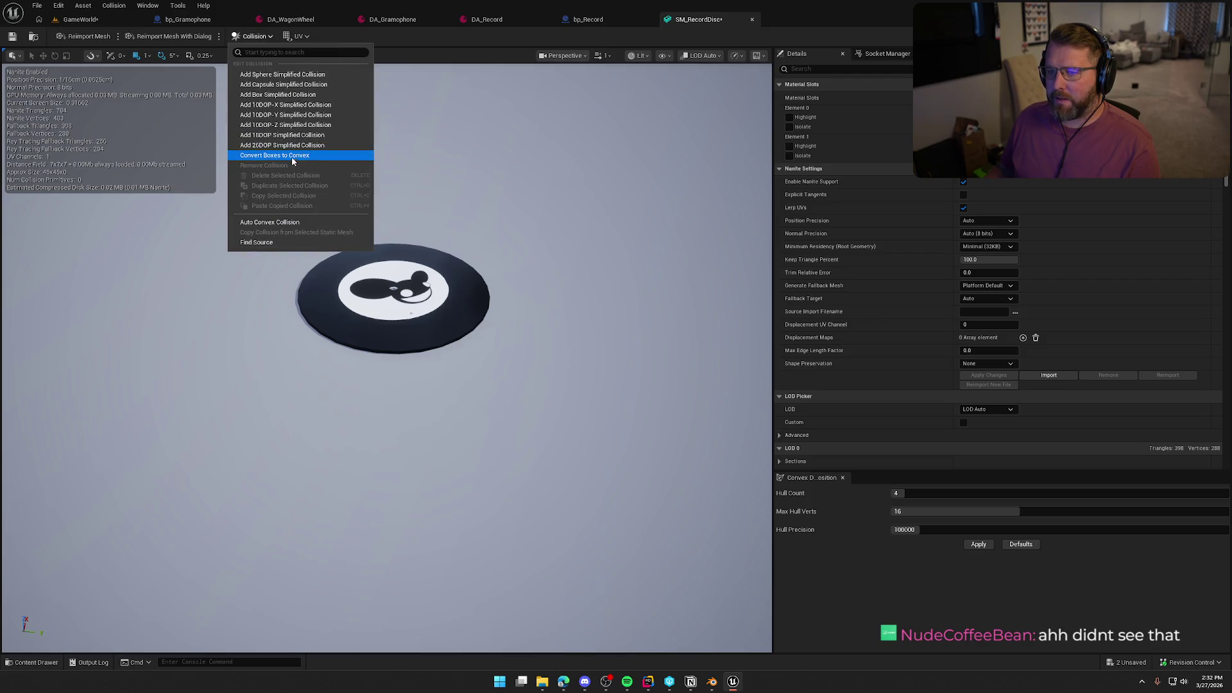
click(296, 96)
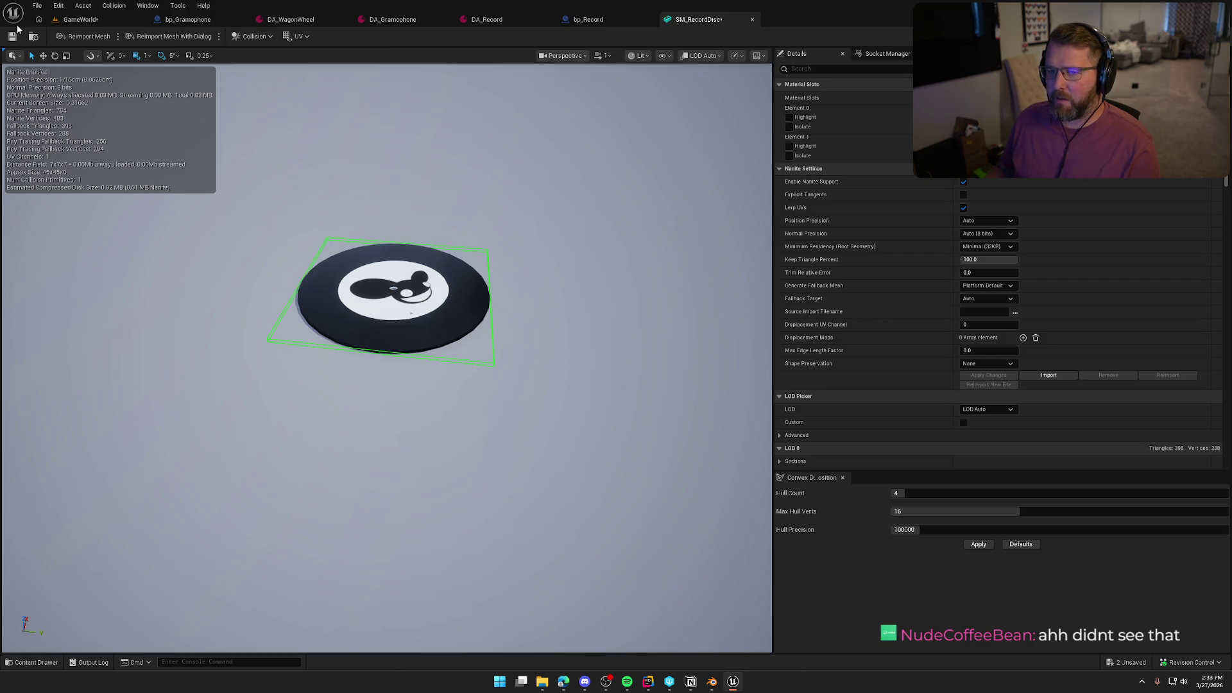
click(74, 27)
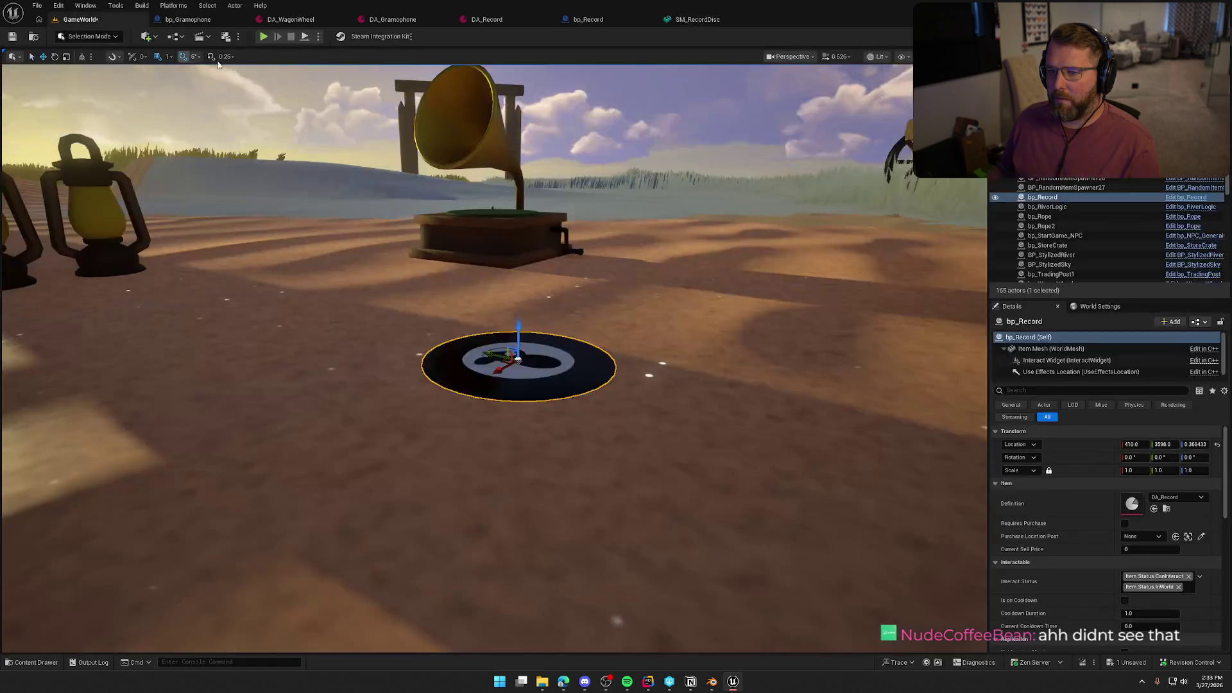
Playtest walking to the record, picking it up with E and dropping it with right-click.
click(263, 36)
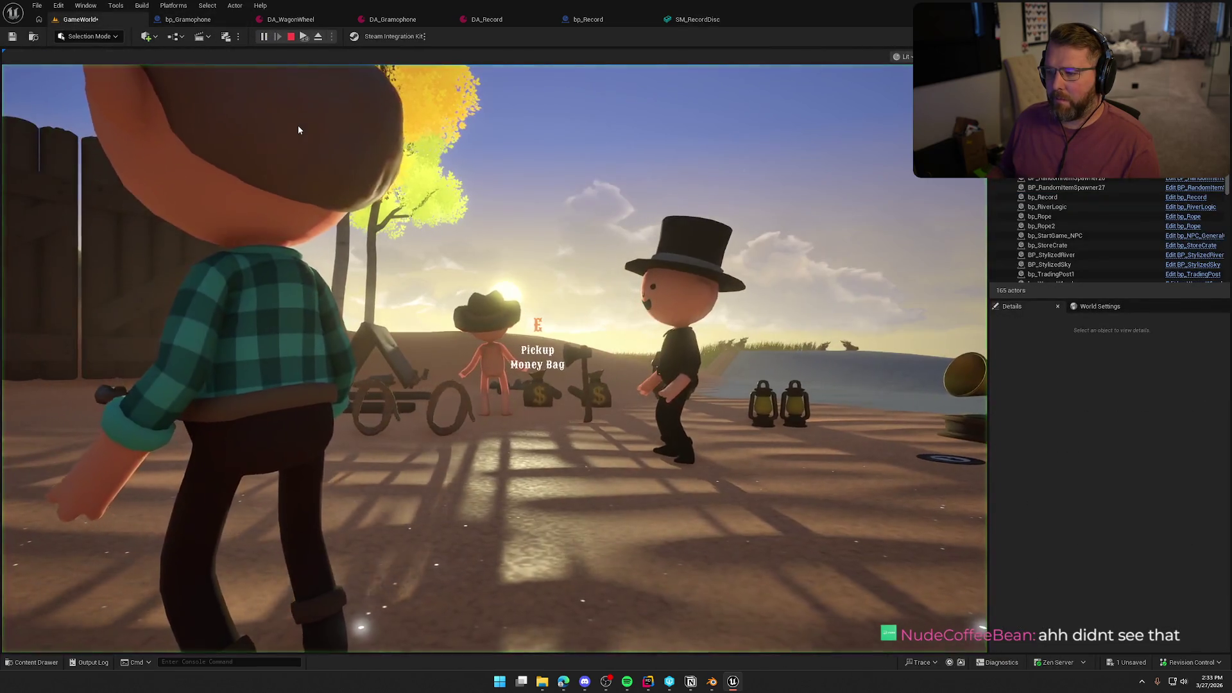
key(shift+d)
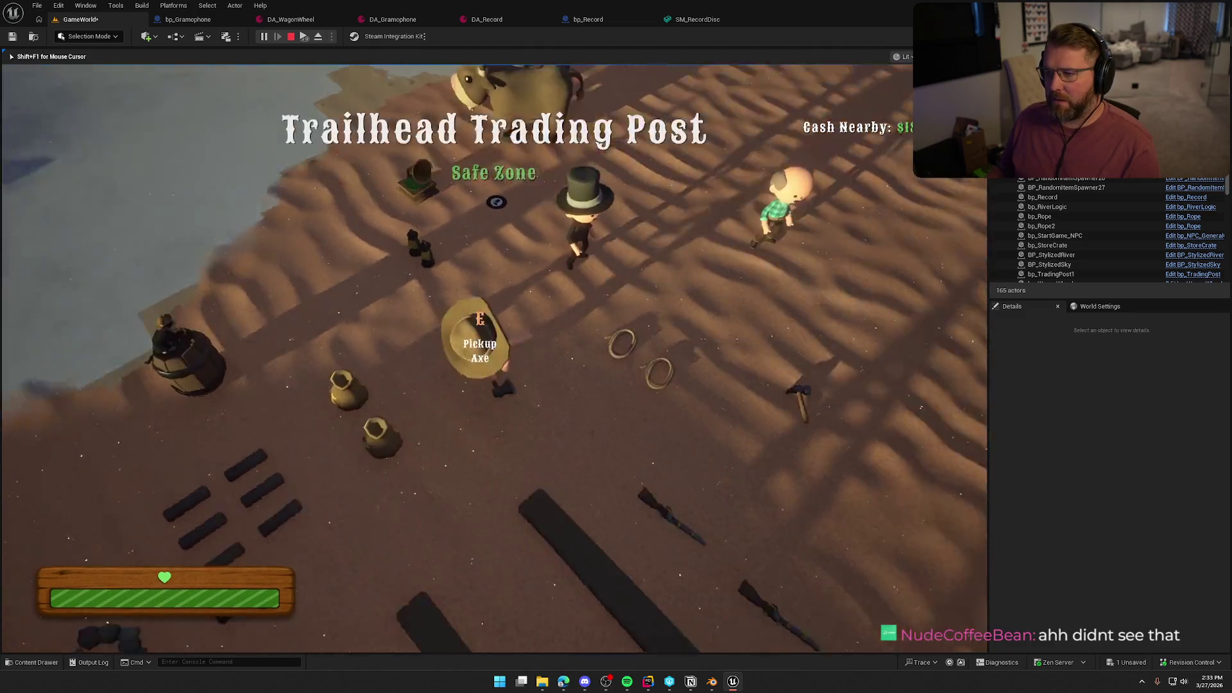
key(w)
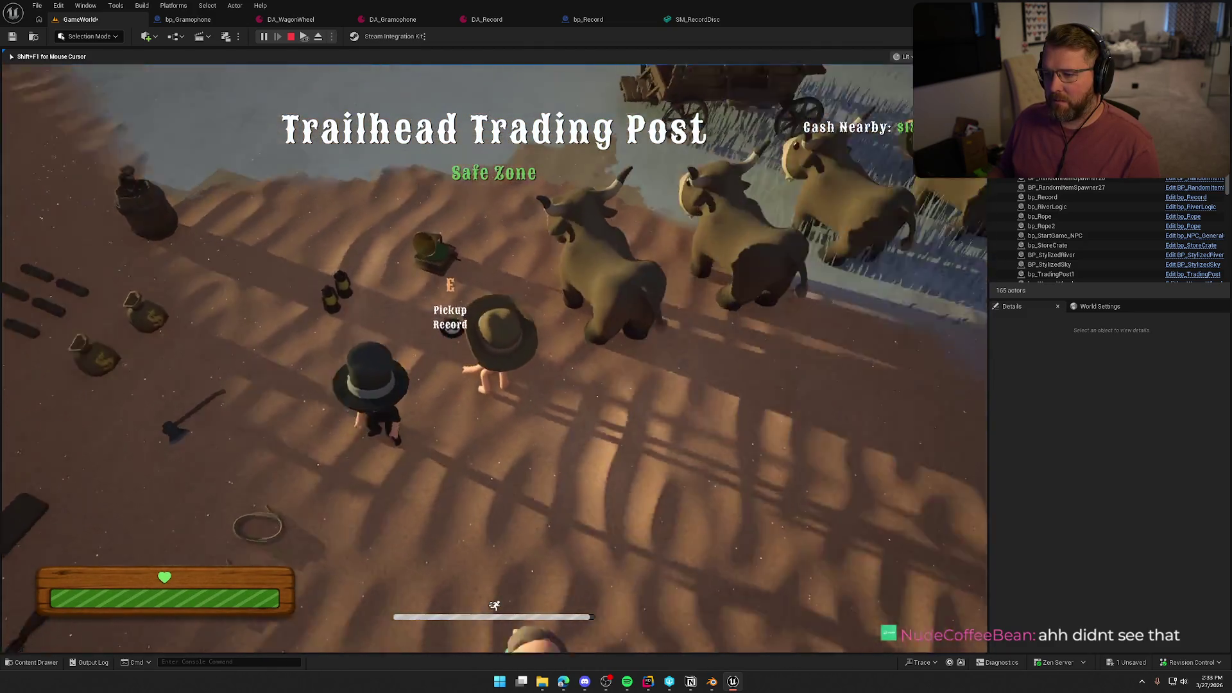
key(e)
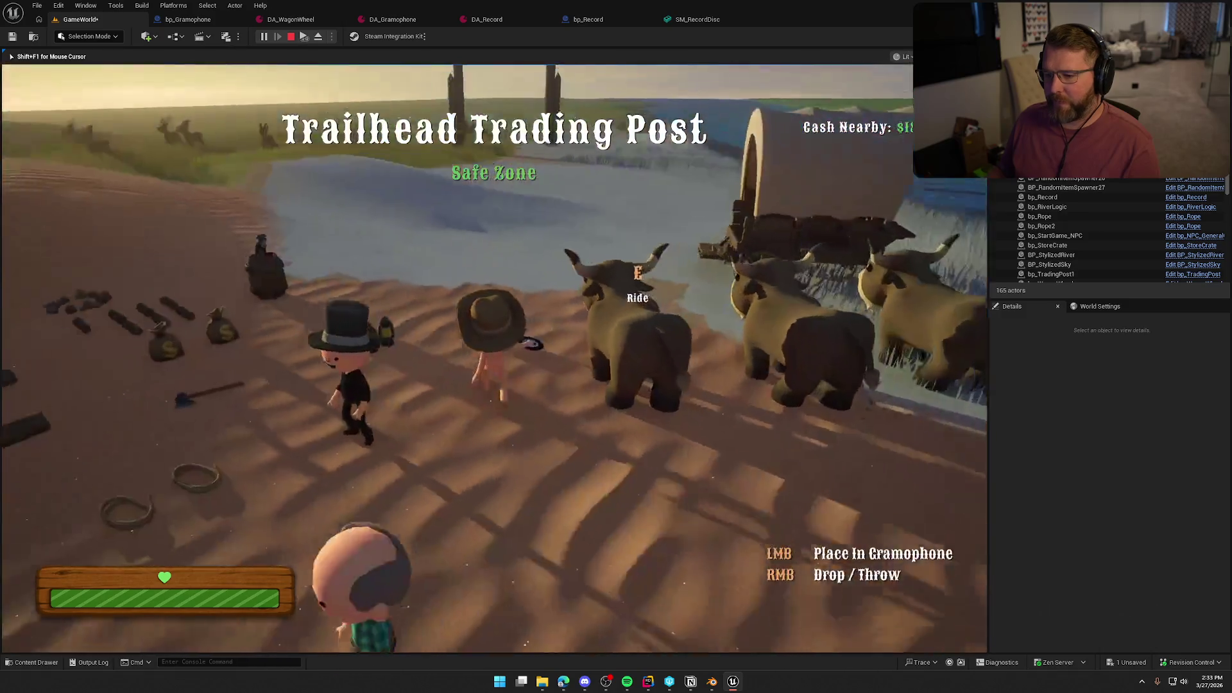
key(w)
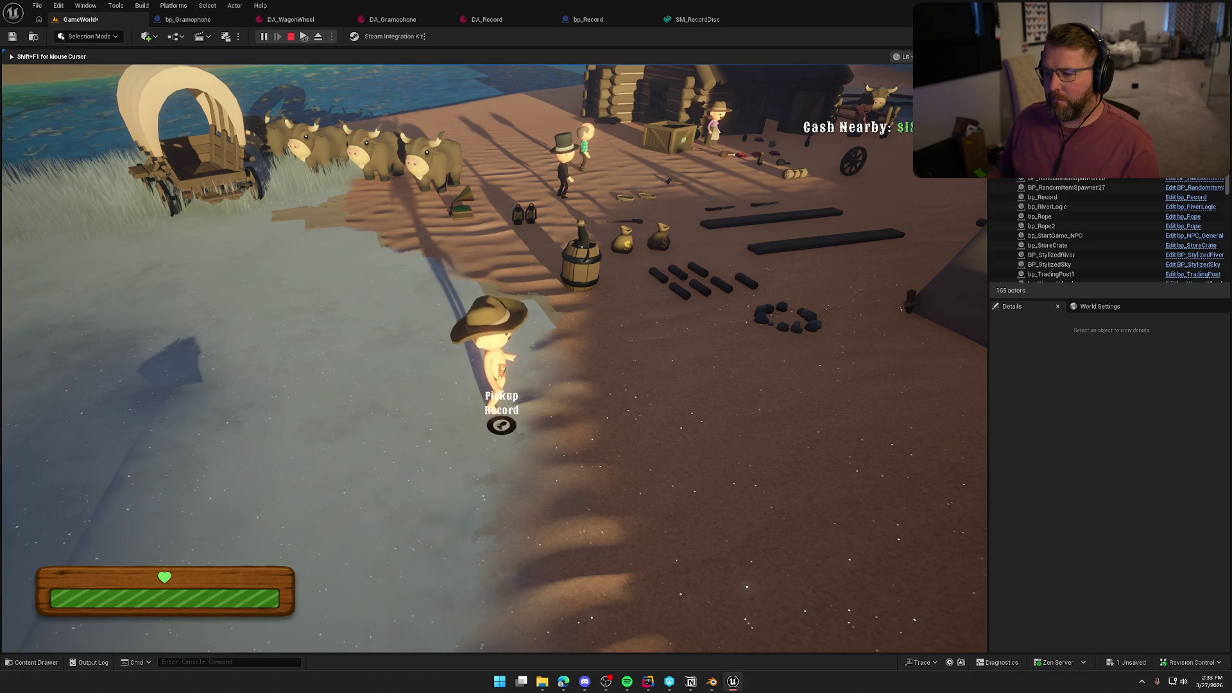
key(e)
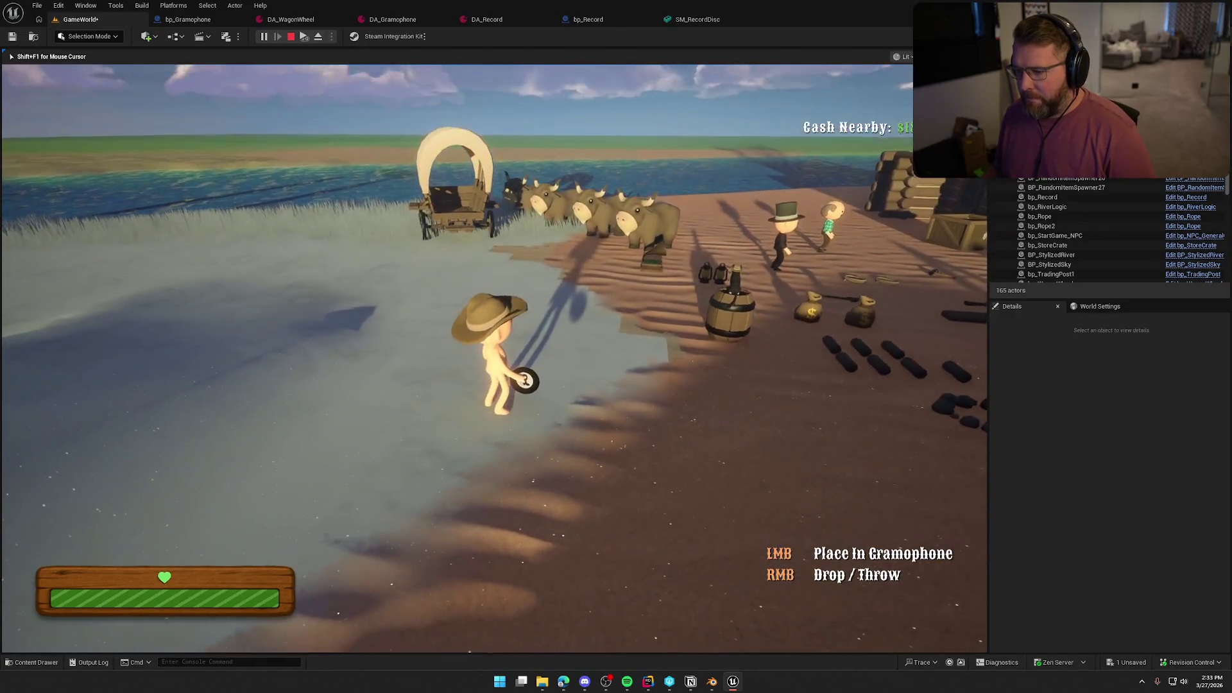
right_click(494, 358)
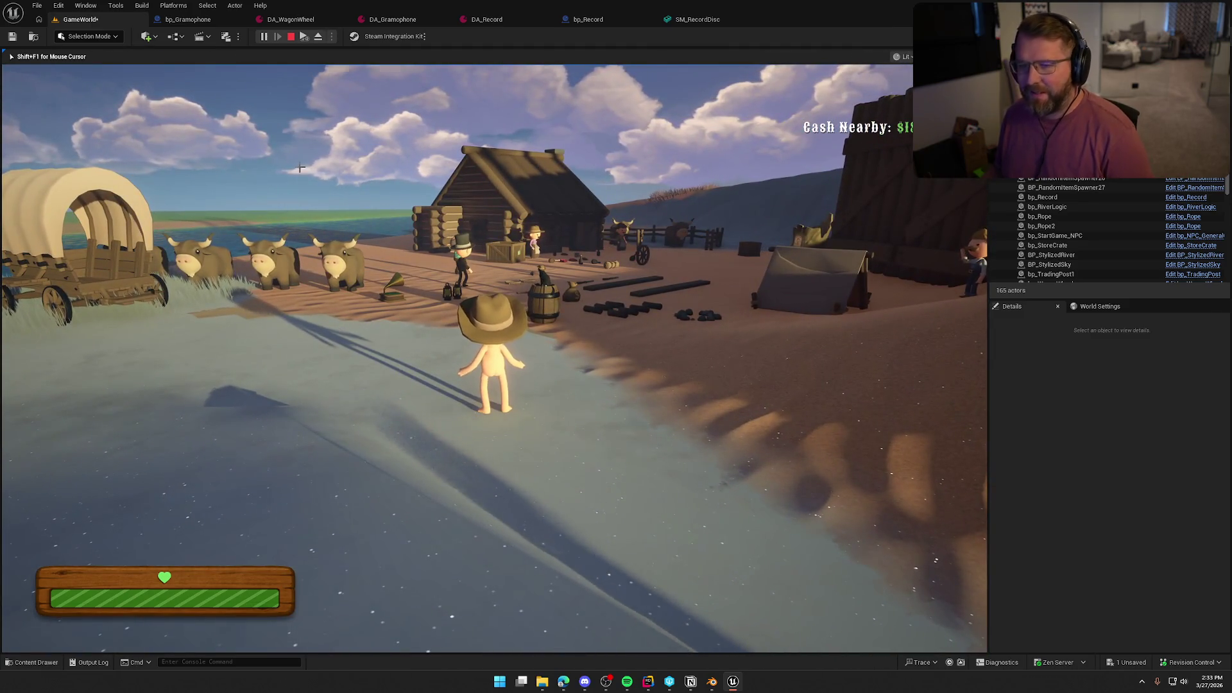
key(Escape)
click(601, 21)
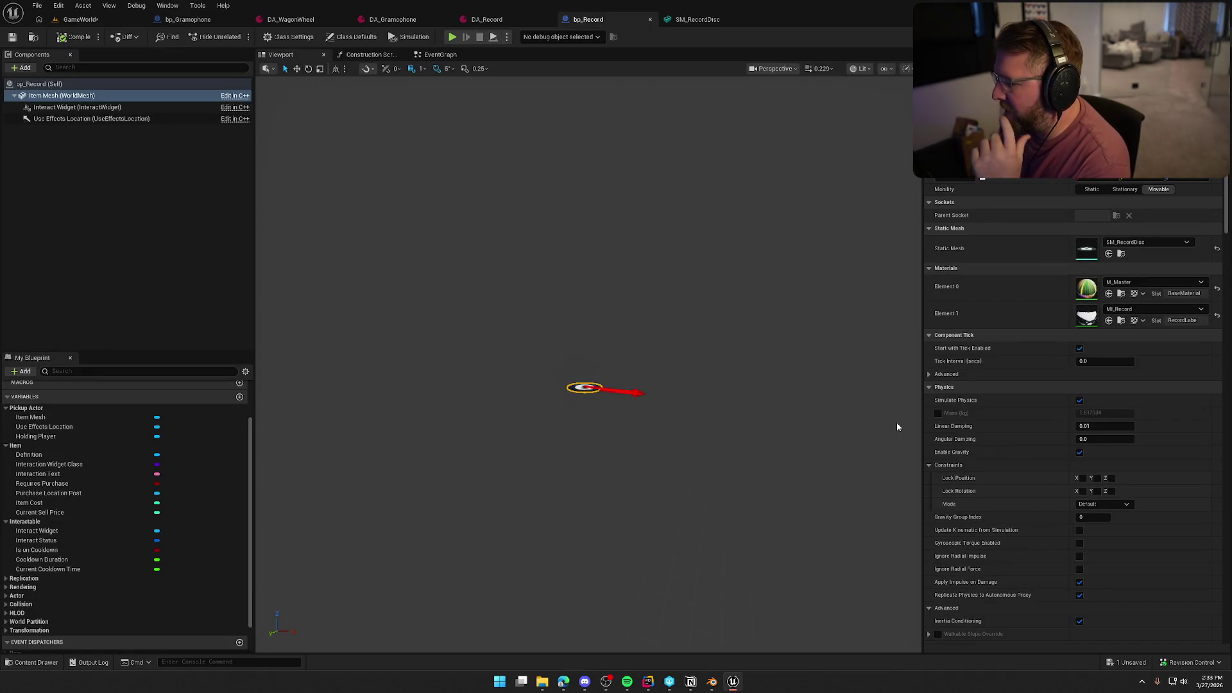
Scroll through bp_Record's Physics details, then return to the SM_RecordDisc static mesh editor.
scroll(1007, 523, down, 1)
scroll(1006, 523, down, 5)
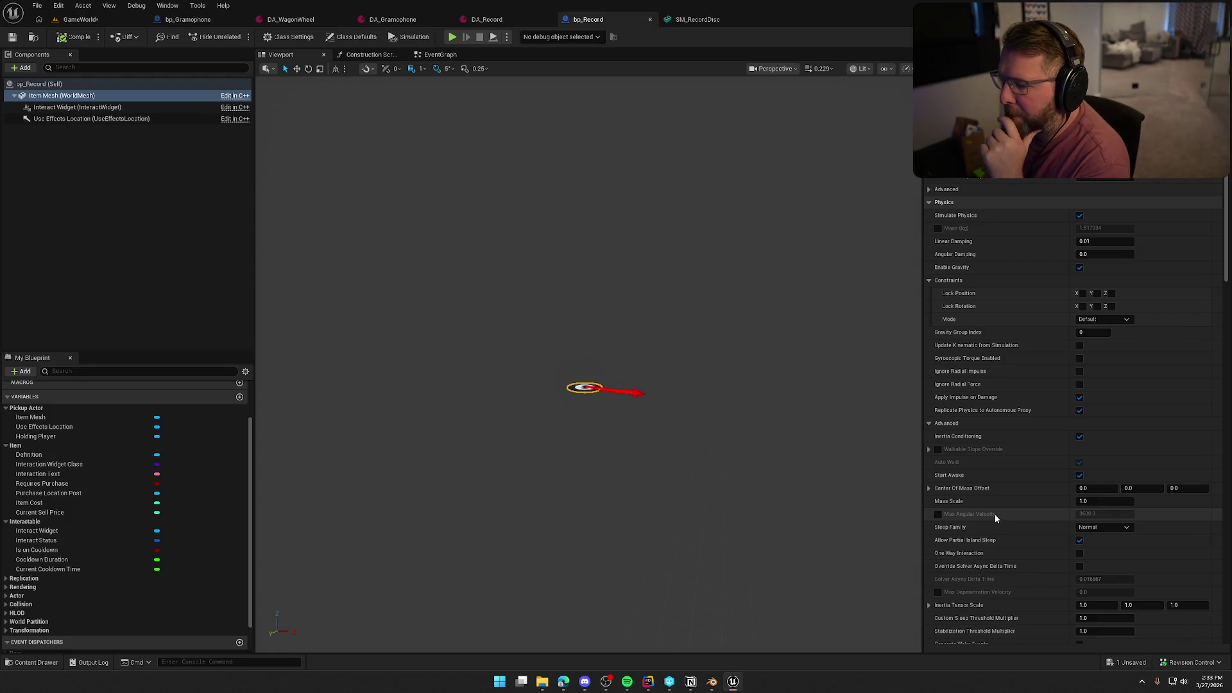
click(700, 20)
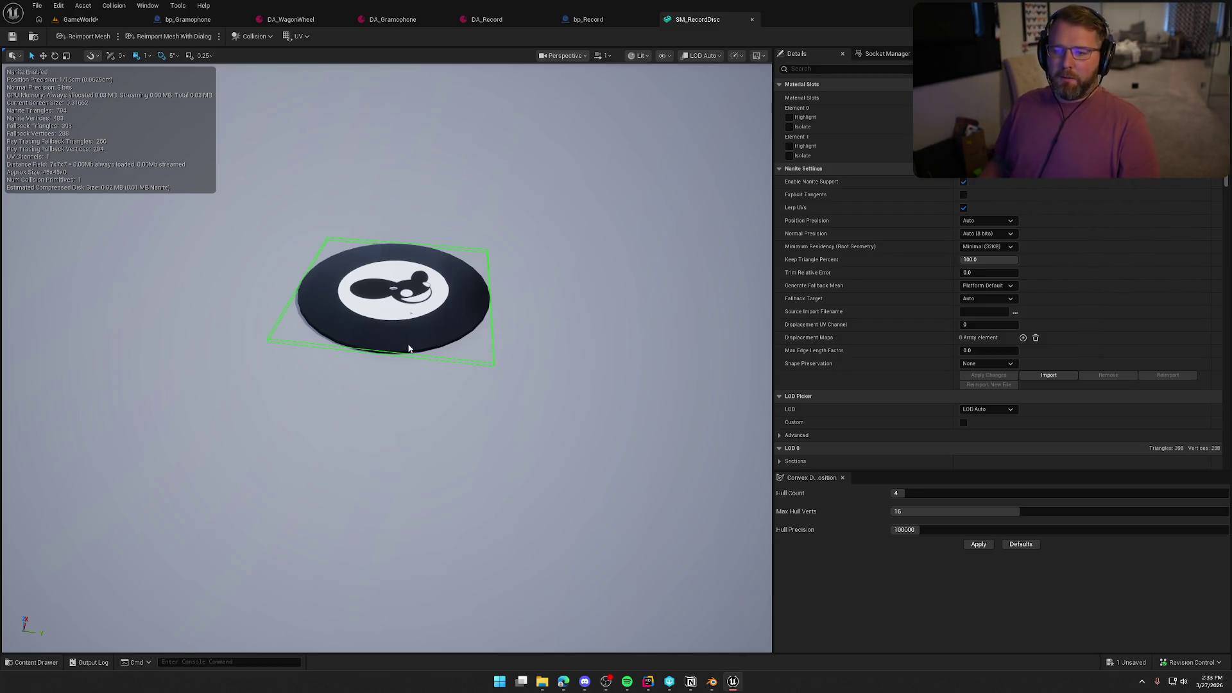
Remove the disc's existing collision and try a capsule simplified collision, checking it from below.
click(250, 36)
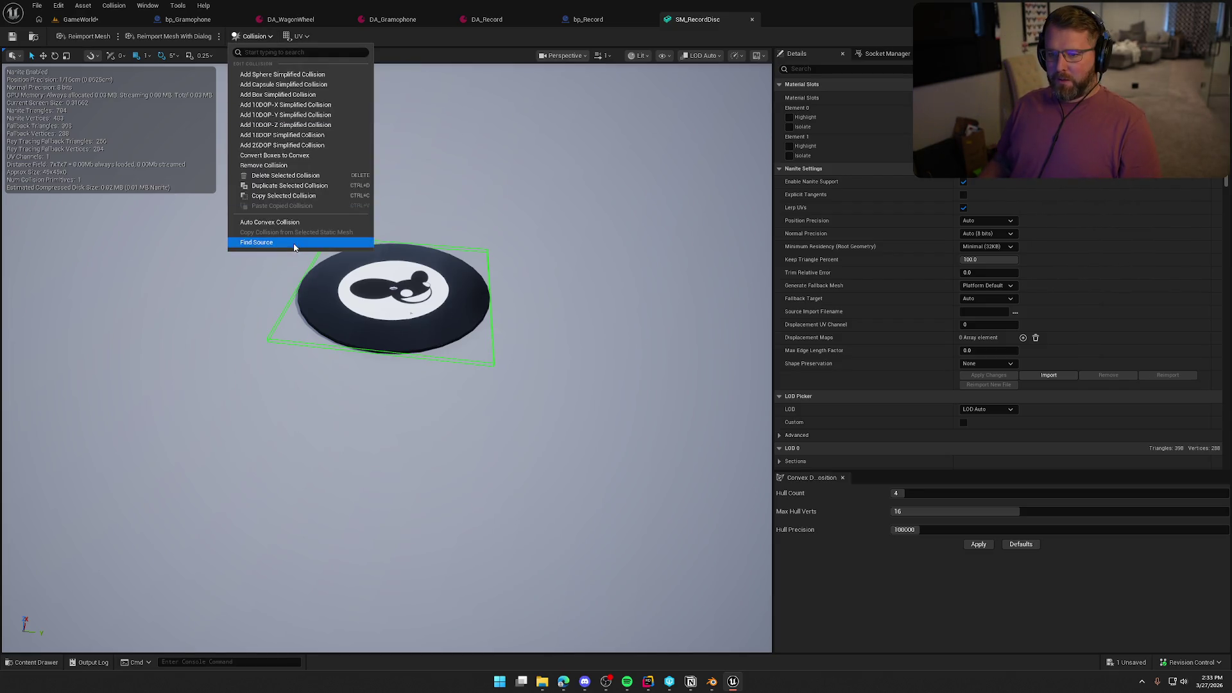
click(282, 166)
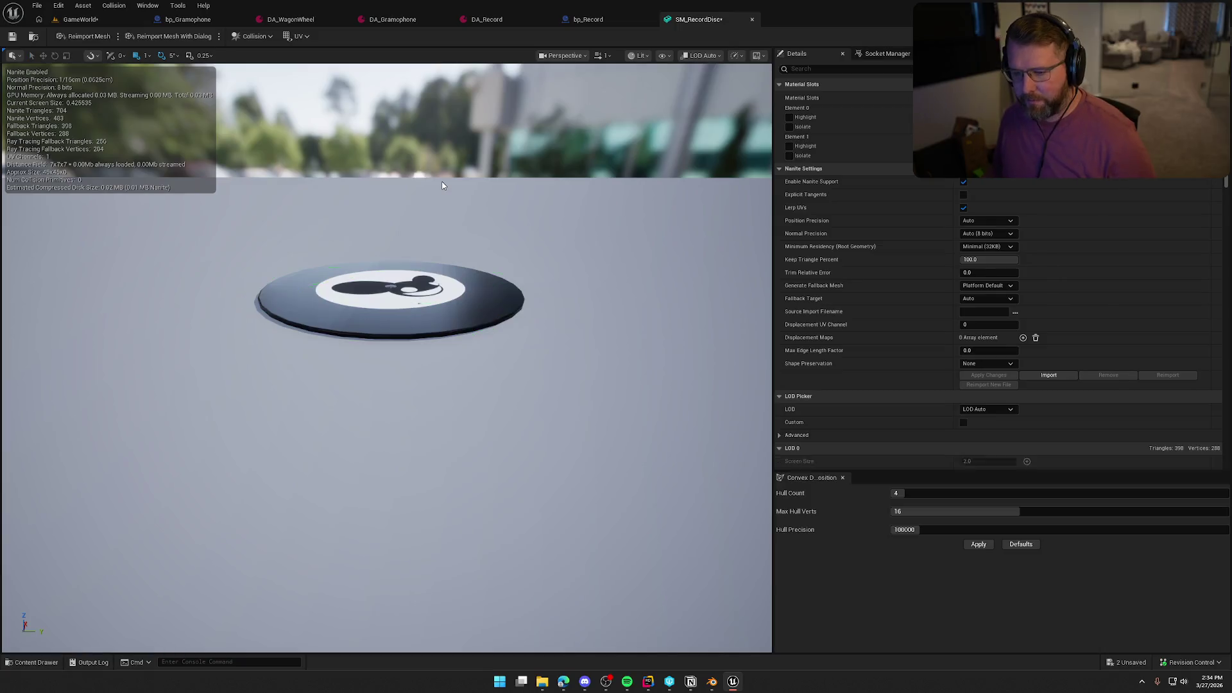
click(245, 40)
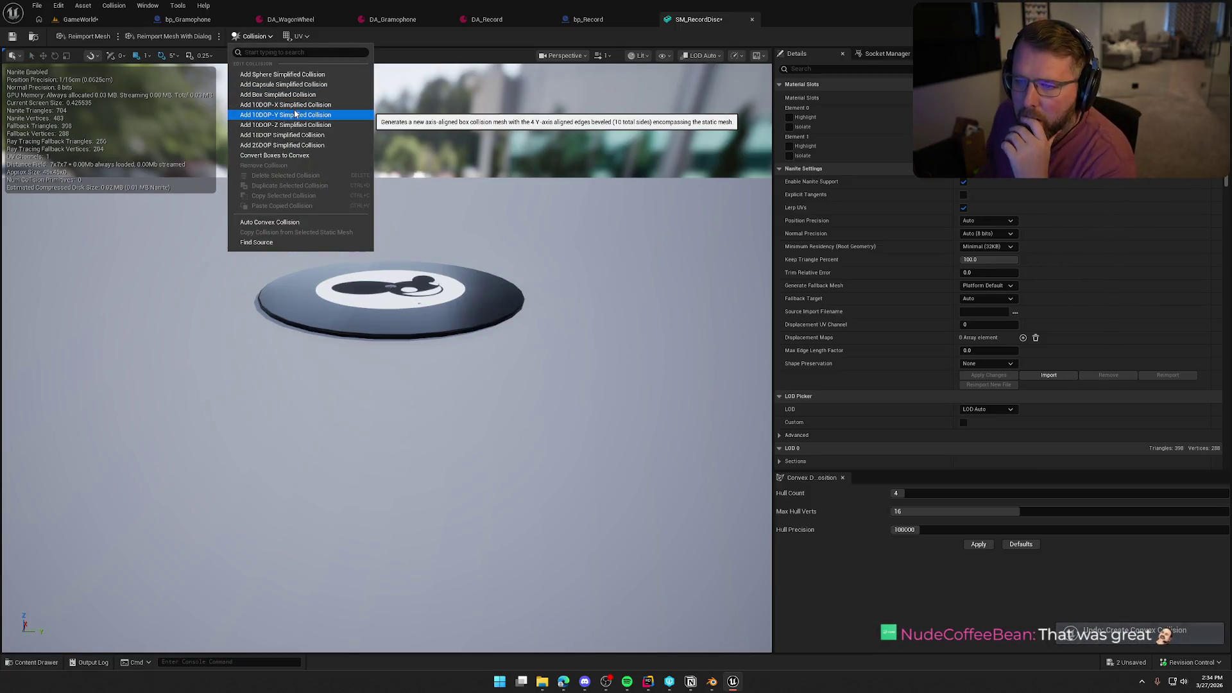
click(302, 87)
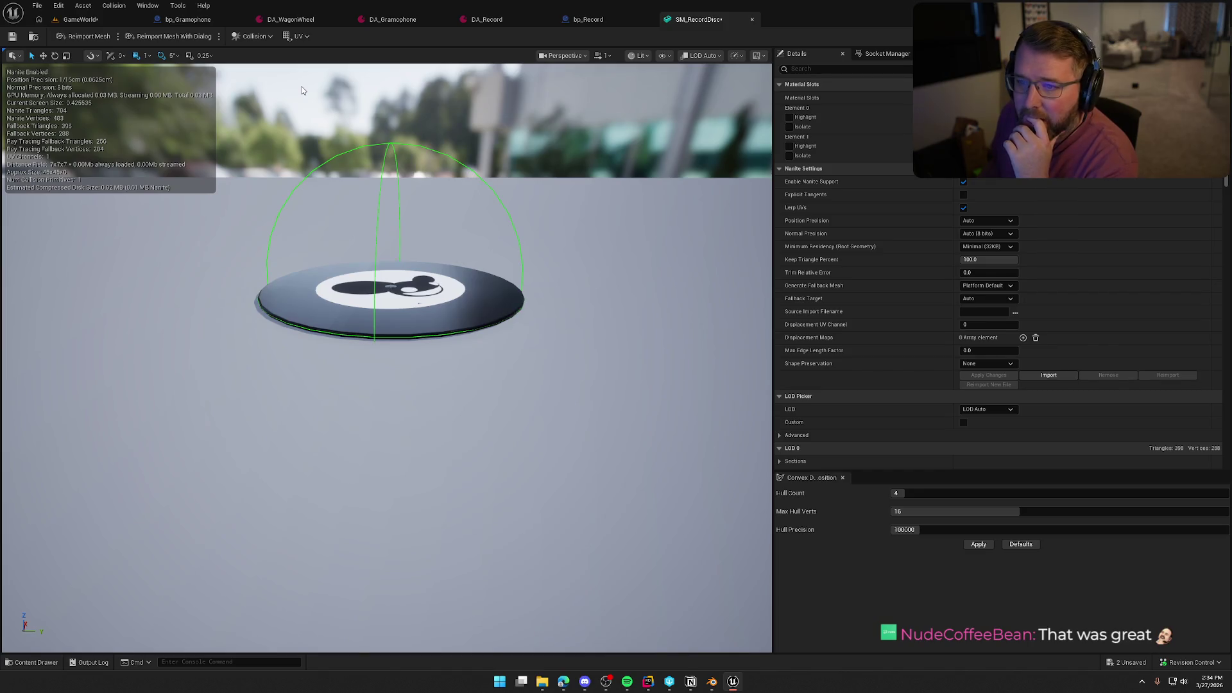
mouse_move(415, 323)
mouse_down()
mouse_move(398, 295)
mouse_move(395, 308)
mouse_move(411, 295)
mouse_move(405, 321)
mouse_move(417, 323)
mouse_up()
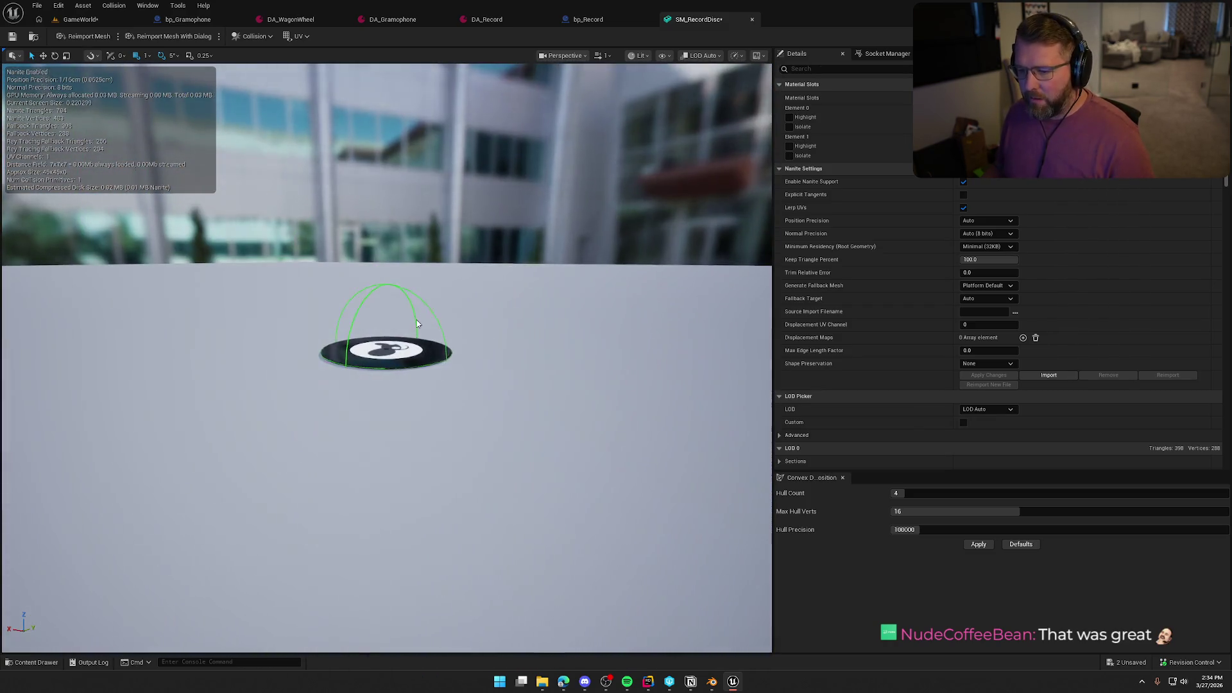
Add a flat box simplified collision around the disc and check it from a near-level view.
click(248, 36)
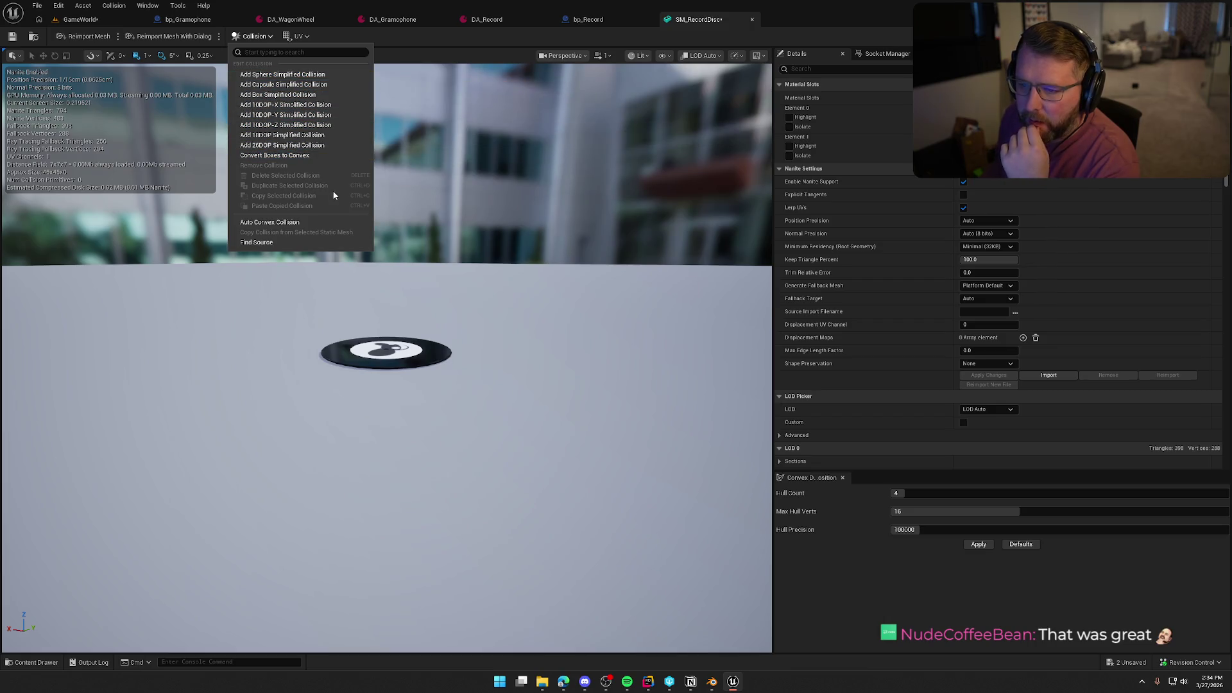
click(293, 100)
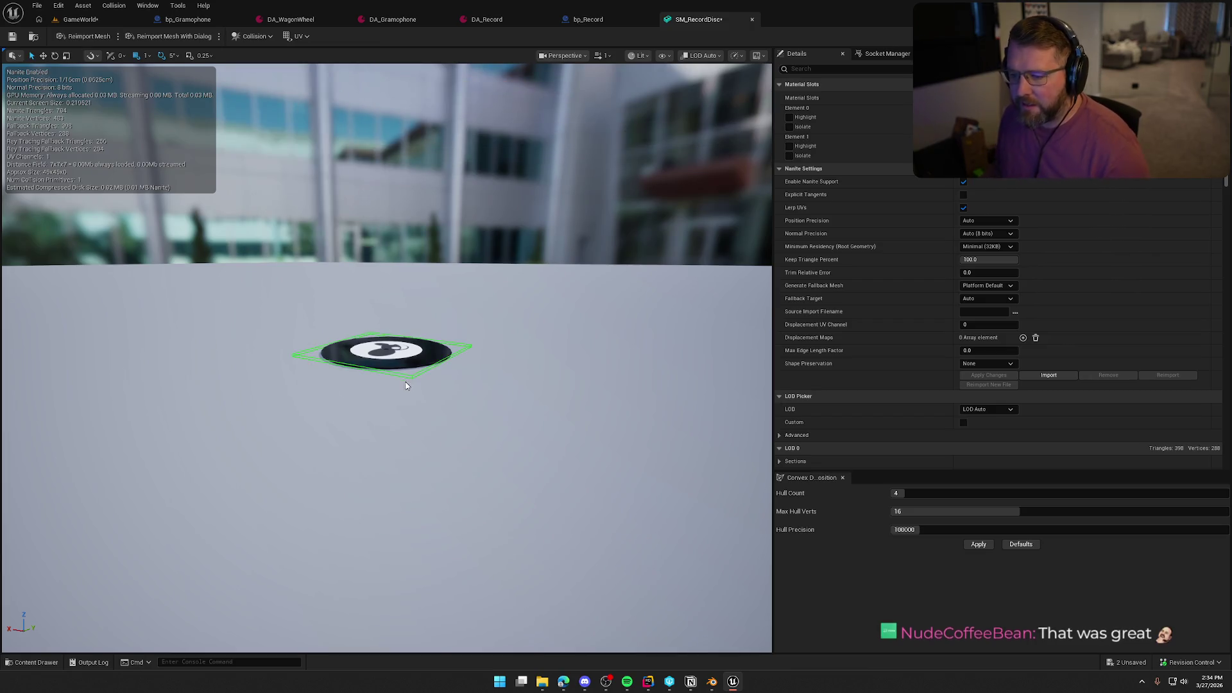
drag(411, 398, 411, 379)
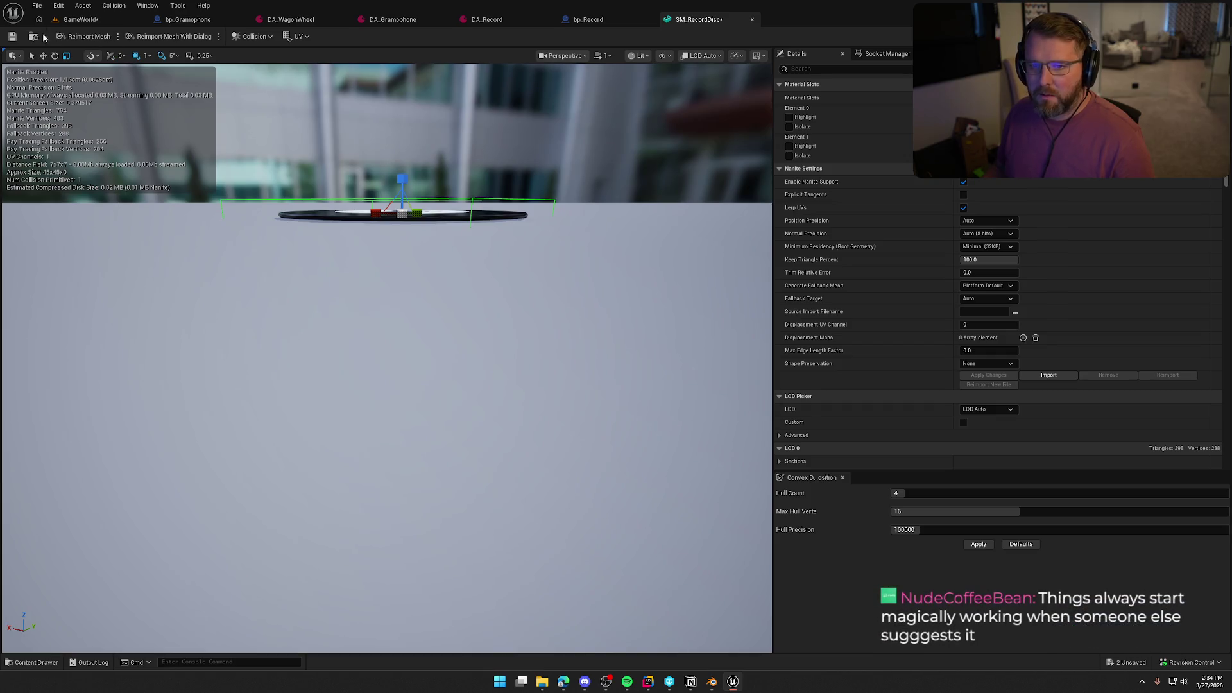
Start a GameWorld playtest, pick up the record near the gramophone and drop it.
click(81, 20)
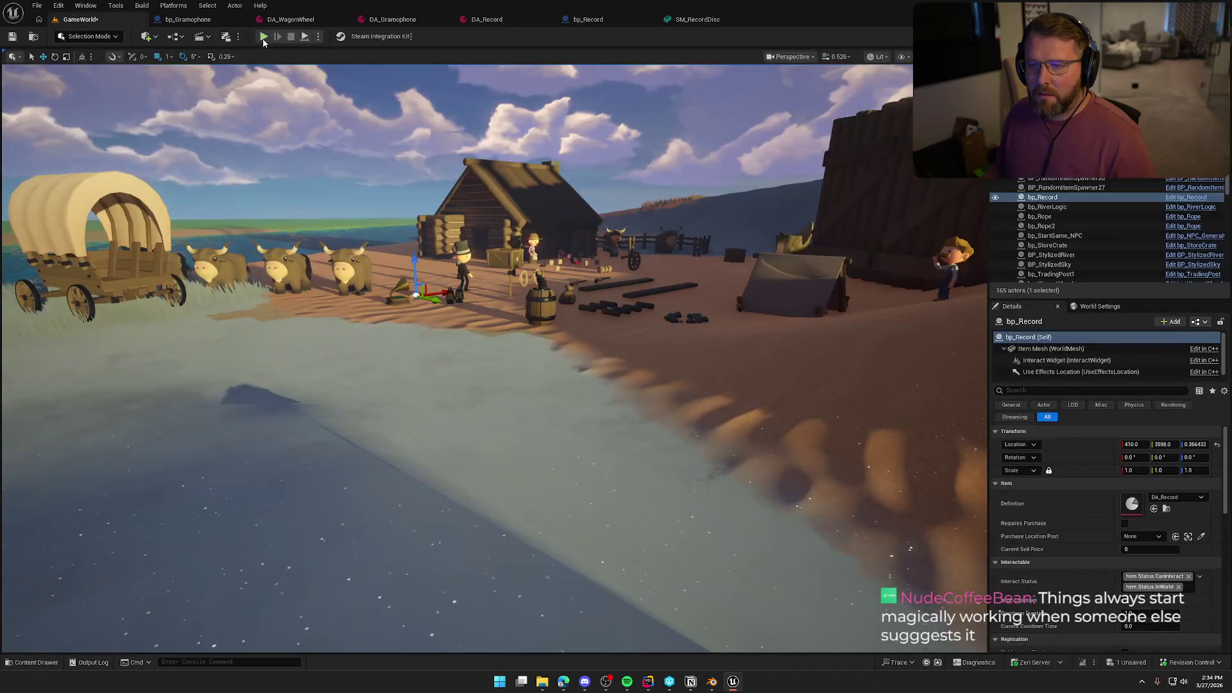
click(263, 38)
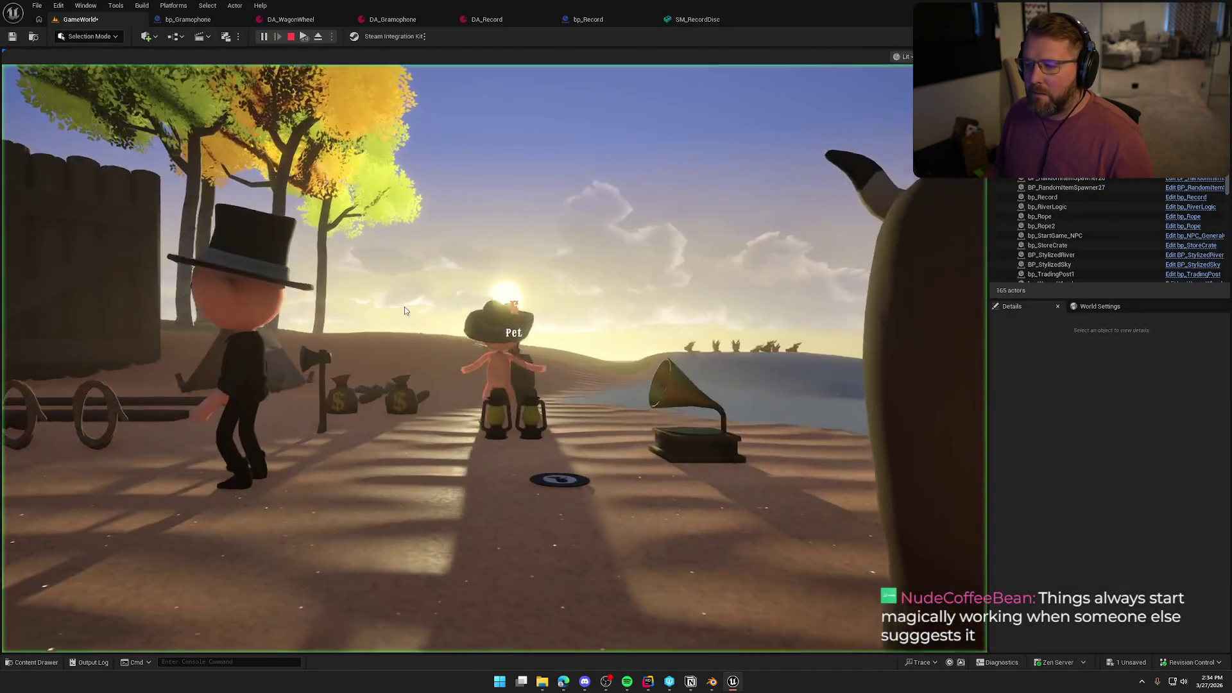
click(404, 311)
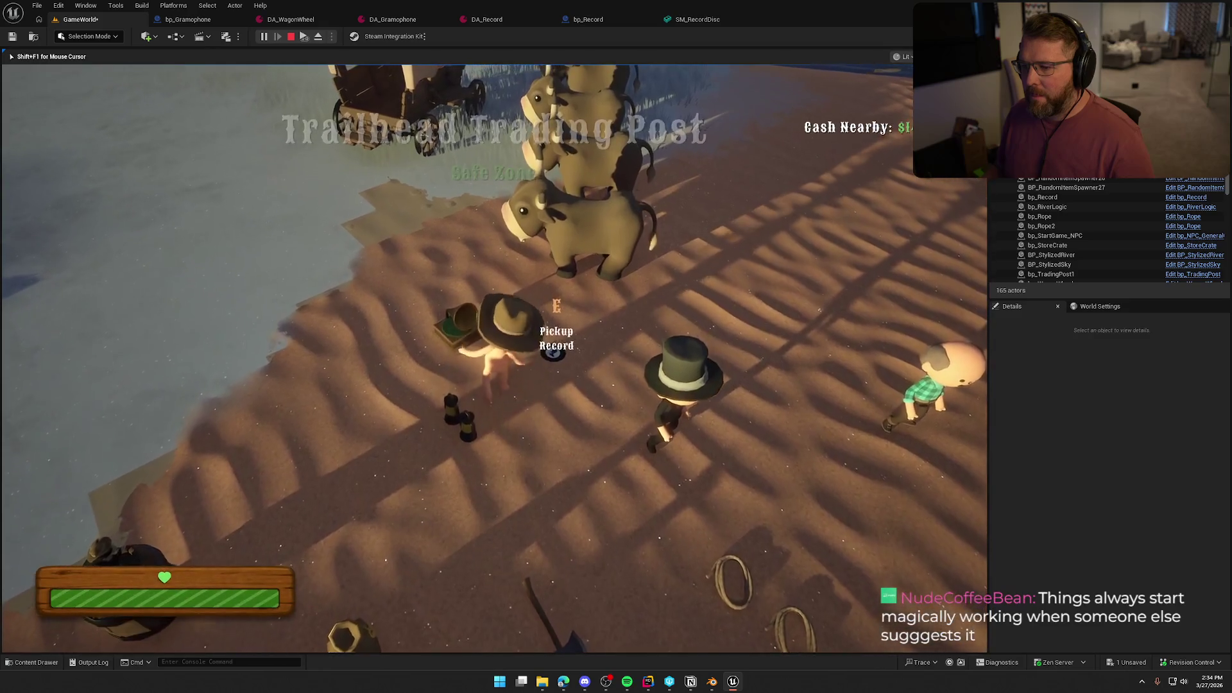
key(e)
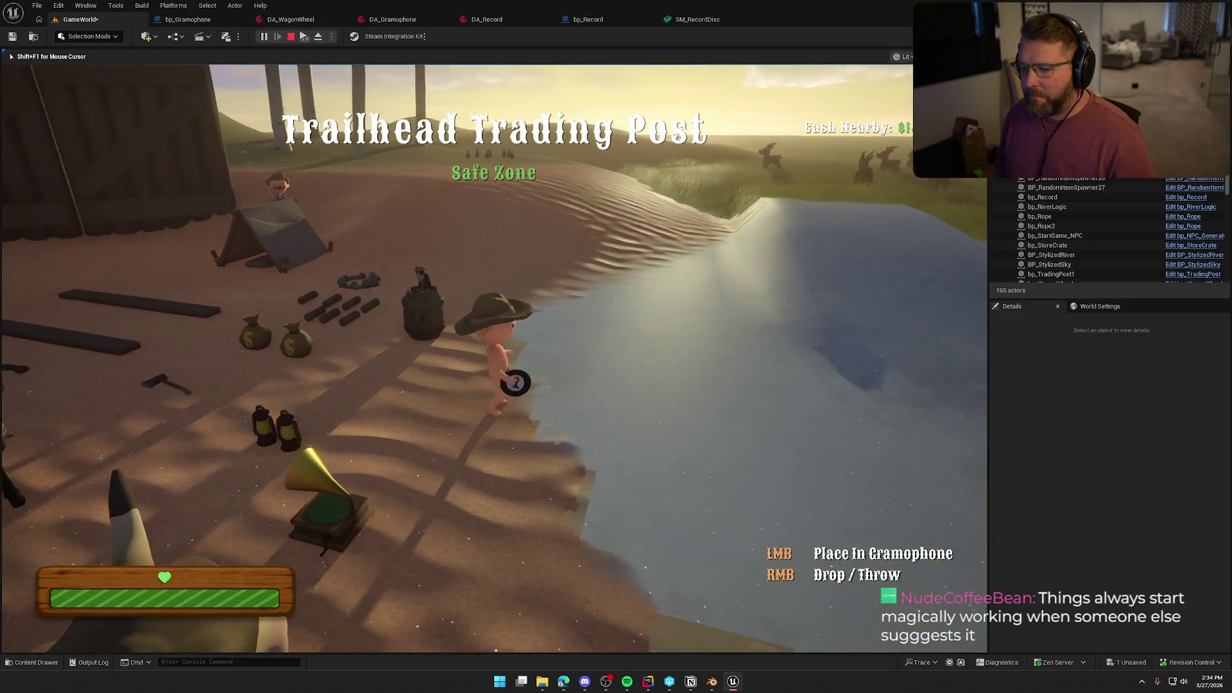
right_click(494, 359)
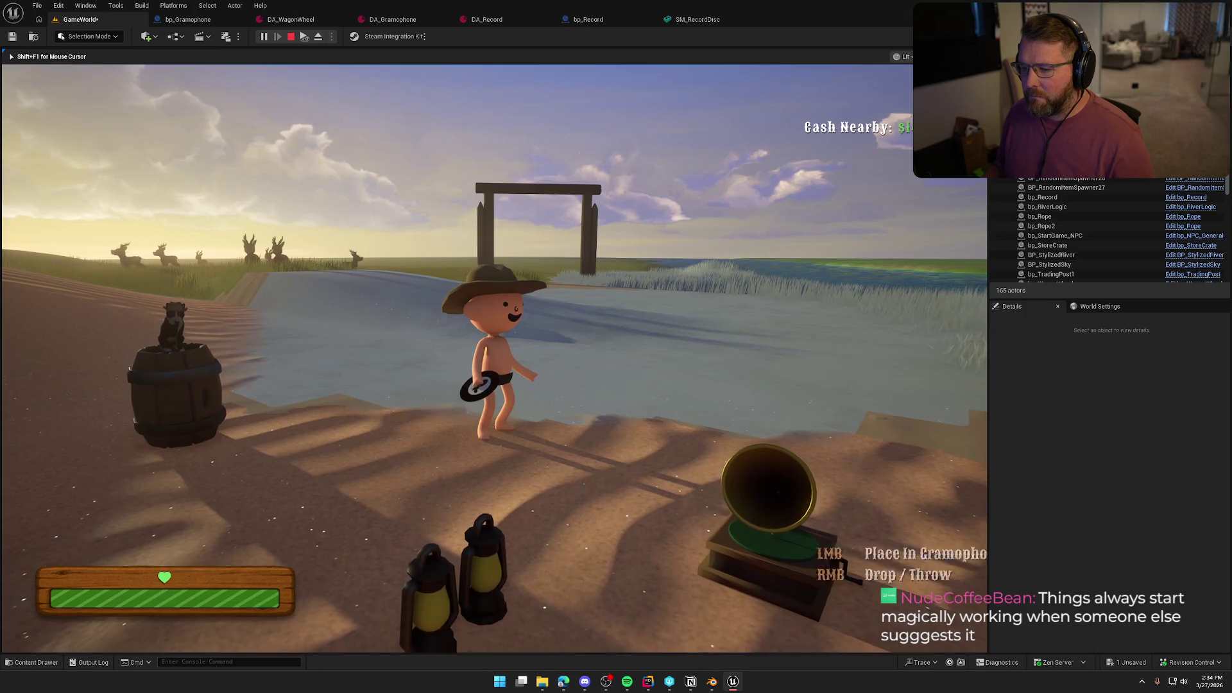
right_click(495, 358)
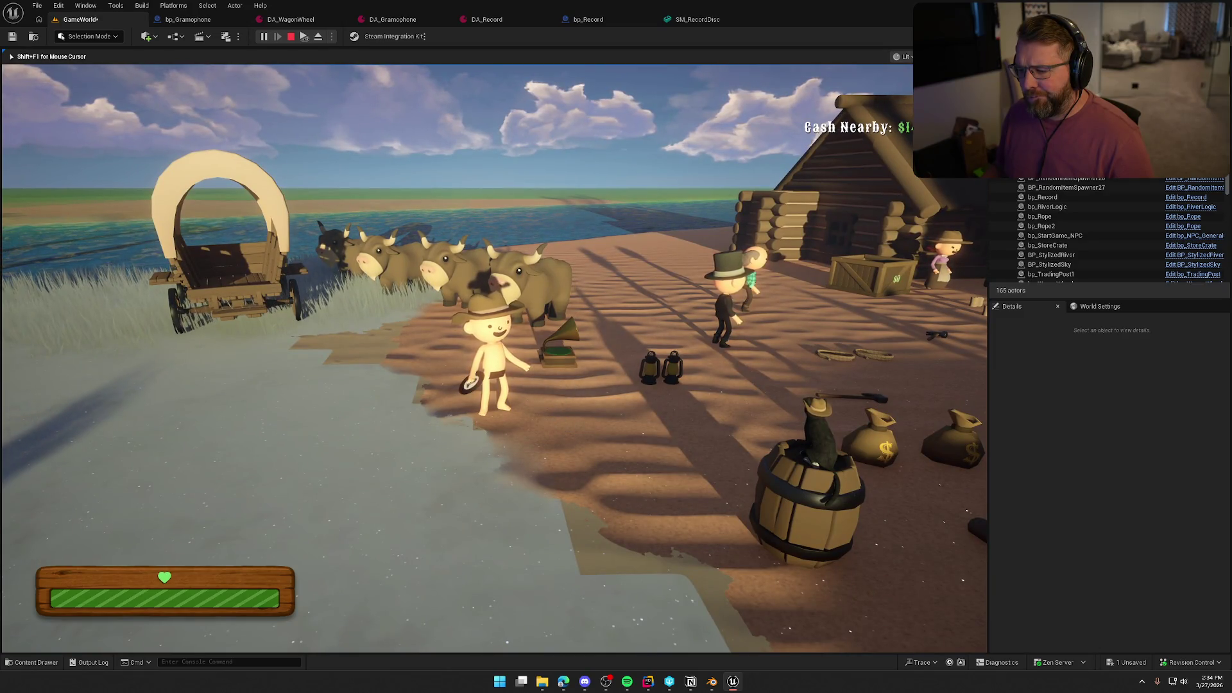
Sprint across the sand, throwing and dropping the record toward the wagon and trading post.
key(w)
key(shift)
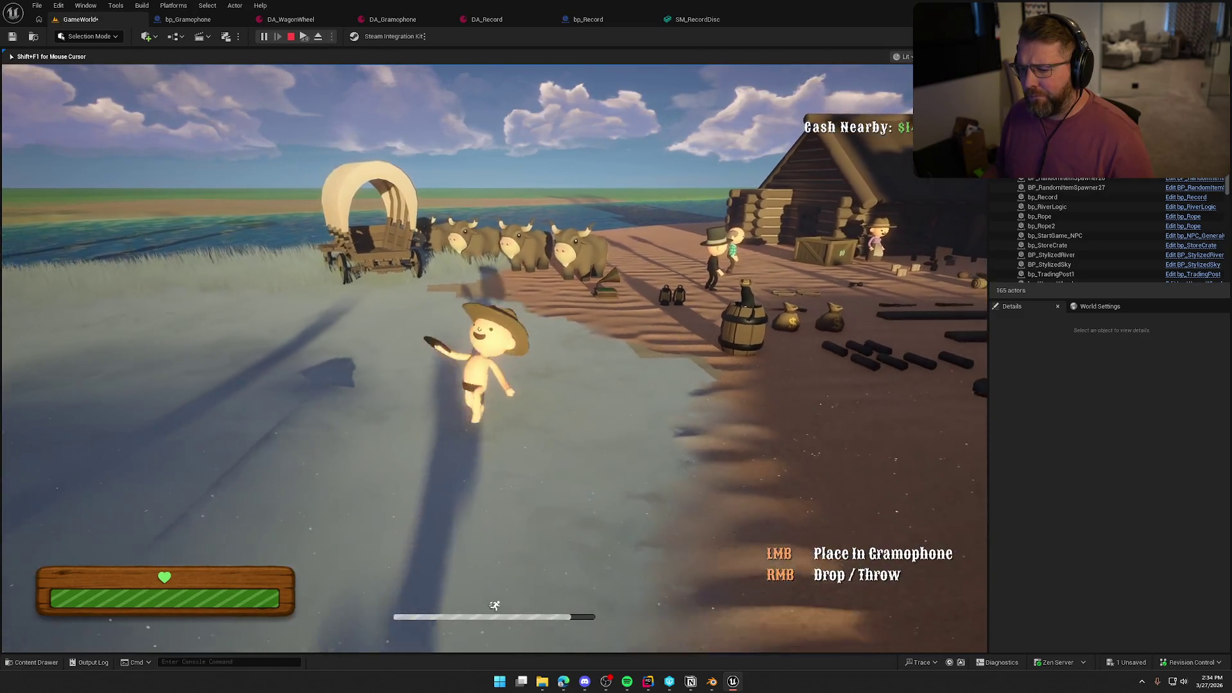
right_click(494, 353)
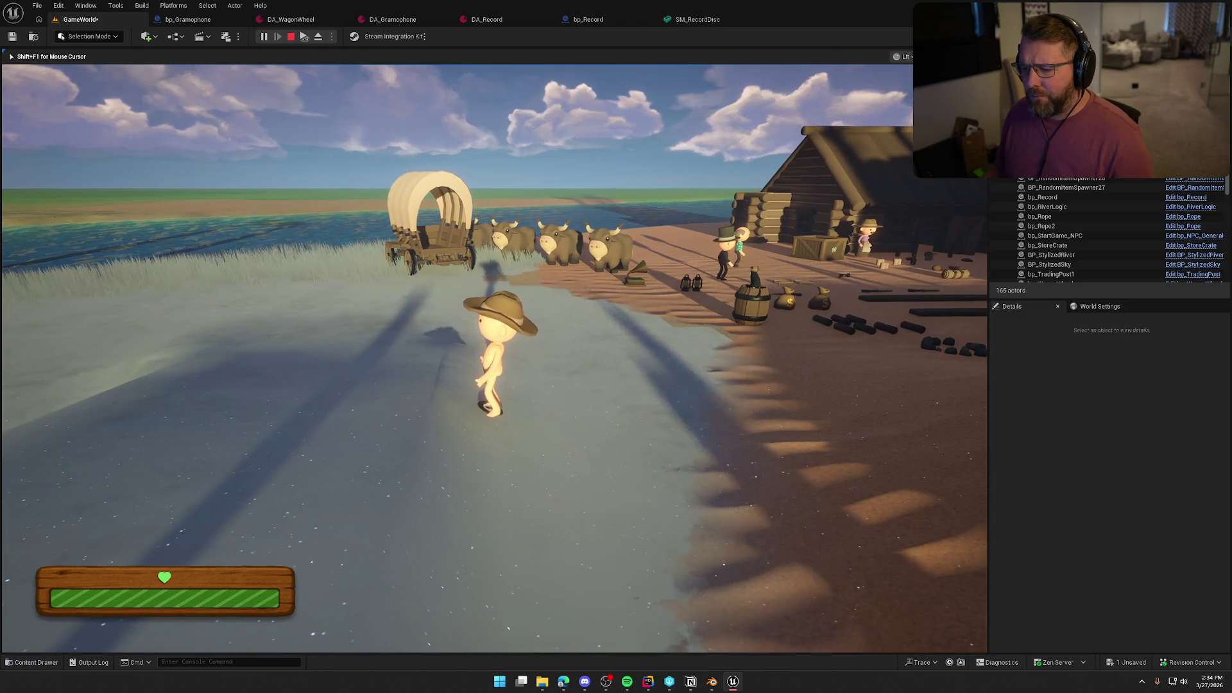
key(w)
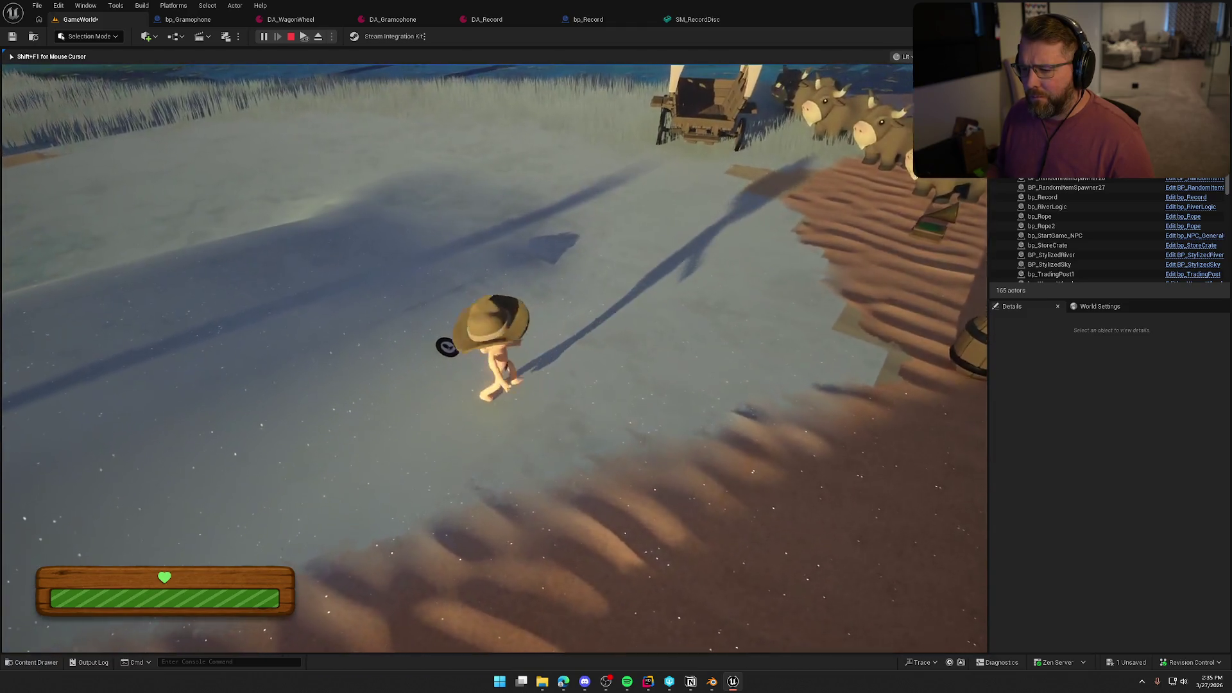
right_click(494, 353)
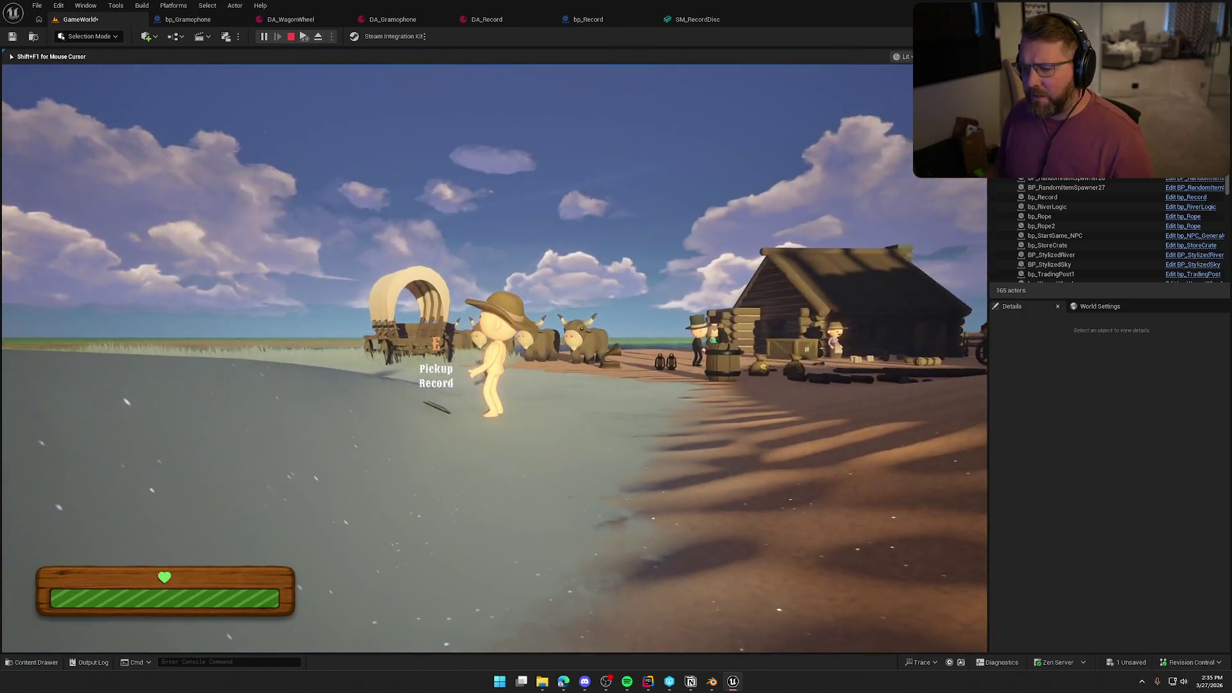
key(e)
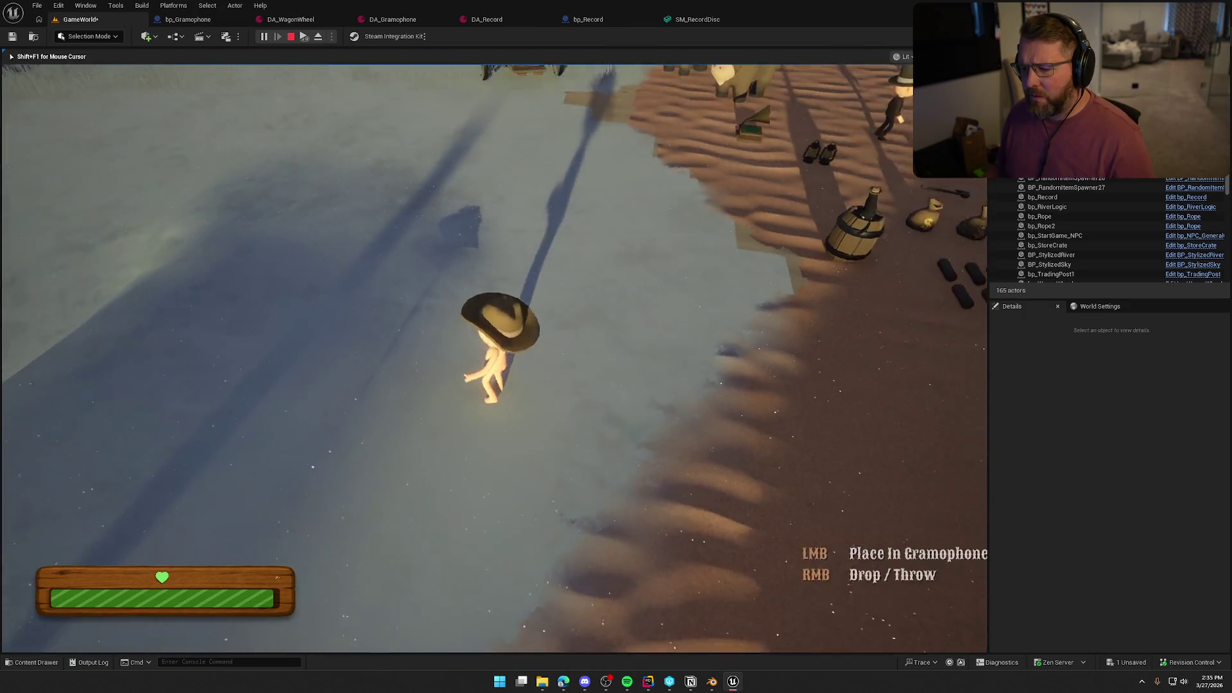
key(w)
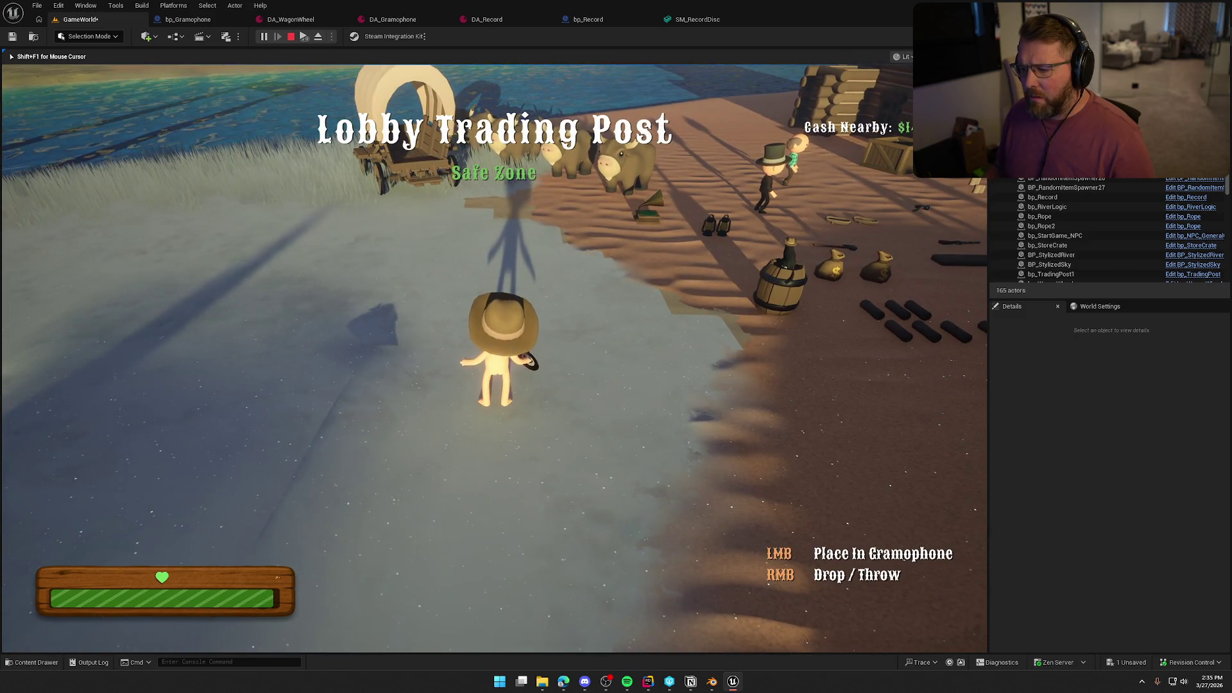
right_click(495, 353)
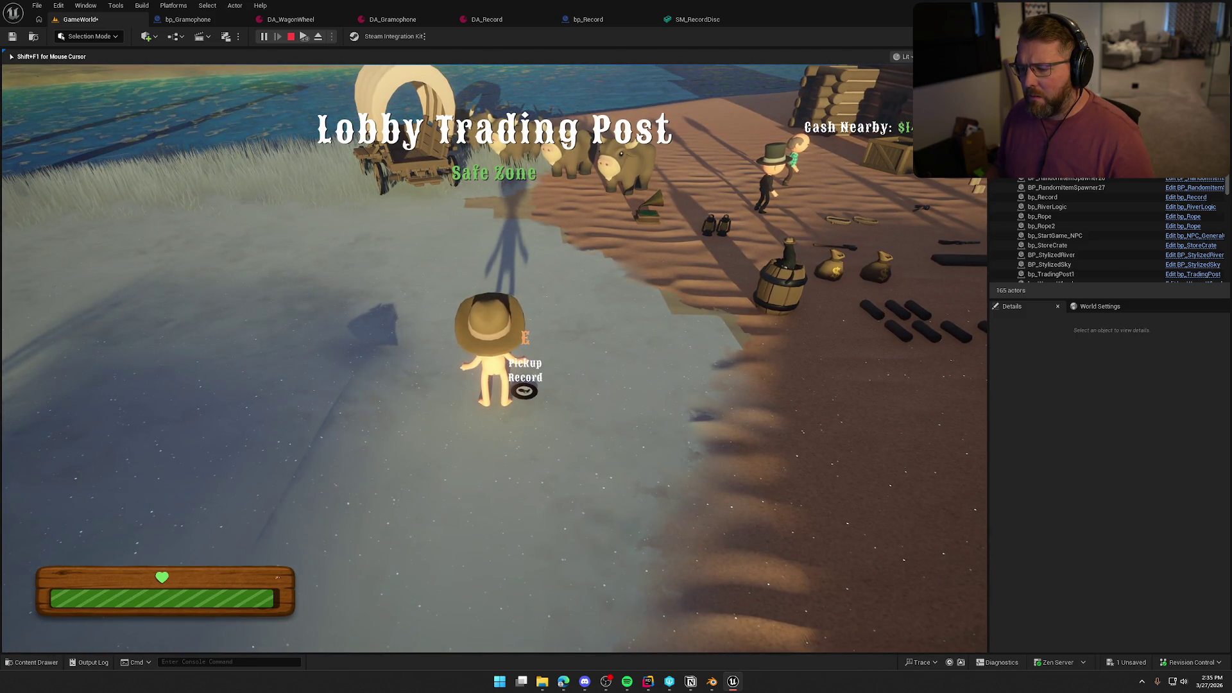
right_click(494, 353)
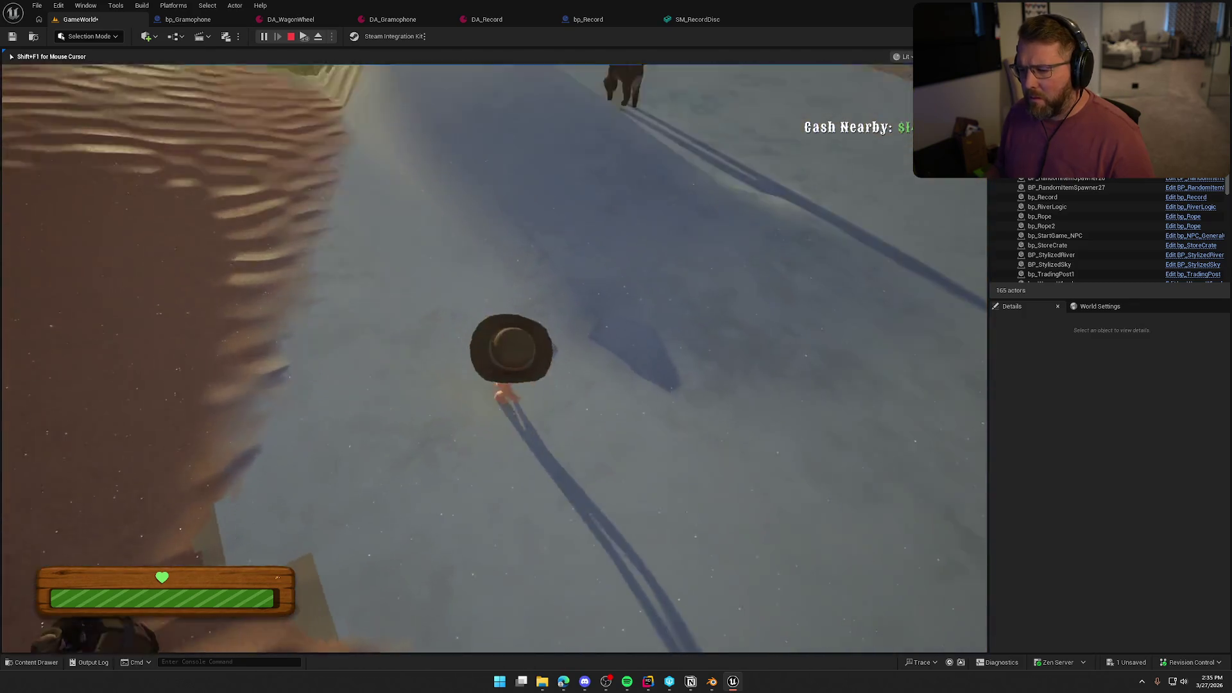
Repeatedly pick up the record and drop it at the character's feet.
key(e)
right_click(494, 353)
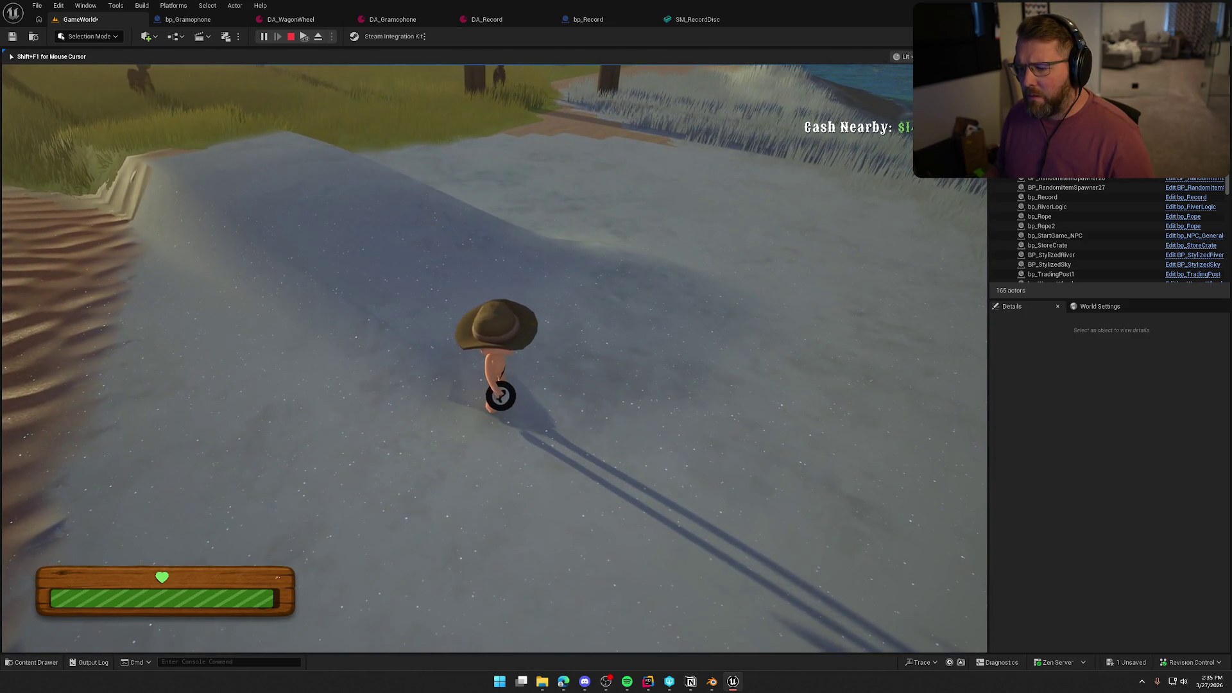
key(e)
right_click(494, 353)
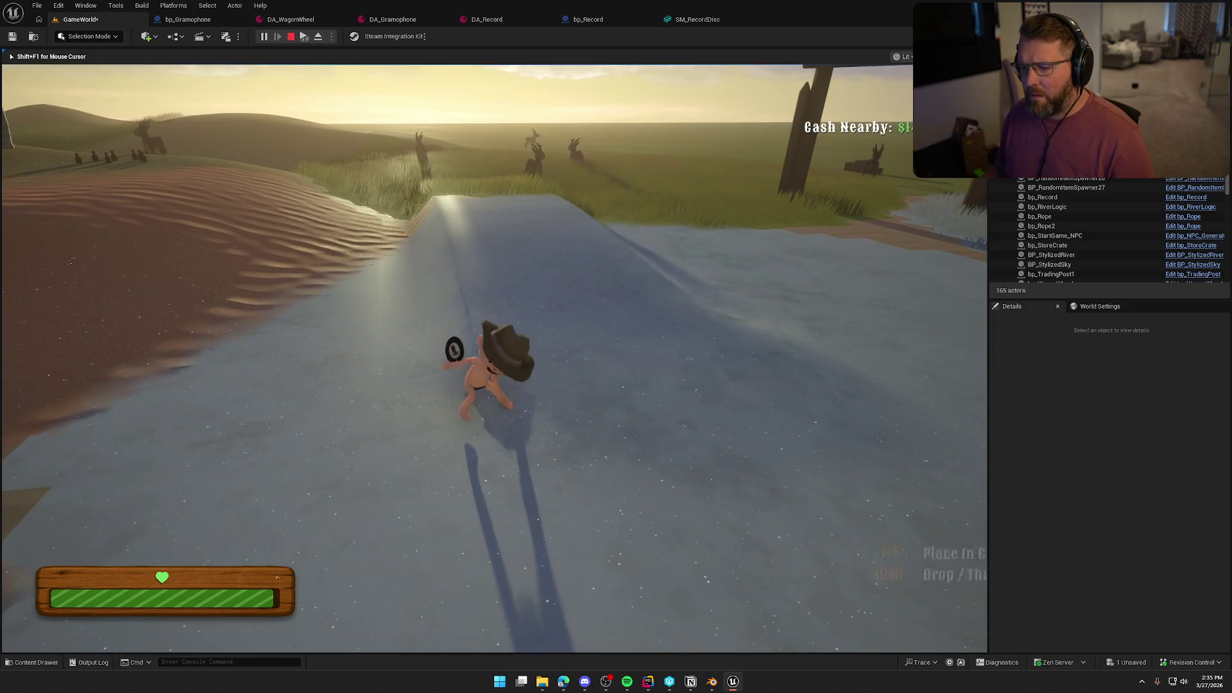
key(a)
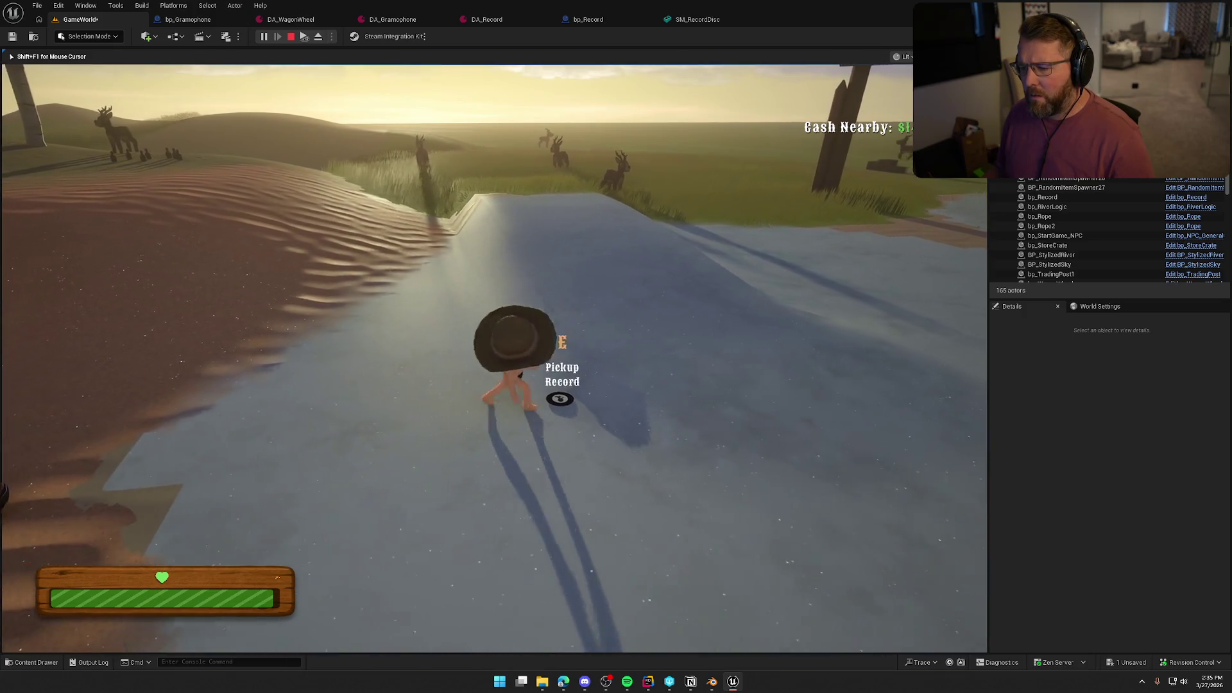
key(e)
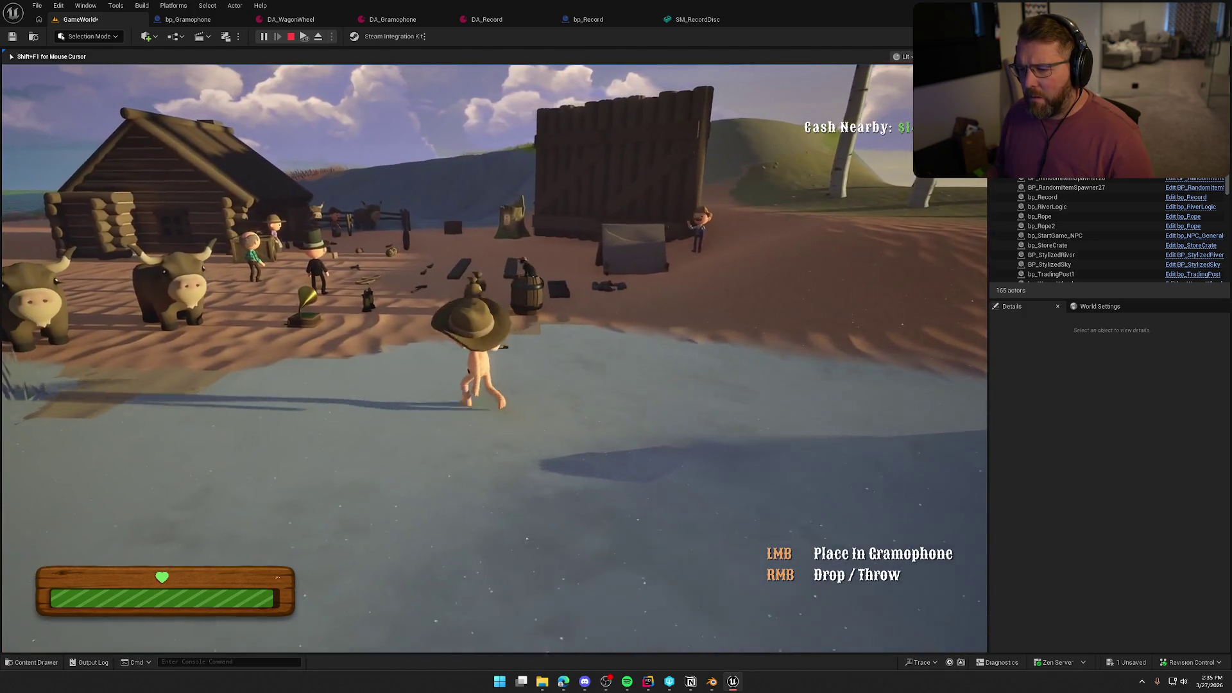
right_click(474, 359)
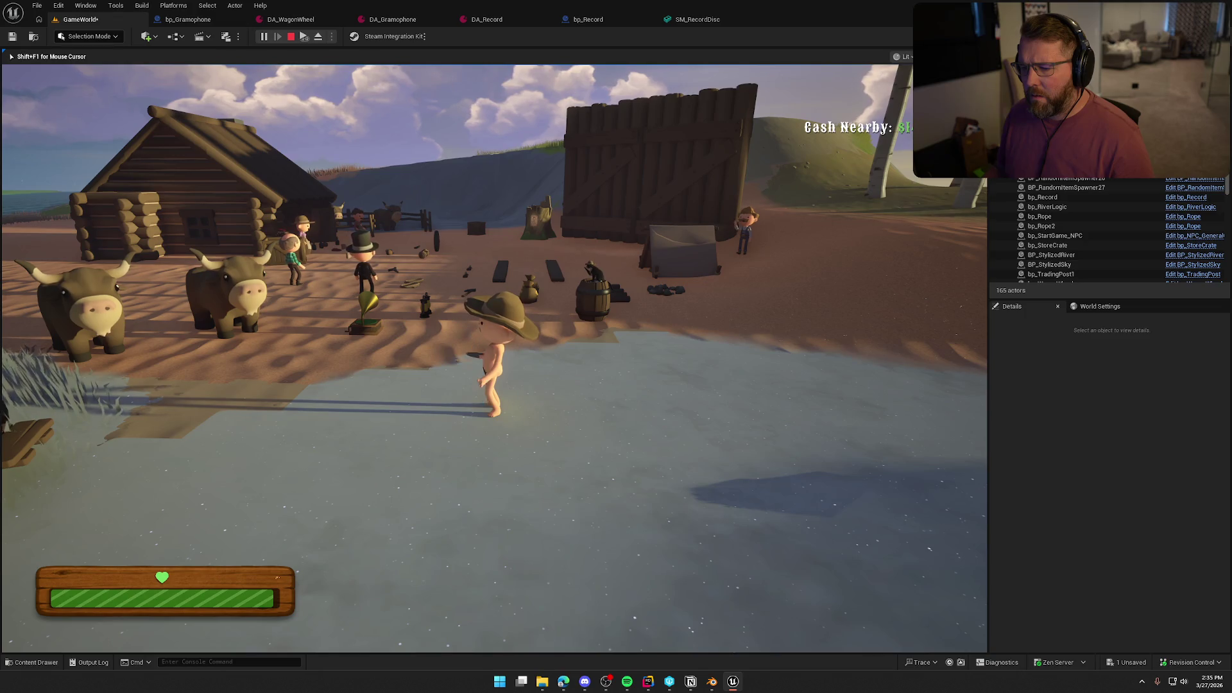
key(e)
right_click(494, 358)
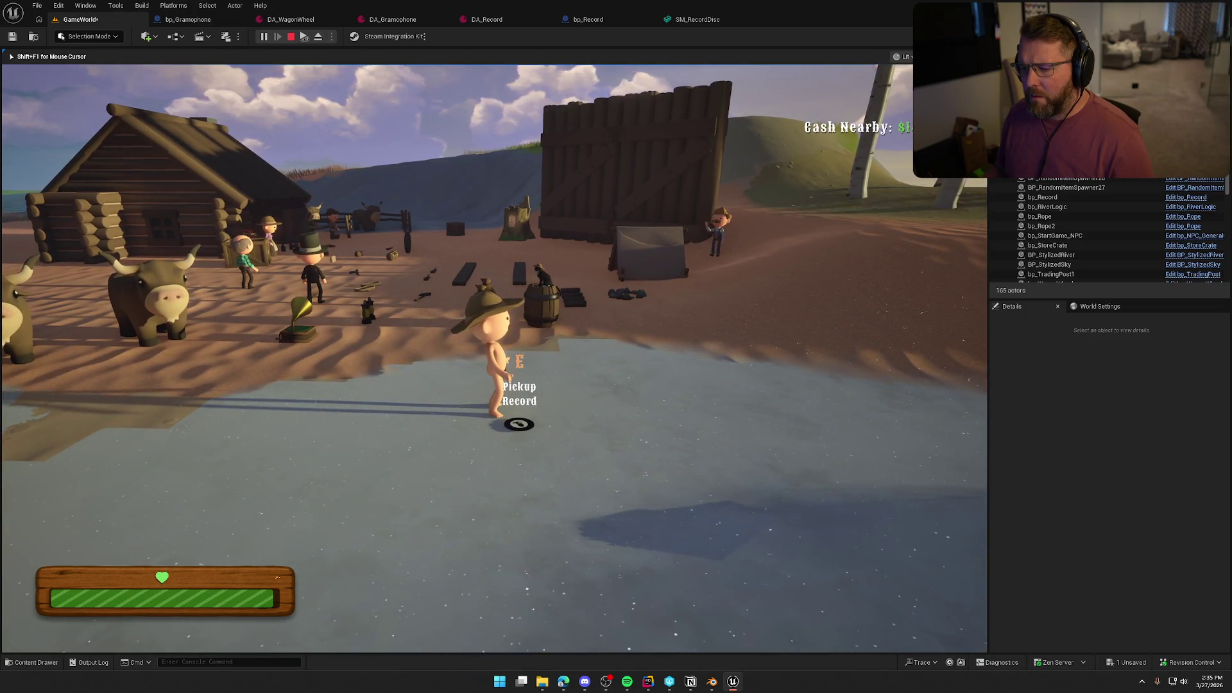
key(e)
Throw the record, chase it, drop it beside the gramophone and end the play session.
key(w)
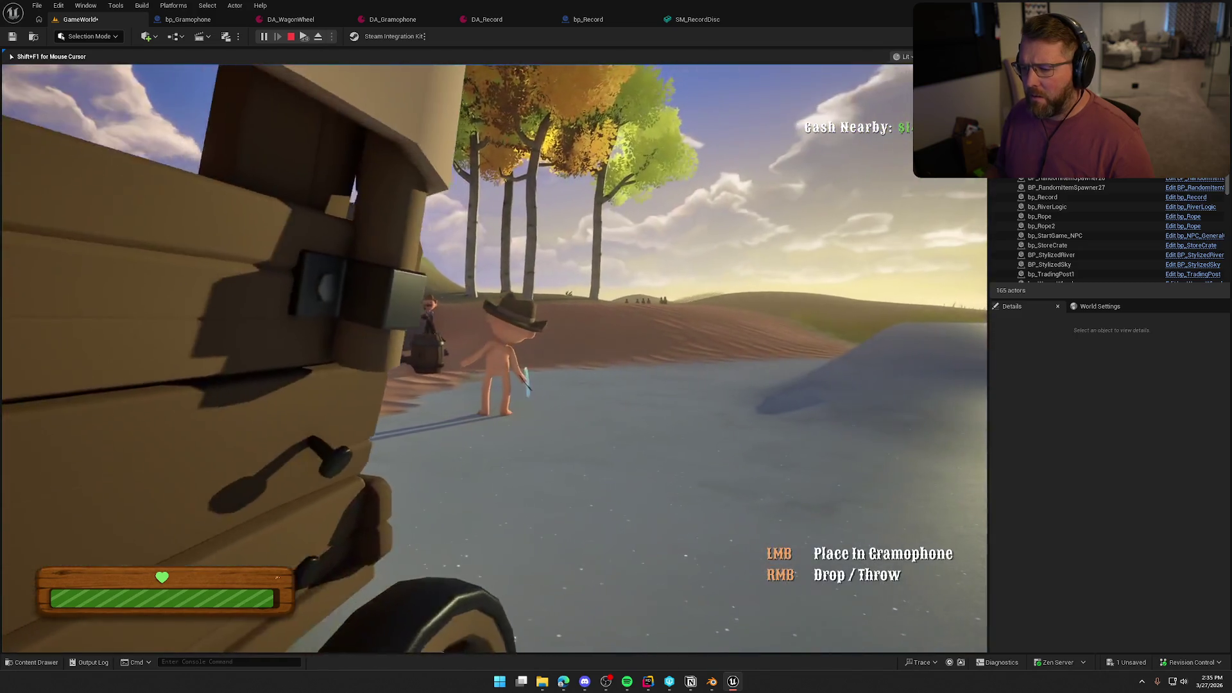
right_click(494, 358)
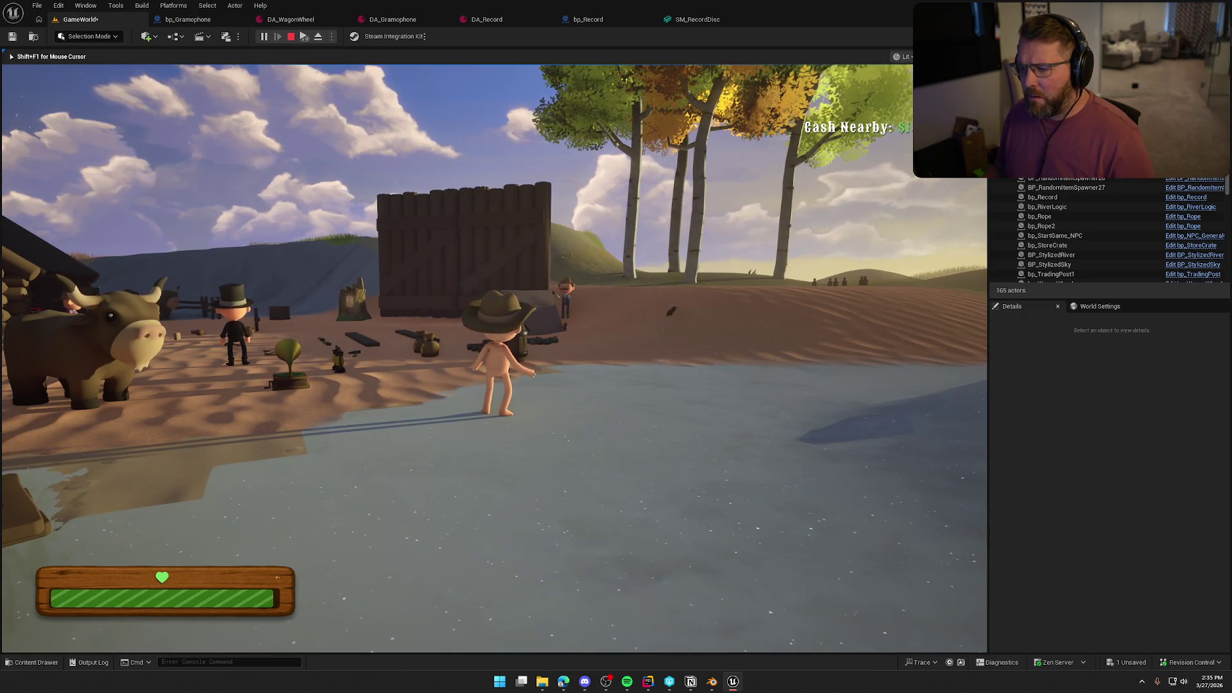
key(shift+w)
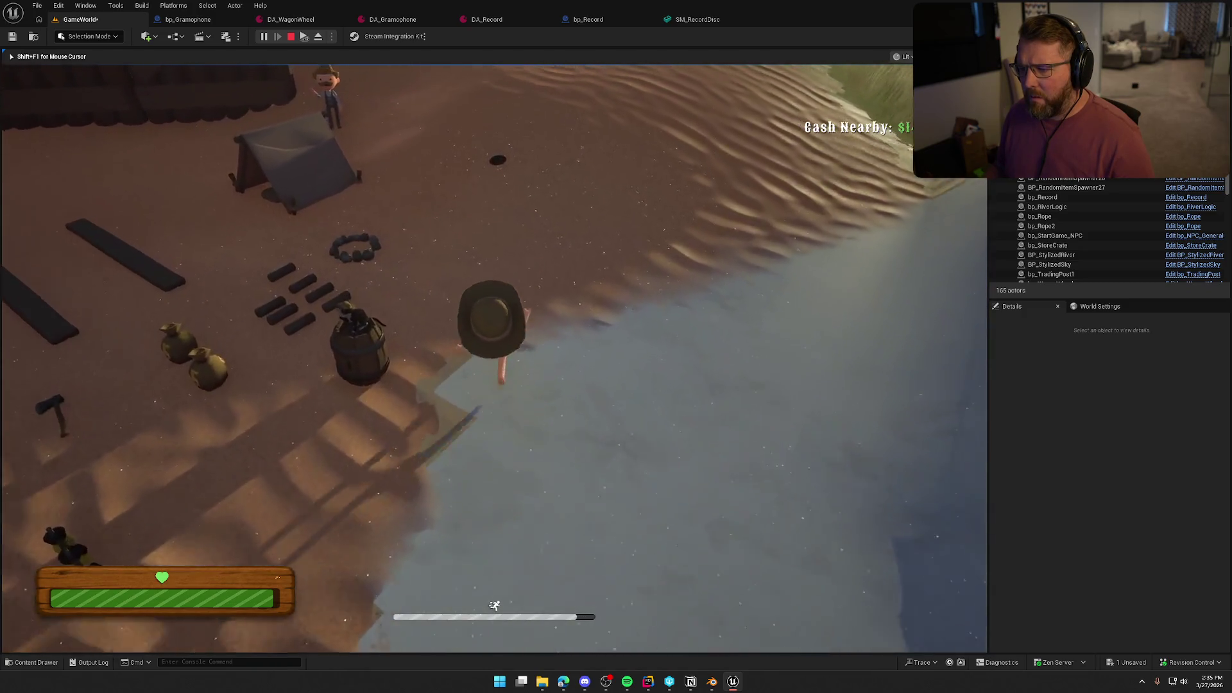
key(e)
right_click(495, 360)
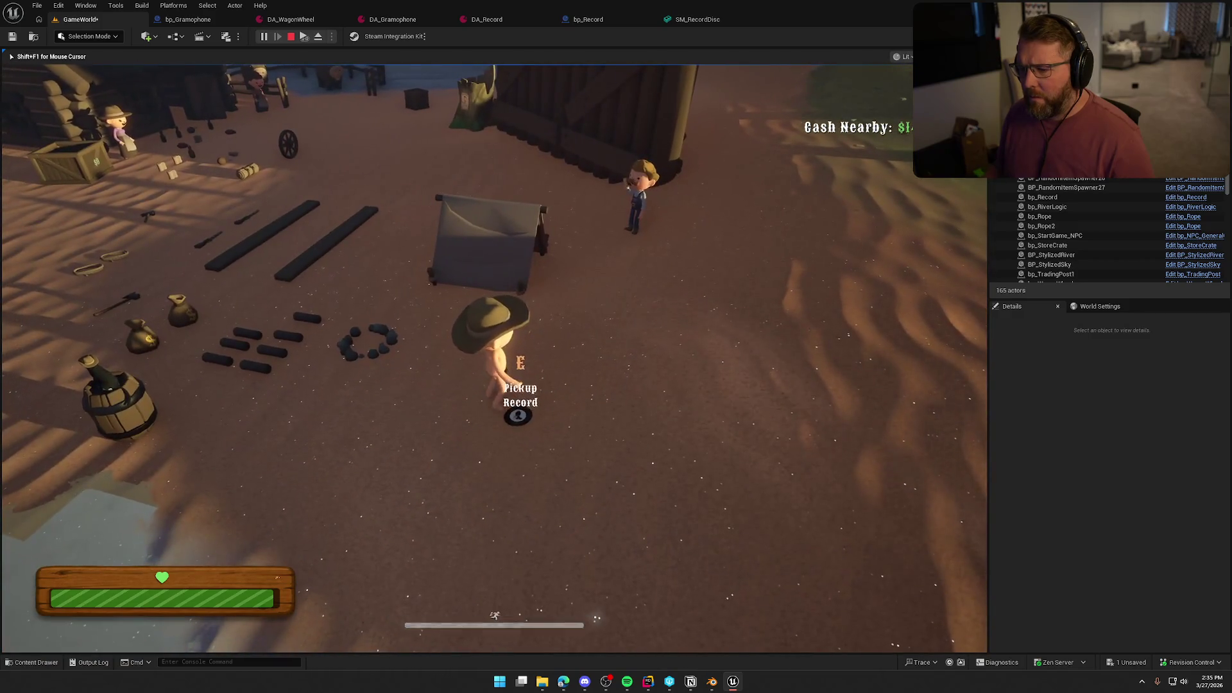
key(d)
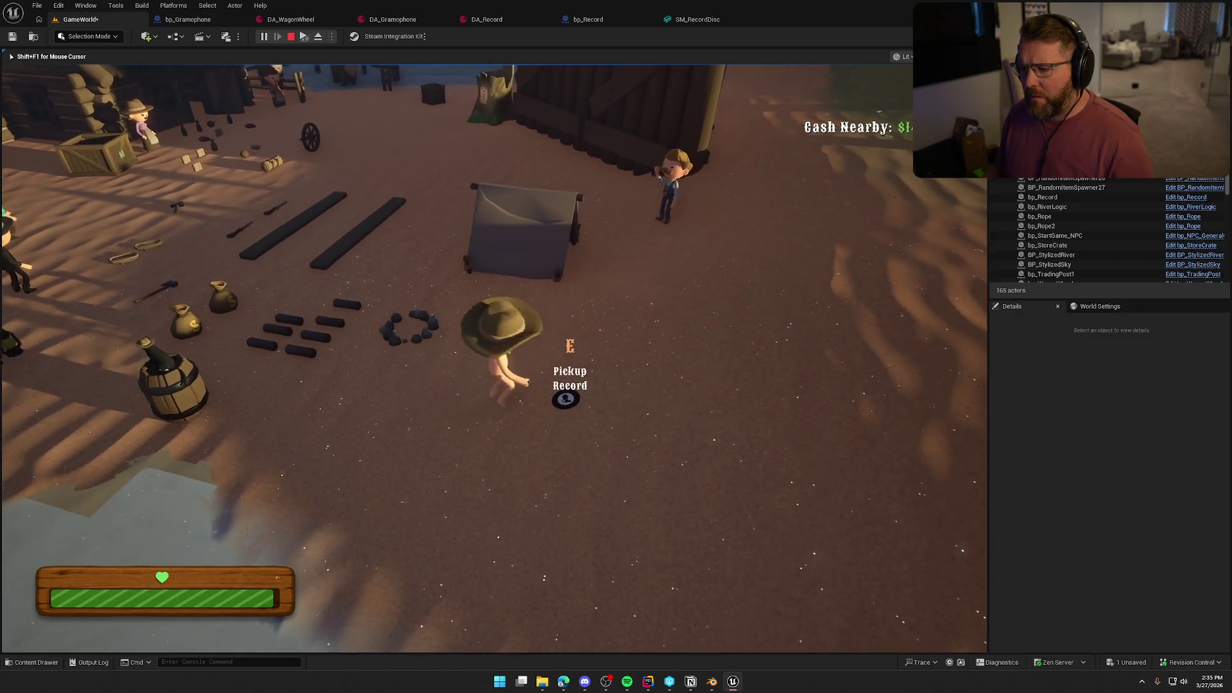
key(w)
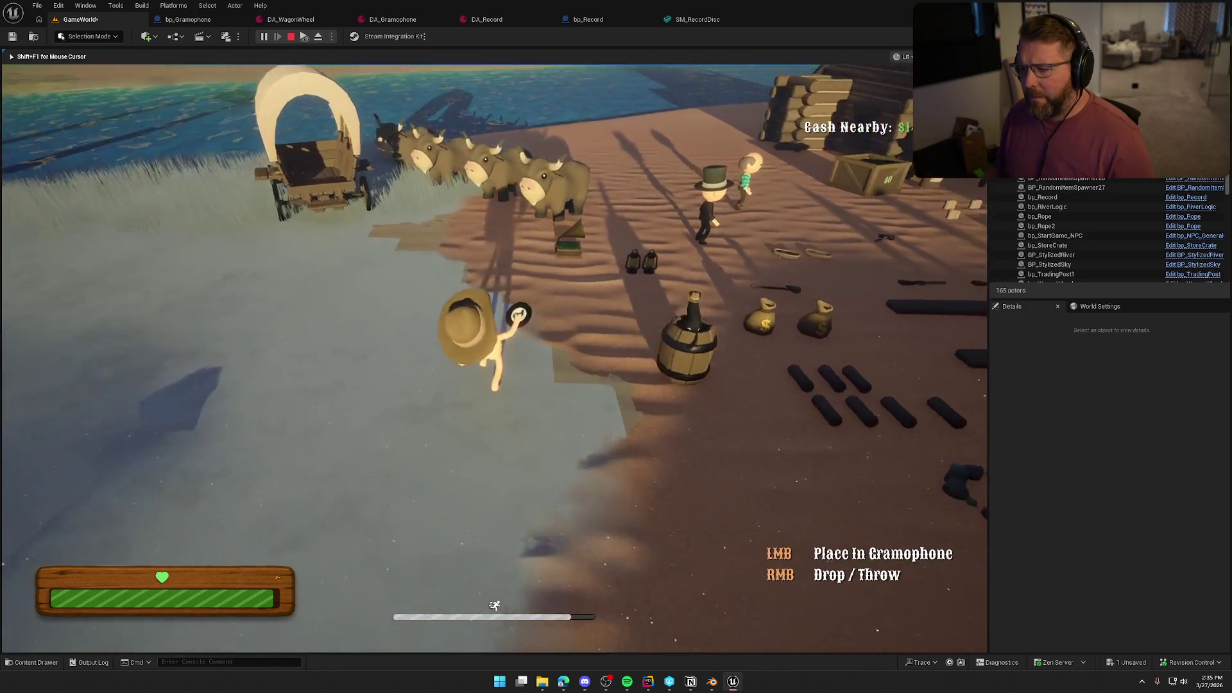
key(w)
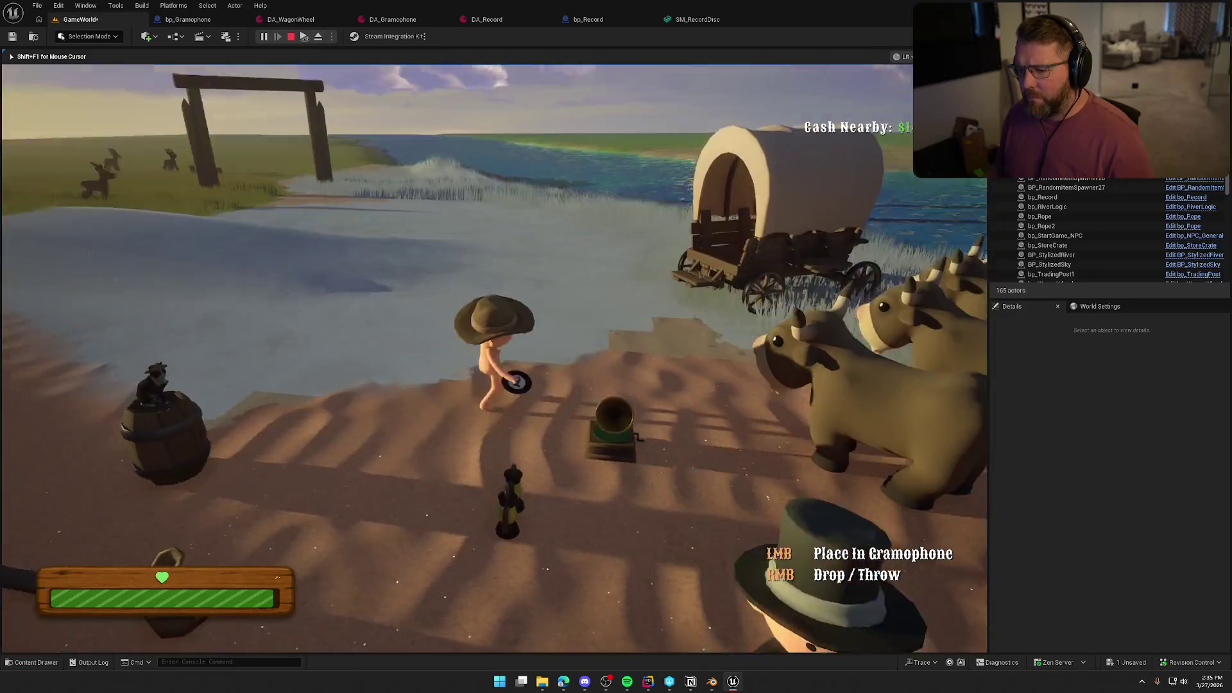
right_click(494, 358)
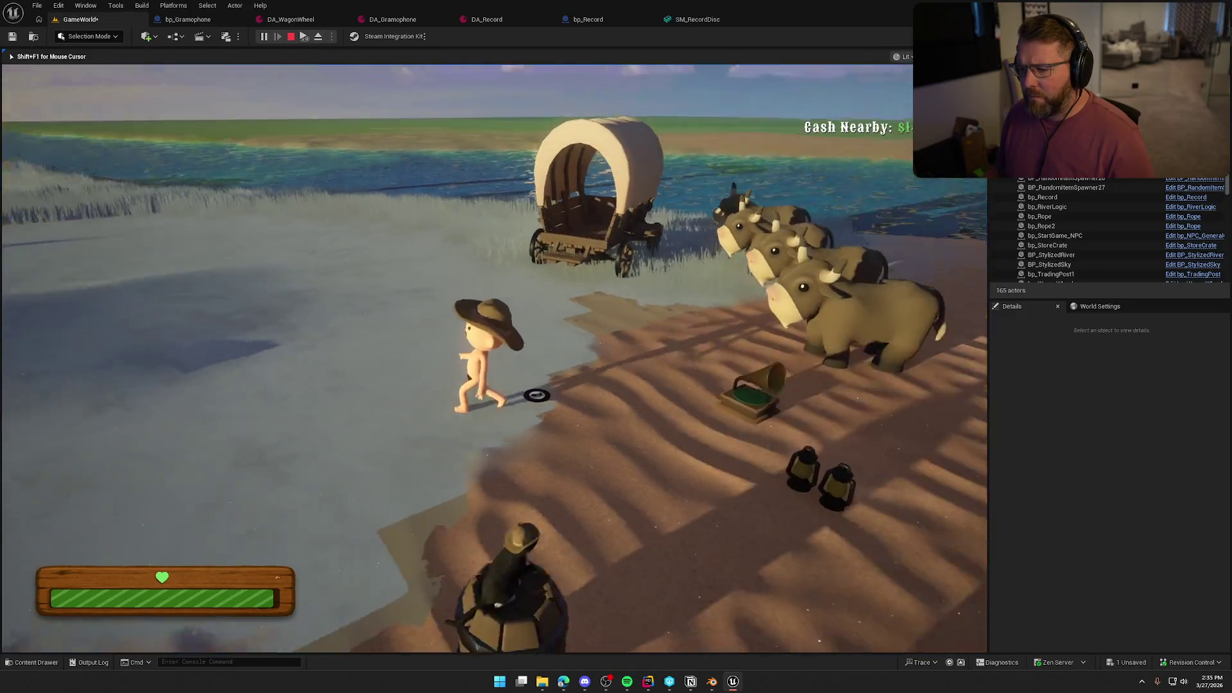
key(w)
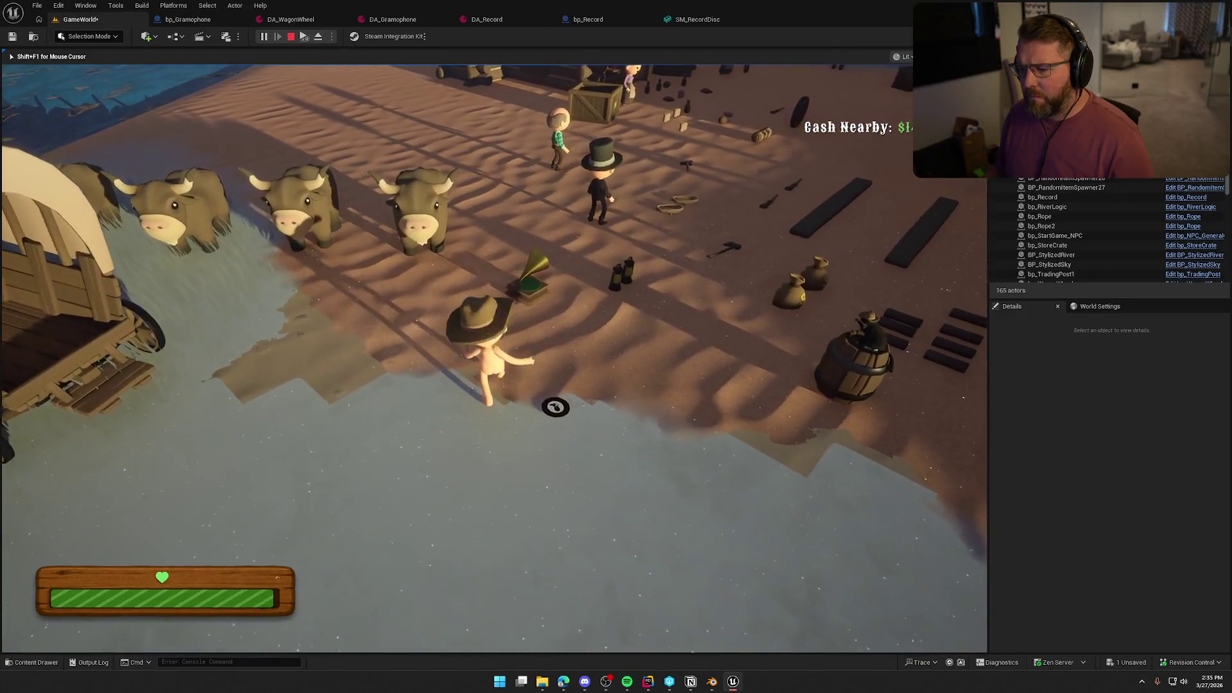
key(Escape)
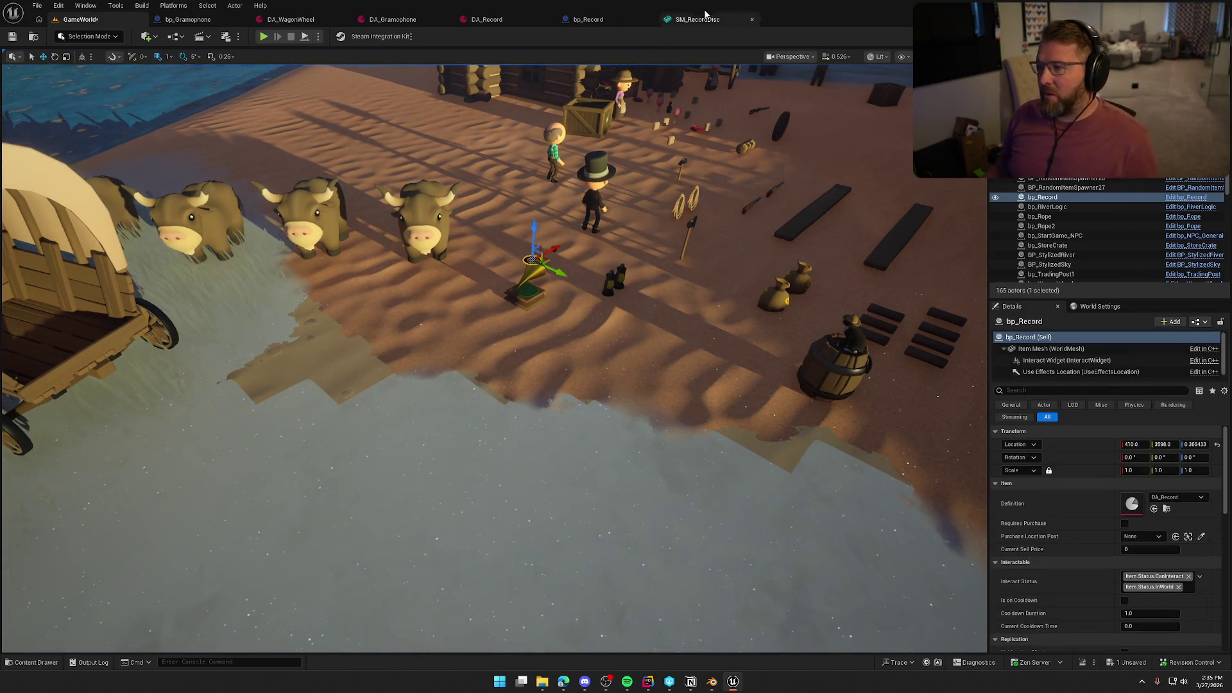
Close the DA_Record and DA_Gramophone editors and fly the view close to the gramophone.
click(548, 20)
click(446, 19)
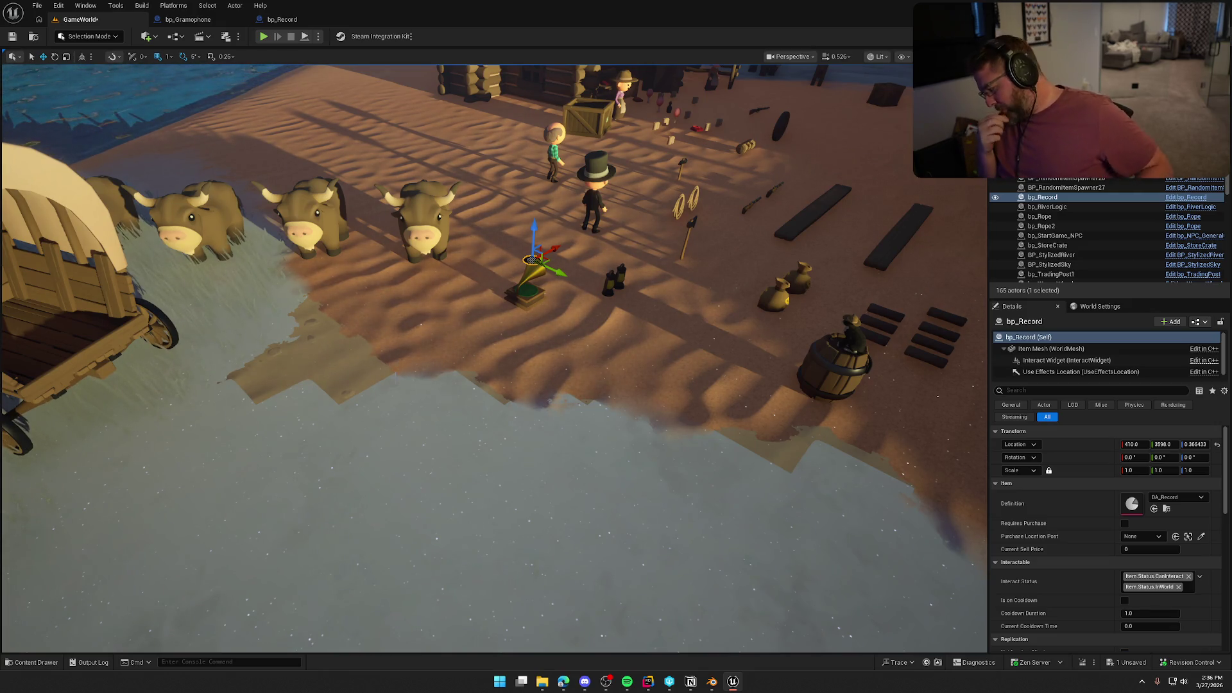
click(545, 317)
drag(545, 317, 680, 295)
drag(582, 381, 674, 333)
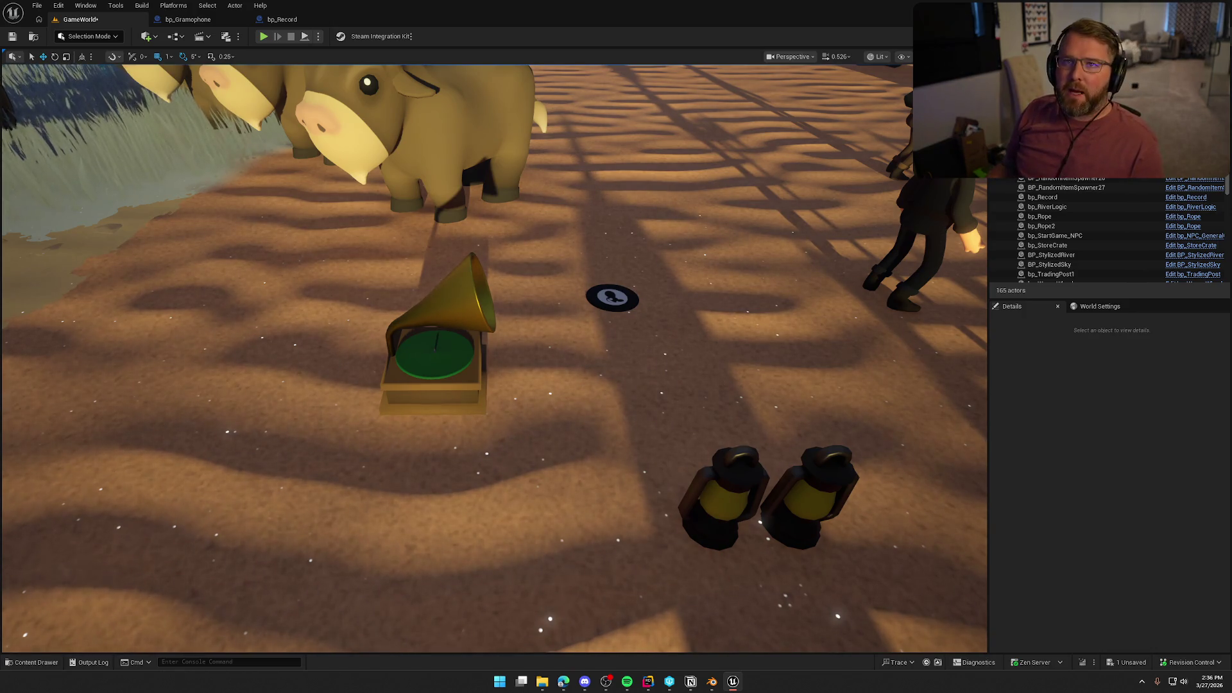
Look over the record beside the gramophone, pulling back to show the cows and lanterns.
scroll(686, 202, down, 5)
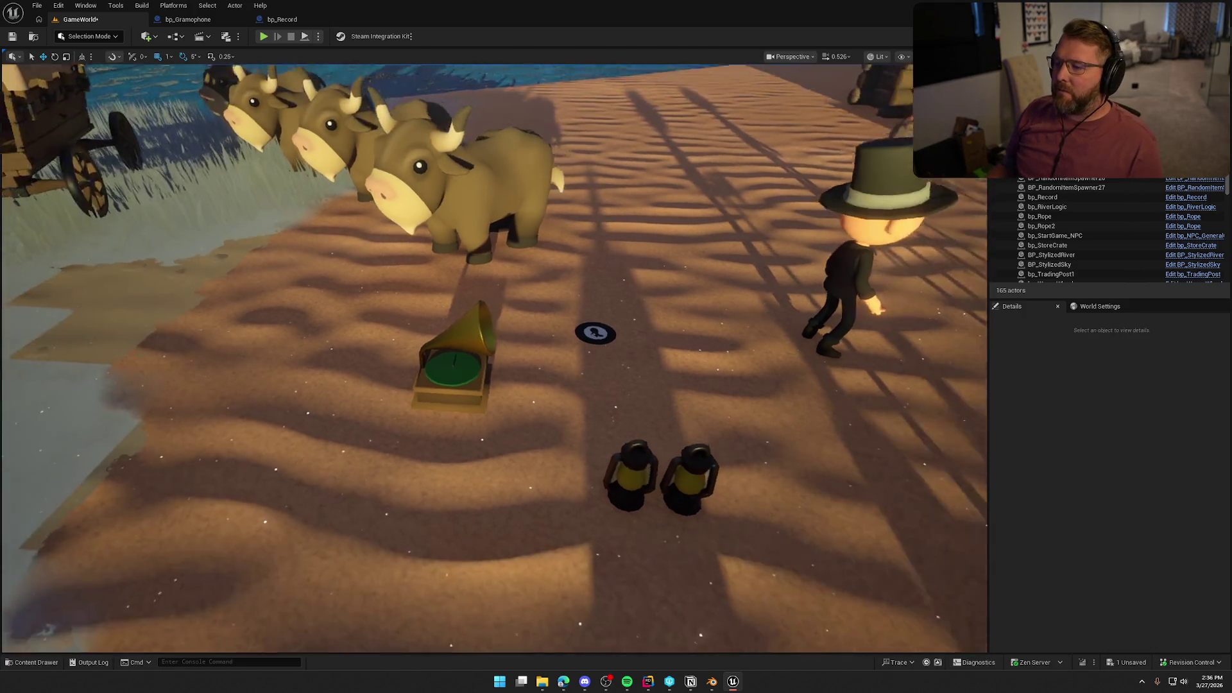
scroll(685, 202, up, 10)
scroll(694, 280, down, 3)
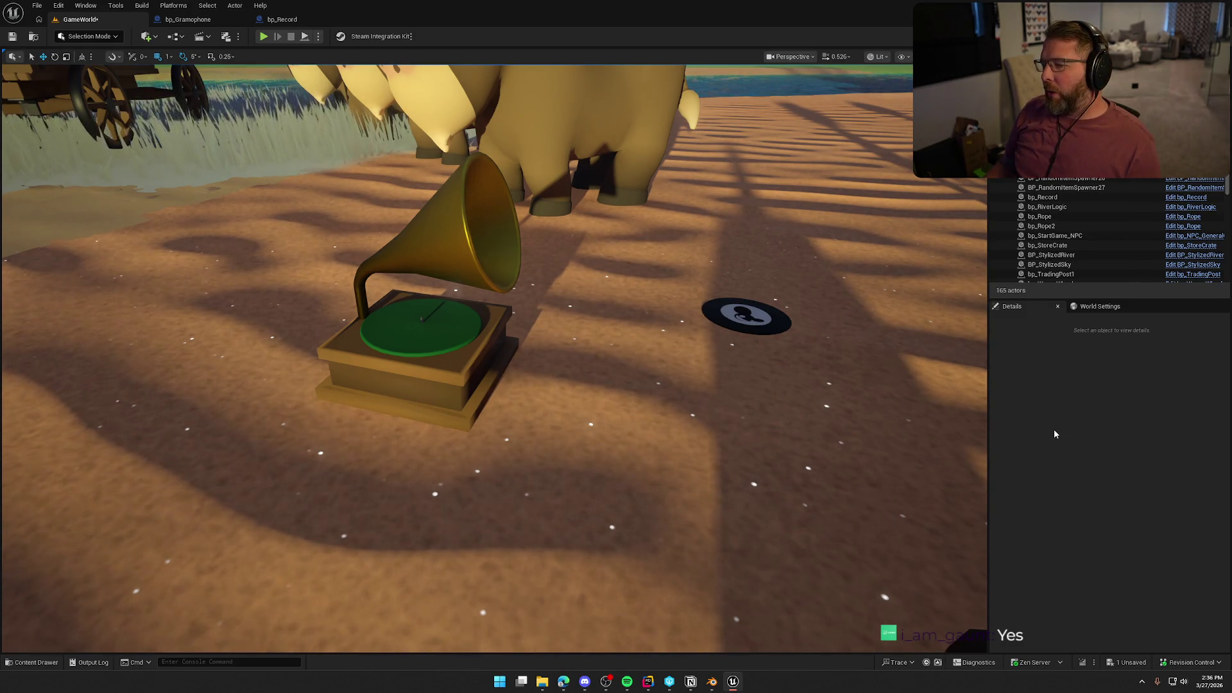
key(s)
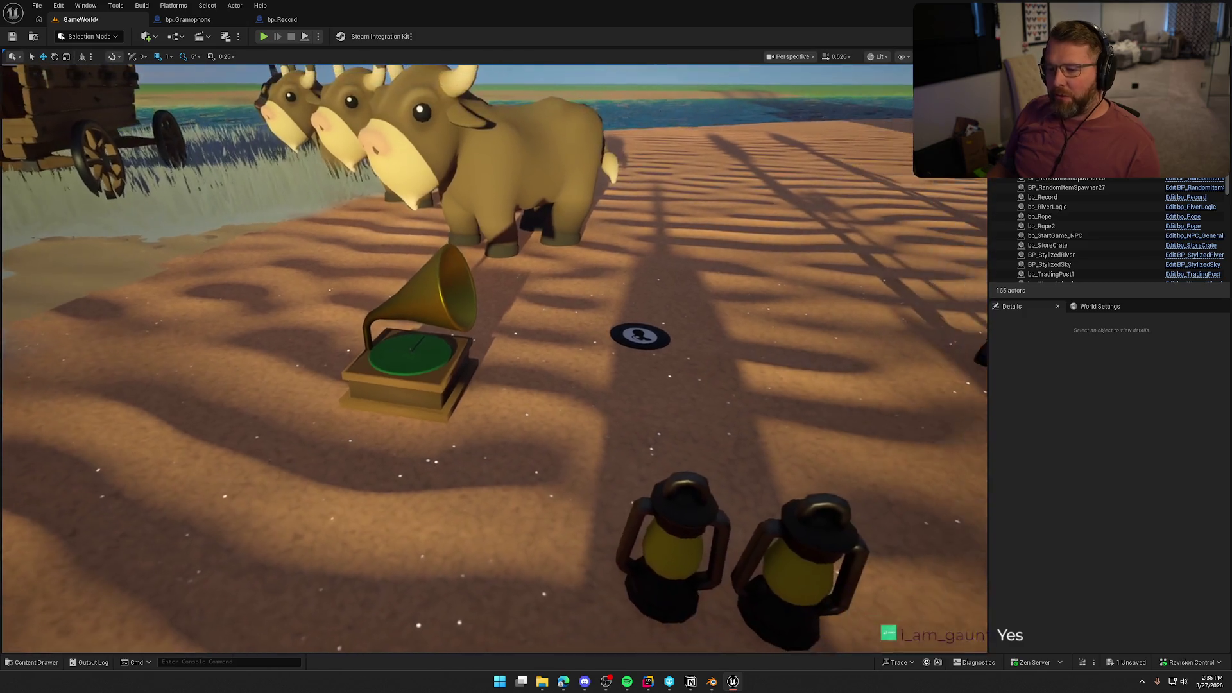
key(d)
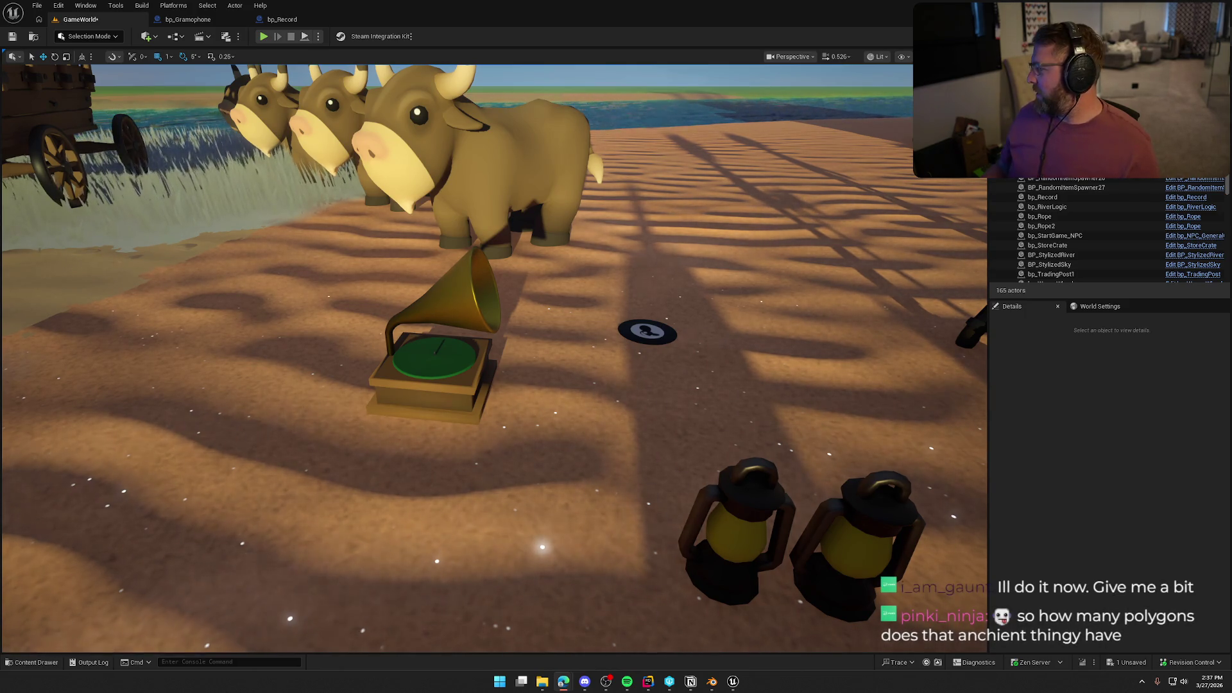
Launch Audacity from Windows search by typing 'audacity'.
key(super)
text(audacity)
key(Return)
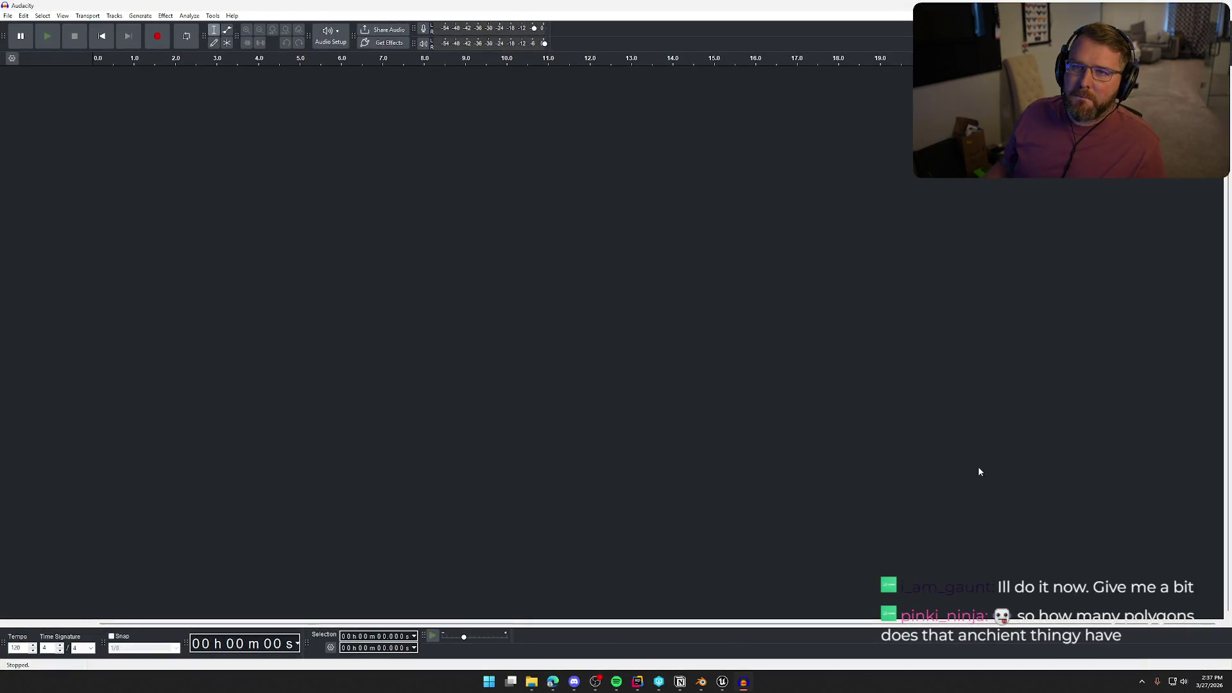
In Blender's Layout workspace, unhide all gramophone parts and turn on viewport Statistics.
click(701, 682)
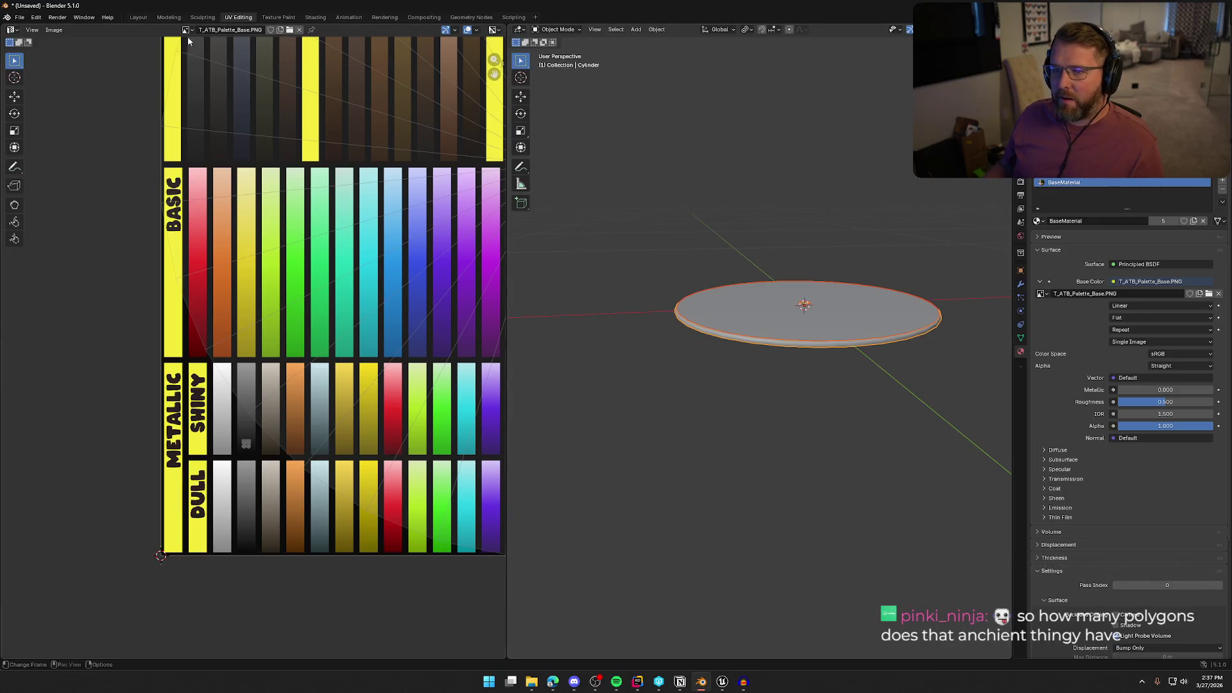
click(139, 17)
scroll(395, 241, down, 3)
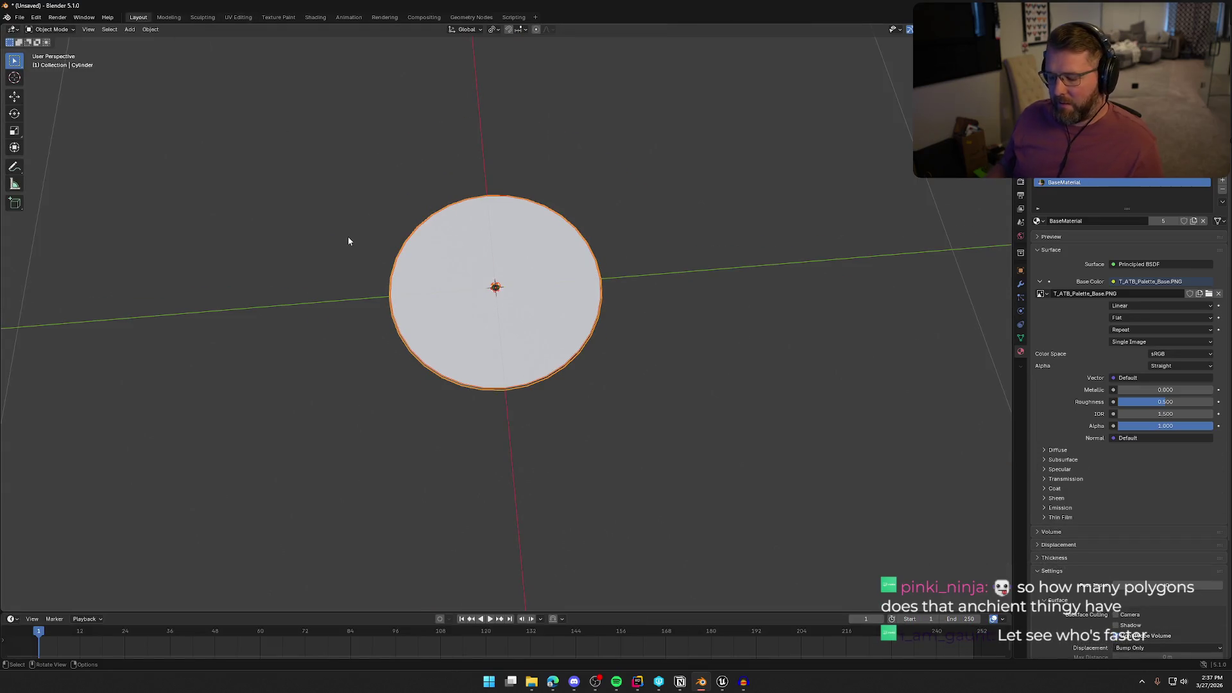
key(alt+h)
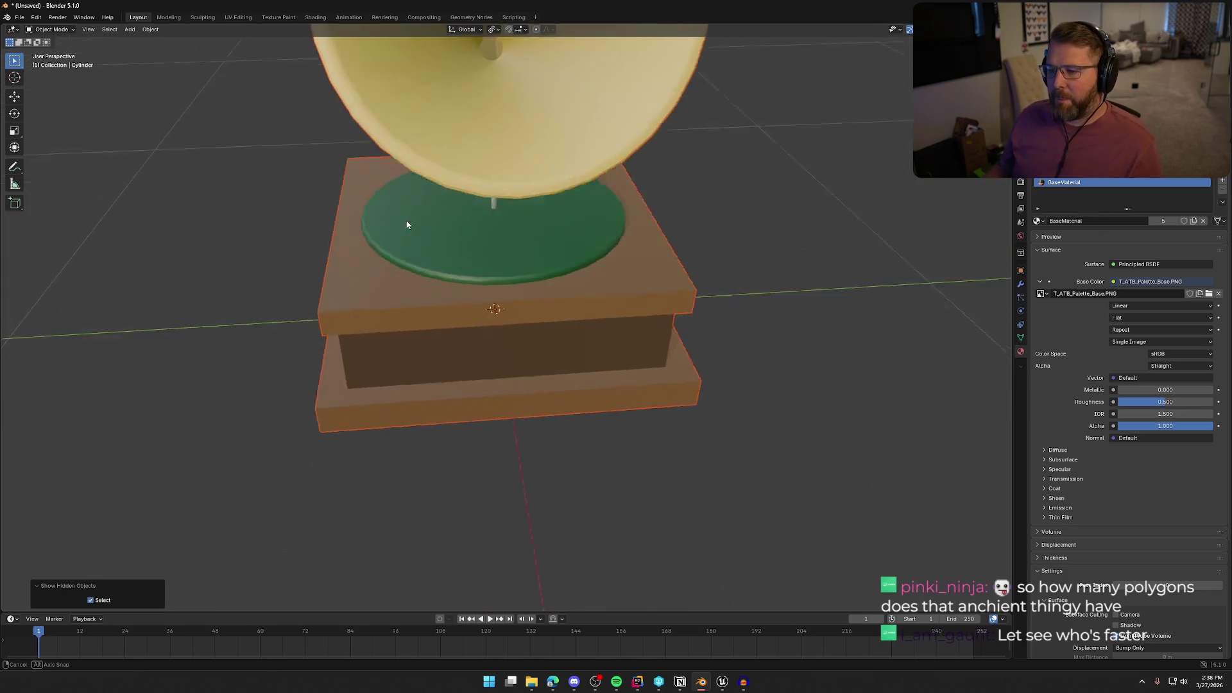
scroll(407, 226, down, 5)
click(561, 319)
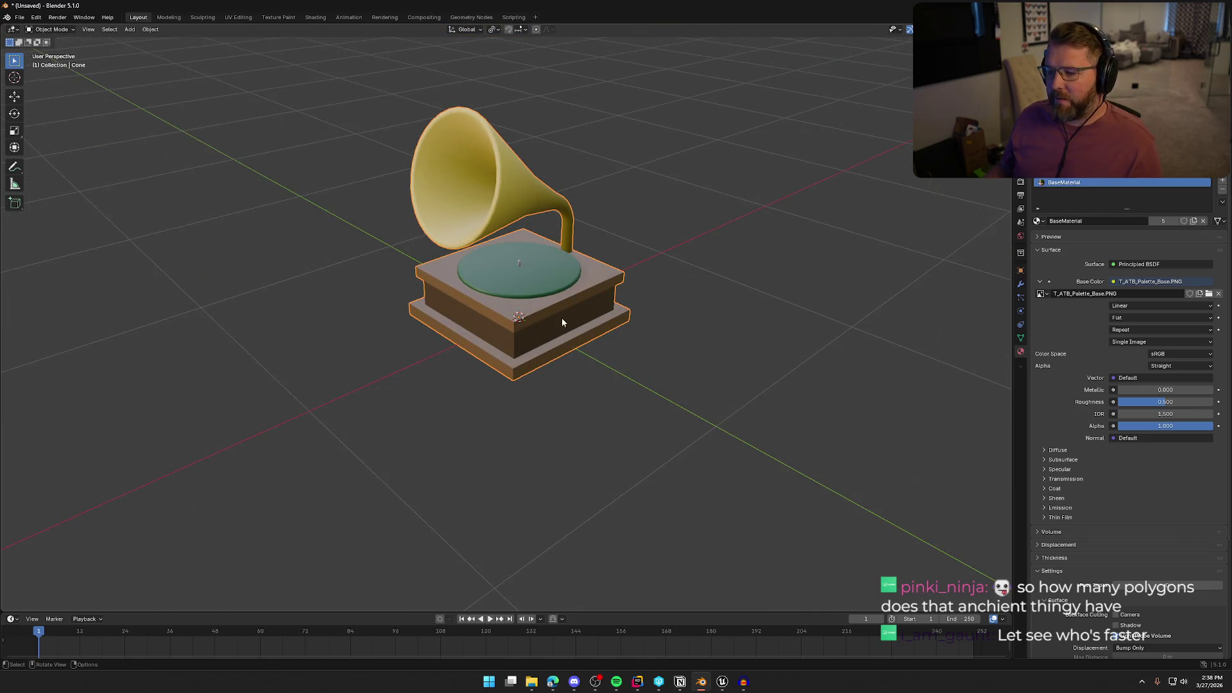
click(1004, 29)
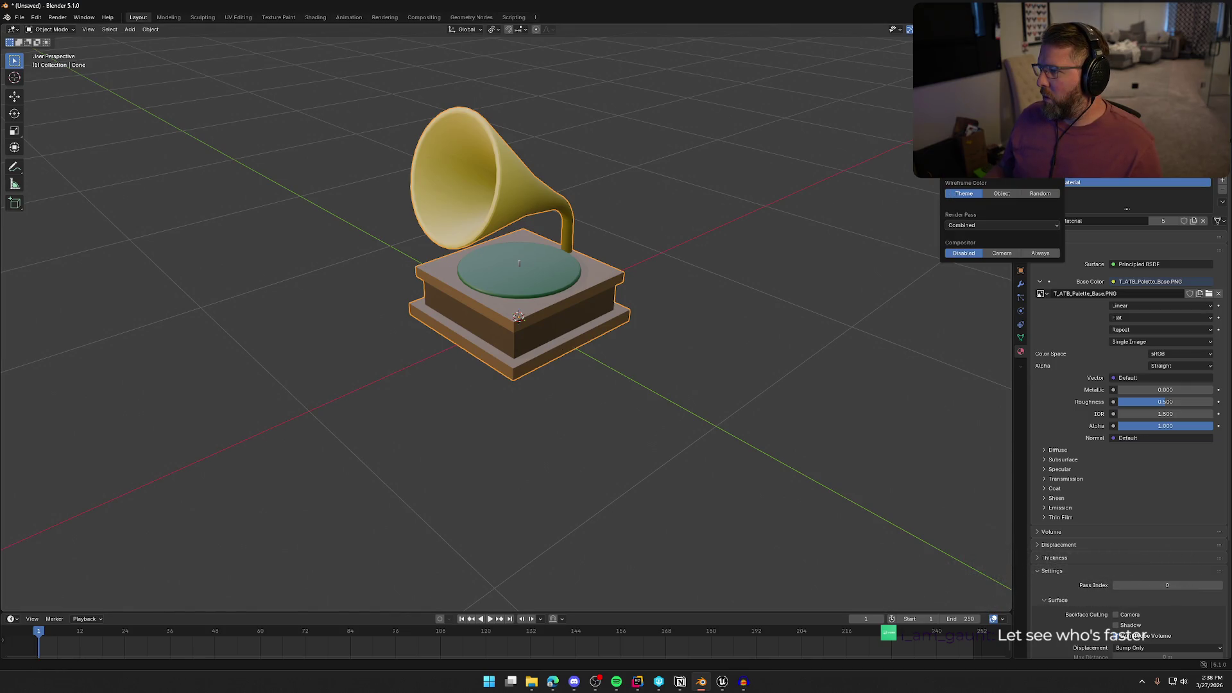
click(919, 29)
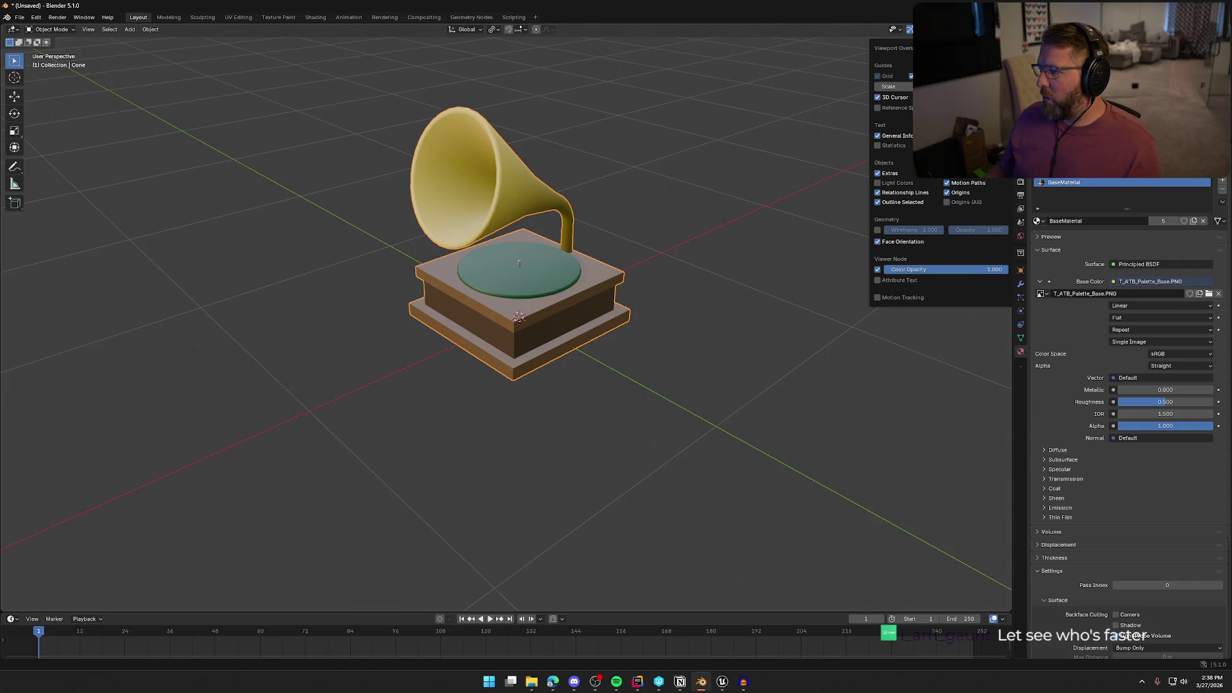
click(878, 146)
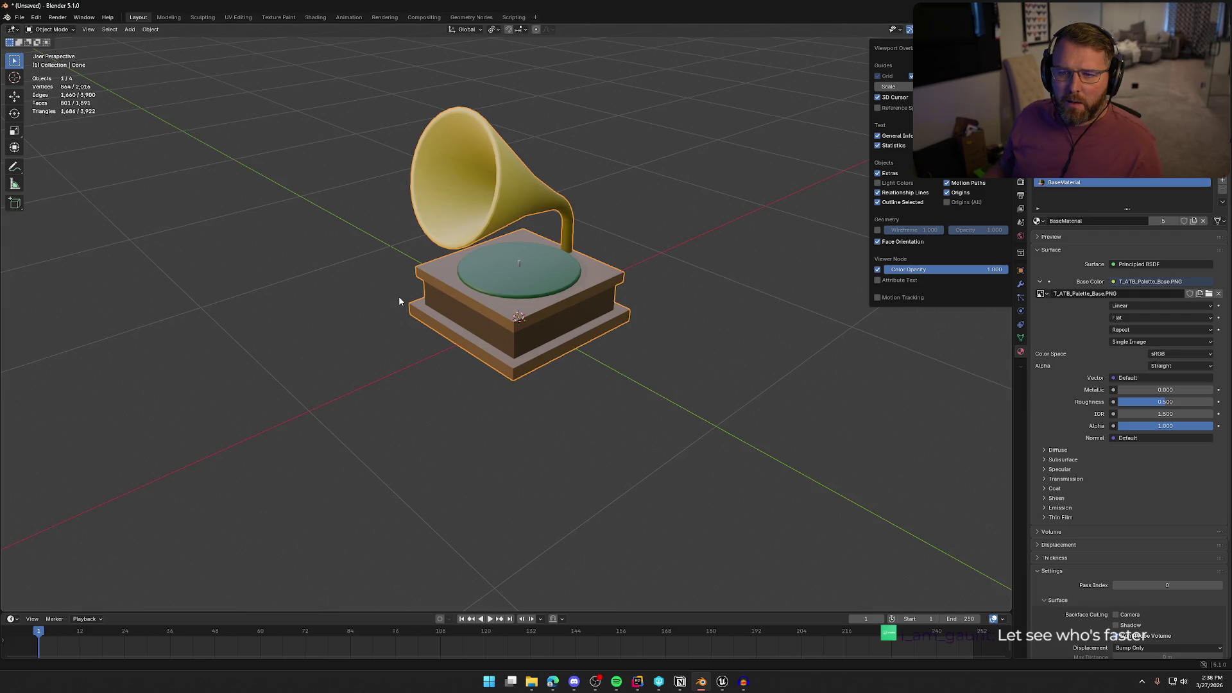
Check polygon counts of the base, disc and crank from several angles, then return to Unreal.
drag(229, 237, 244, 217)
key(alt+a)
key(a)
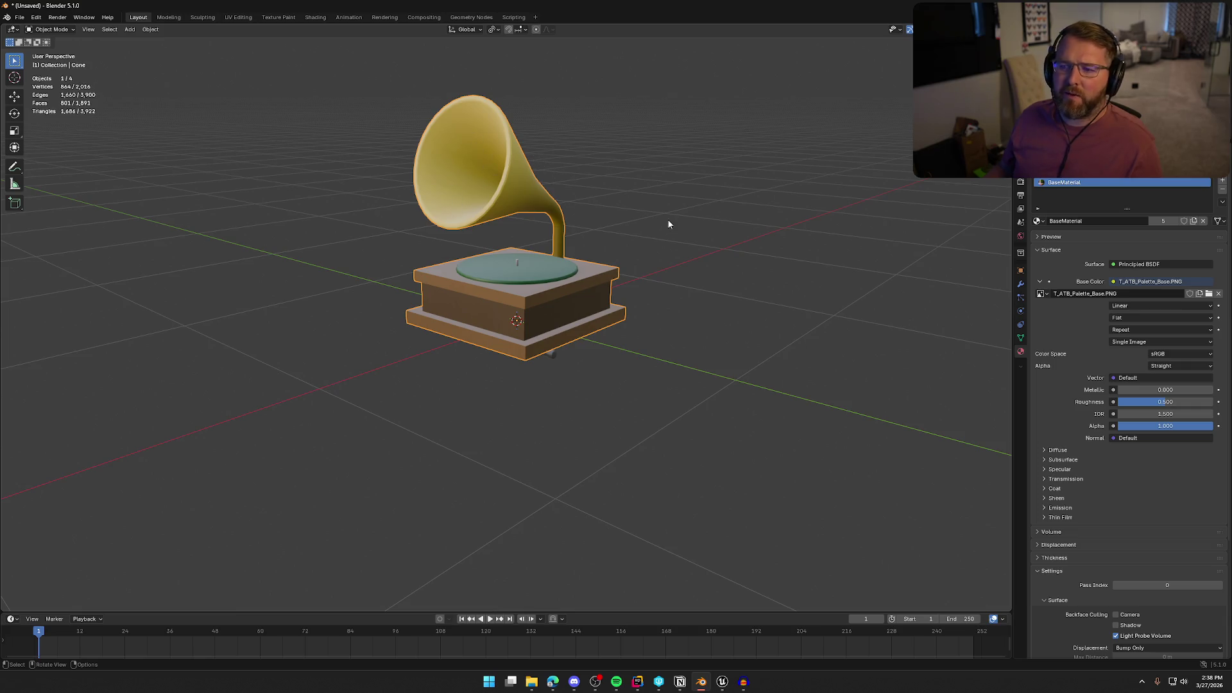
mouse_move(458, 360)
mouse_down()
mouse_move(437, 330)
mouse_move(444, 317)
mouse_move(413, 309)
mouse_move(441, 280)
mouse_up()
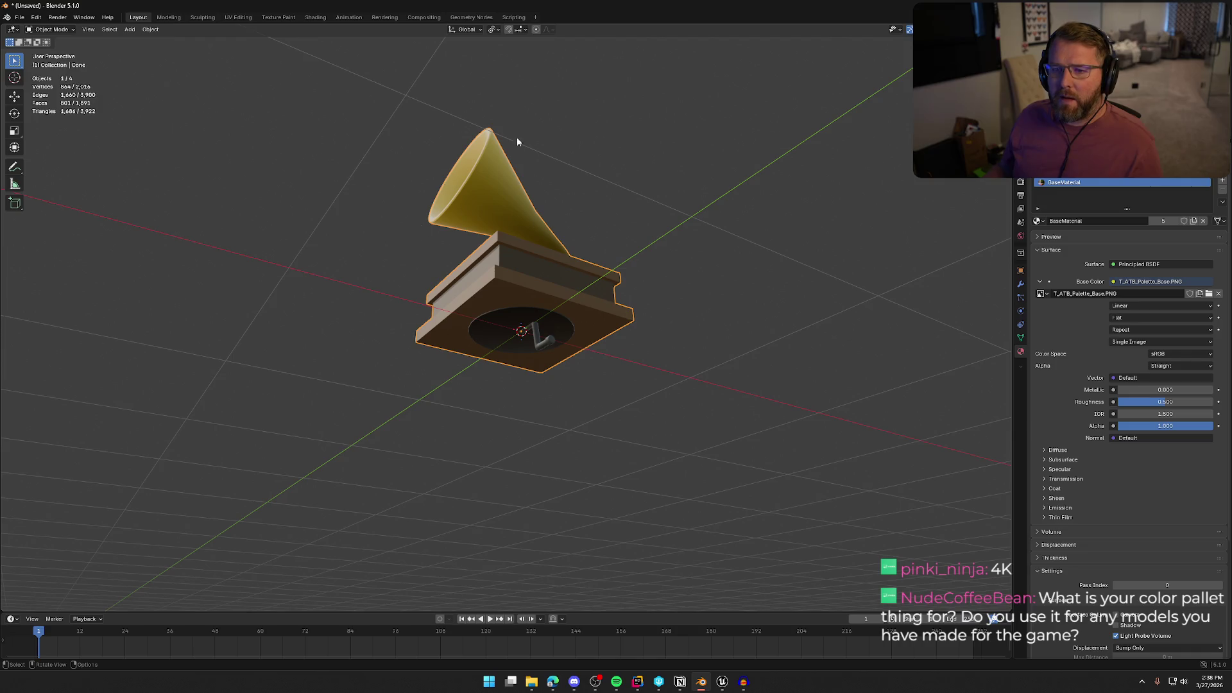
click(492, 335)
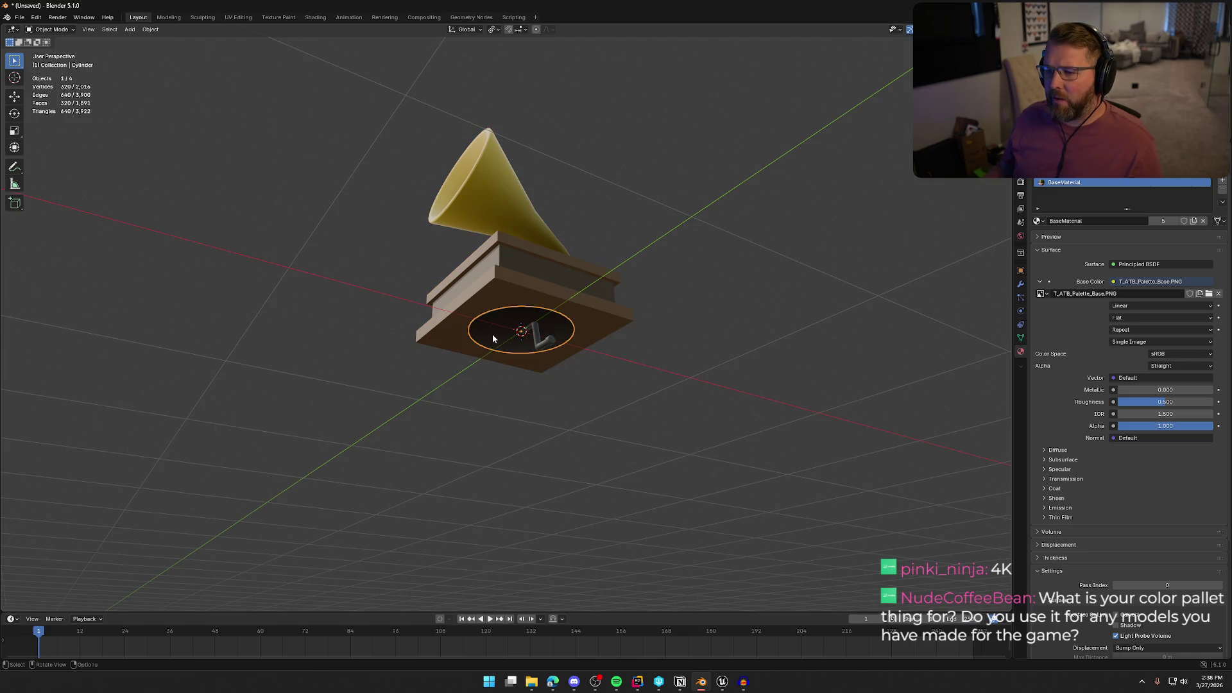
click(538, 346)
click(514, 267)
drag(513, 267, 473, 305)
click(294, 196)
mouse_move(311, 278)
mouse_down()
mouse_move(321, 217)
mouse_move(320, 272)
mouse_up()
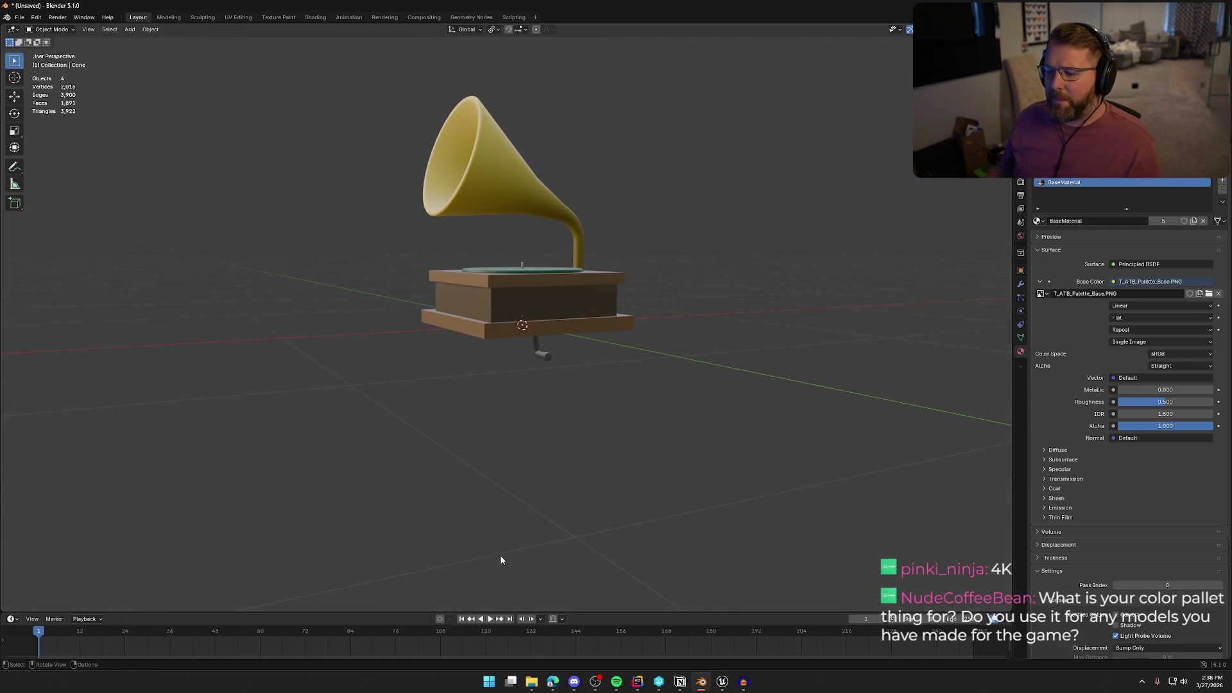
click(722, 681)
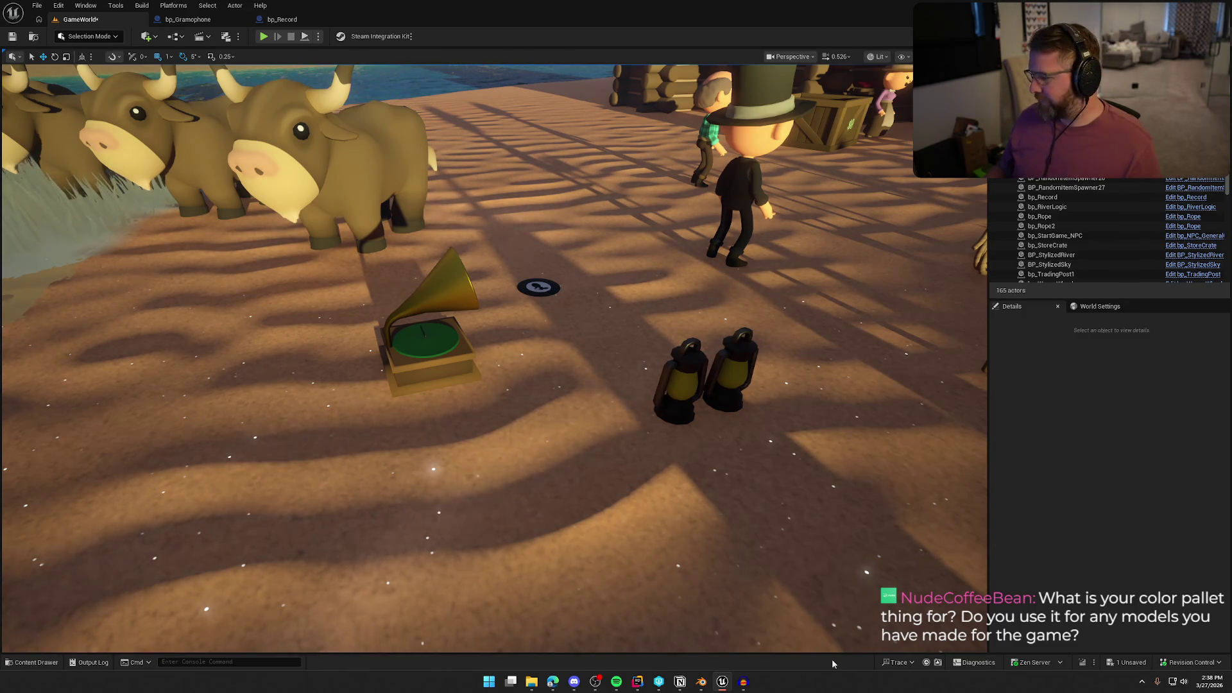
Bring the empty Audacity window to the front from the taskbar.
click(744, 681)
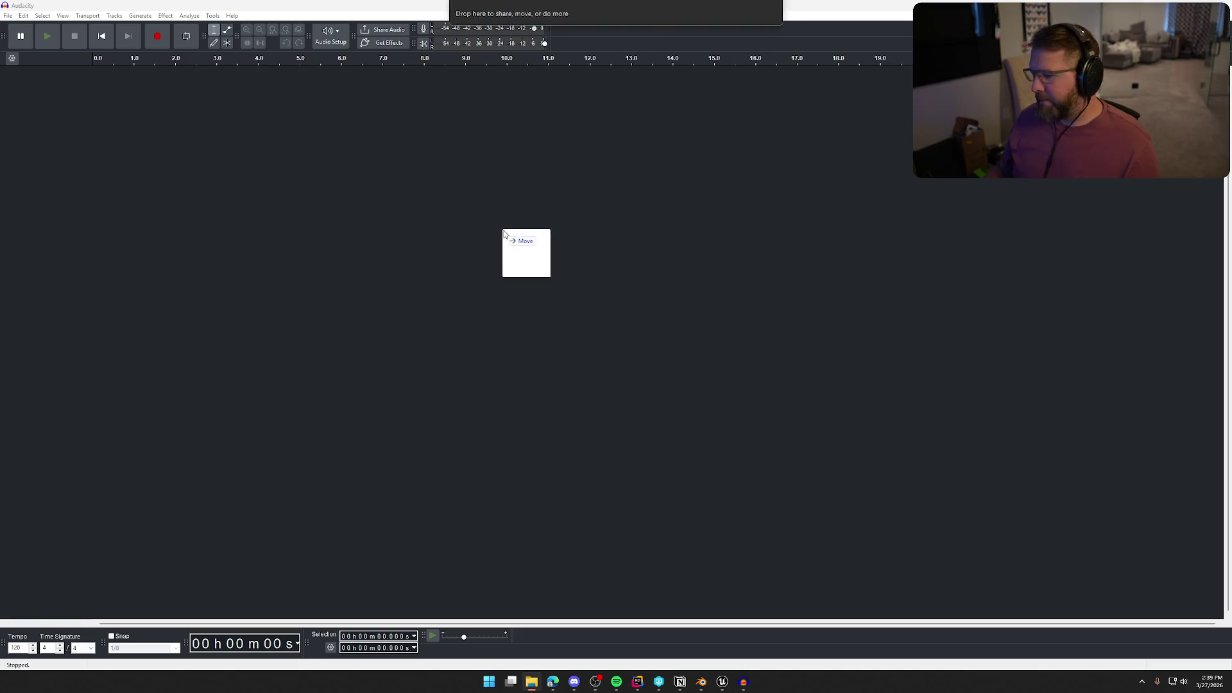
Import Gydra - Shotgun.aiff and lower the track gain to -24 dB.
drag(560, 233, 688, 413)
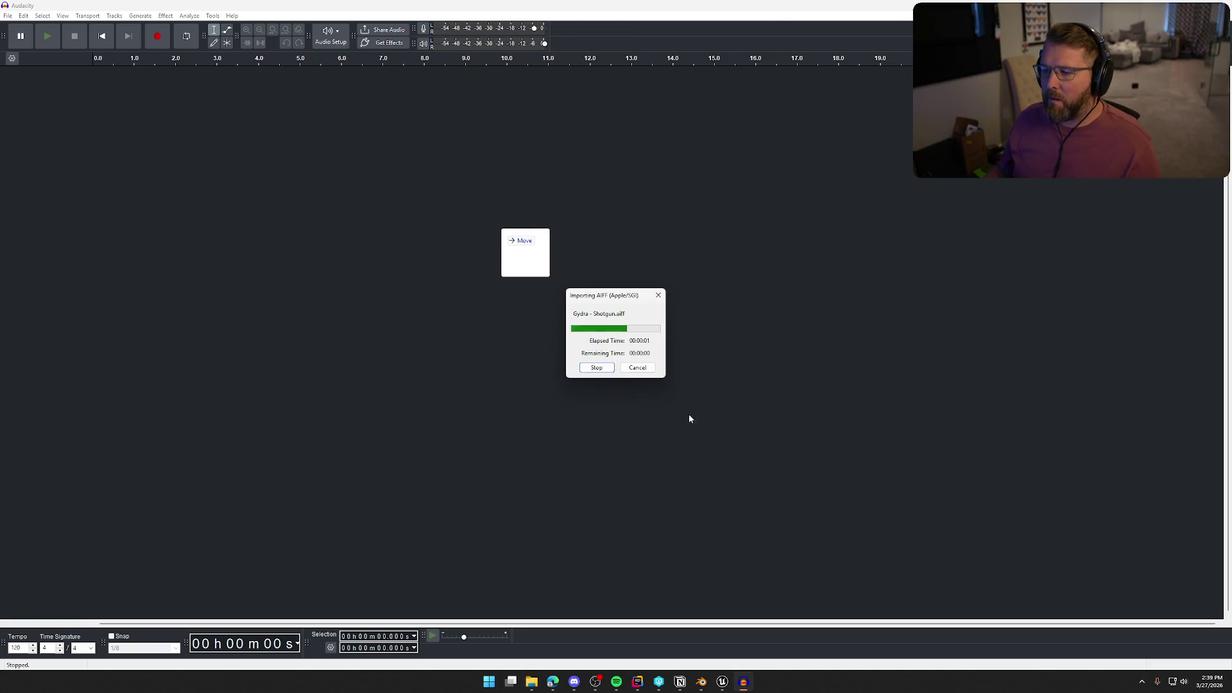
key(space)
key(space)
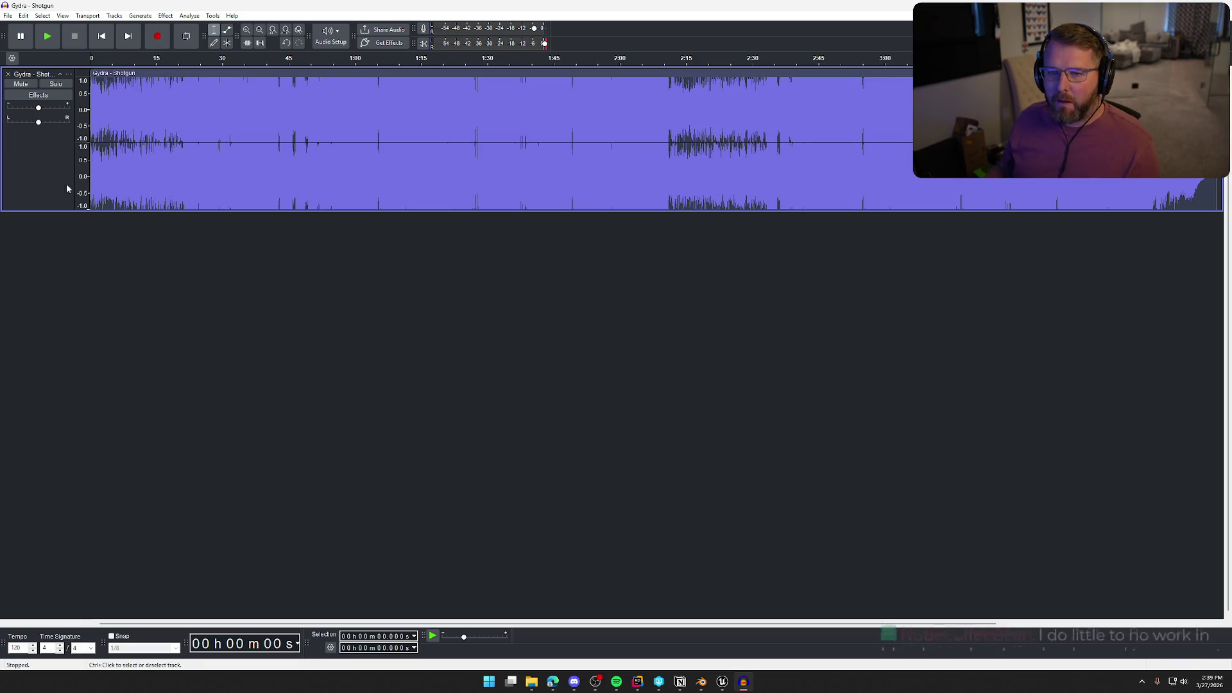
drag(30, 108, 18, 110)
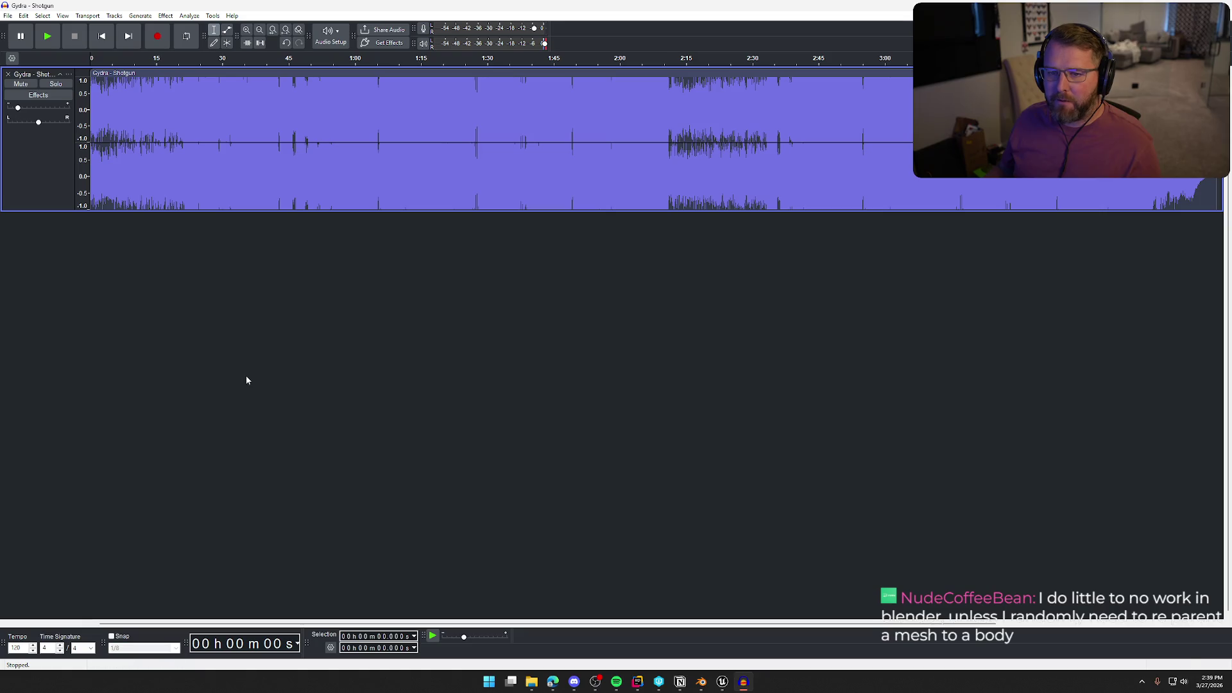
key(space)
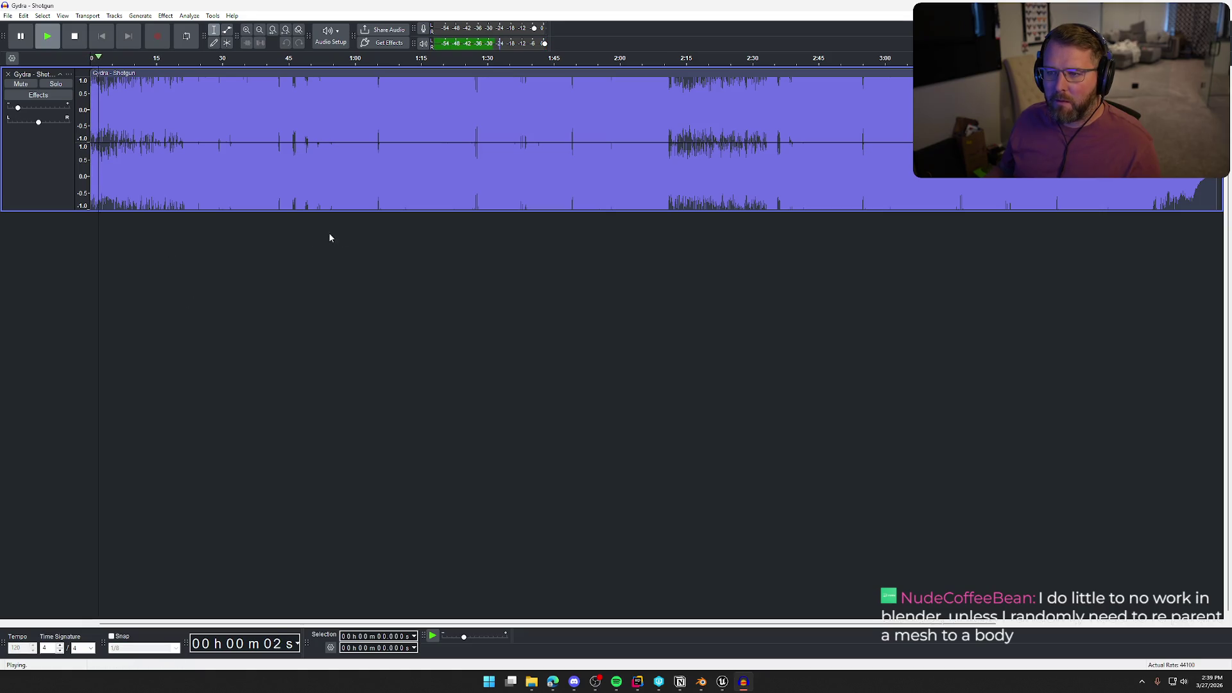
Preview the track from about 27.7 seconds, jumping ahead to 35 seconds, then stop.
click(213, 106)
click(246, 67)
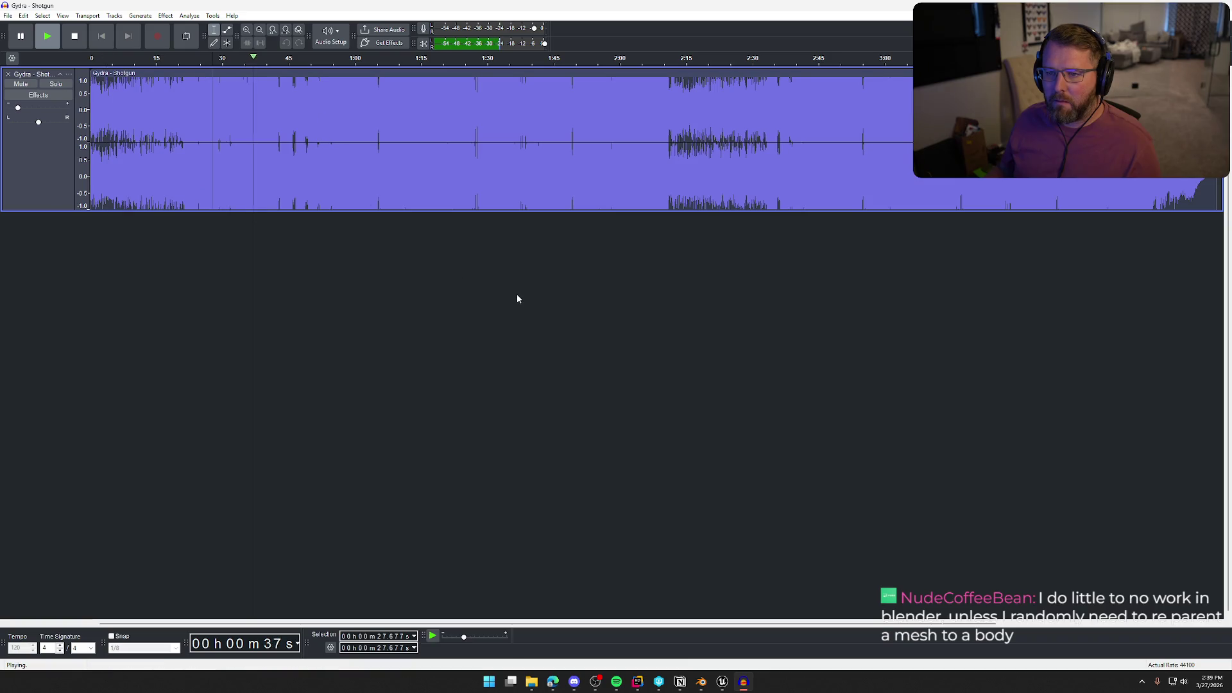
key(space)
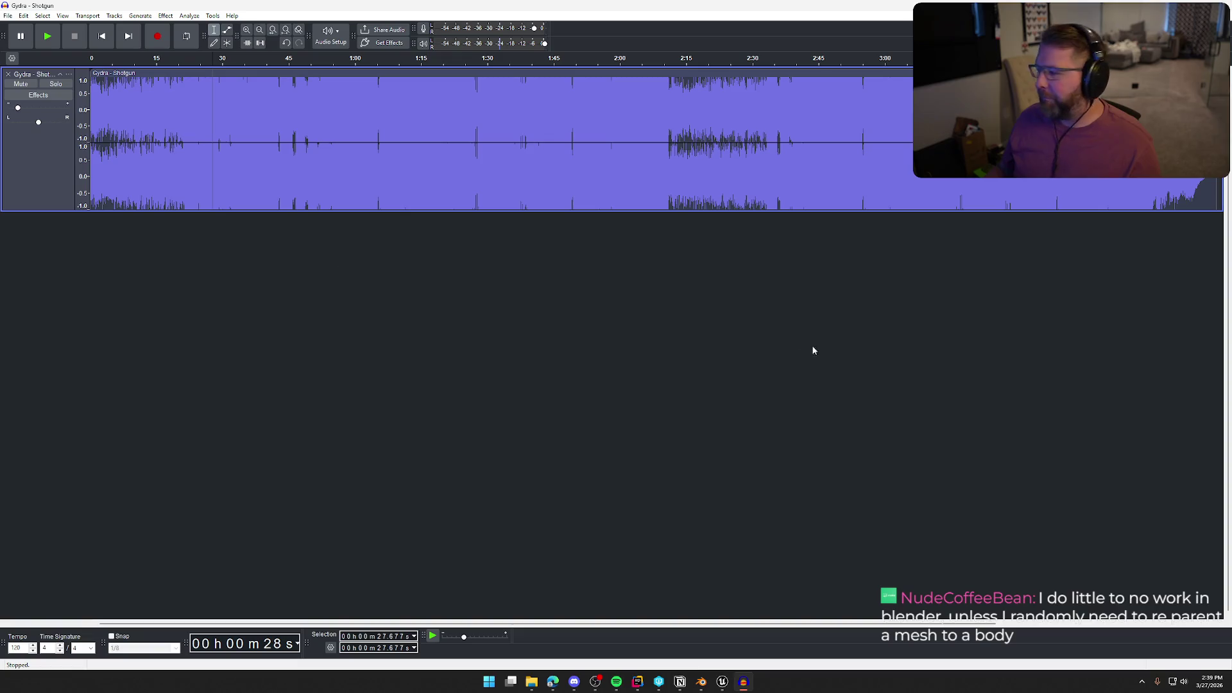
key(alt+Tab)
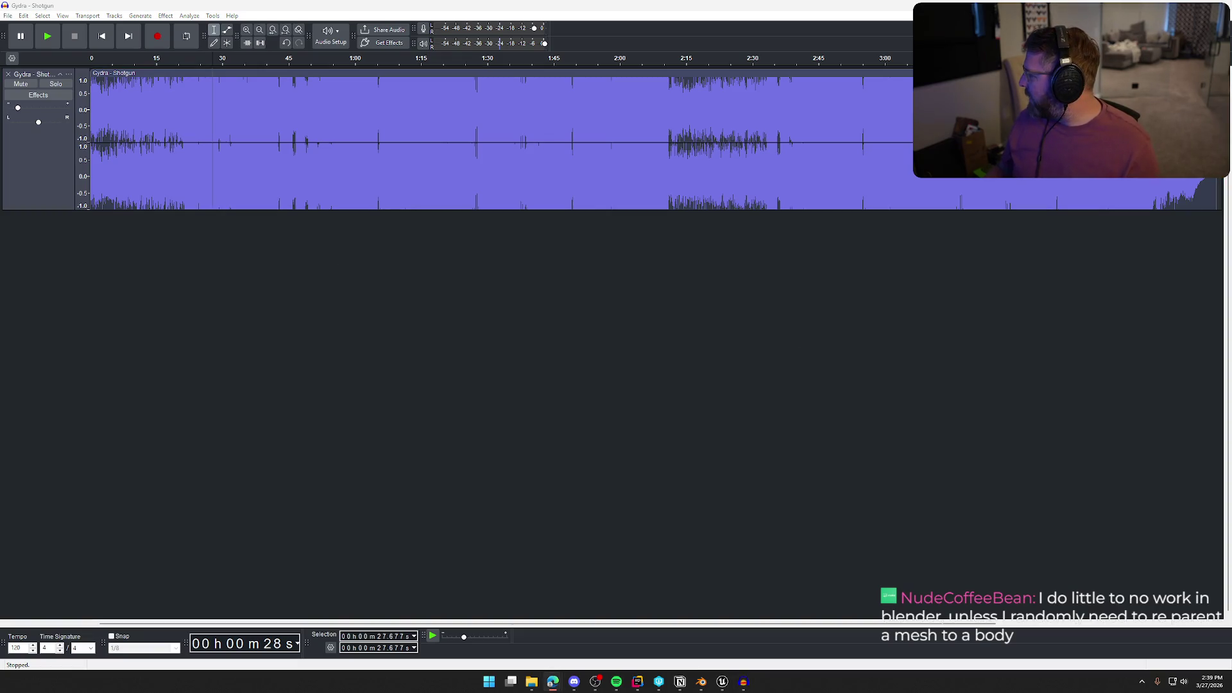
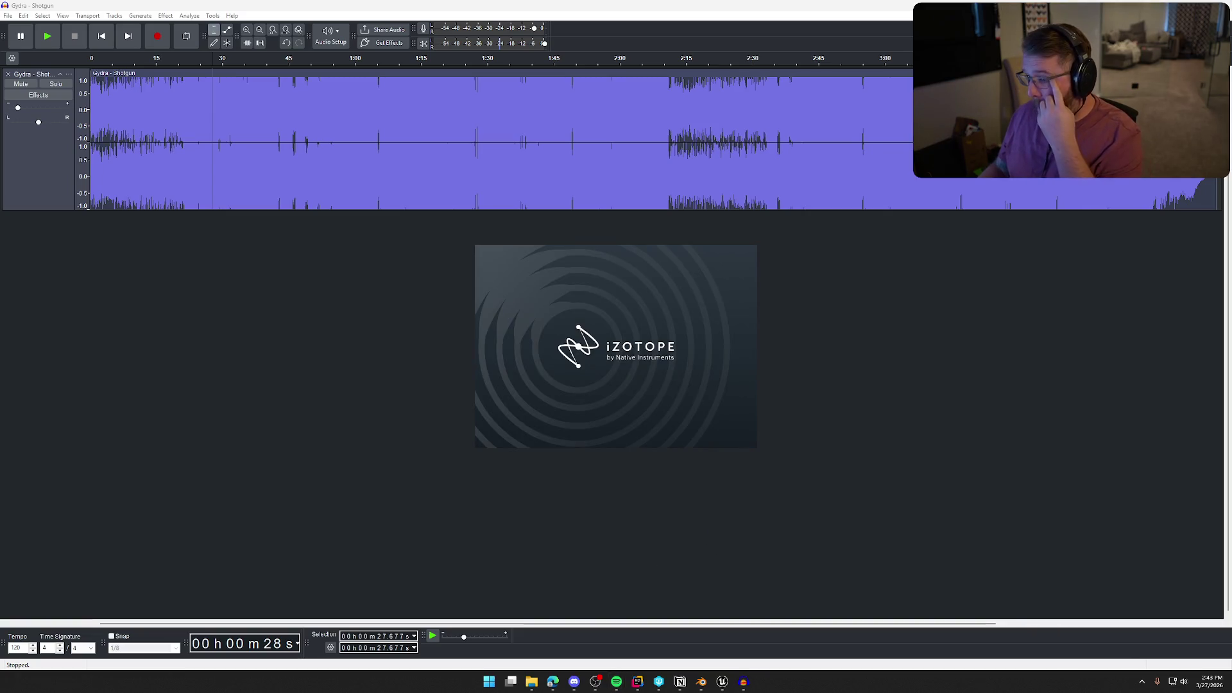
Install iZotope Vinyl with the default Easy Install options after accepting the license, then finish setup.
click(677, 424)
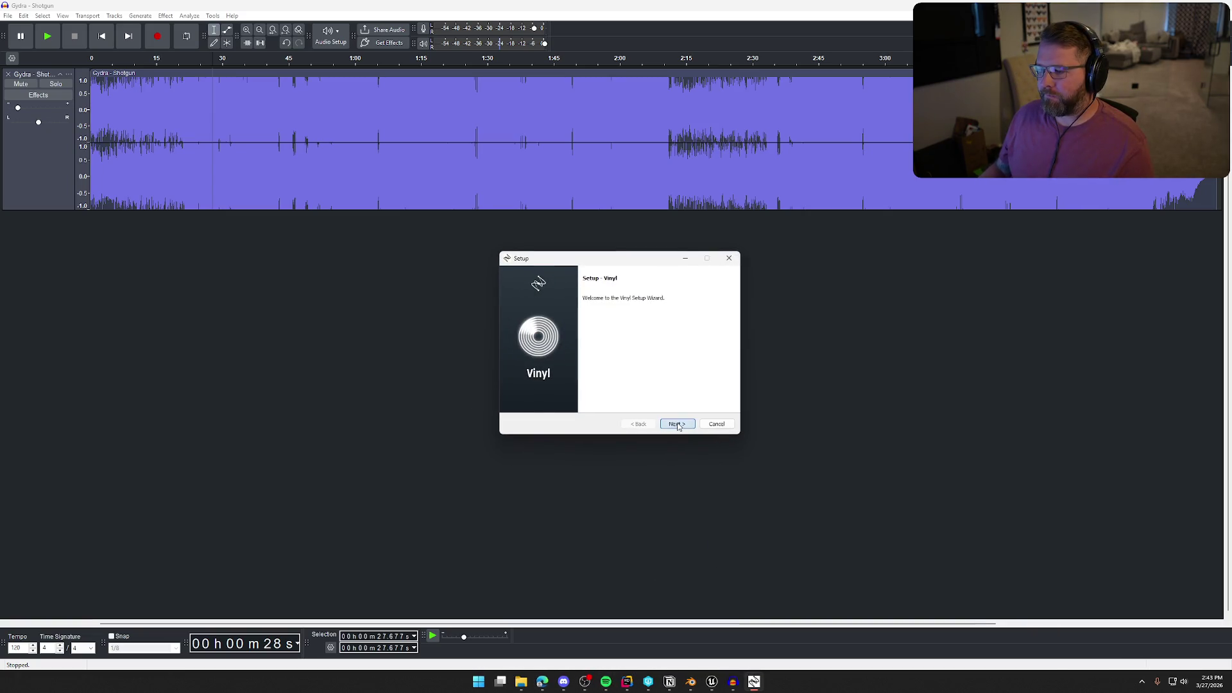
click(585, 399)
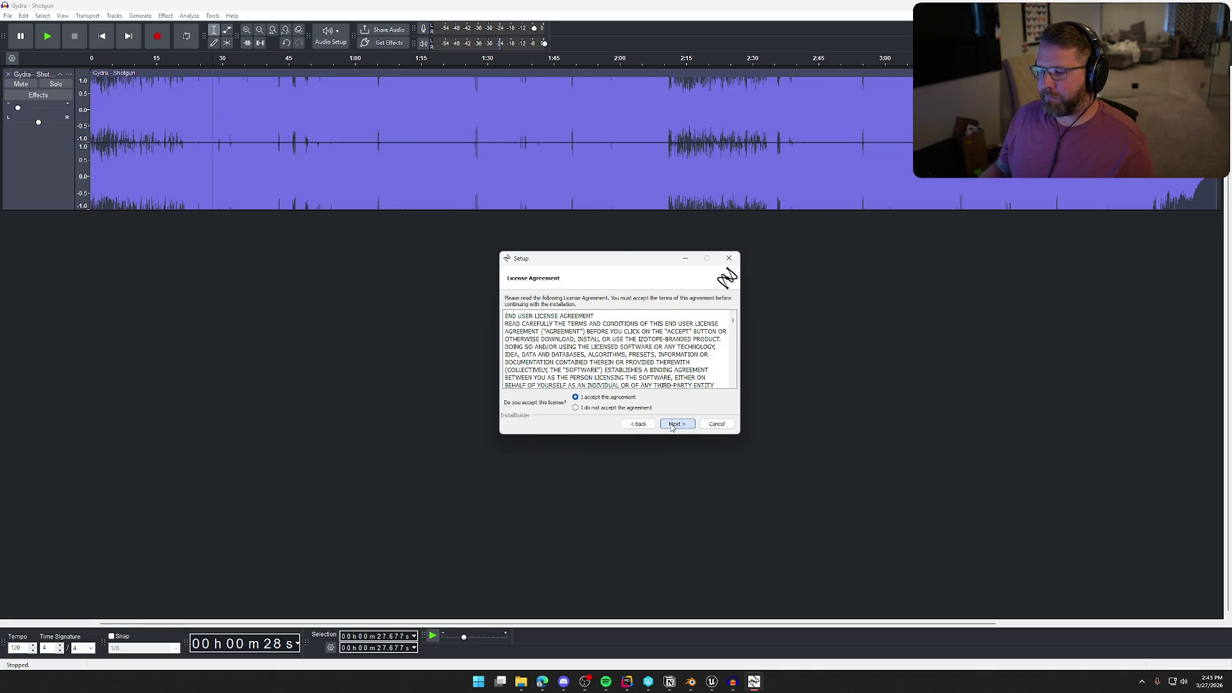
click(672, 426)
click(673, 426)
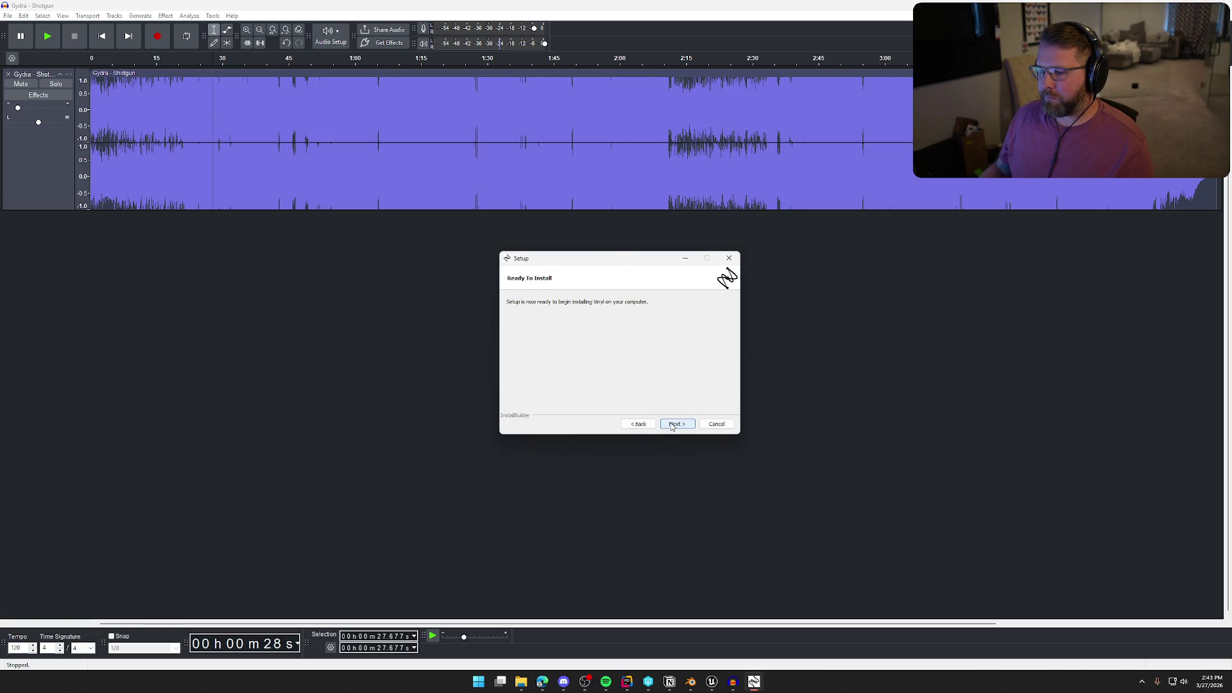
click(672, 426)
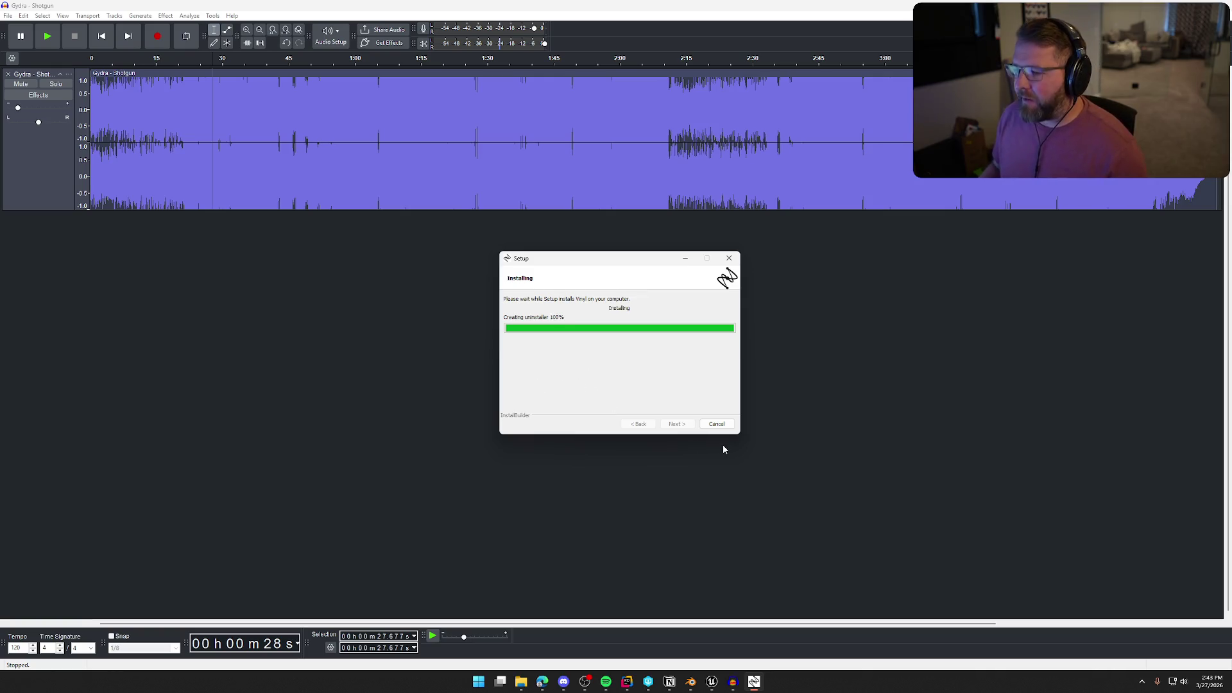
click(681, 425)
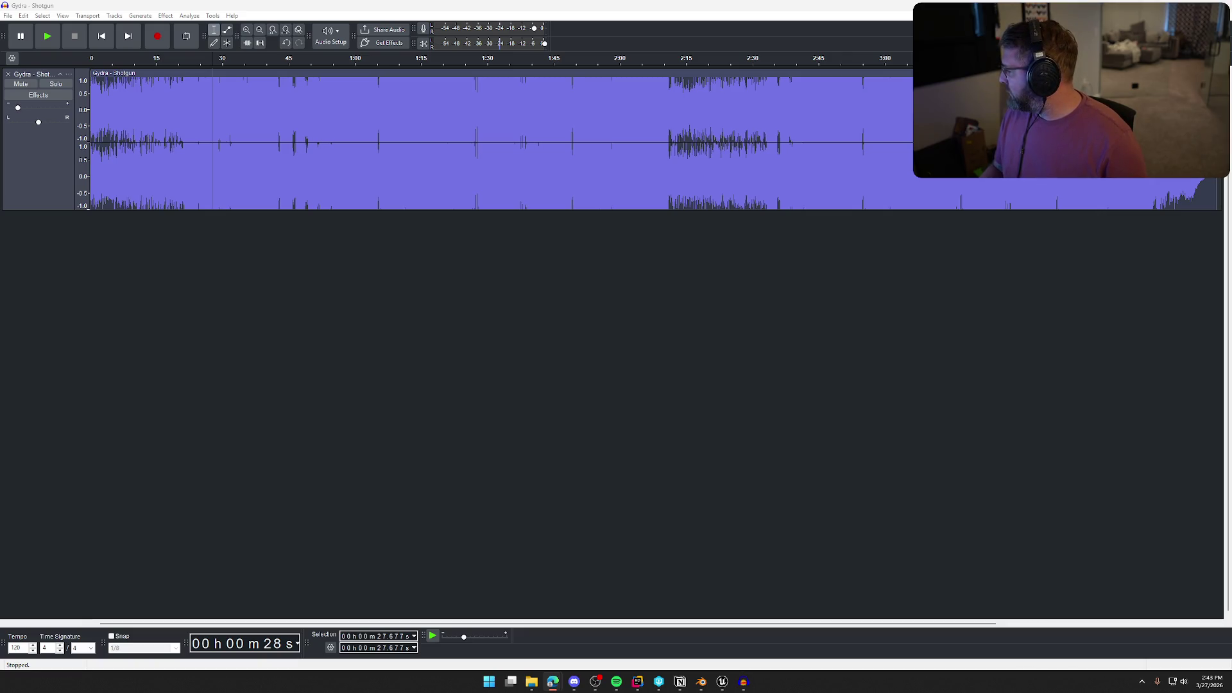
Browse the installed effects in the Plugin Manager, then quit Audacity, answering the save prompt.
click(172, 19)
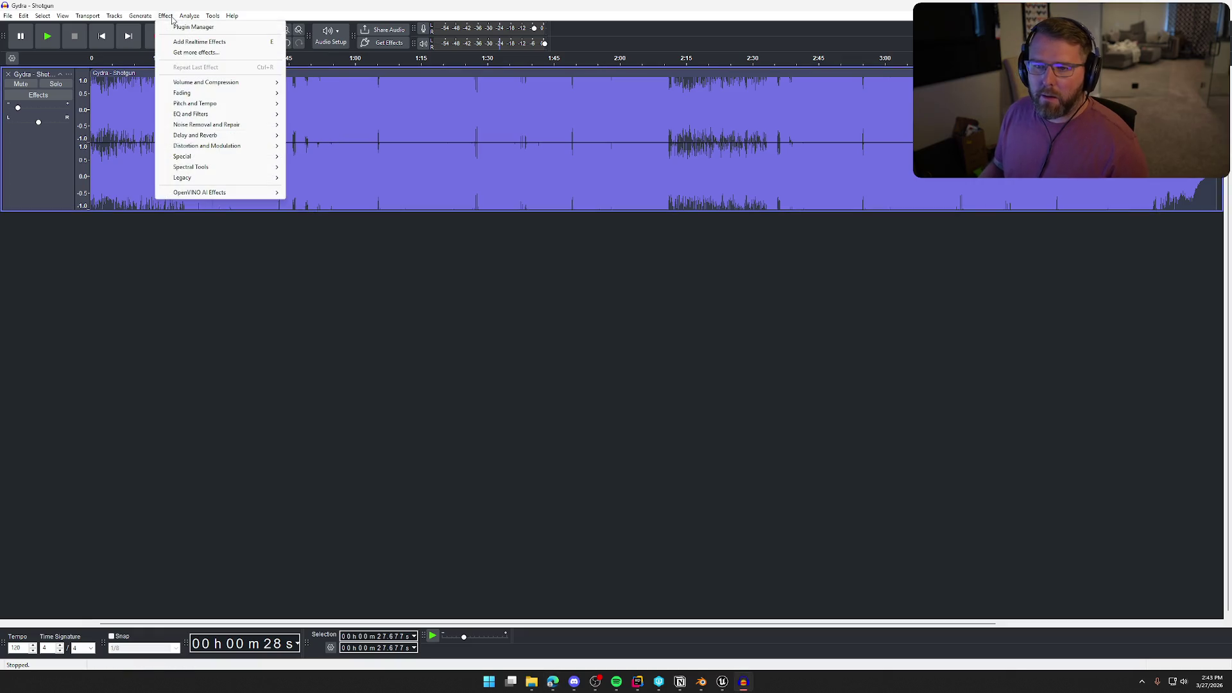
mouse_move(252, 196)
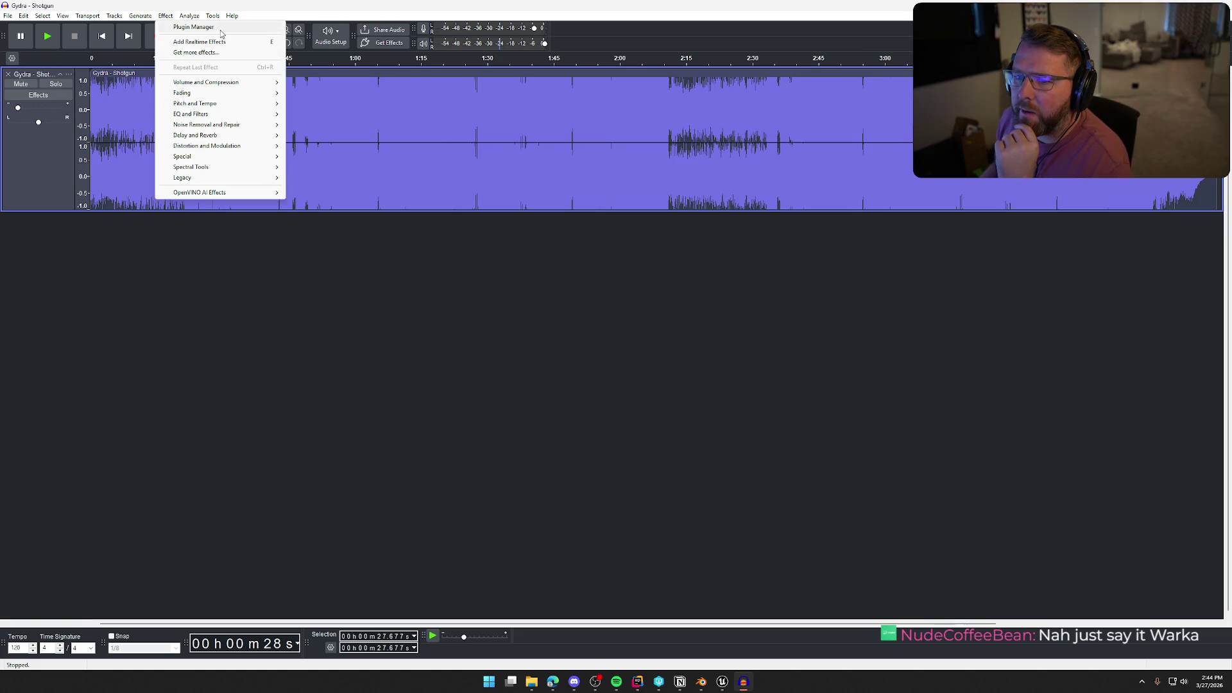
click(193, 27)
scroll(588, 345, down, 15)
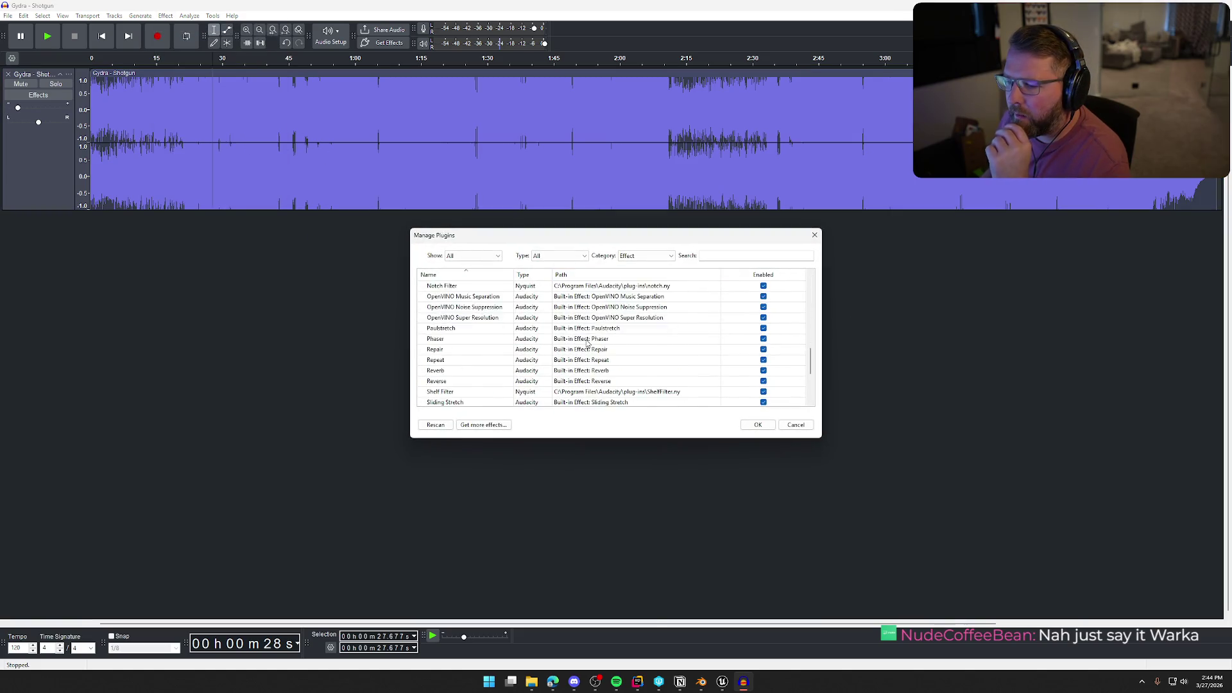
click(815, 235)
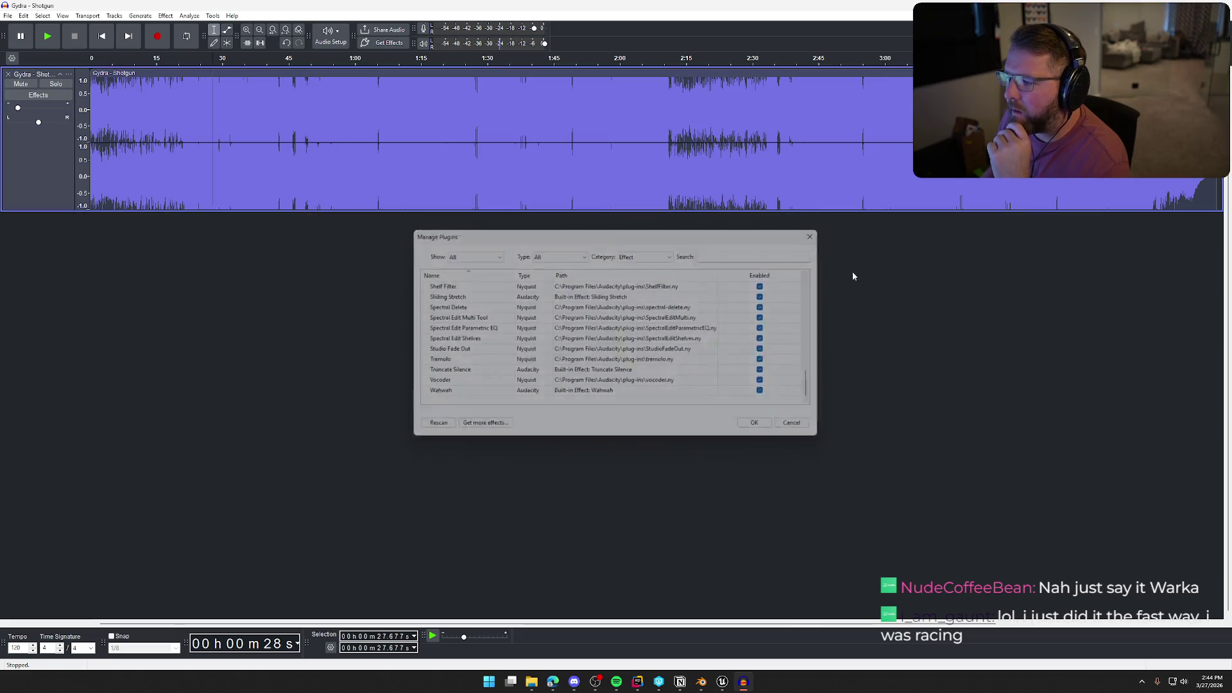
click(1217, 5)
click(636, 335)
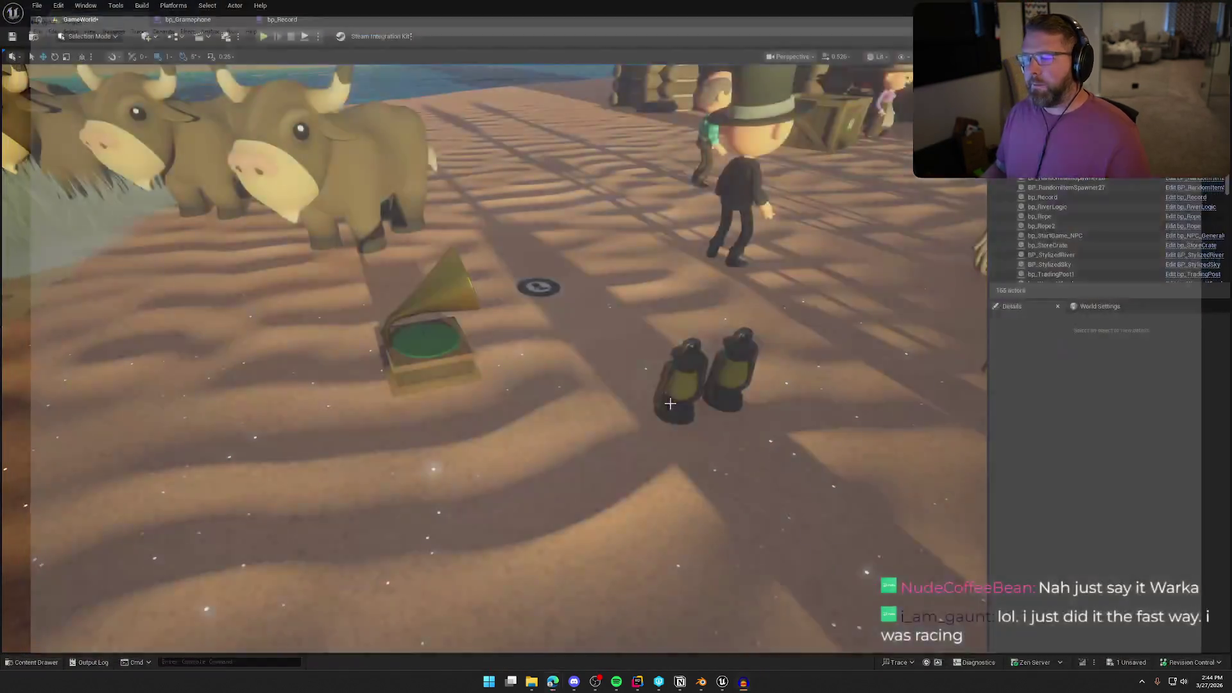
Relaunch Audacity from the Start search and move the incompatible-plugins notice aside.
key(super)
text(aud)
key(Return)
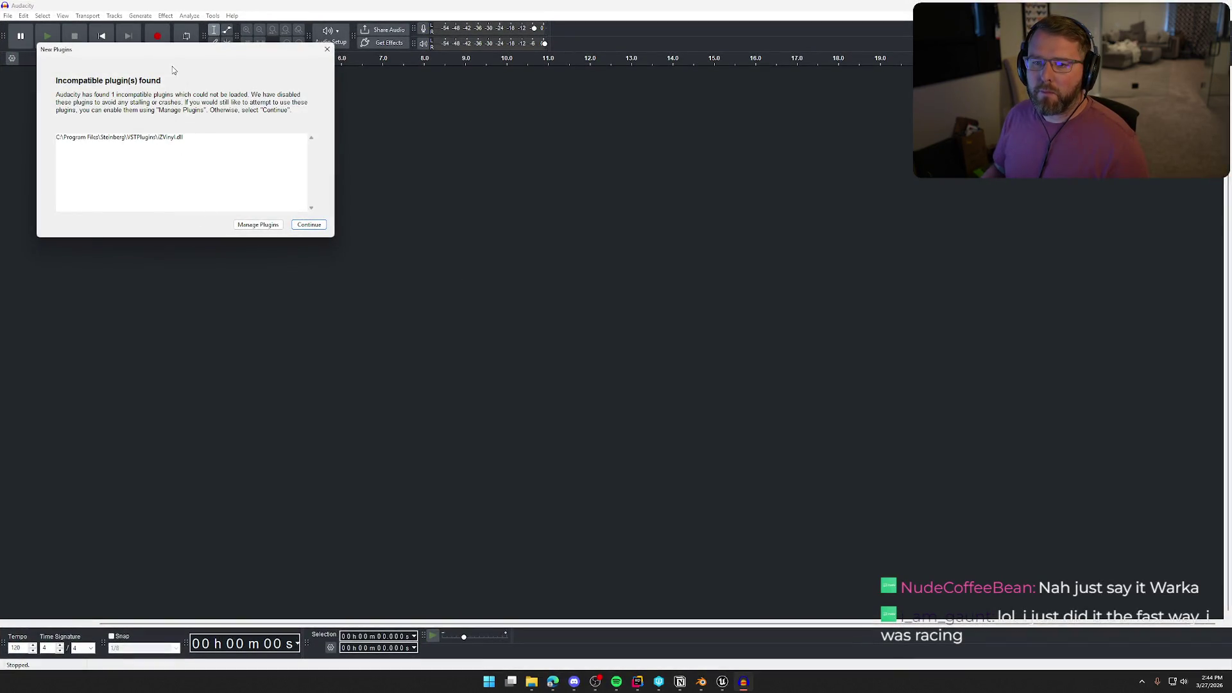
mouse_move(171, 50)
mouse_down()
mouse_move(491, 88)
mouse_move(467, 107)
mouse_up()
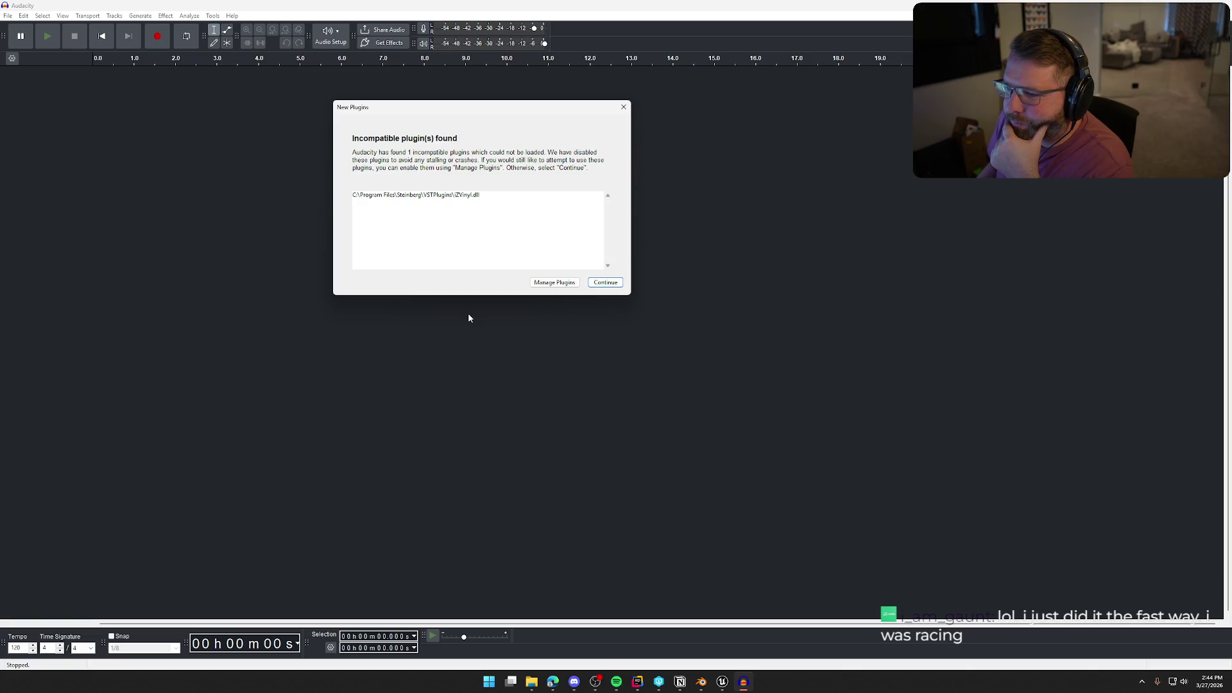
Enable the newly found plugins and check that Vinyl appears under Effect > iZotope.
click(555, 284)
scroll(655, 337, down, 20)
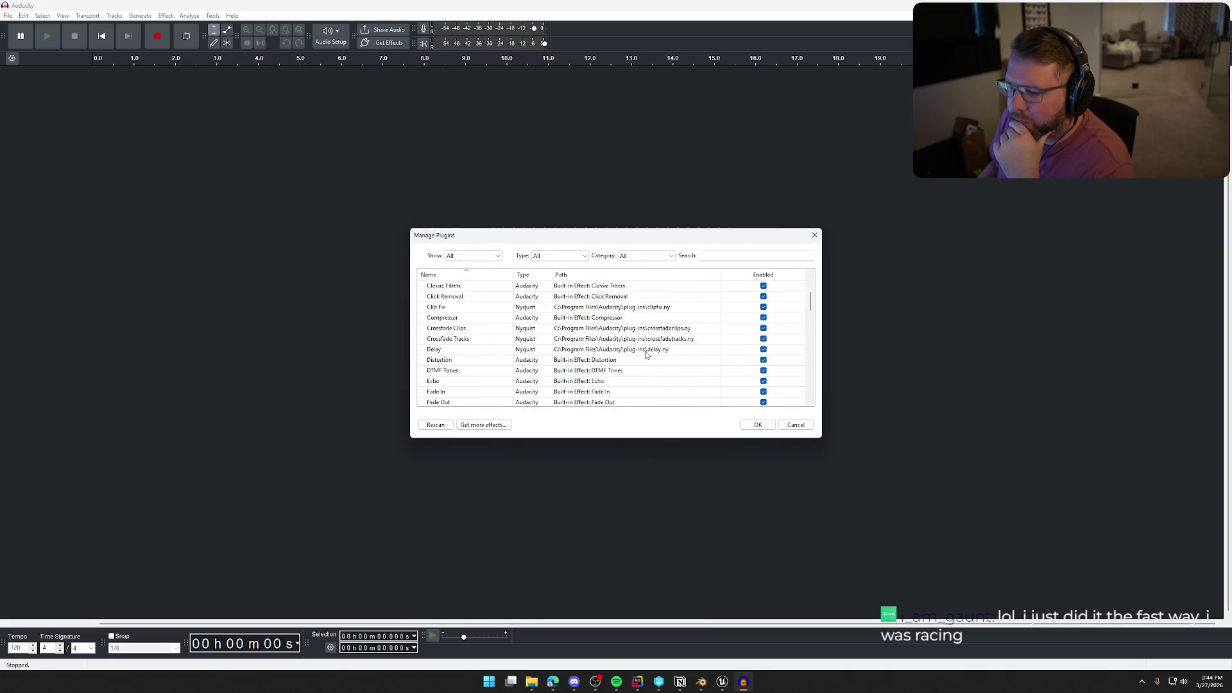
scroll(650, 348, down, 1)
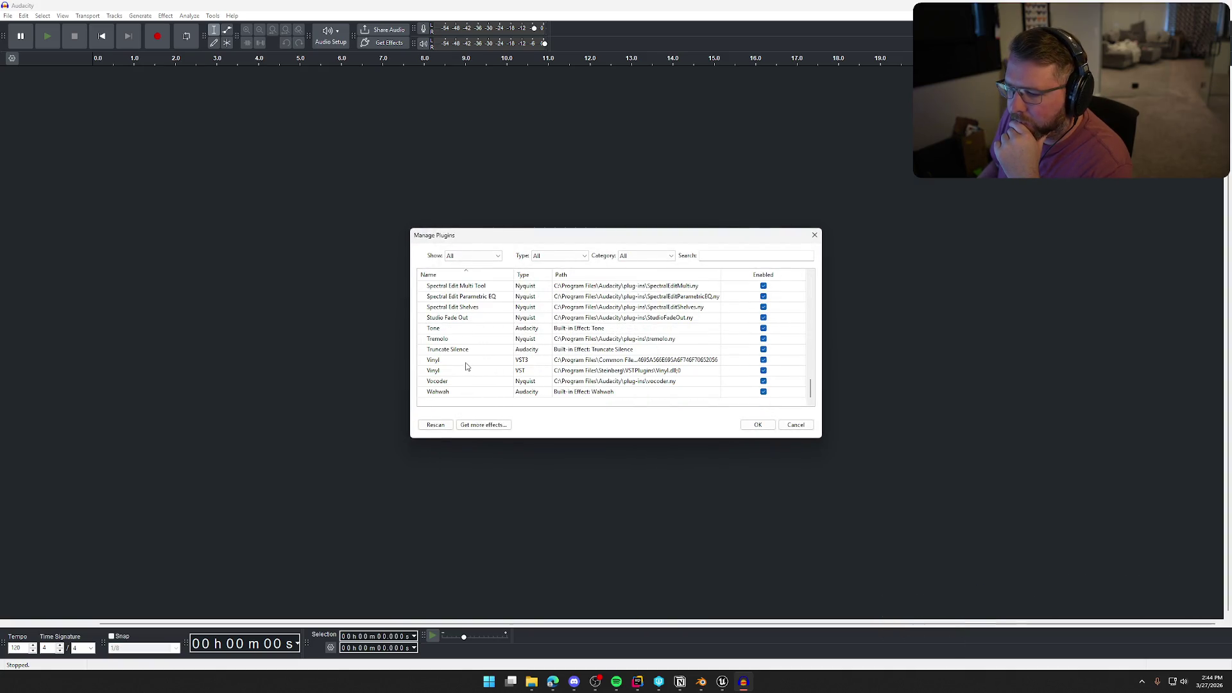
click(758, 425)
click(164, 16)
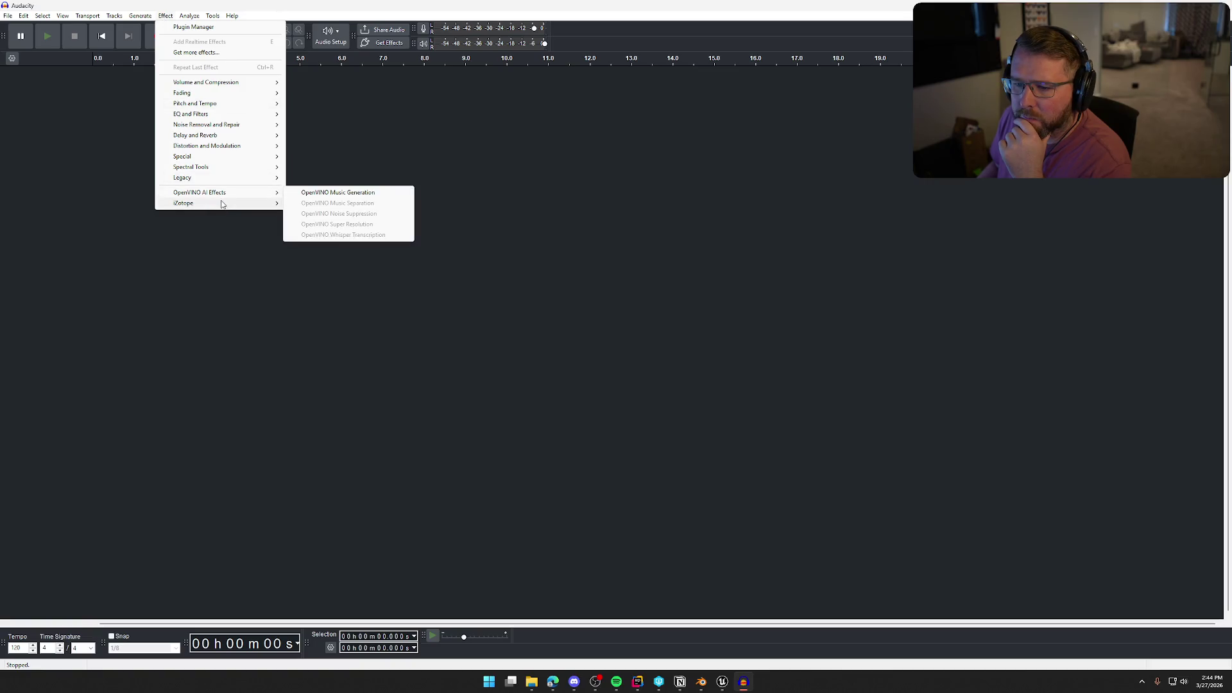
mouse_move(322, 207)
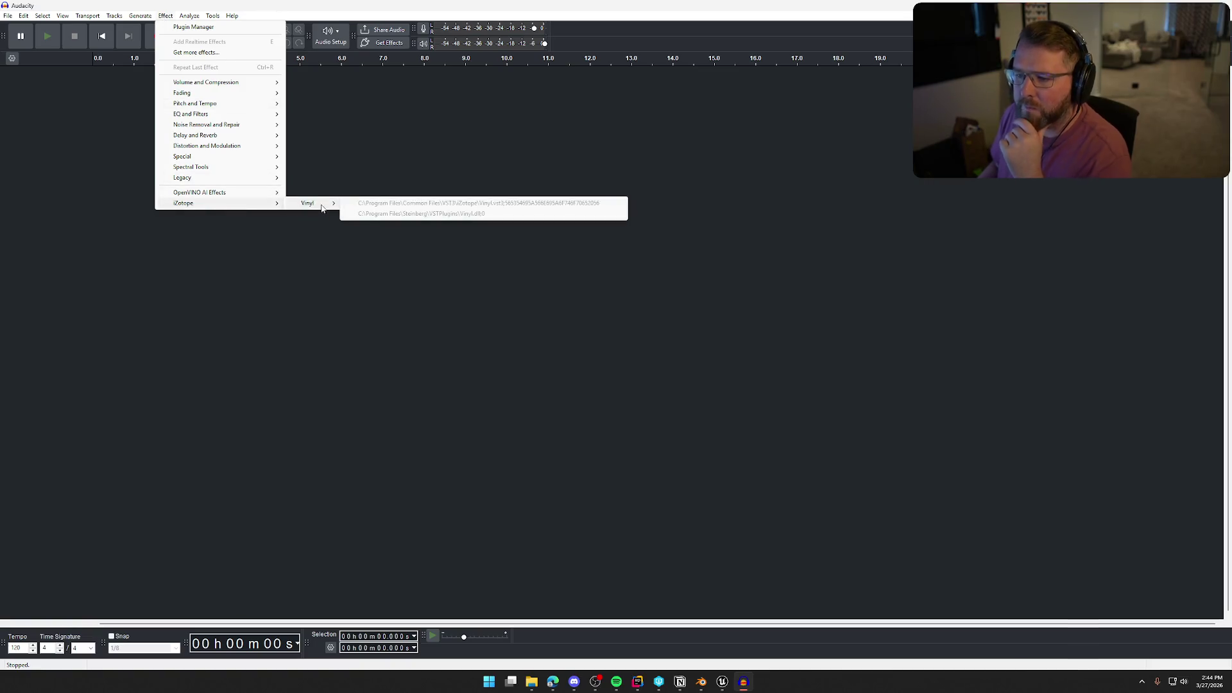
click(330, 264)
click(543, 681)
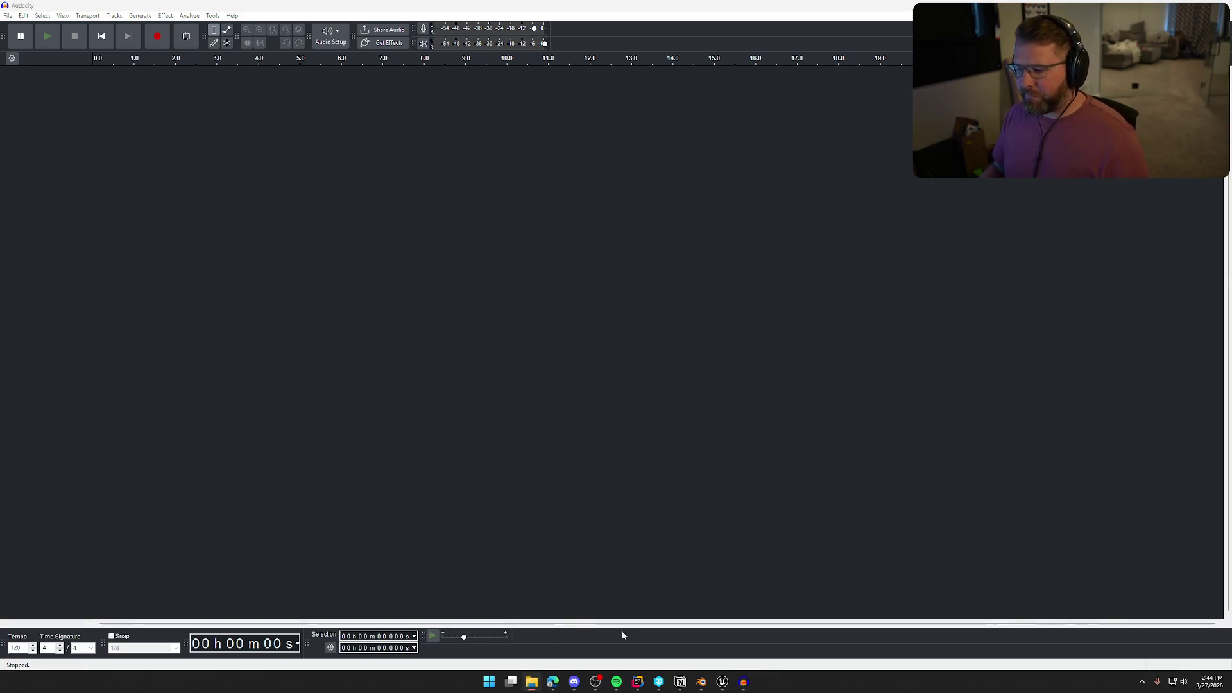
Import the 'Gydra - Shotgun' audio file, select all of it, and open Effect > iZotope > Vinyl.
drag(617, 16, 692, 323)
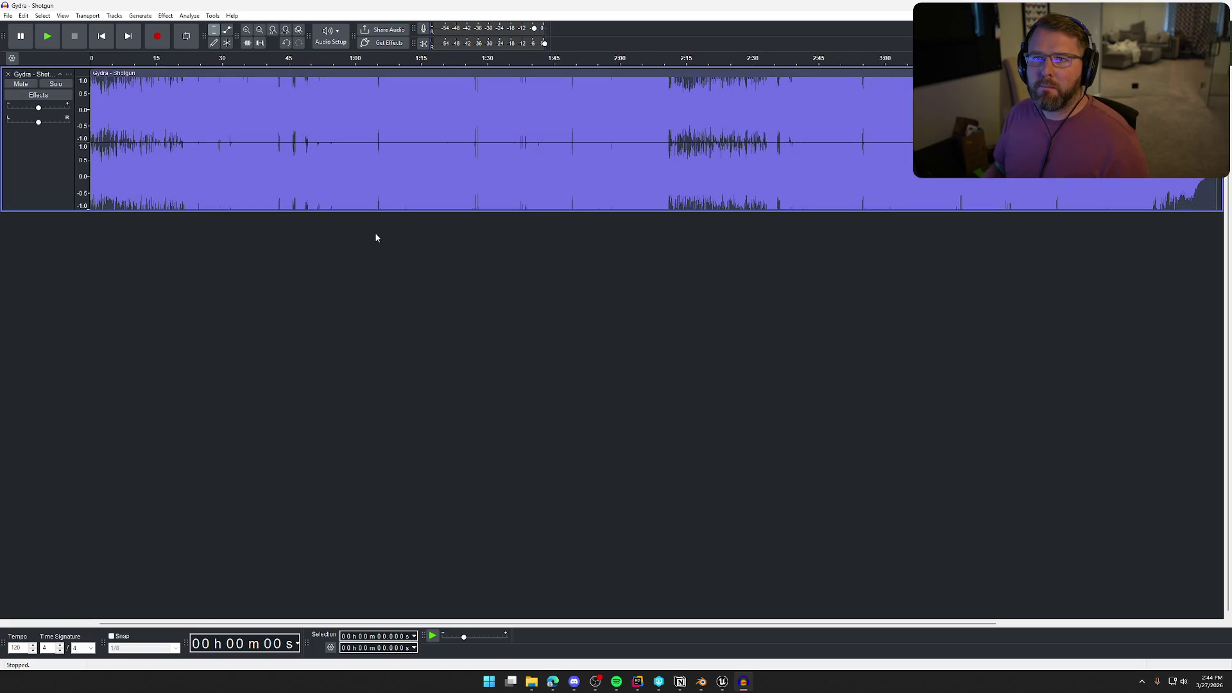
key(ctrl+a)
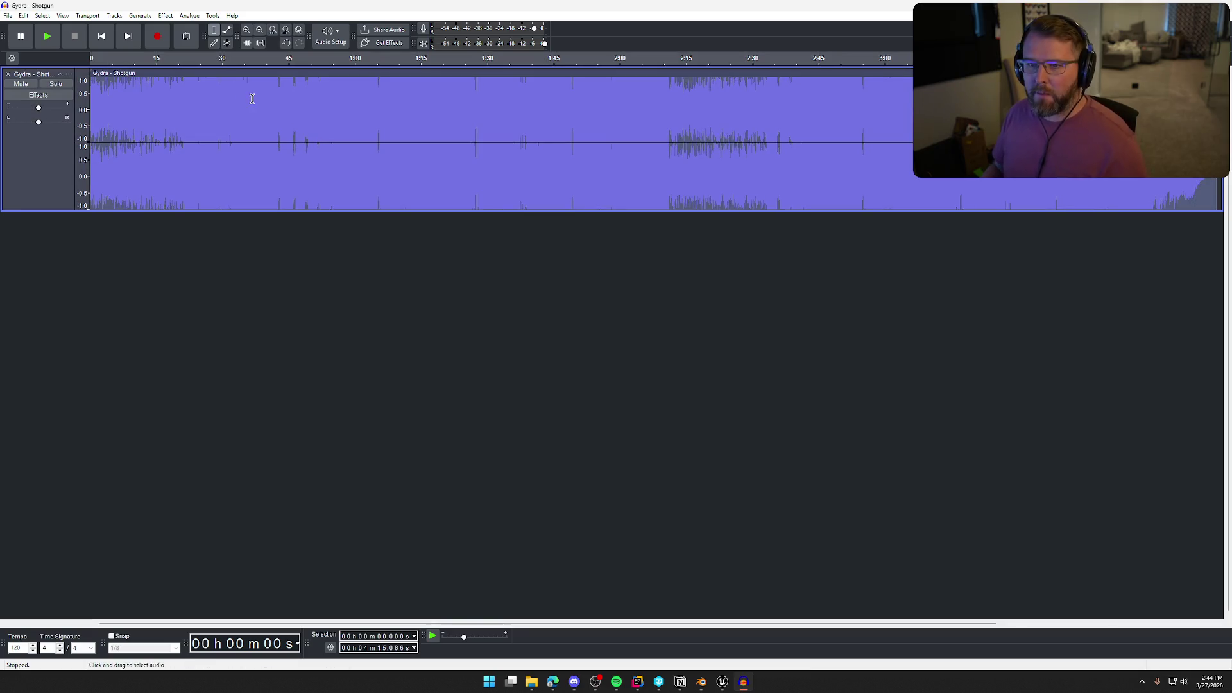
click(165, 16)
mouse_move(241, 203)
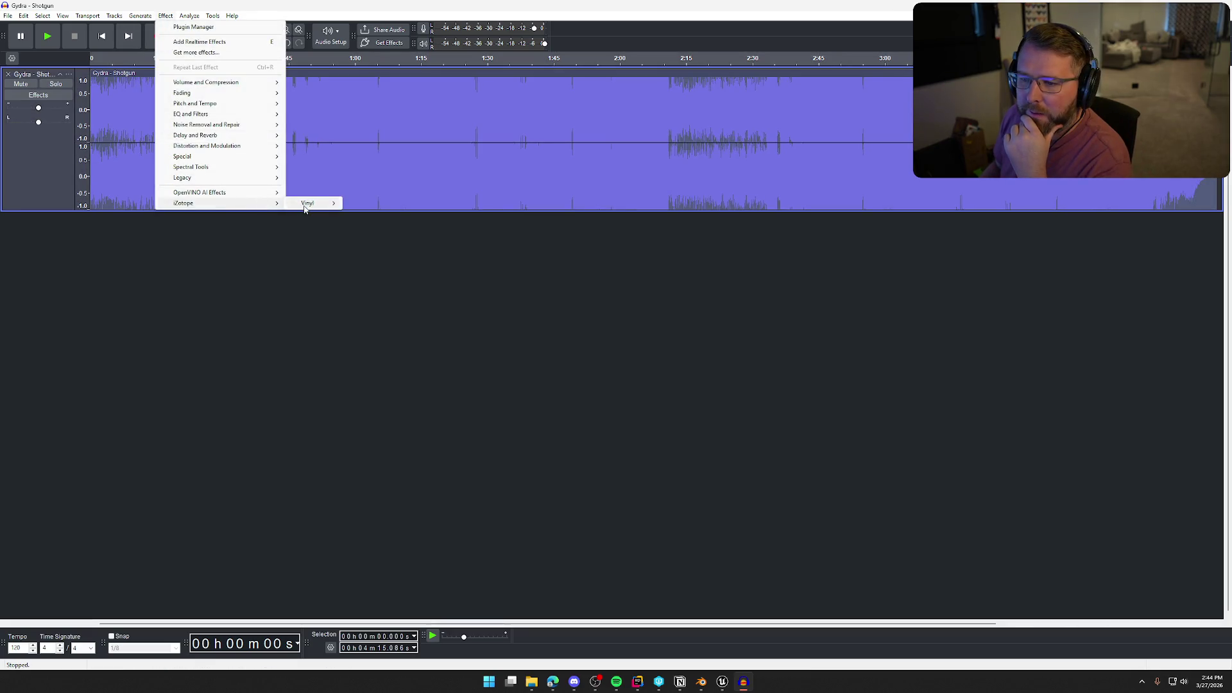
mouse_move(310, 203)
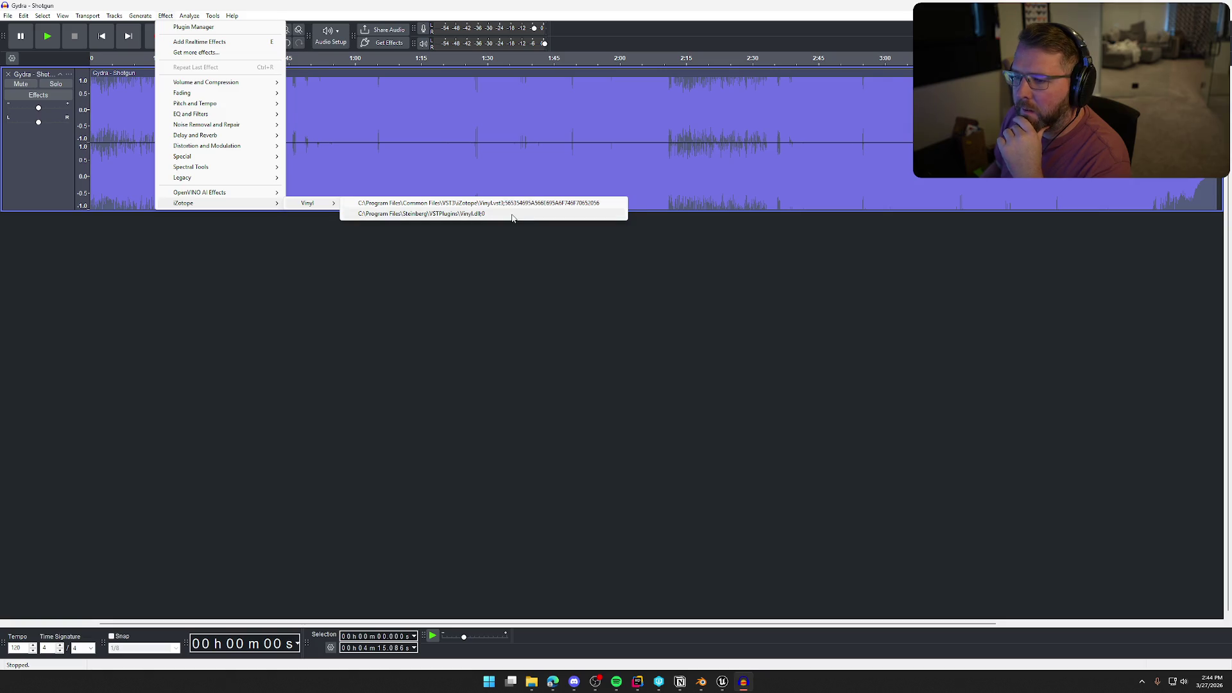
click(532, 204)
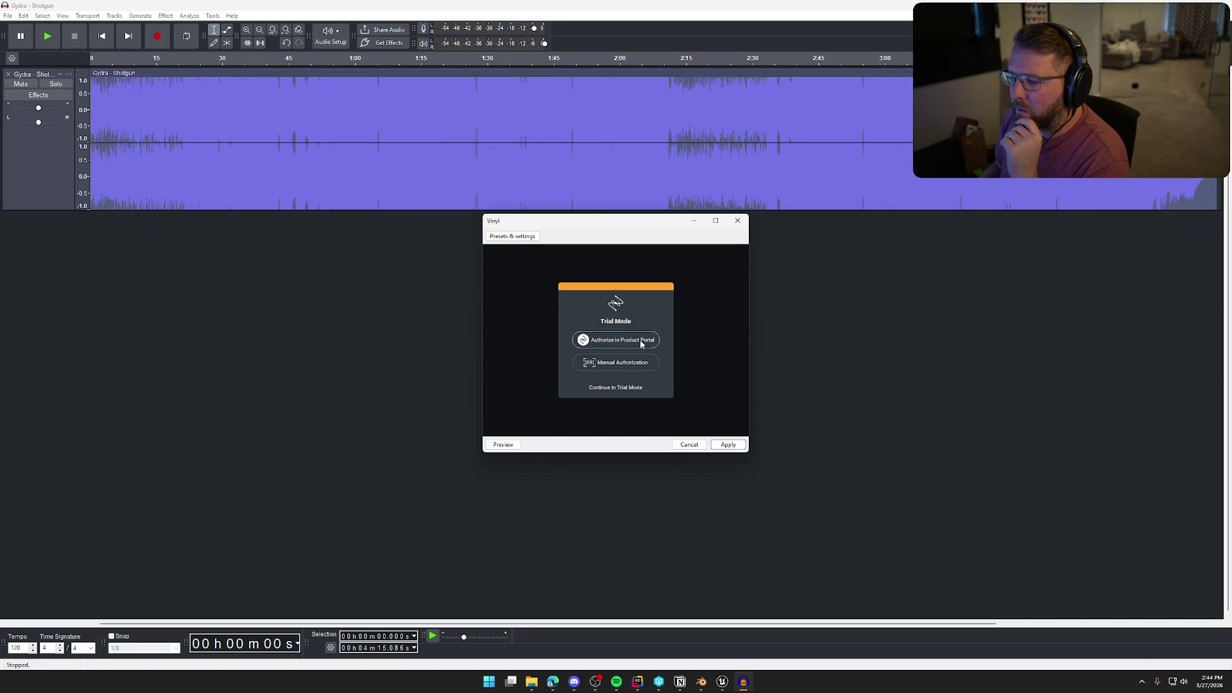
Get past the Vinyl authorization prompts and continue in trial mode.
click(634, 363)
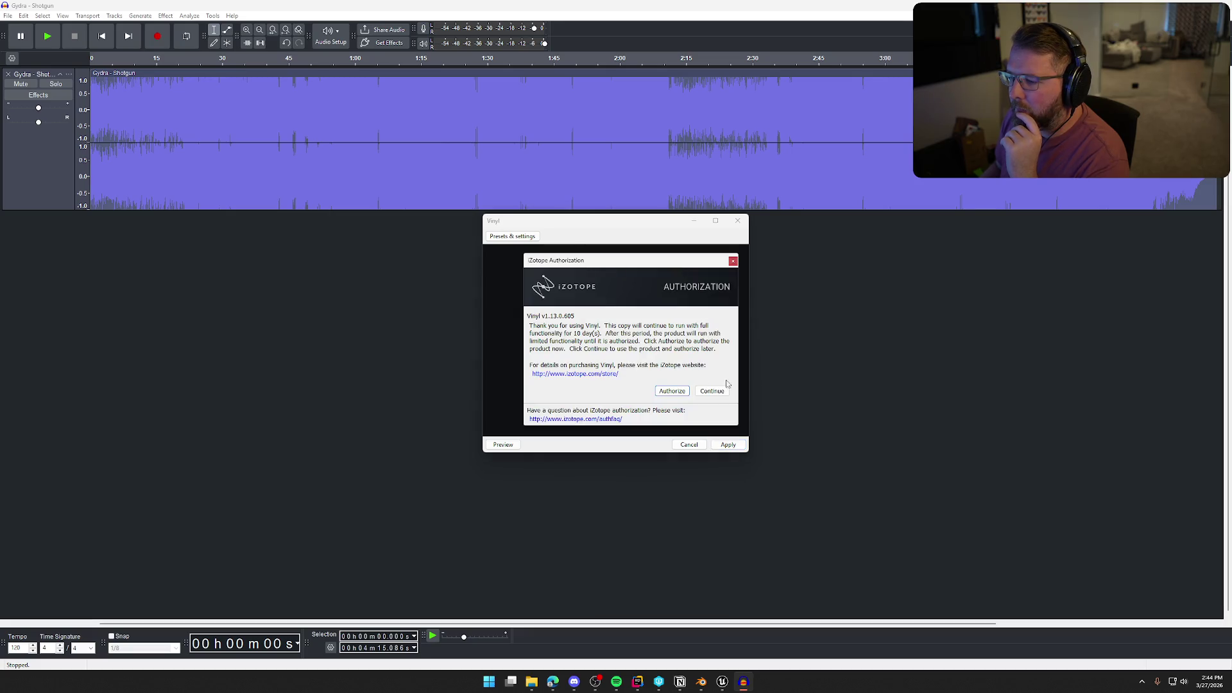
click(672, 391)
mouse_move(586, 269)
mouse_down()
mouse_move(1130, 197)
mouse_move(1231, 102)
mouse_up()
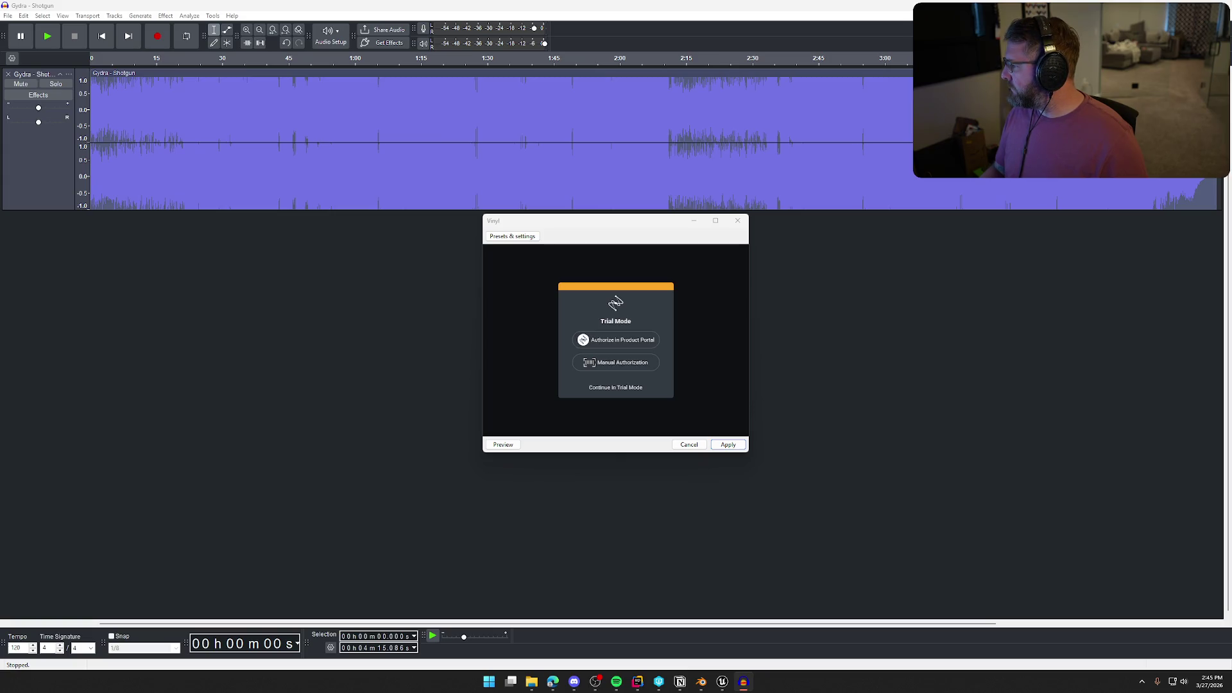
click(616, 387)
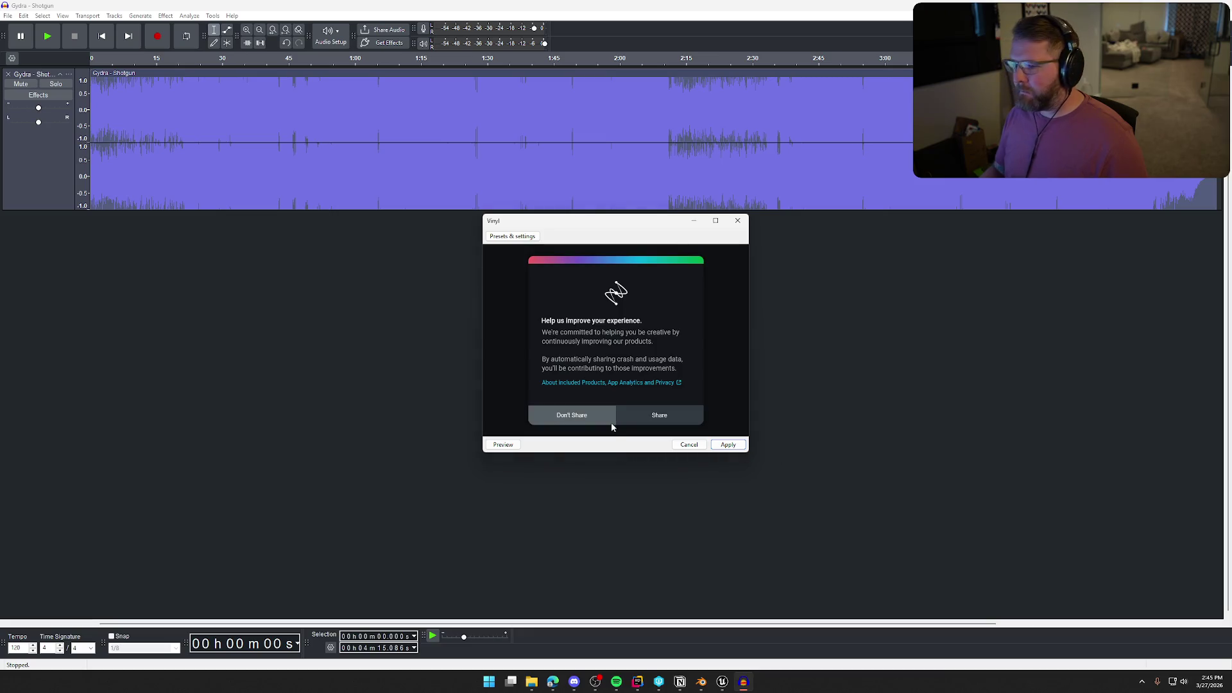
Decline data sharing, preview Vinyl with the 1930 era, then cancel without applying.
click(580, 419)
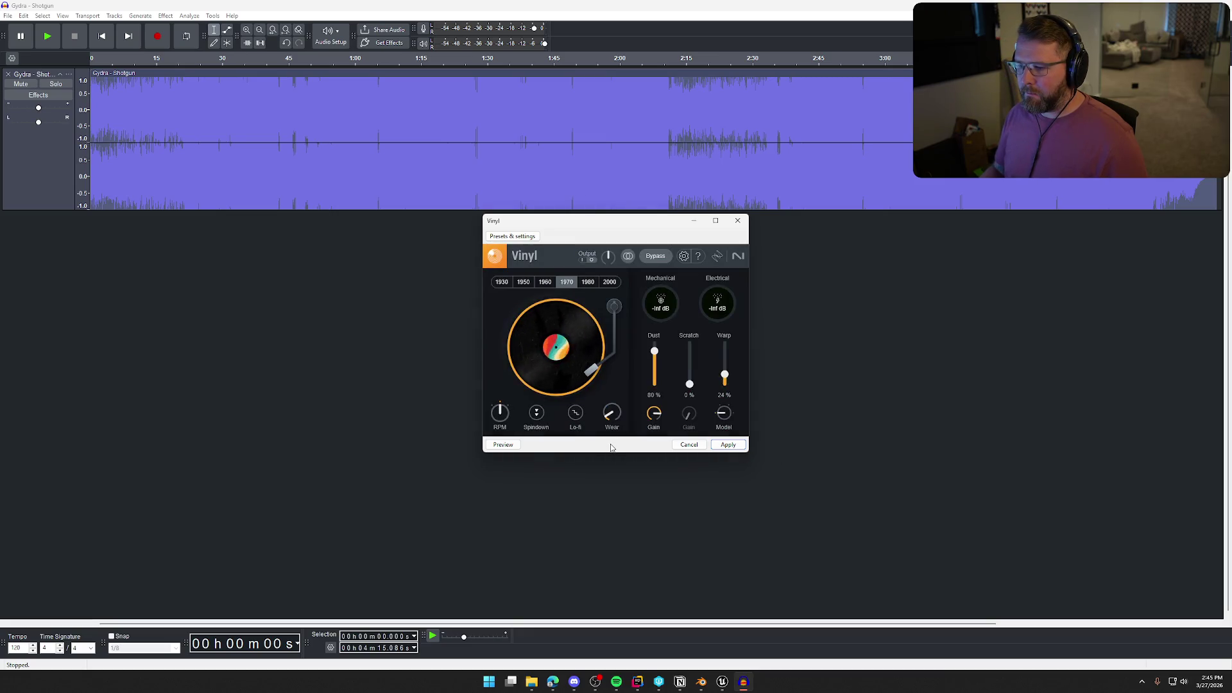
click(553, 681)
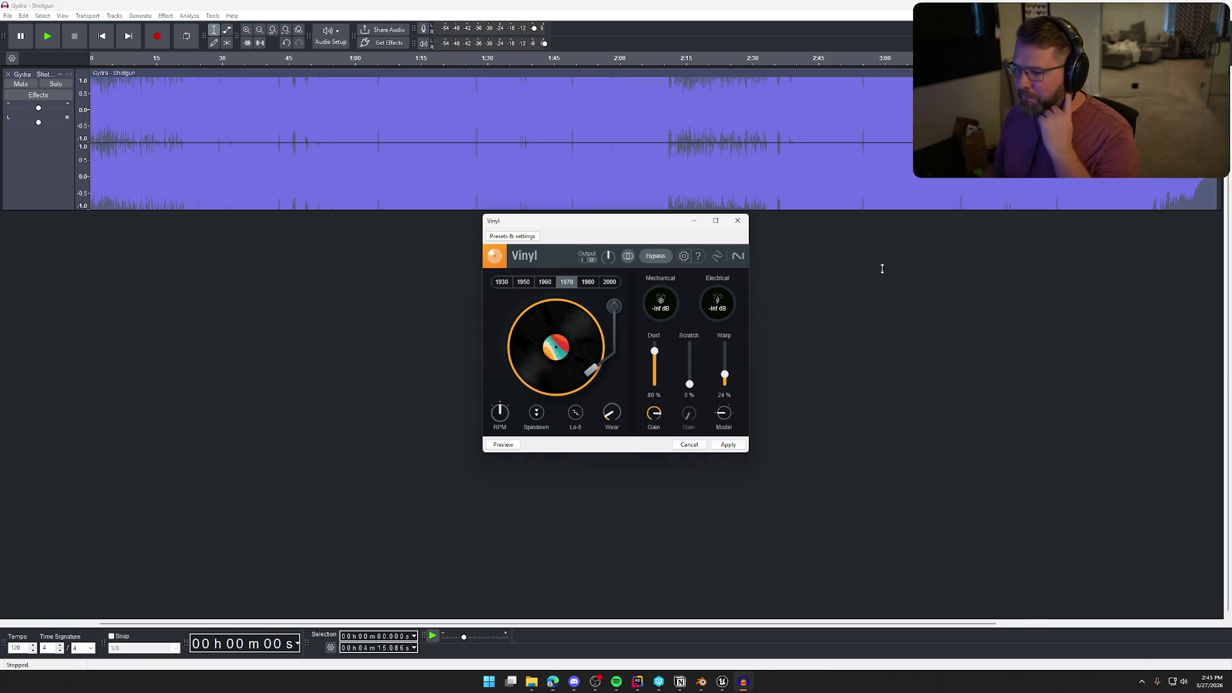
drag(590, 226, 814, 283)
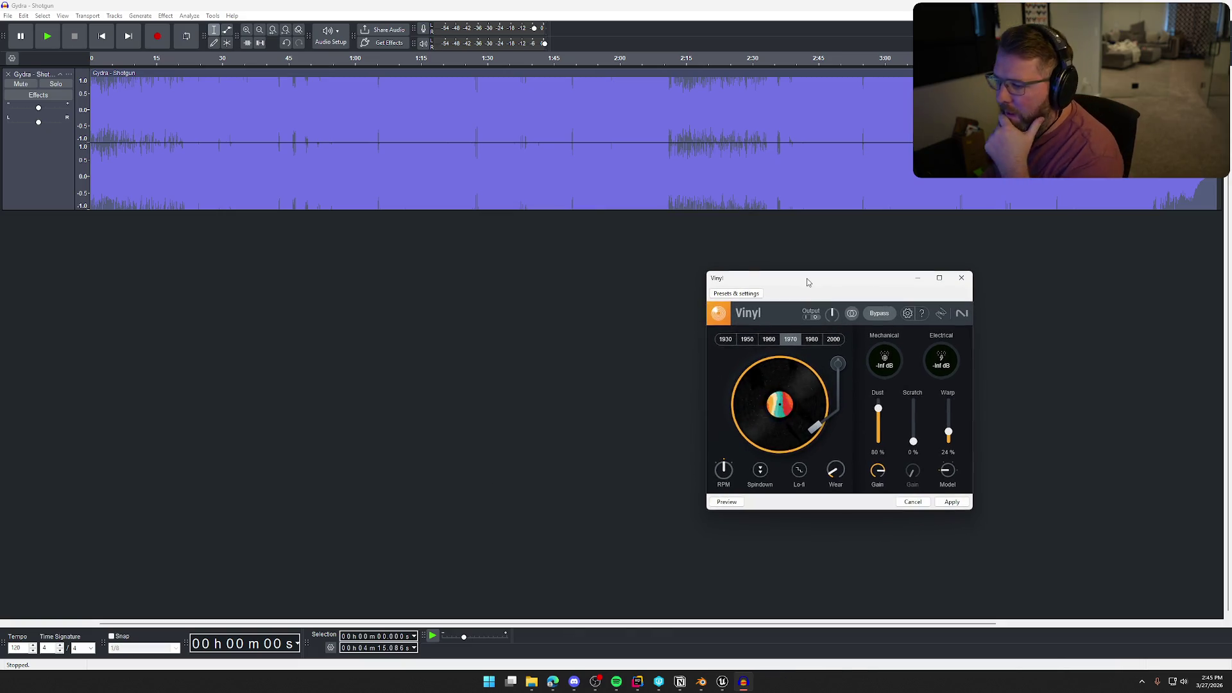
click(724, 344)
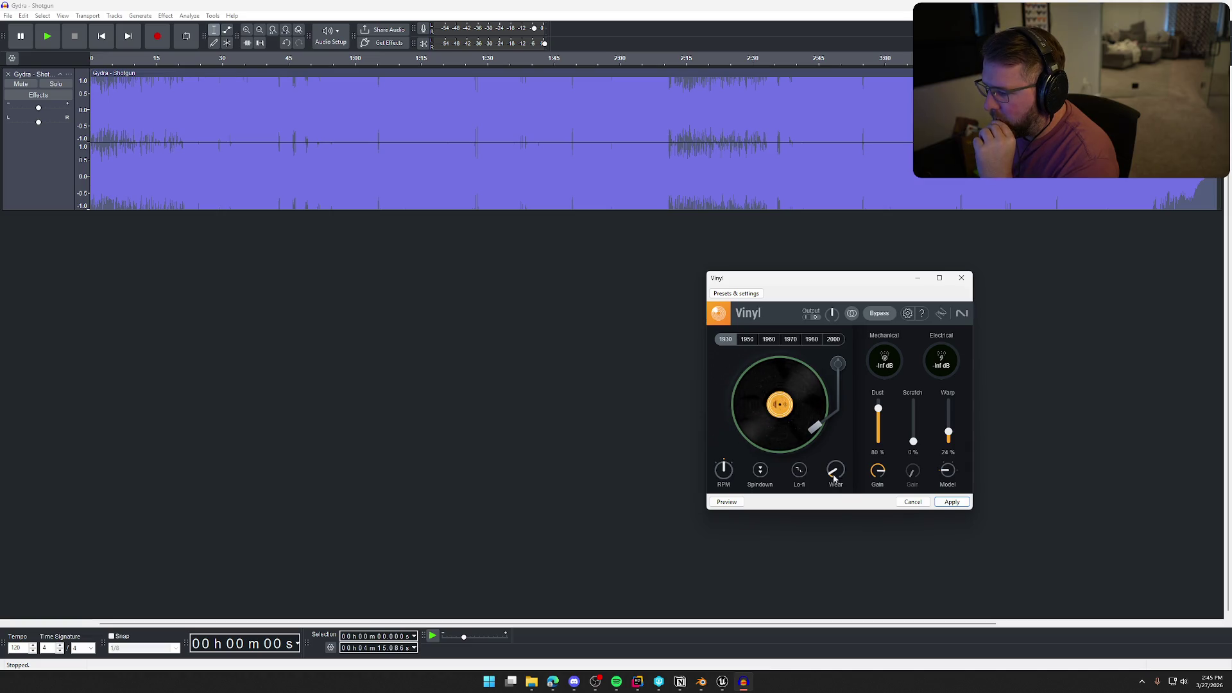
click(727, 503)
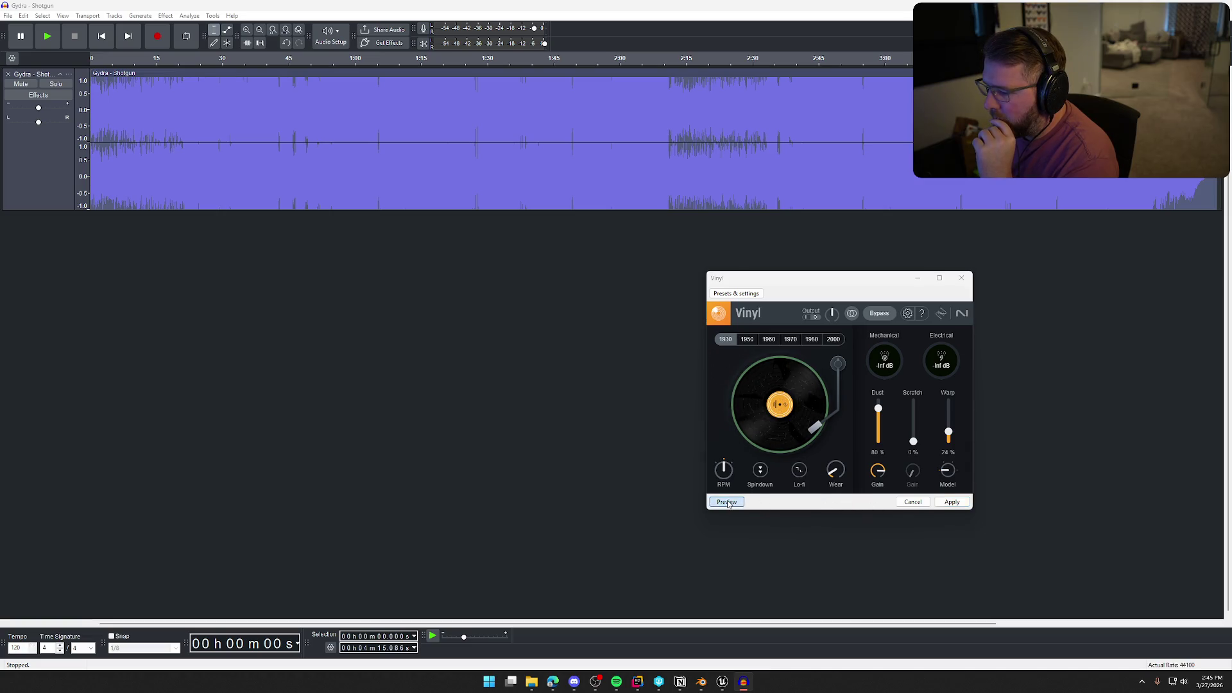
click(864, 427)
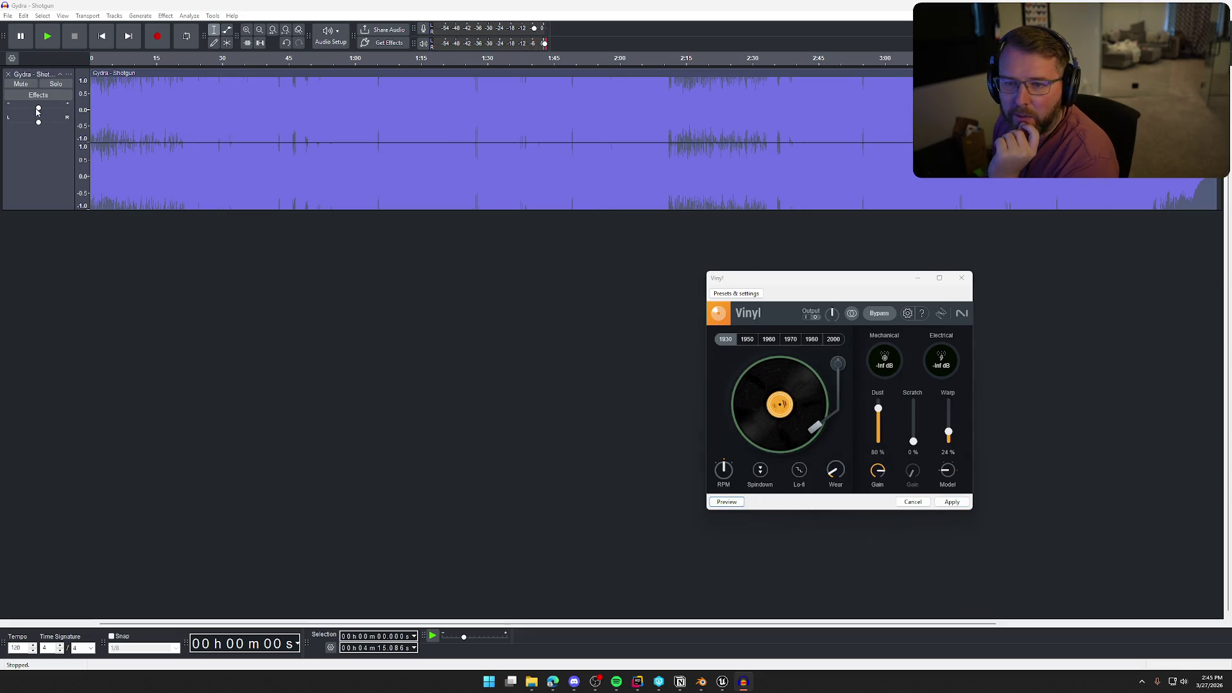
click(912, 503)
Lower the Shotgun track's volume and play it briefly to check the level.
click(18, 108)
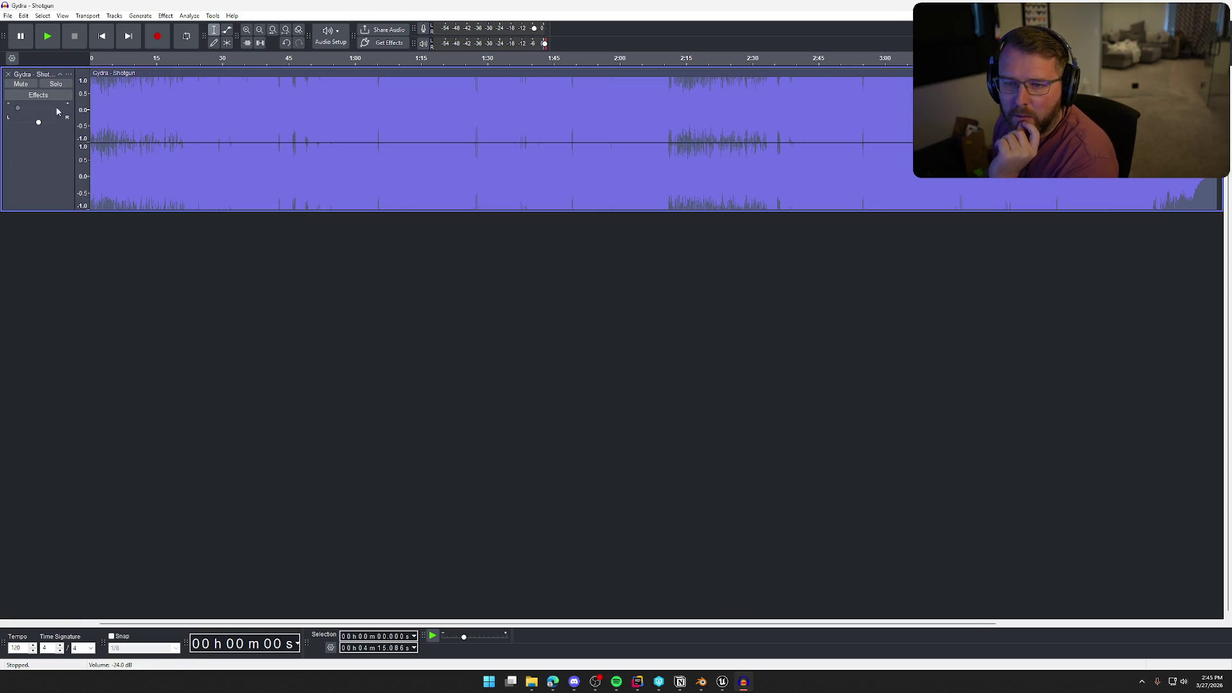
click(47, 40)
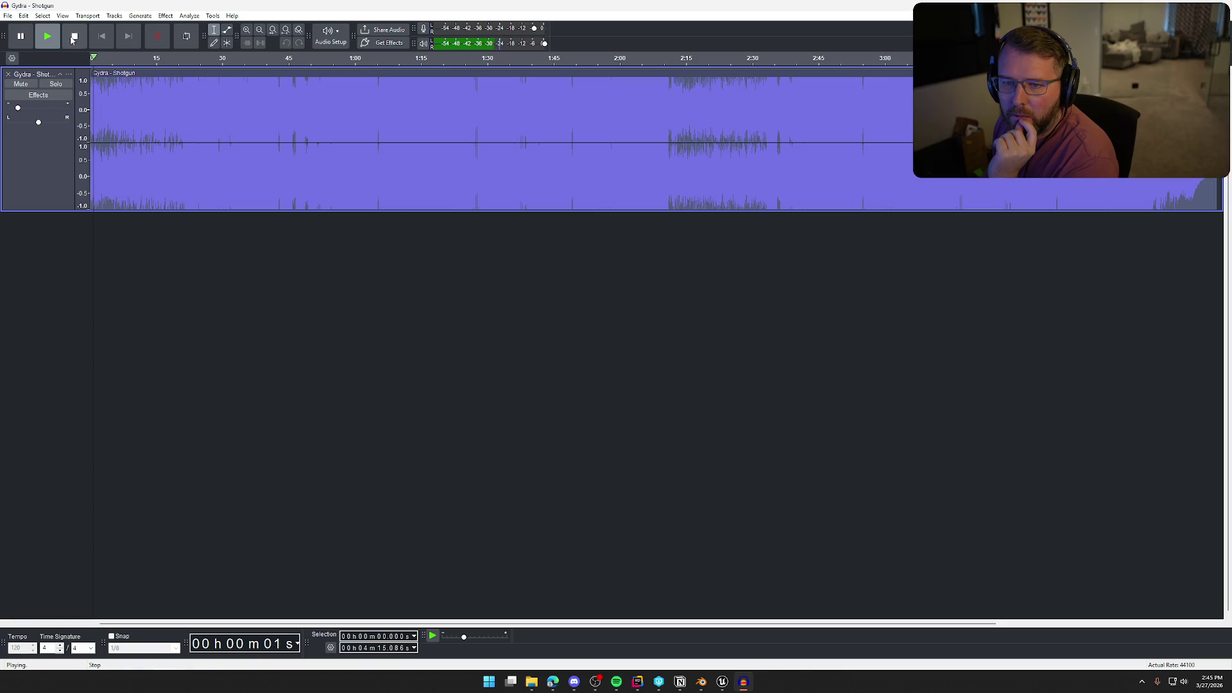
click(75, 36)
Apply the Vinyl effect with the 1930 era to the track after previewing it.
click(213, 15)
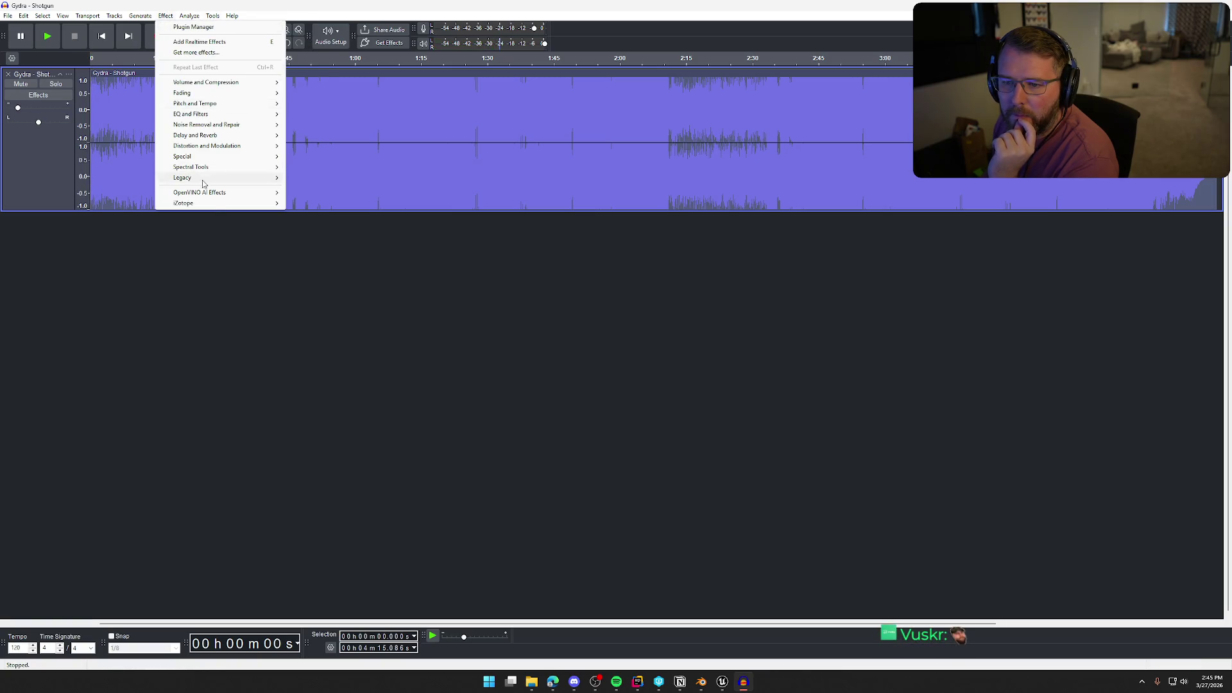
mouse_move(232, 205)
mouse_move(322, 205)
click(371, 214)
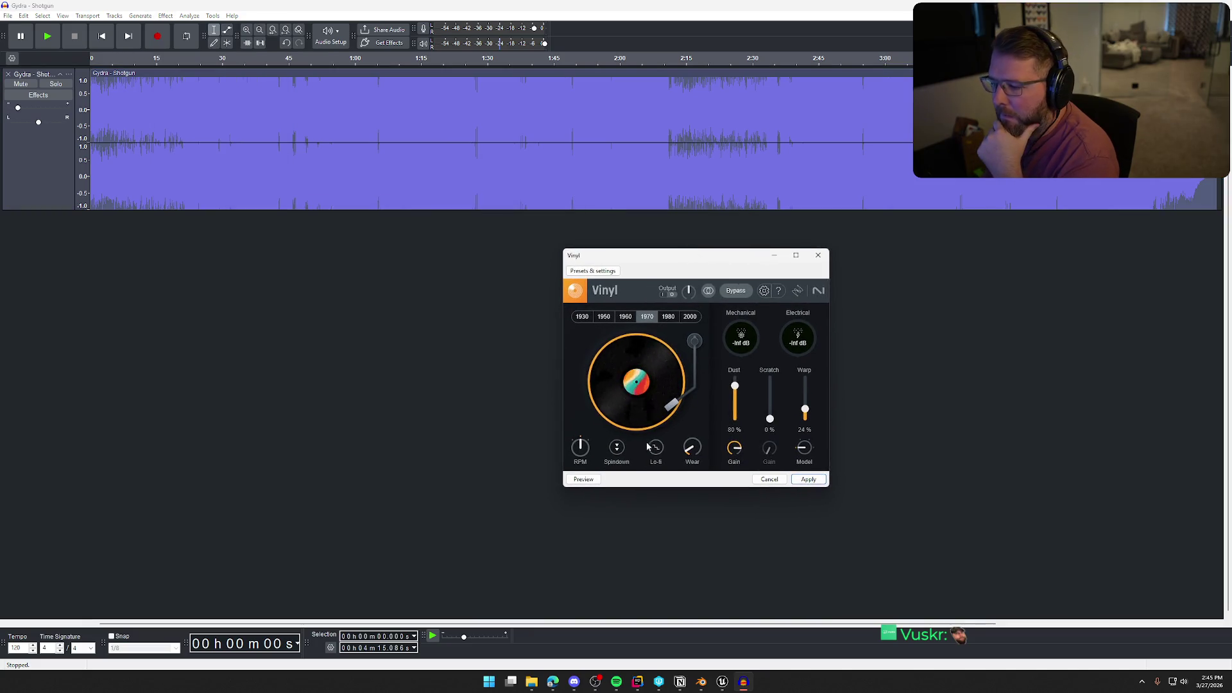
click(581, 317)
click(584, 480)
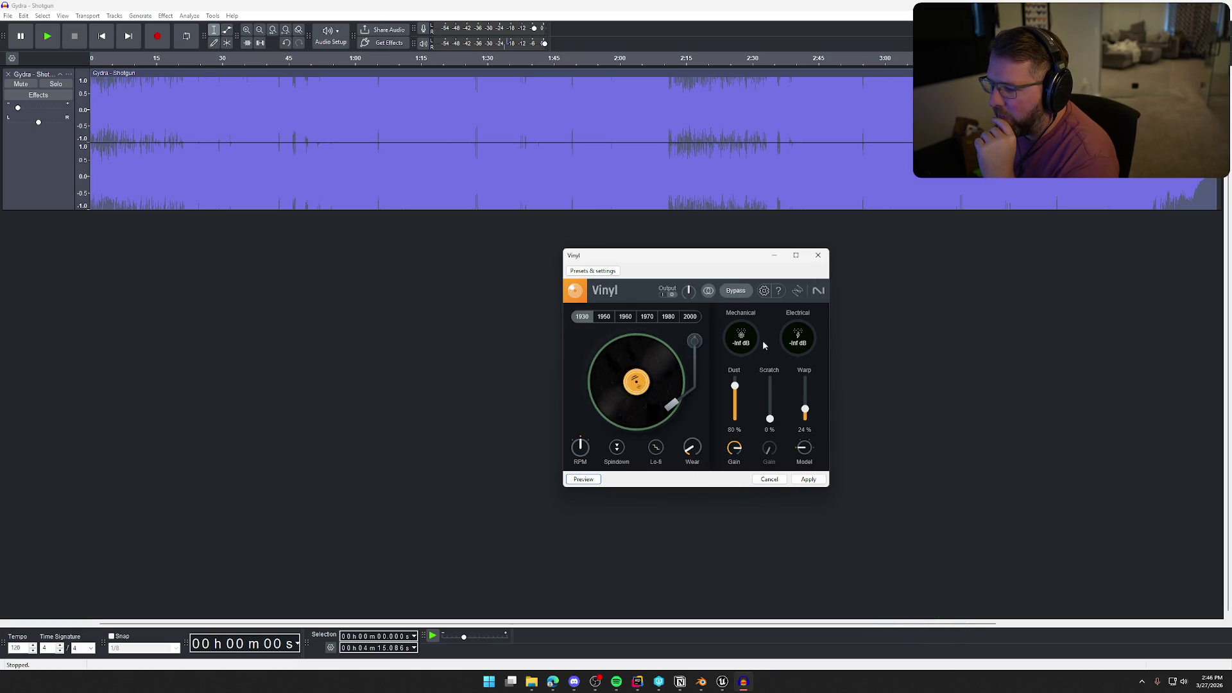
click(807, 481)
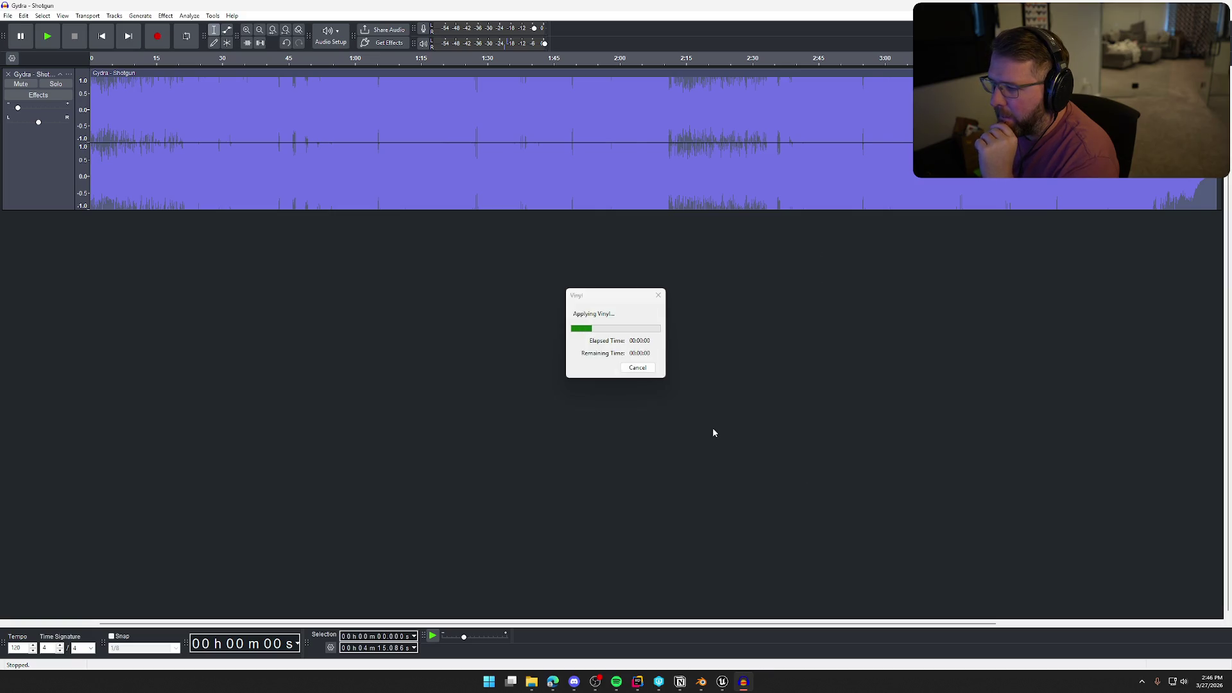
key(space)
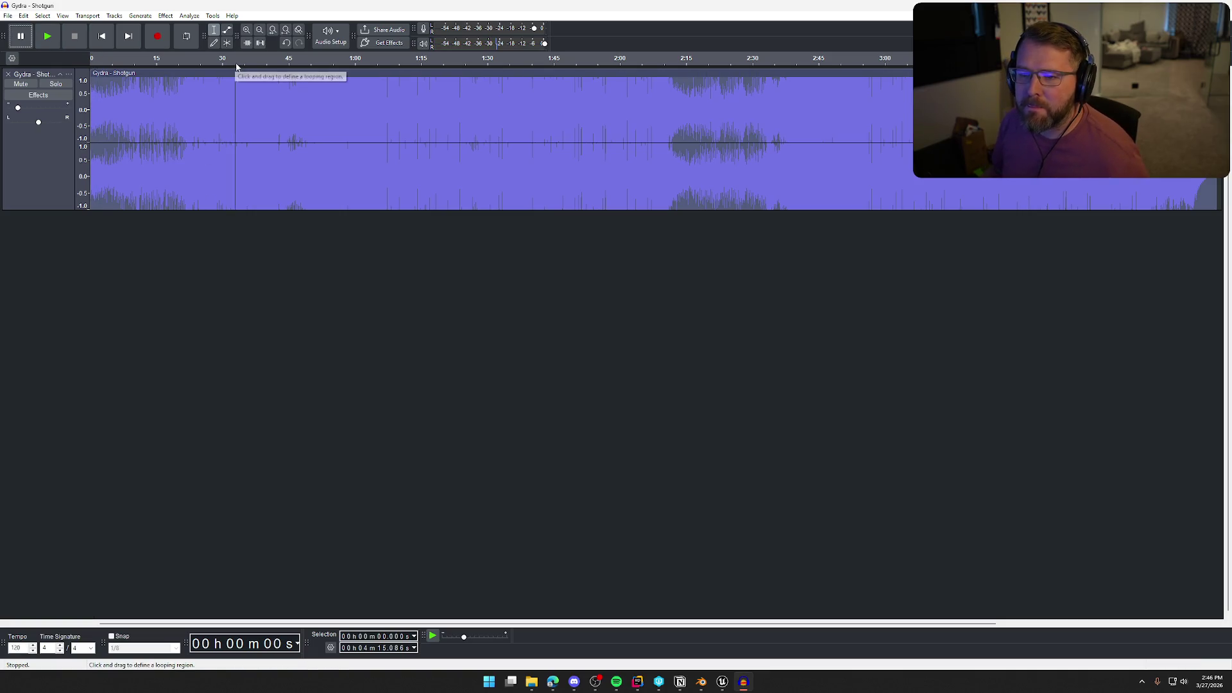
key(space)
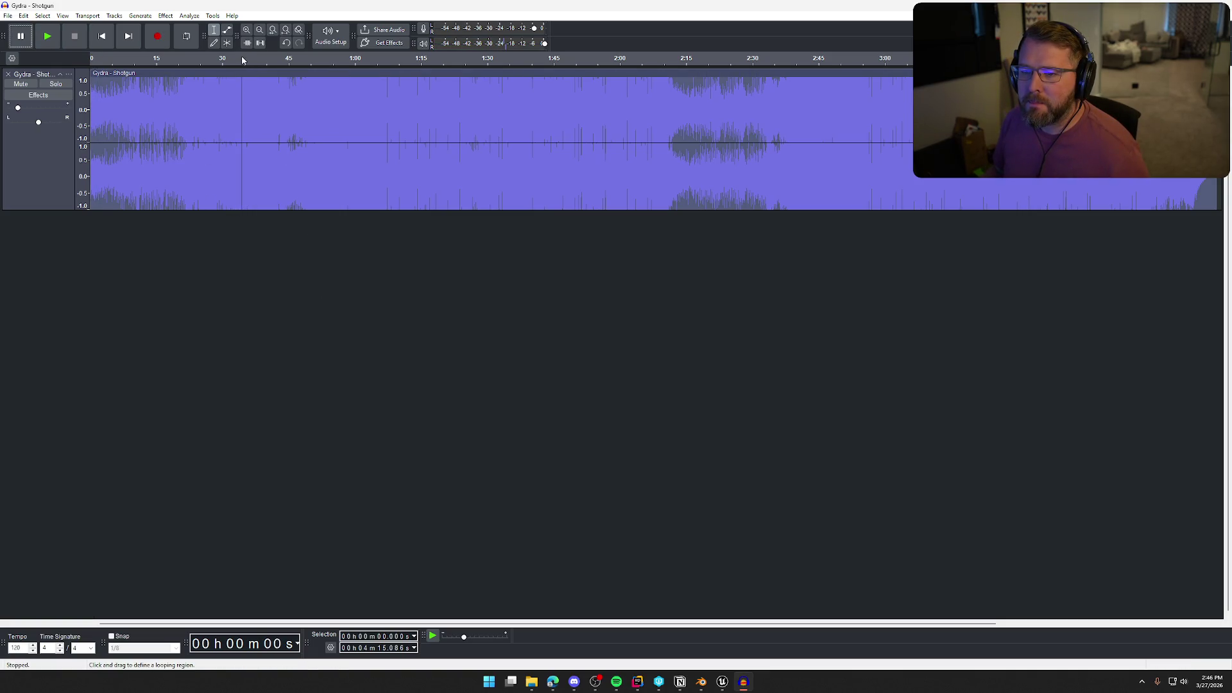
click(242, 63)
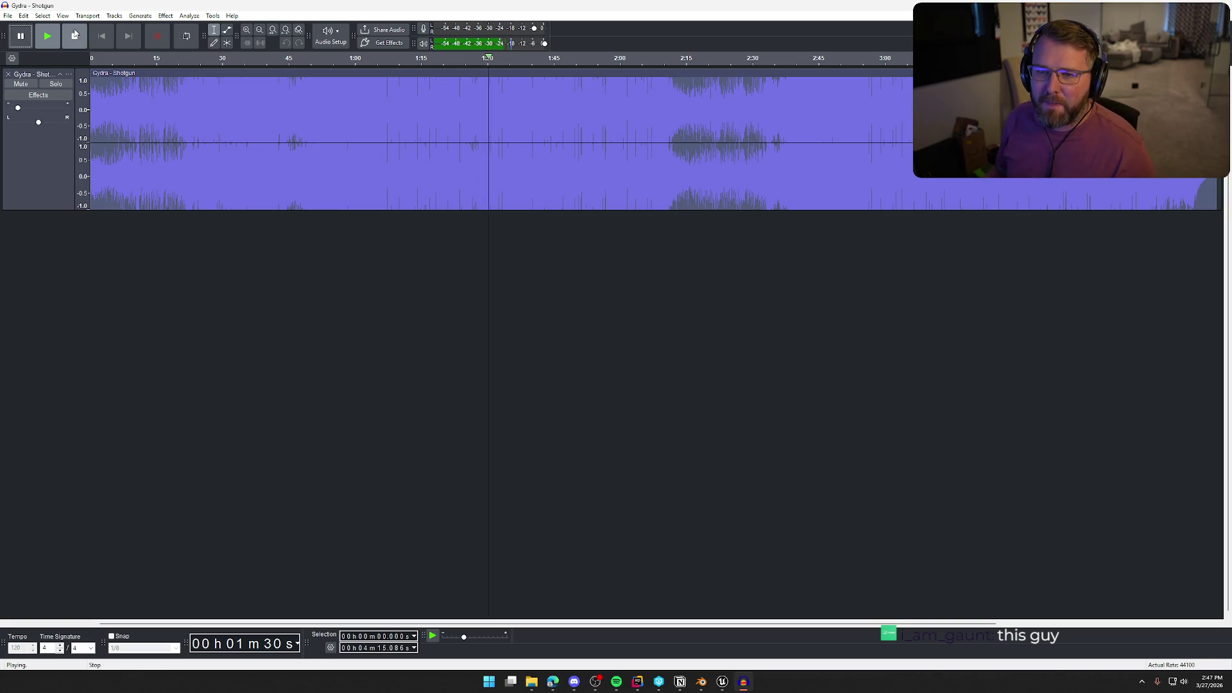
key(space)
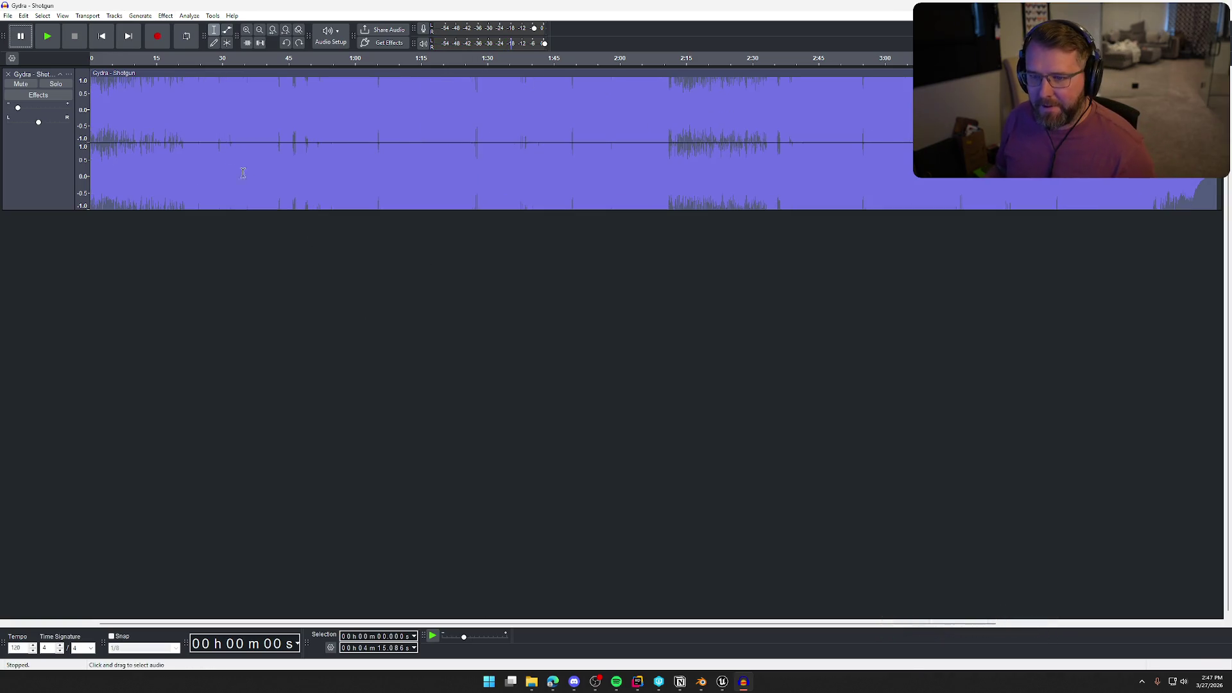
click(166, 15)
mouse_move(243, 202)
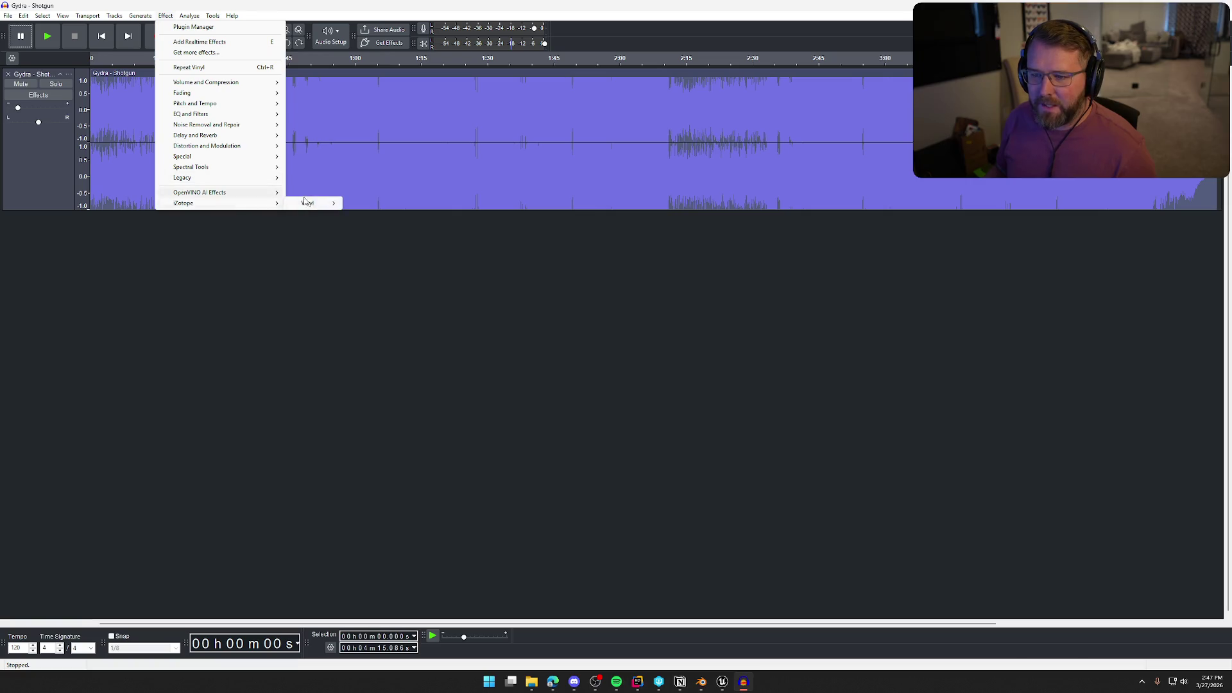
click(307, 201)
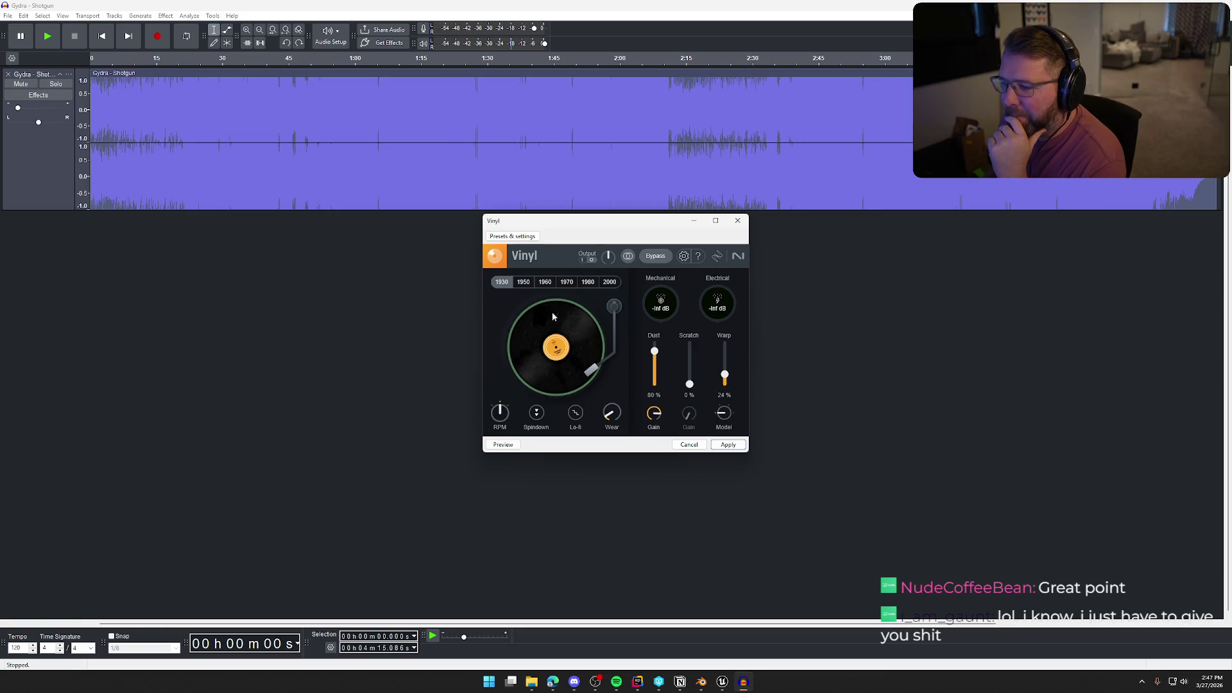
click(525, 282)
click(503, 445)
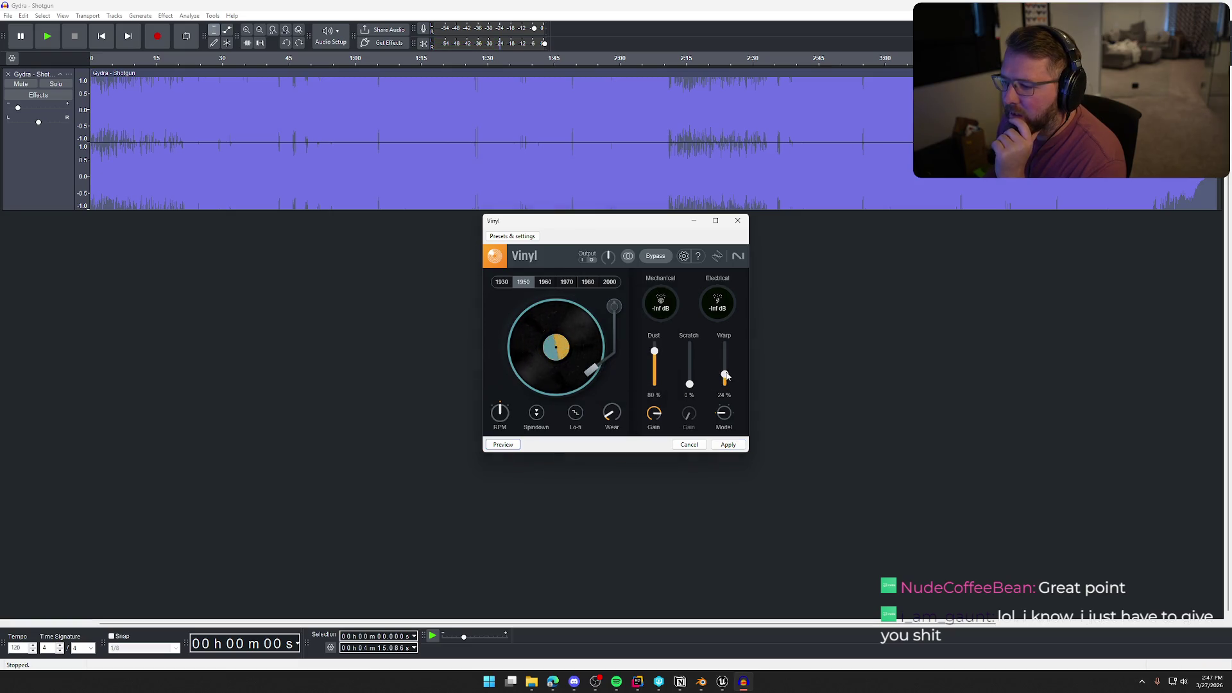
drag(725, 375, 725, 366)
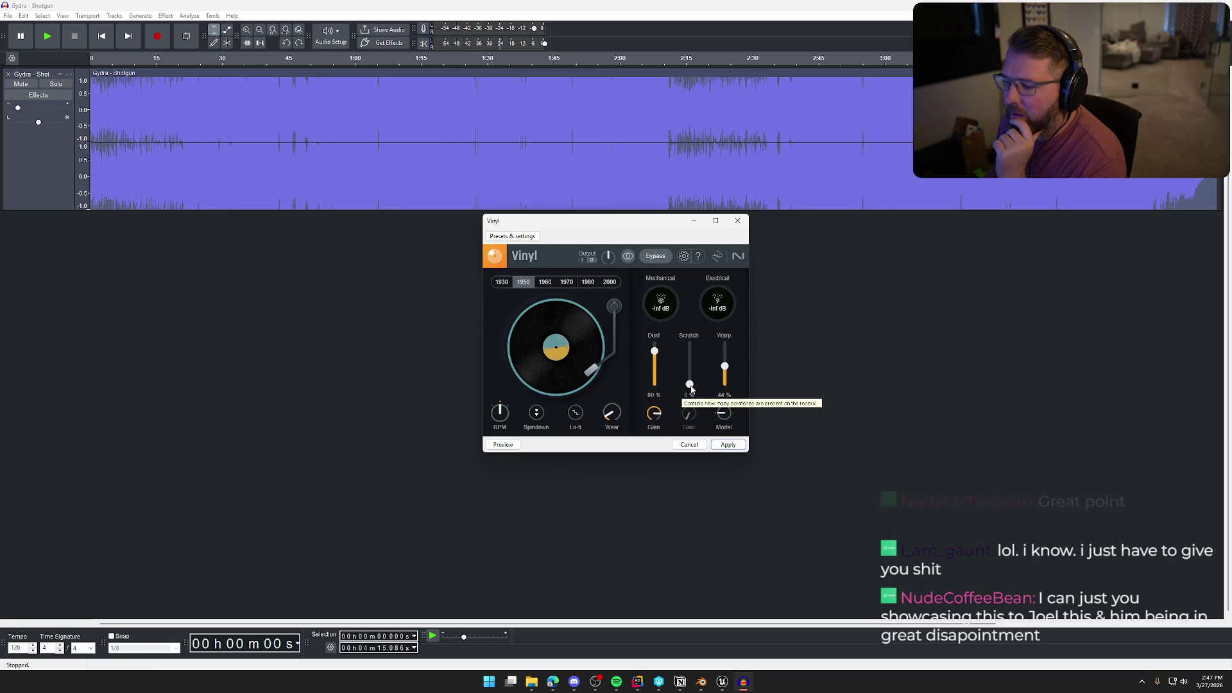
drag(689, 384, 691, 380)
click(507, 445)
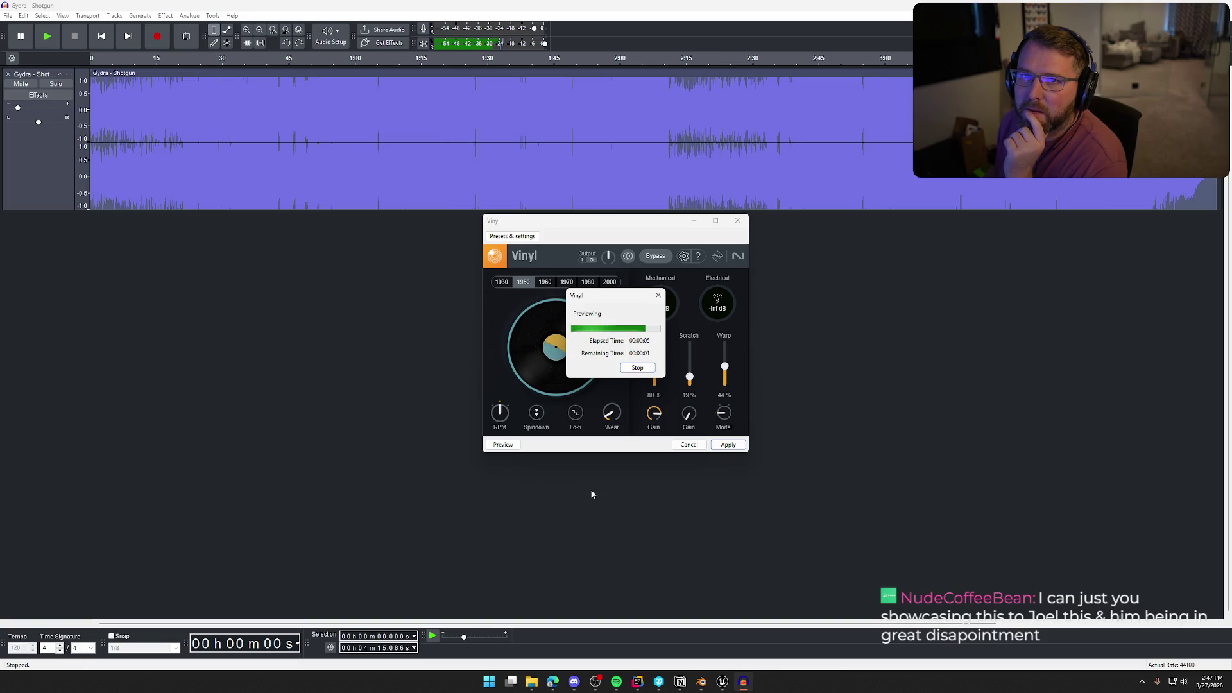
drag(691, 381, 691, 395)
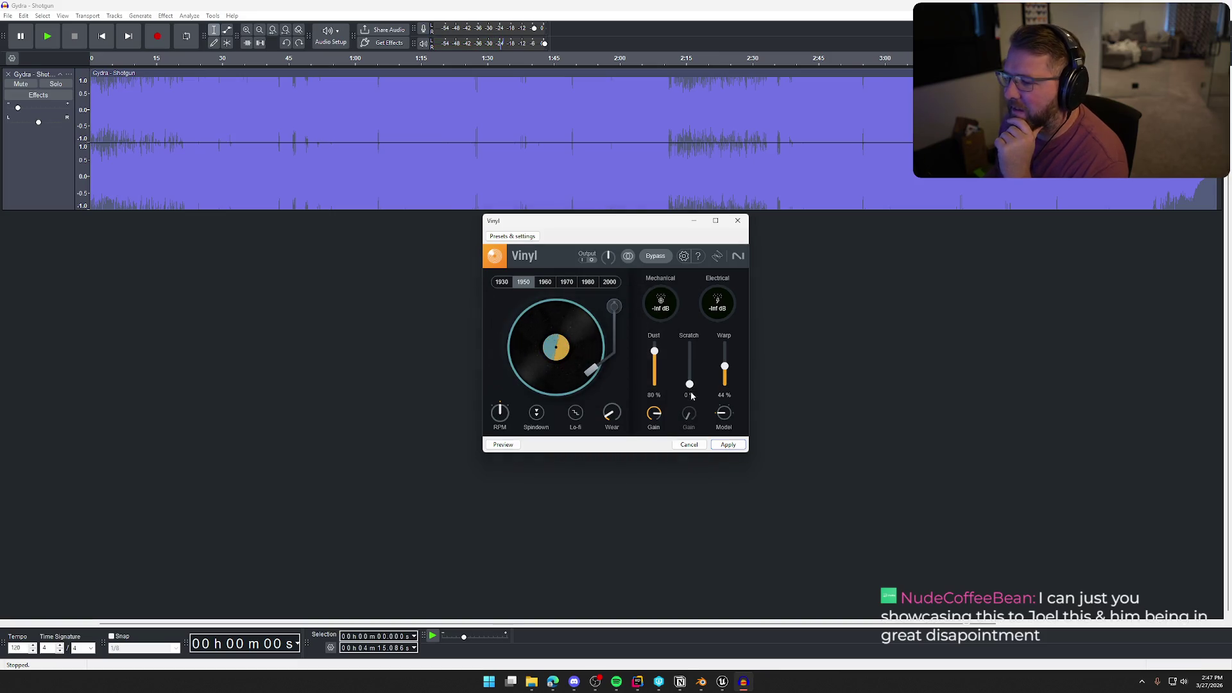
click(508, 444)
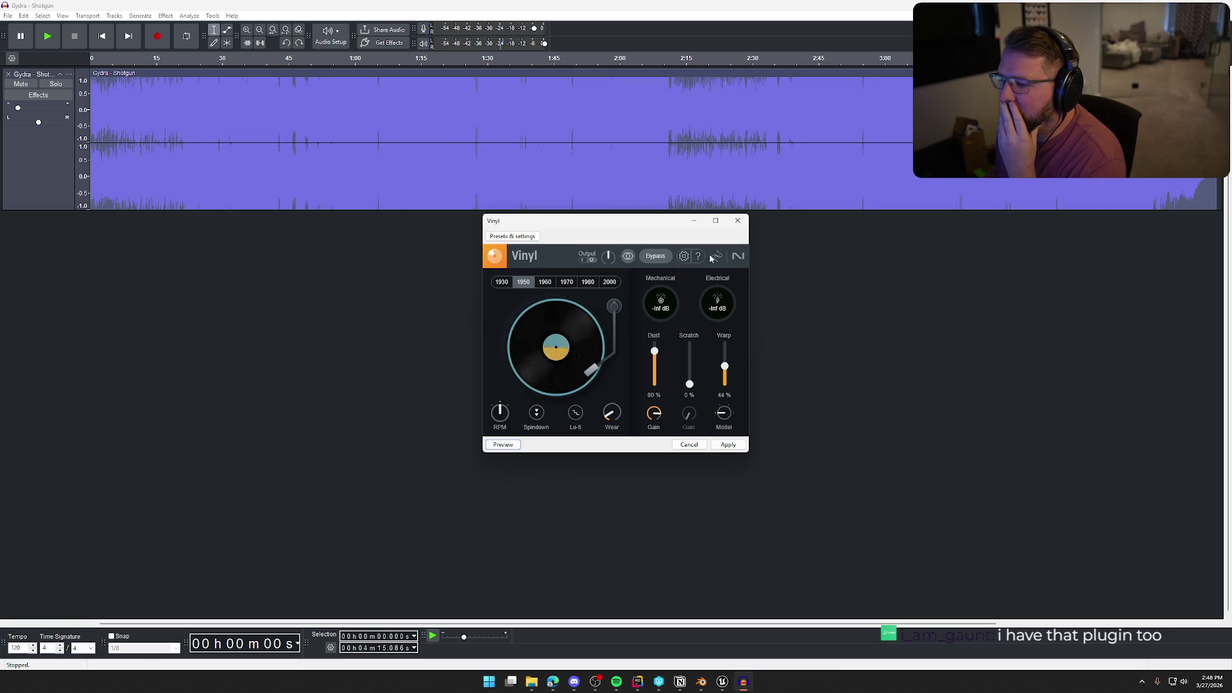
click(609, 281)
click(503, 445)
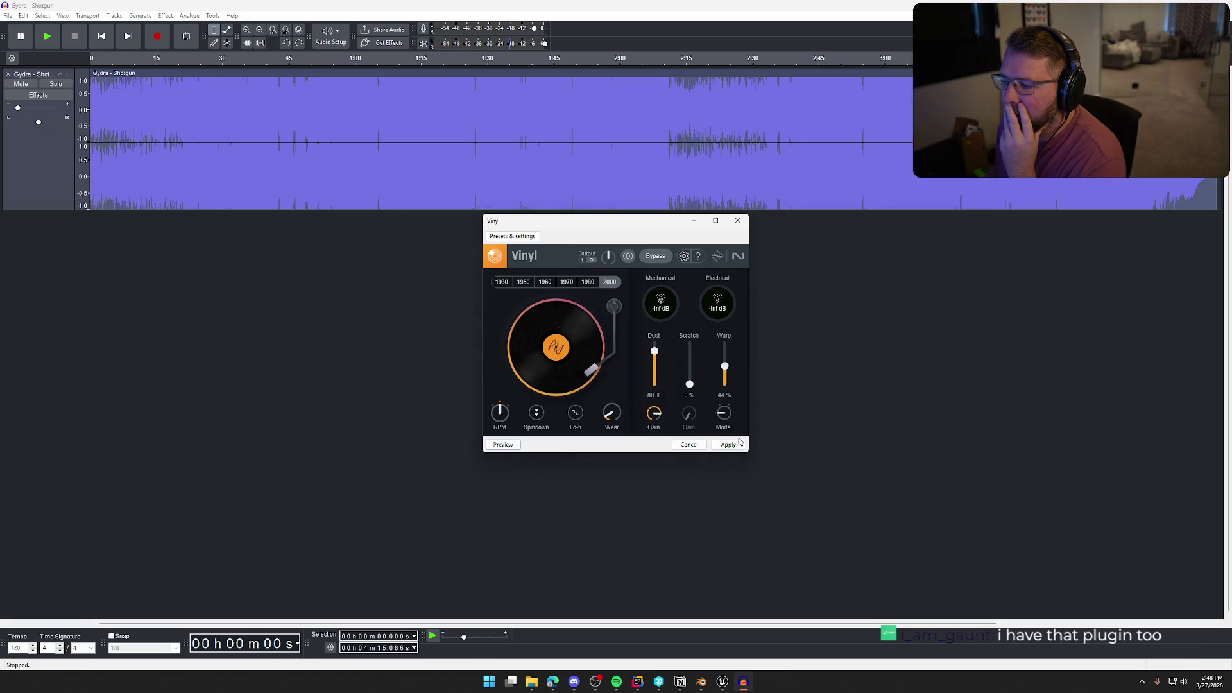
click(689, 445)
click(8, 74)
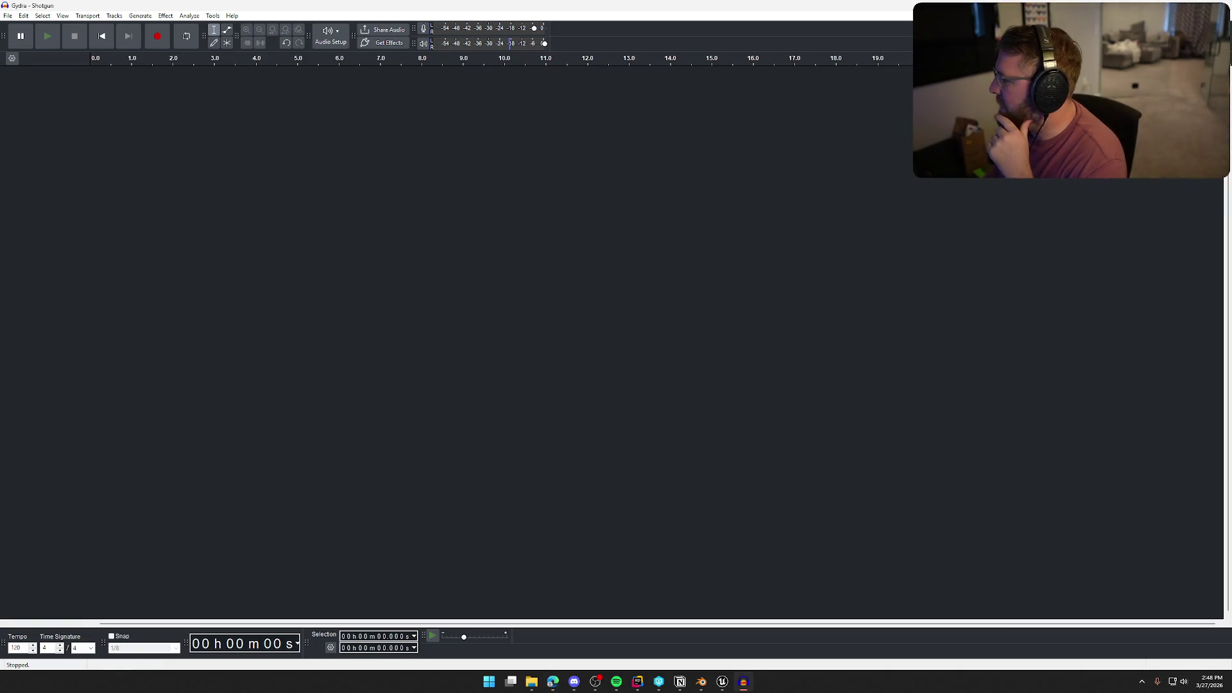
Import the 'ARTBAT - Artefact' AIFF into the empty project and start playing it.
click(531, 682)
mouse_move(494, 3)
mouse_down()
mouse_move(493, 273)
mouse_move(476, 268)
mouse_up()
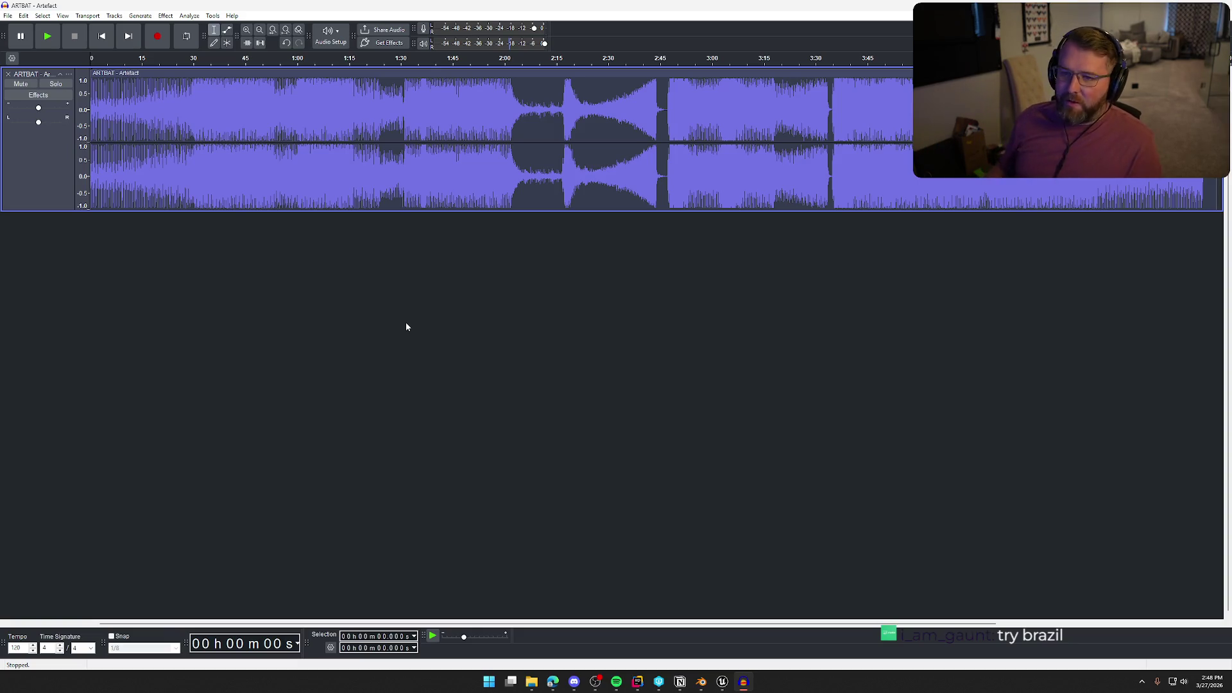
key(space)
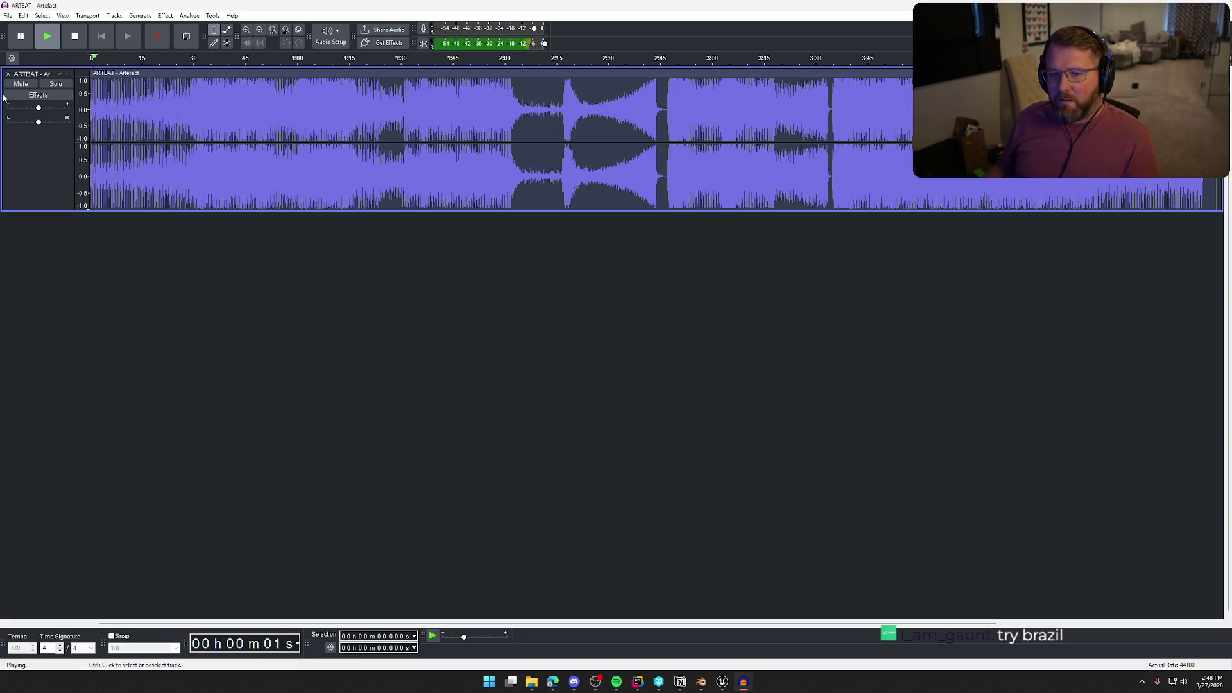
Turn the song's gain down while listening around 0:35, stop, and select all the audio.
drag(39, 107, 25, 107)
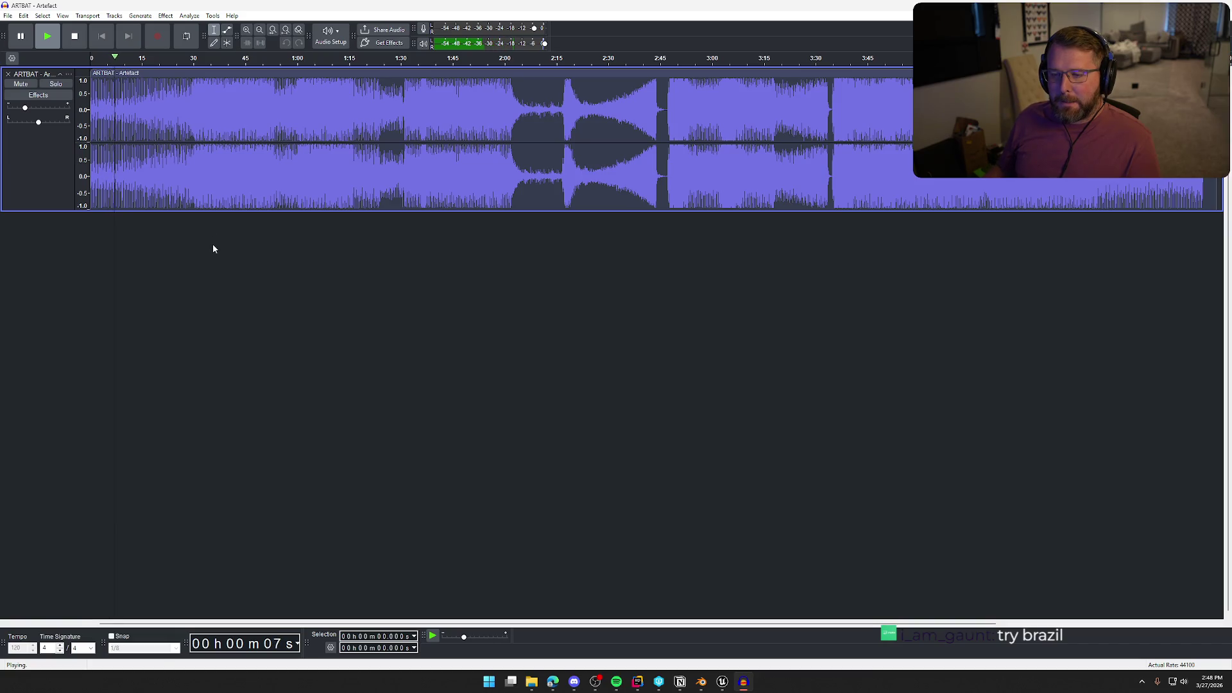
click(209, 59)
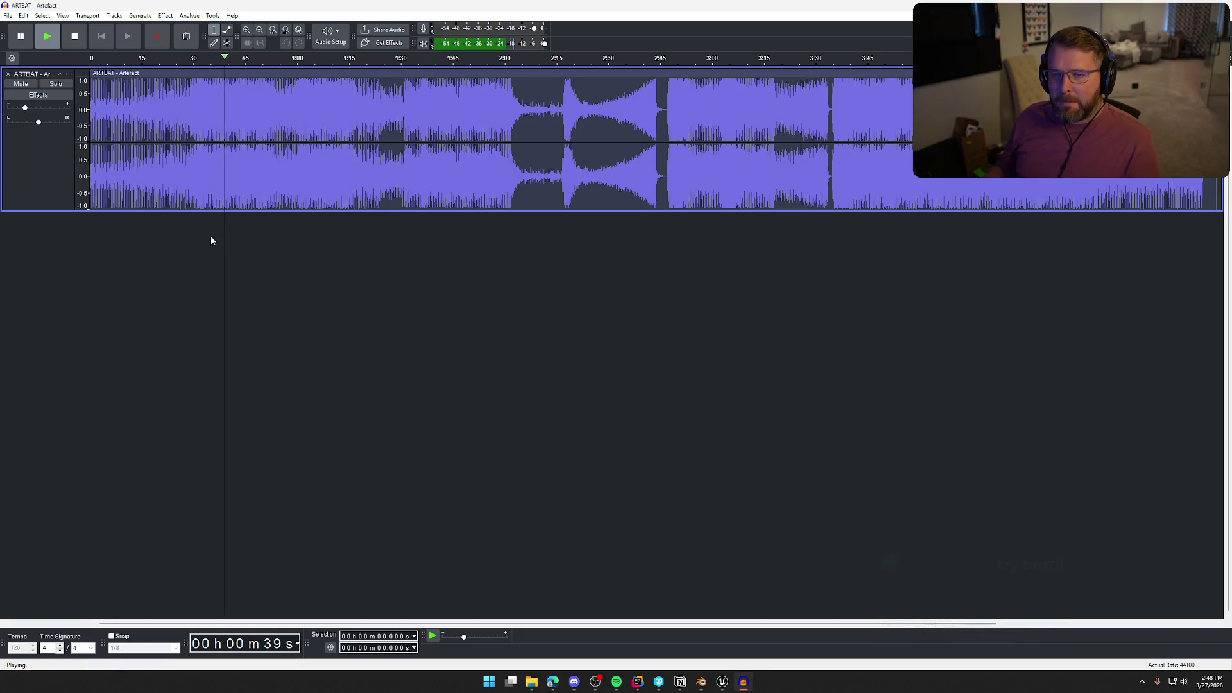
key(space)
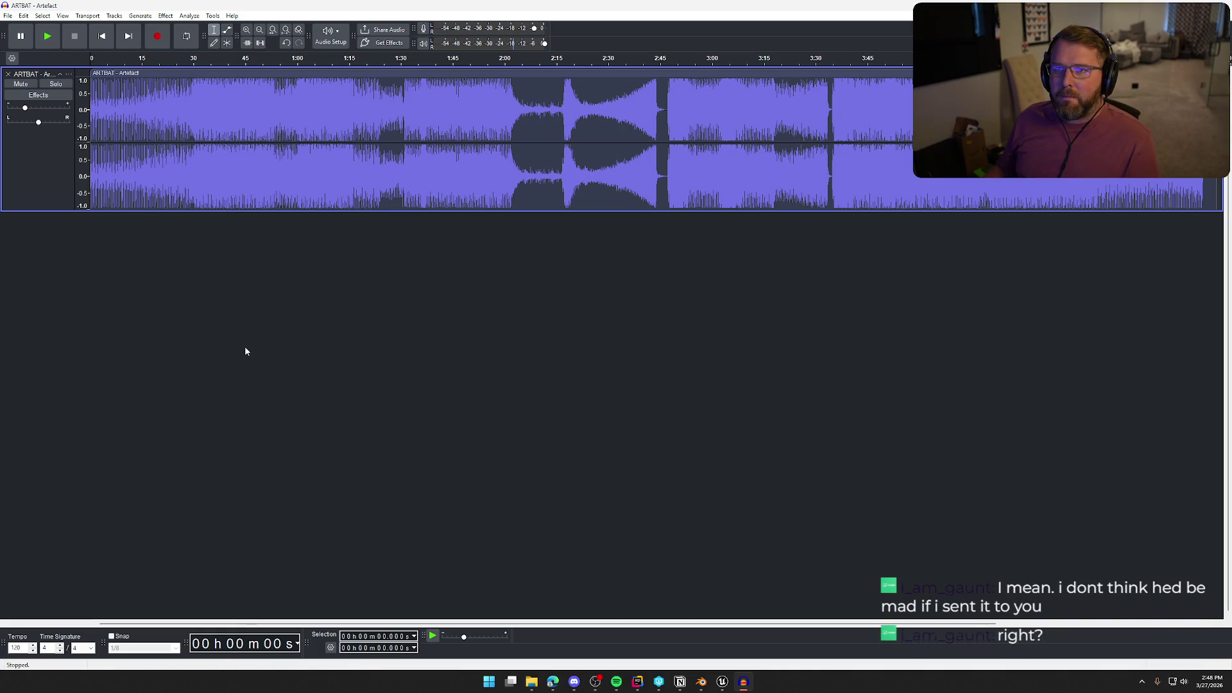
key(ctrl+a)
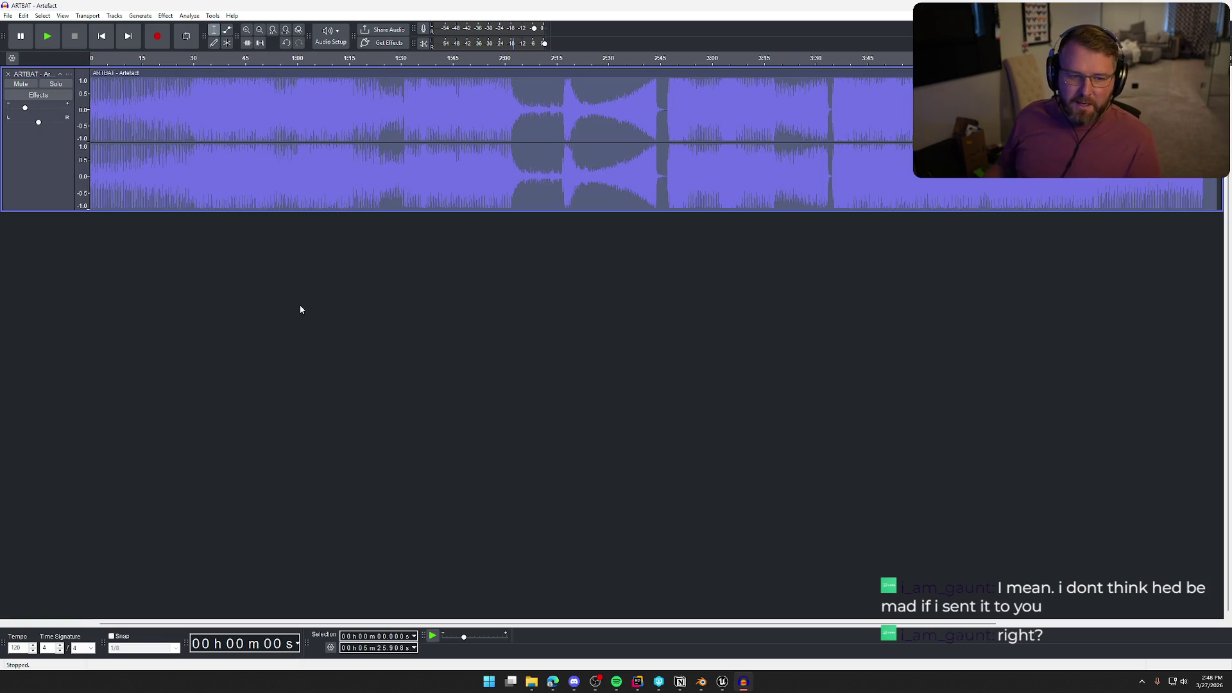
click(140, 16)
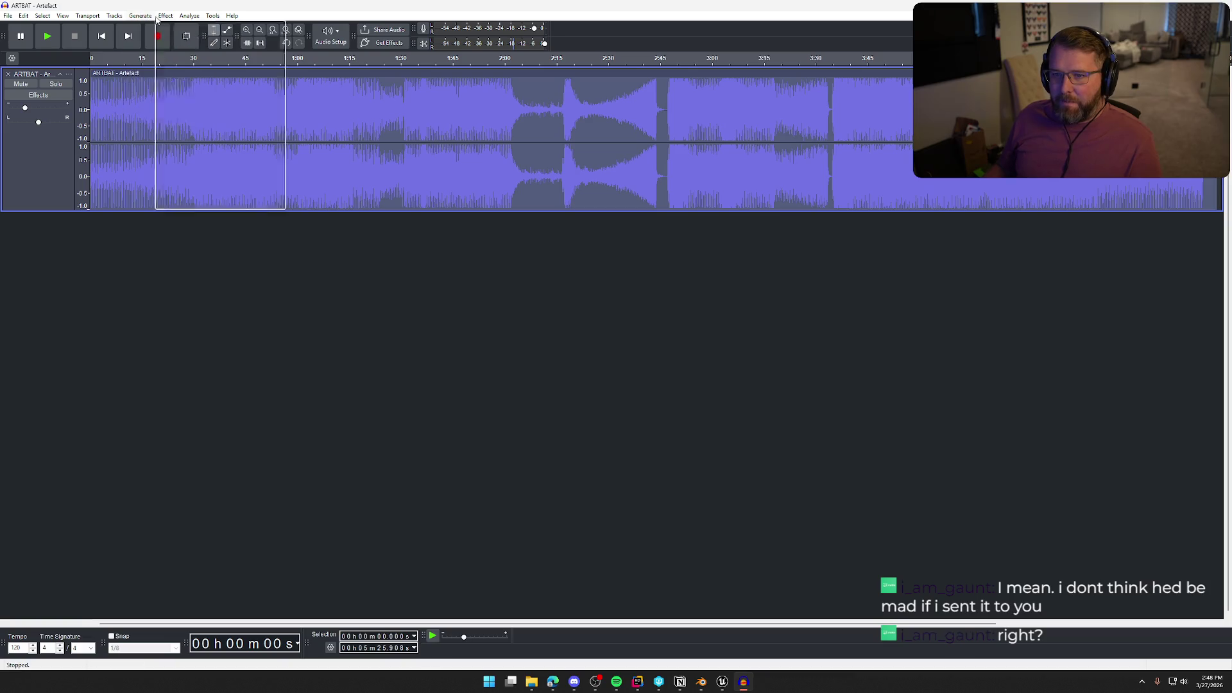
Apply the iZotope Vinyl effect with the 1950 era to the song after previewing it.
mouse_move(235, 204)
mouse_move(314, 204)
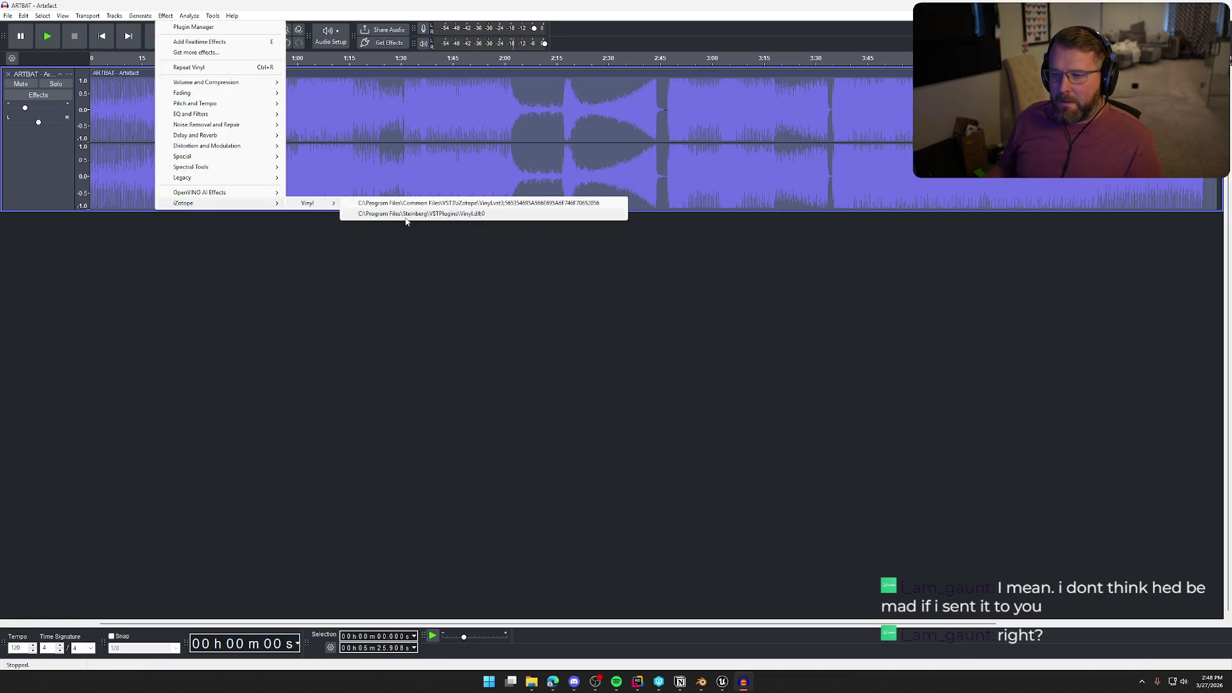
click(406, 217)
click(524, 283)
click(503, 445)
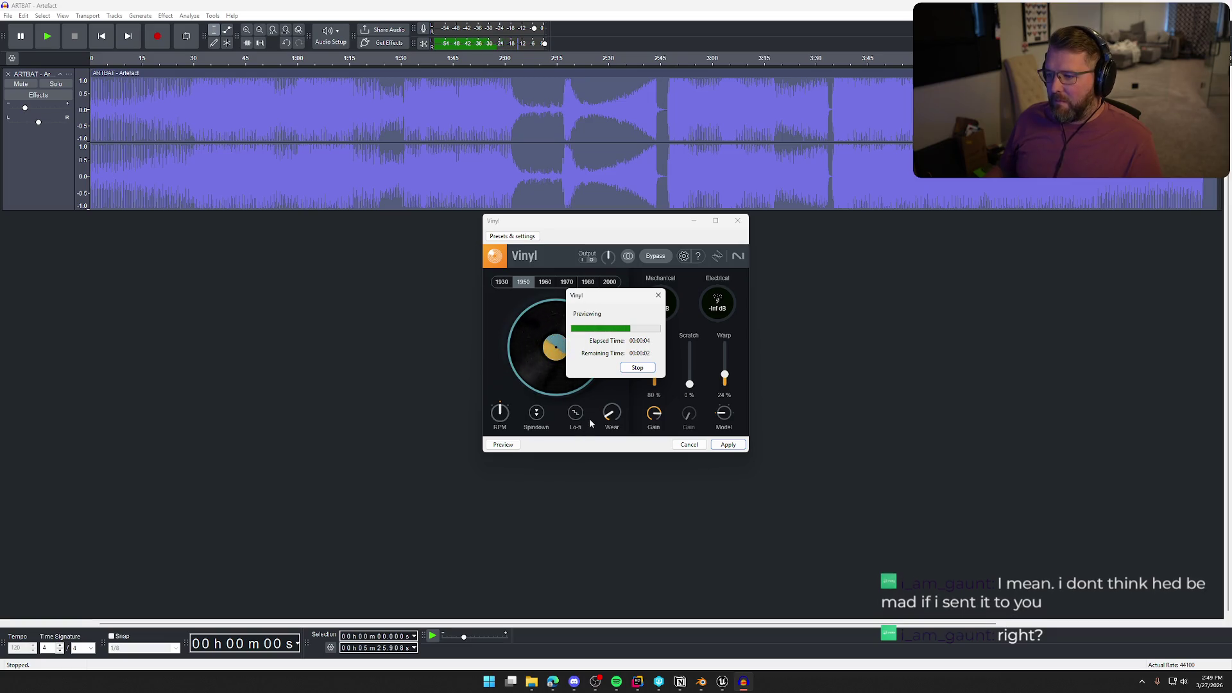
click(729, 446)
Play the processed track, raise its gain, skip further in, then stop playback.
key(space)
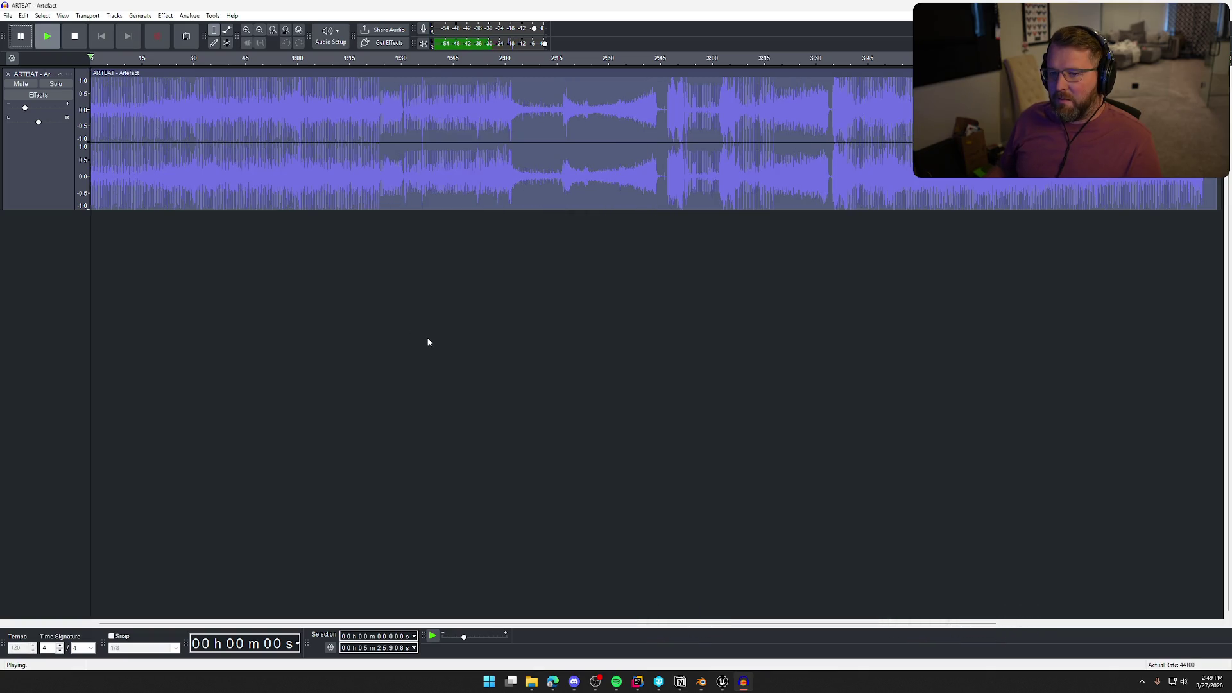
click(27, 109)
drag(28, 110, 34, 109)
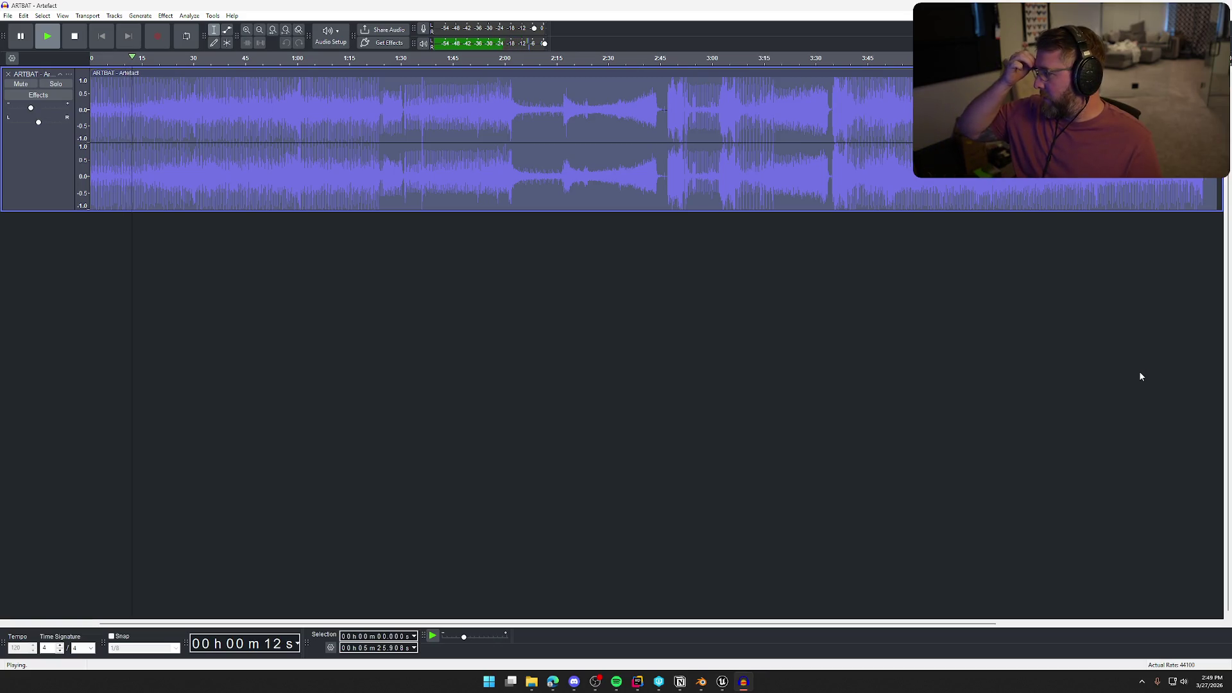
key(alt+Tab)
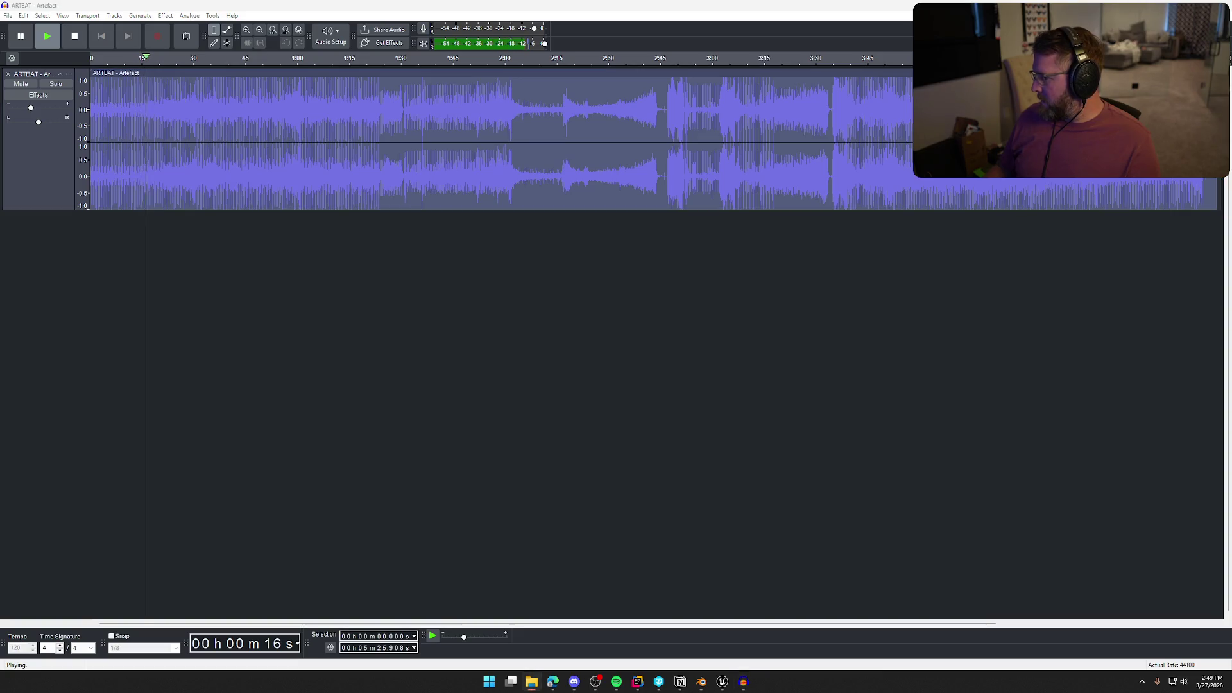
key(shift+Right)
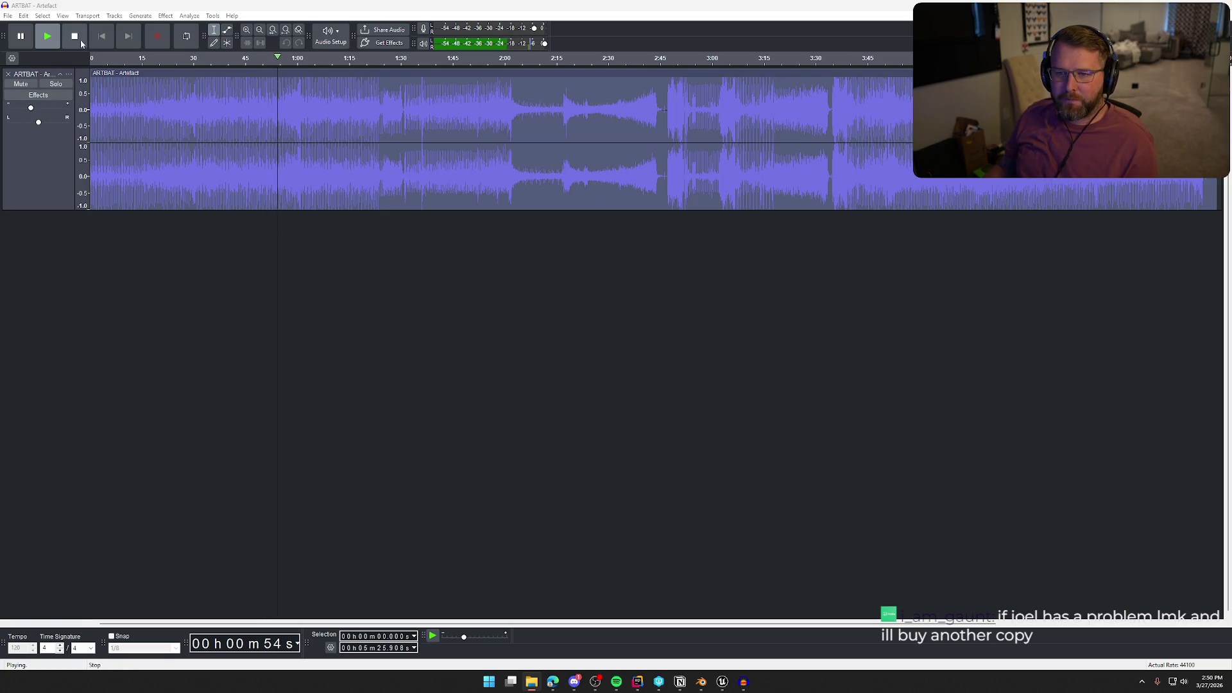
click(27, 75)
key(space)
Close ARTBAT, import 'CthulhuSleeps_337_128', lower its gain, and select the whole track.
click(8, 74)
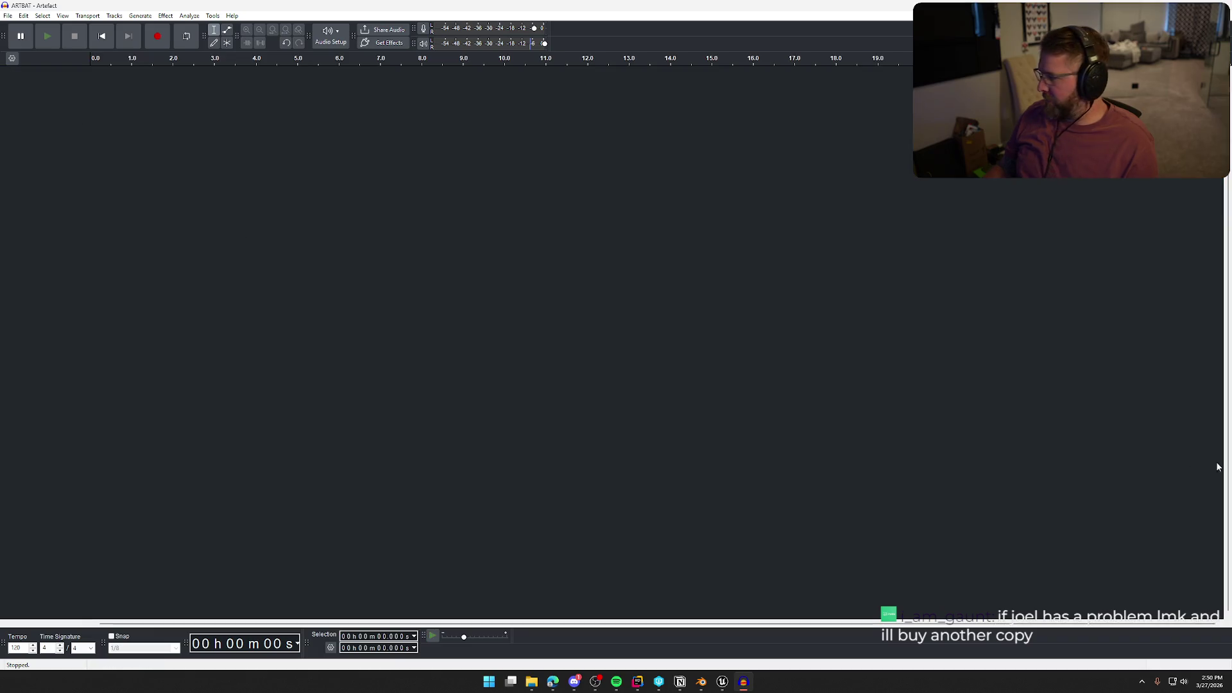
drag(616, 13, 730, 329)
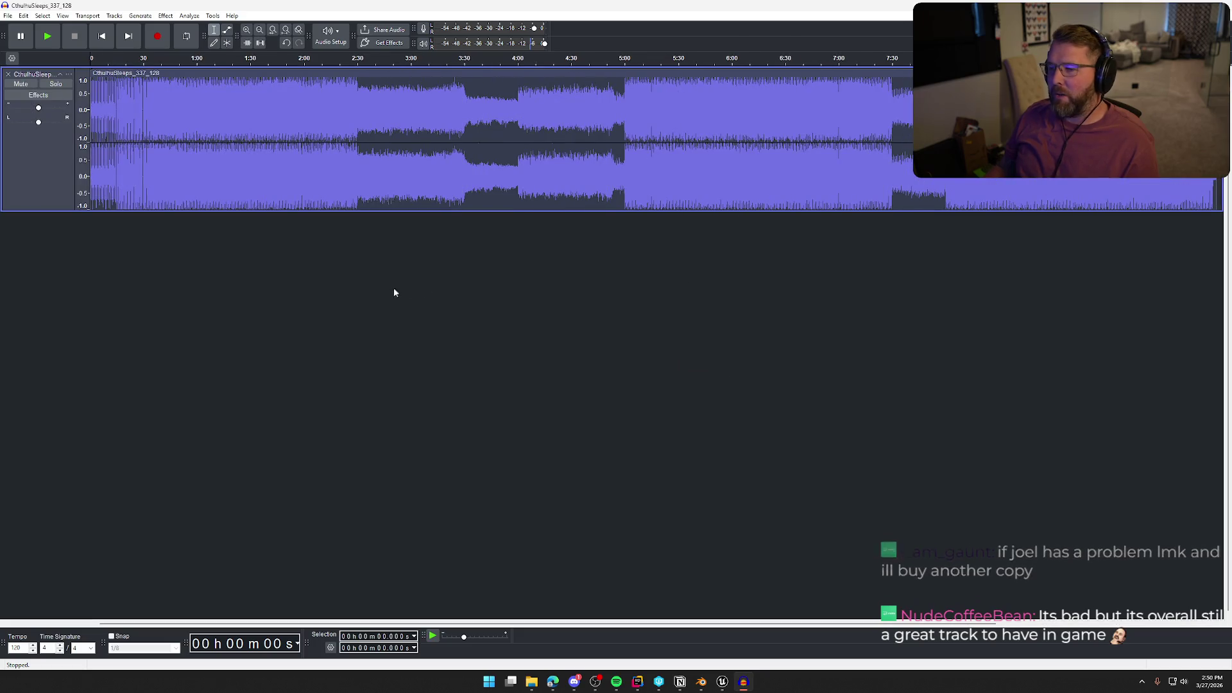
key(space)
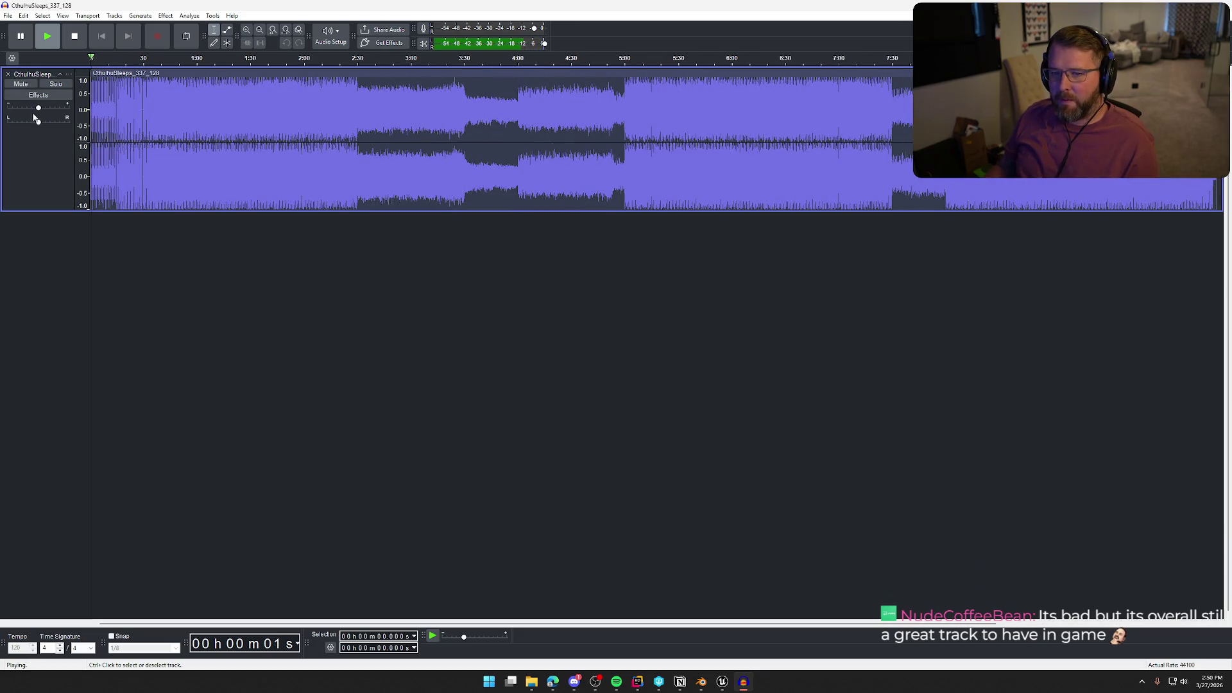
drag(39, 108, 28, 110)
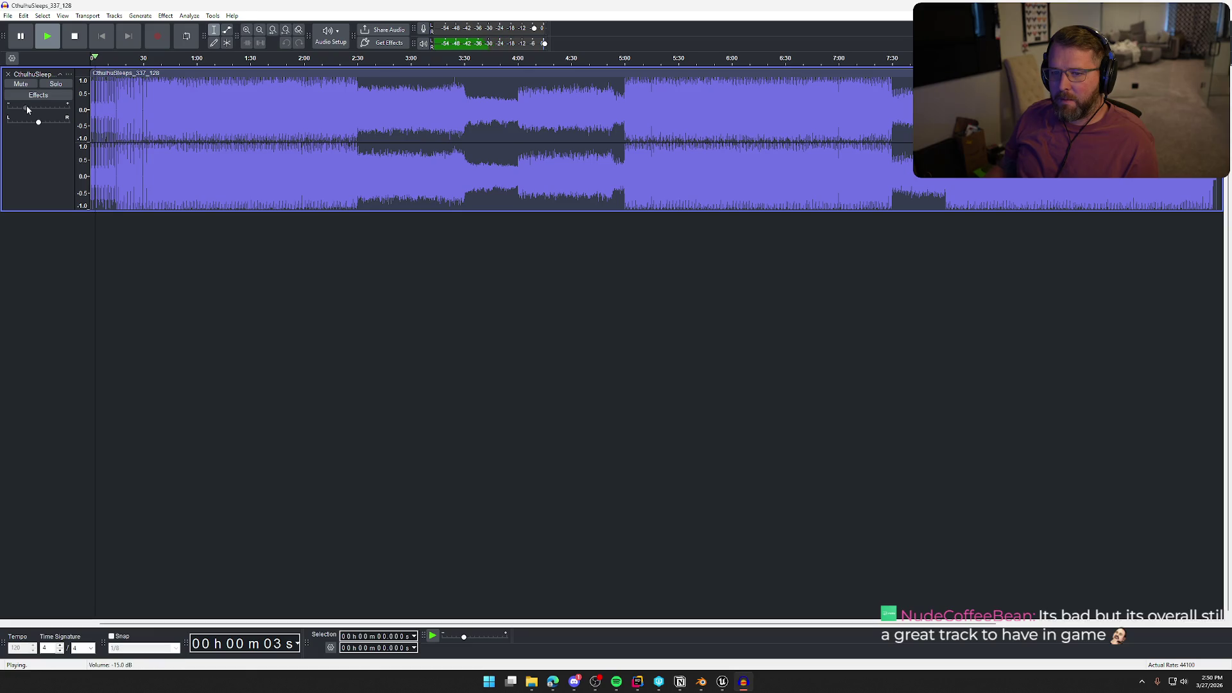
key(space)
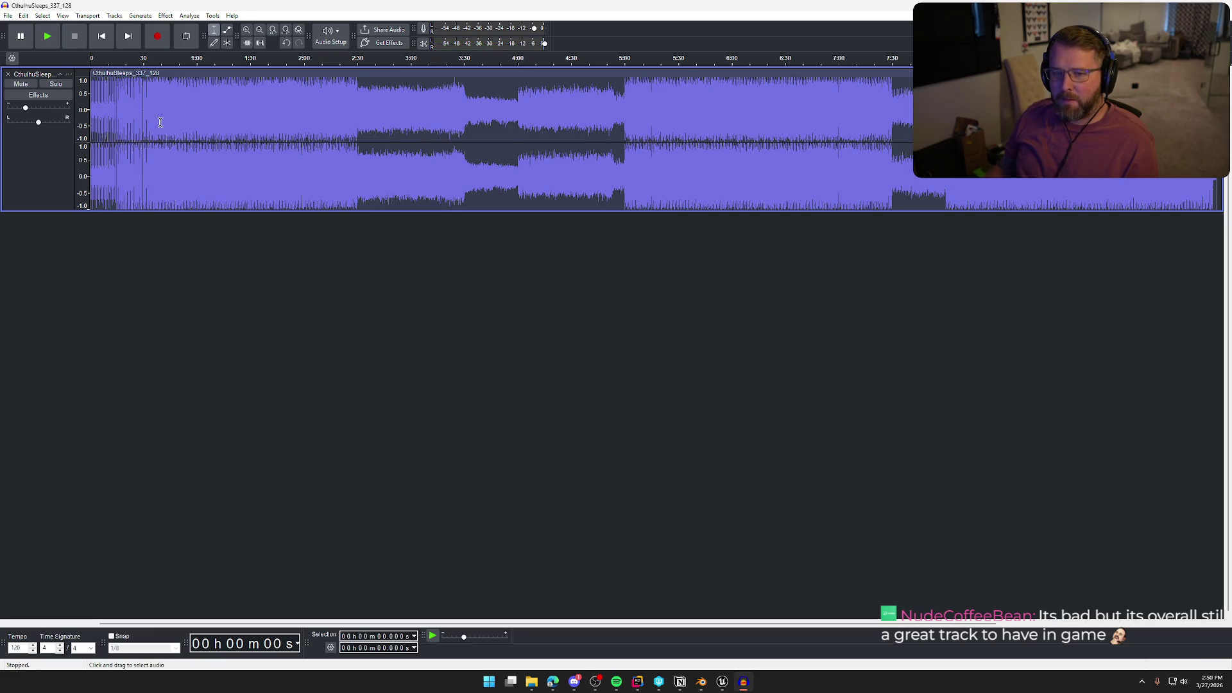
key(ctrl+a)
Apply the iZotope Vinyl effect with the 1970 era to the track.
click(165, 16)
mouse_move(251, 204)
mouse_move(315, 203)
click(385, 212)
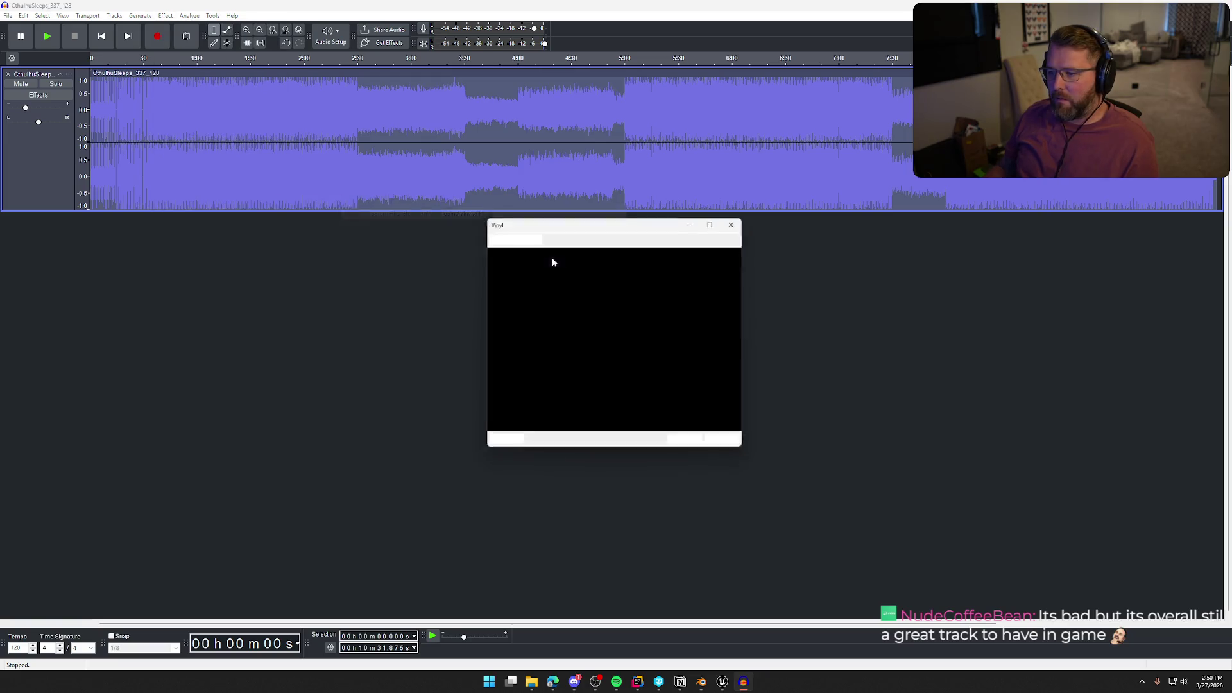
click(571, 284)
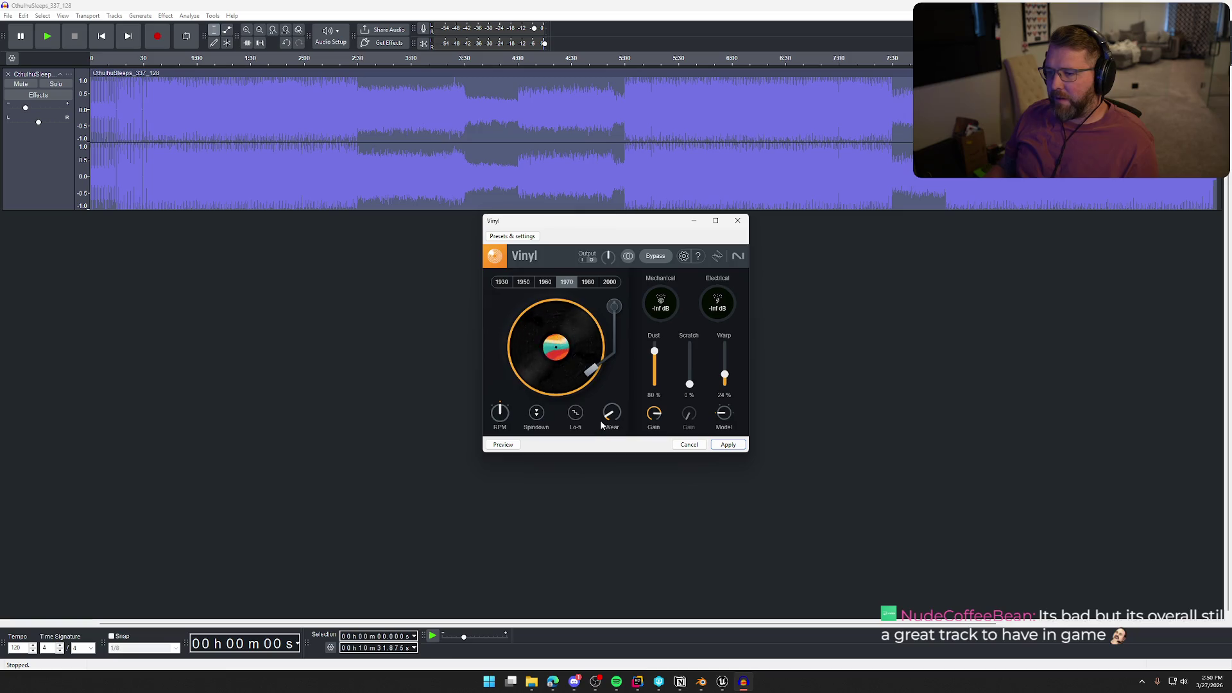
click(720, 446)
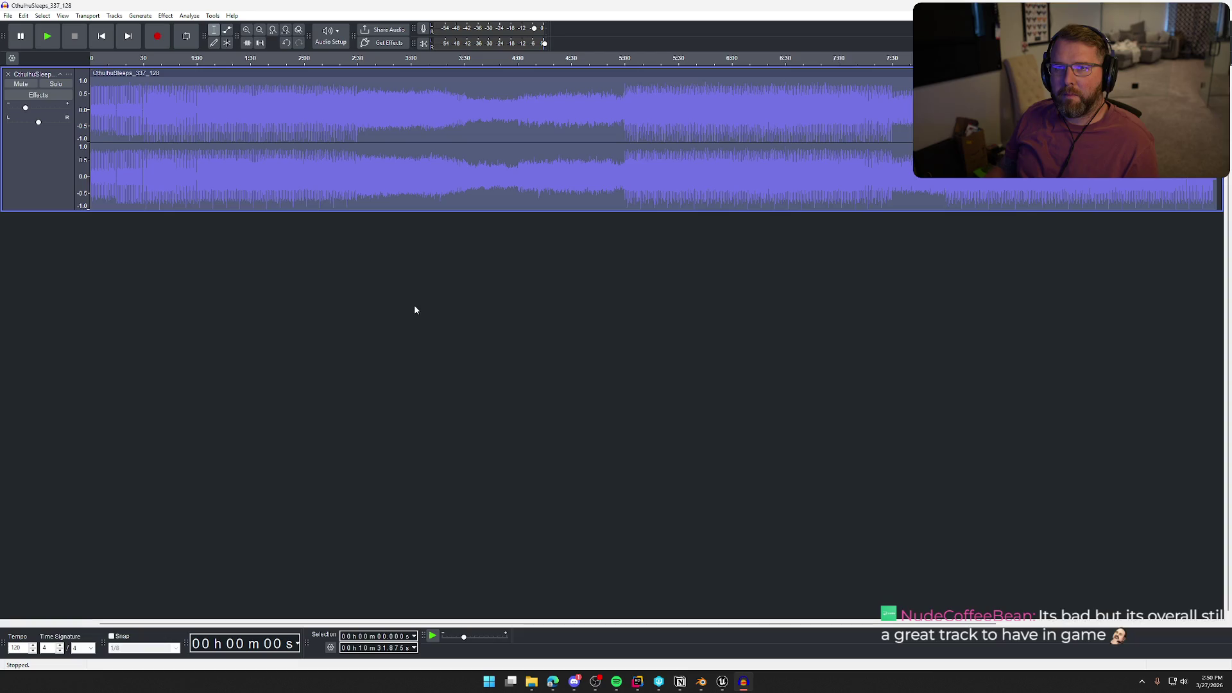
Audition the processed track, jumping to about 0:36, 1:15, 1:48 and 2:28, then stop.
key(space)
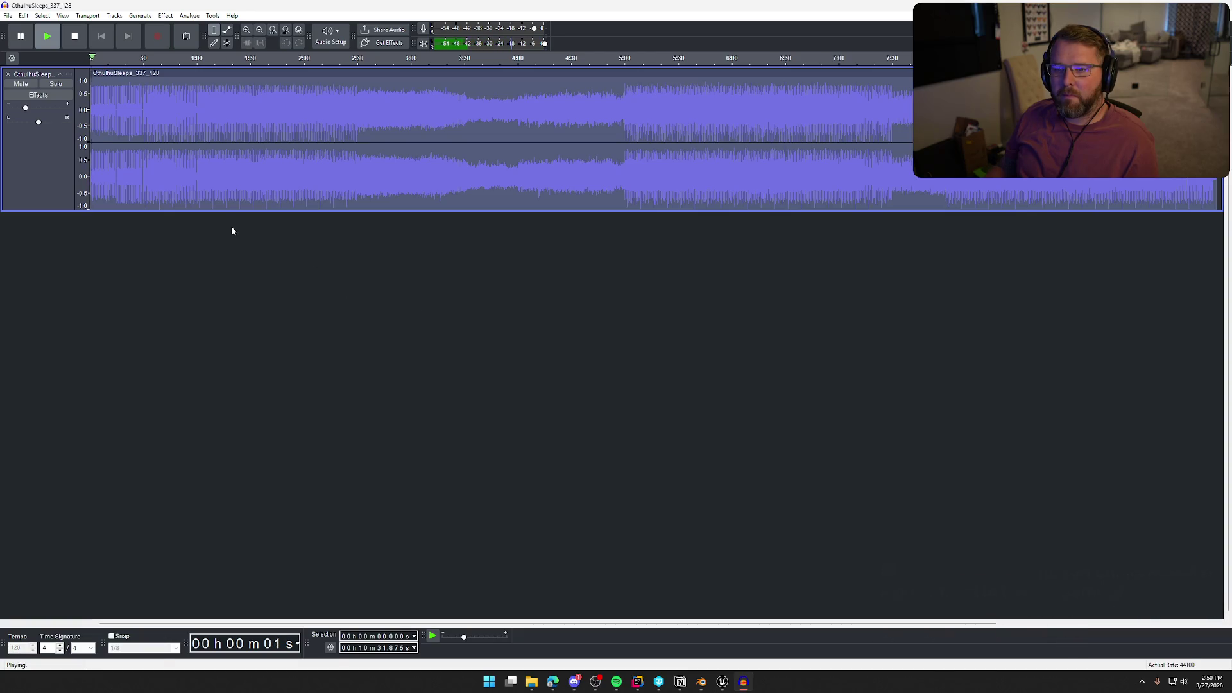
click(154, 62)
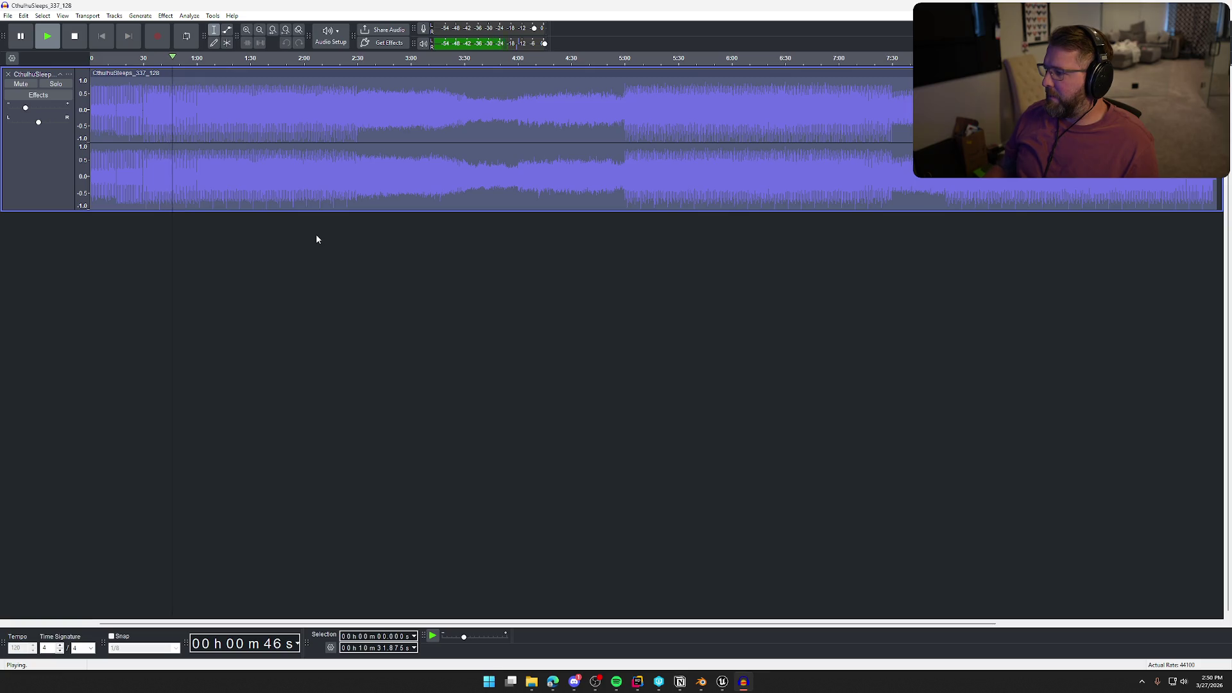
click(225, 59)
click(284, 58)
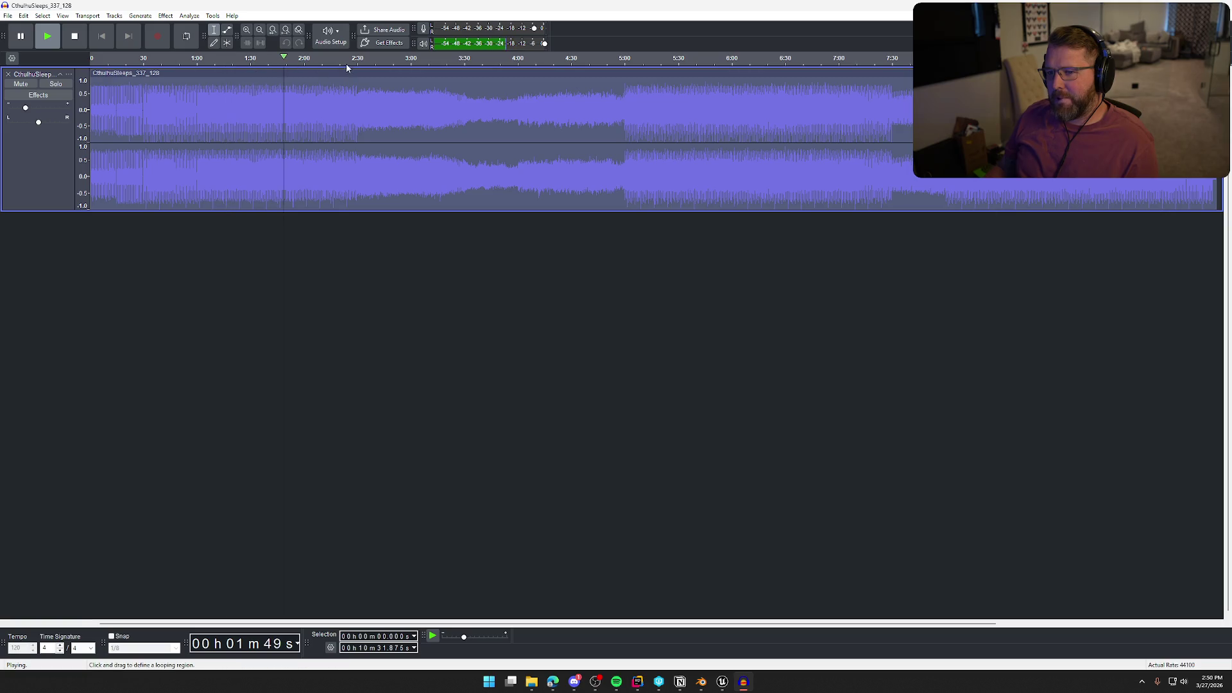
click(353, 59)
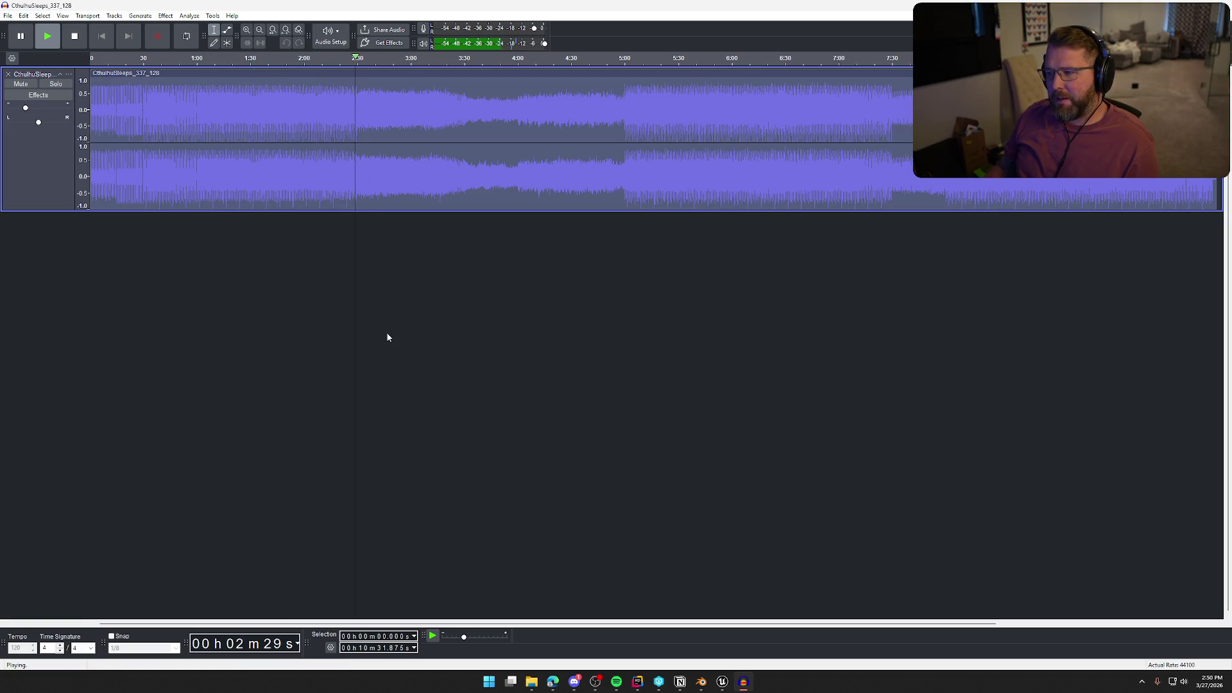
key(space)
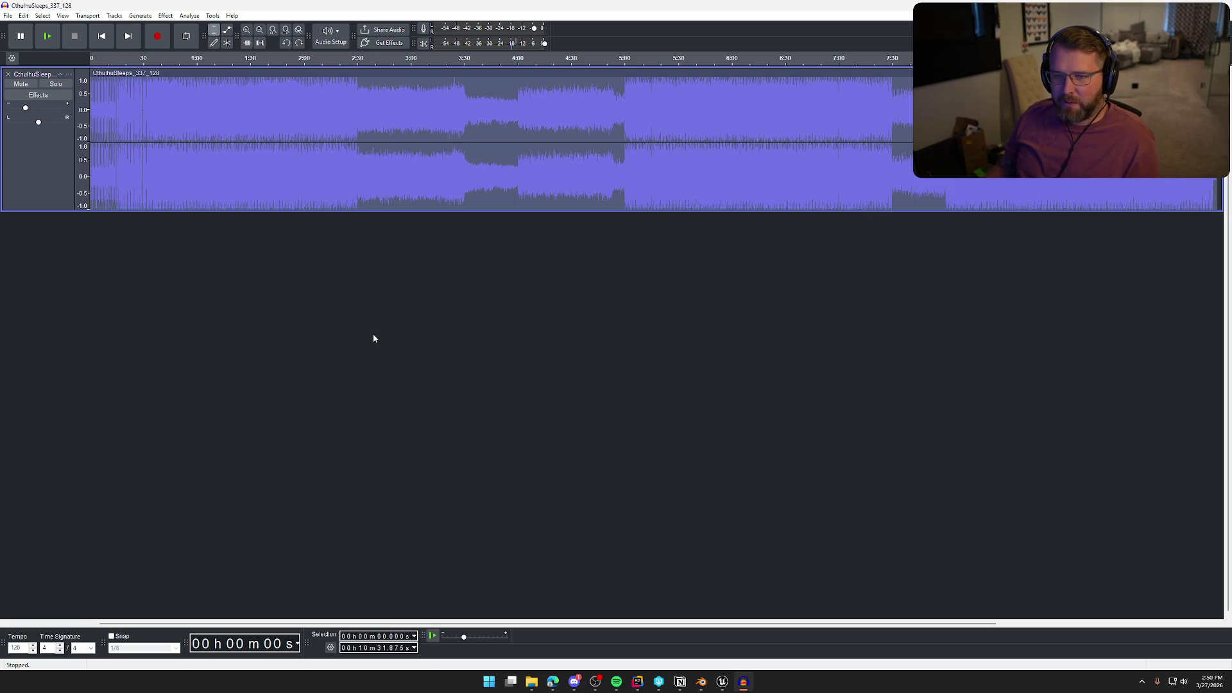
Briefly replay from 1:38, then apply Vinyl with Warp raised to 33%.
key(space)
click(265, 58)
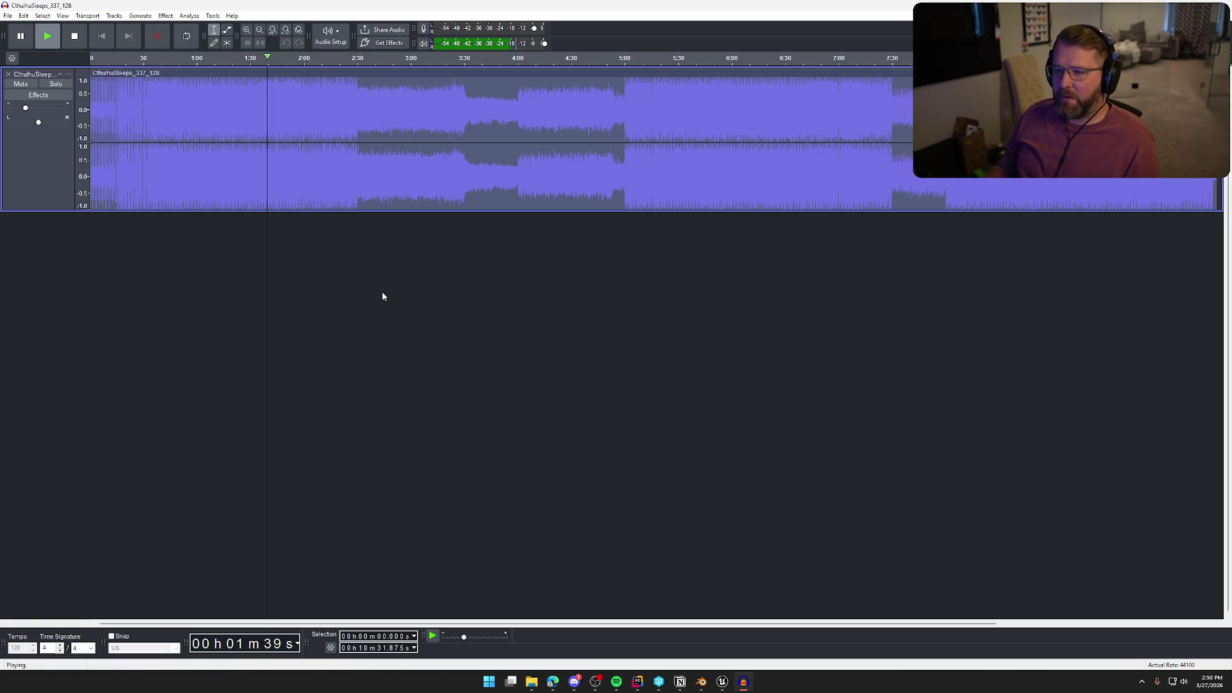
key(space)
click(165, 15)
mouse_move(218, 203)
mouse_move(309, 203)
click(414, 214)
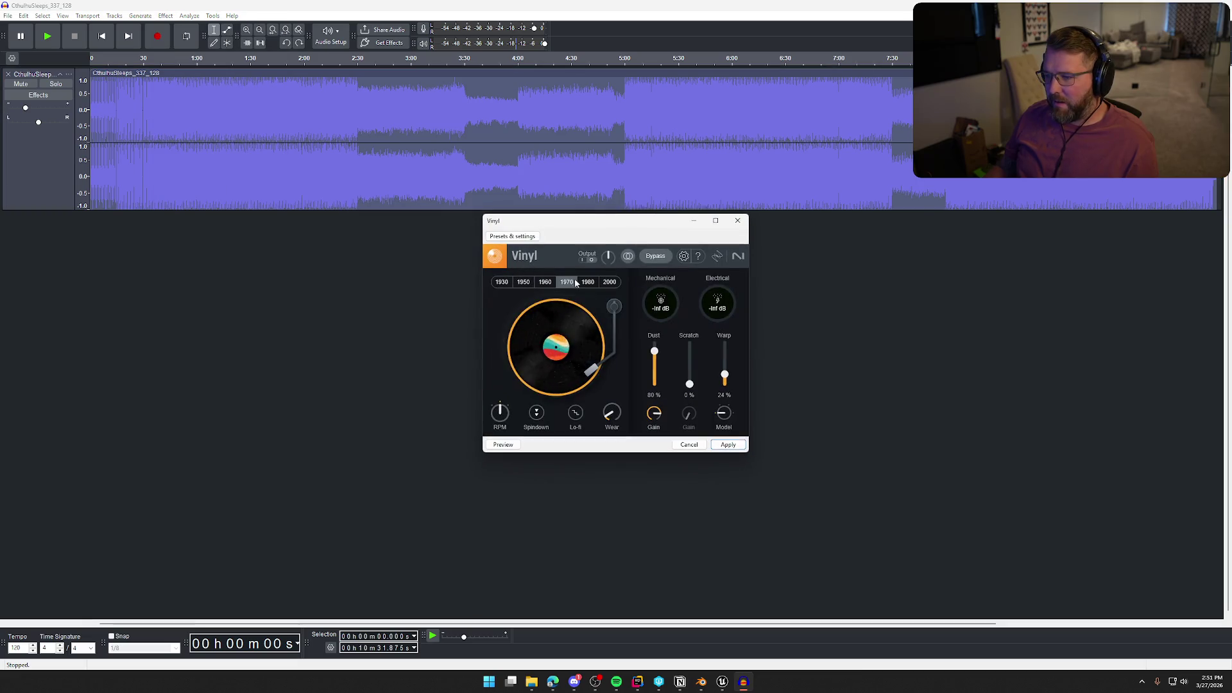
drag(725, 379, 725, 372)
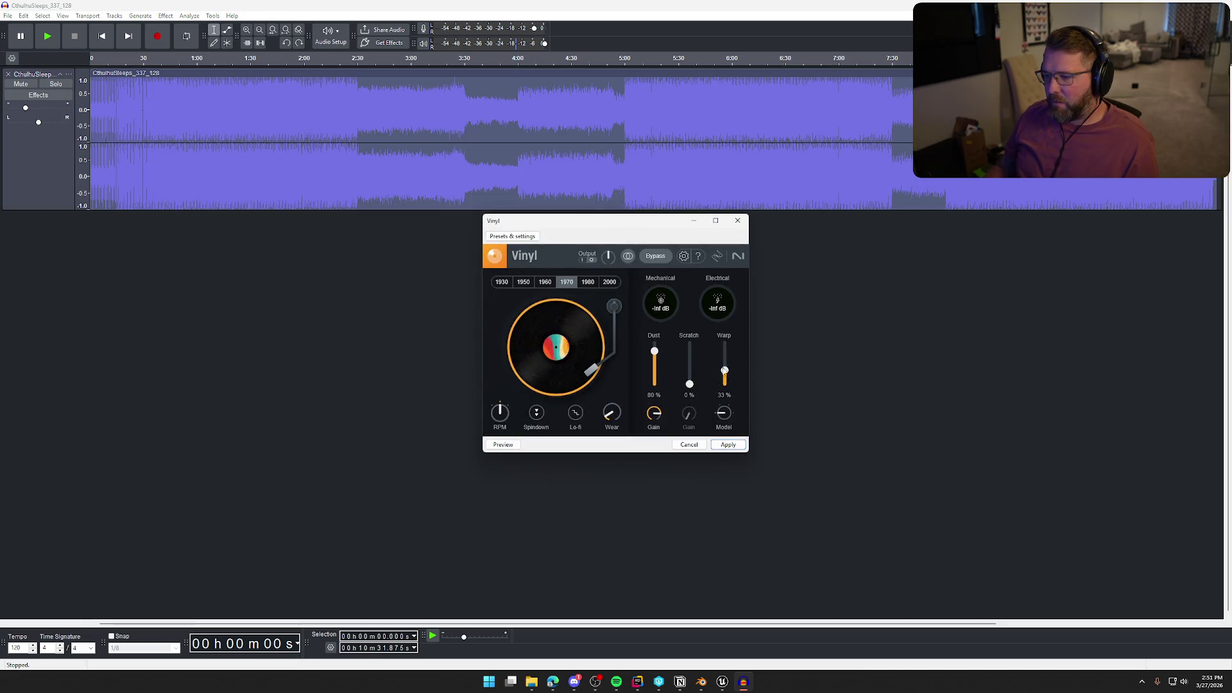
click(727, 444)
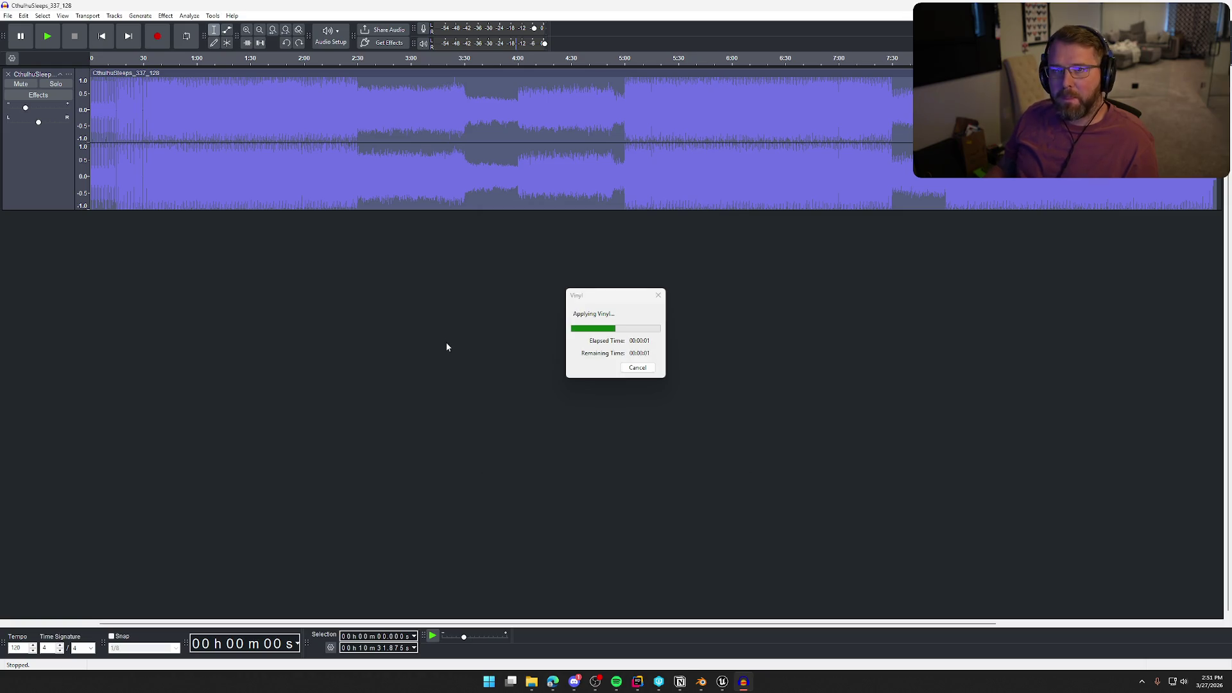
Audition the reprocessed track at 0:50, 1:44, 2:00 and 2:25, stop, and close it.
key(space)
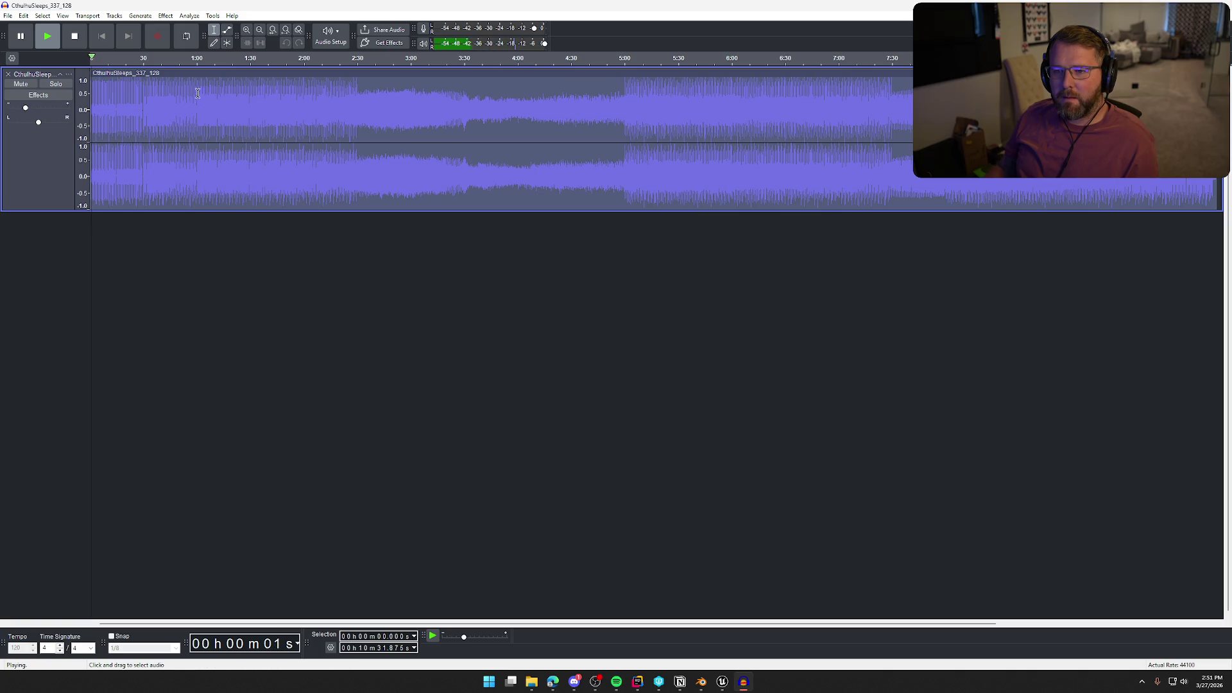
click(178, 58)
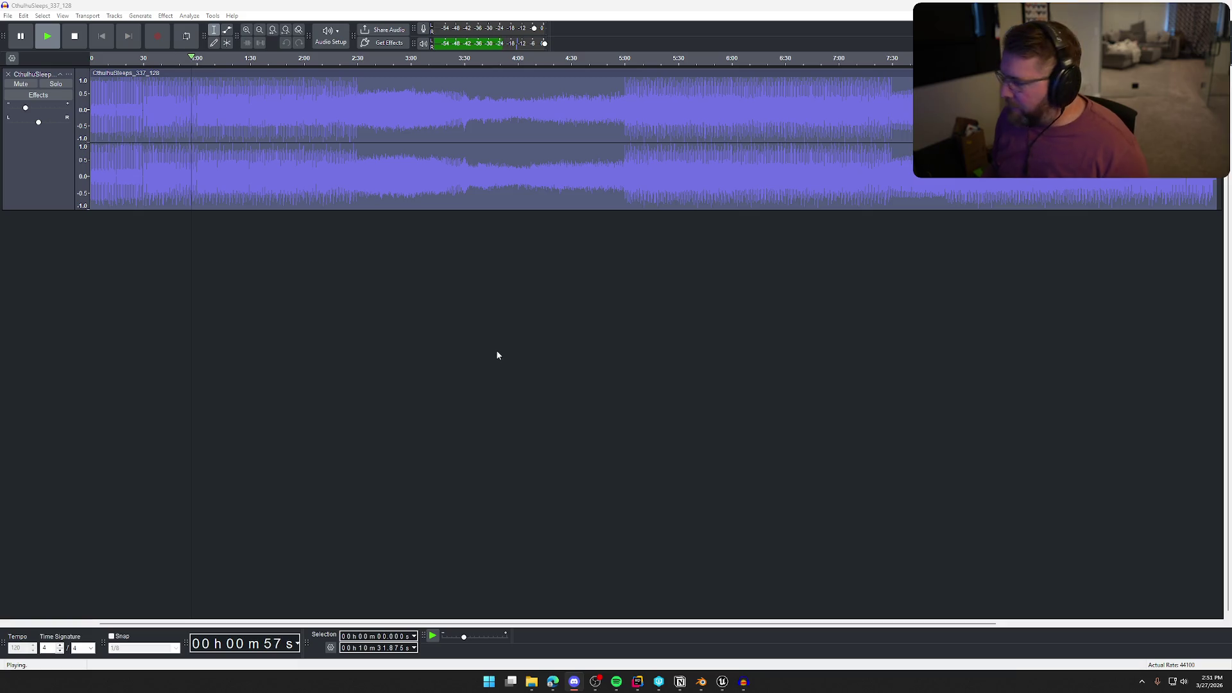
click(755, 380)
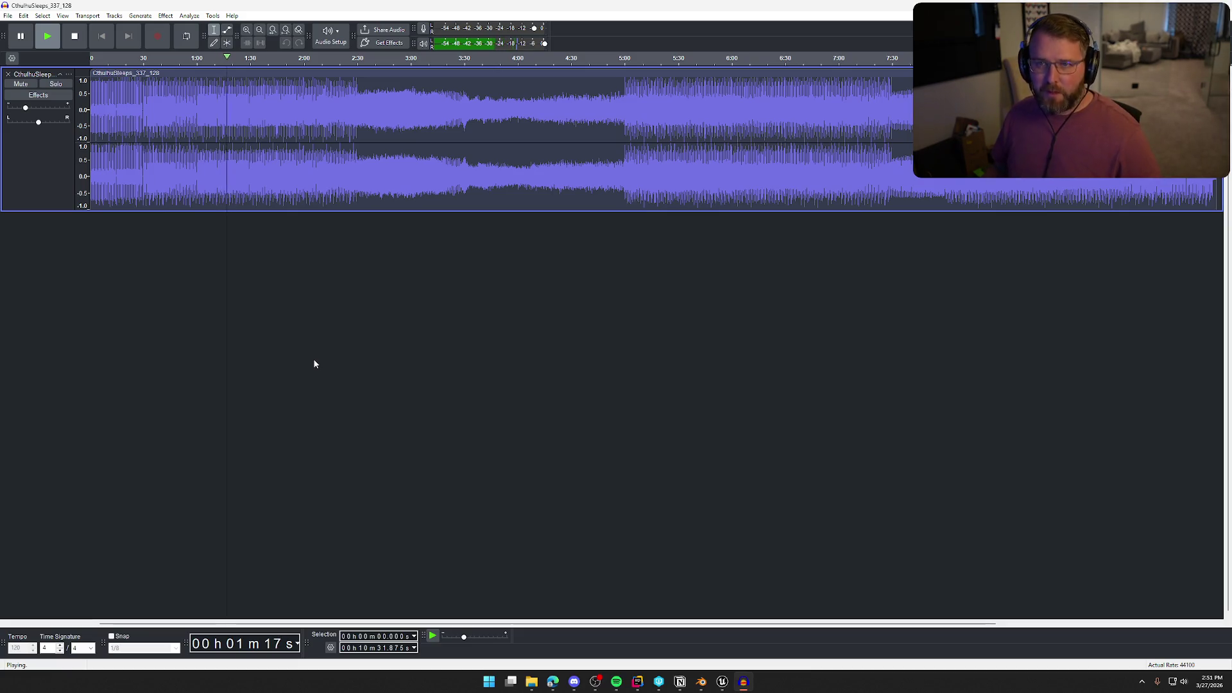
click(278, 67)
click(303, 62)
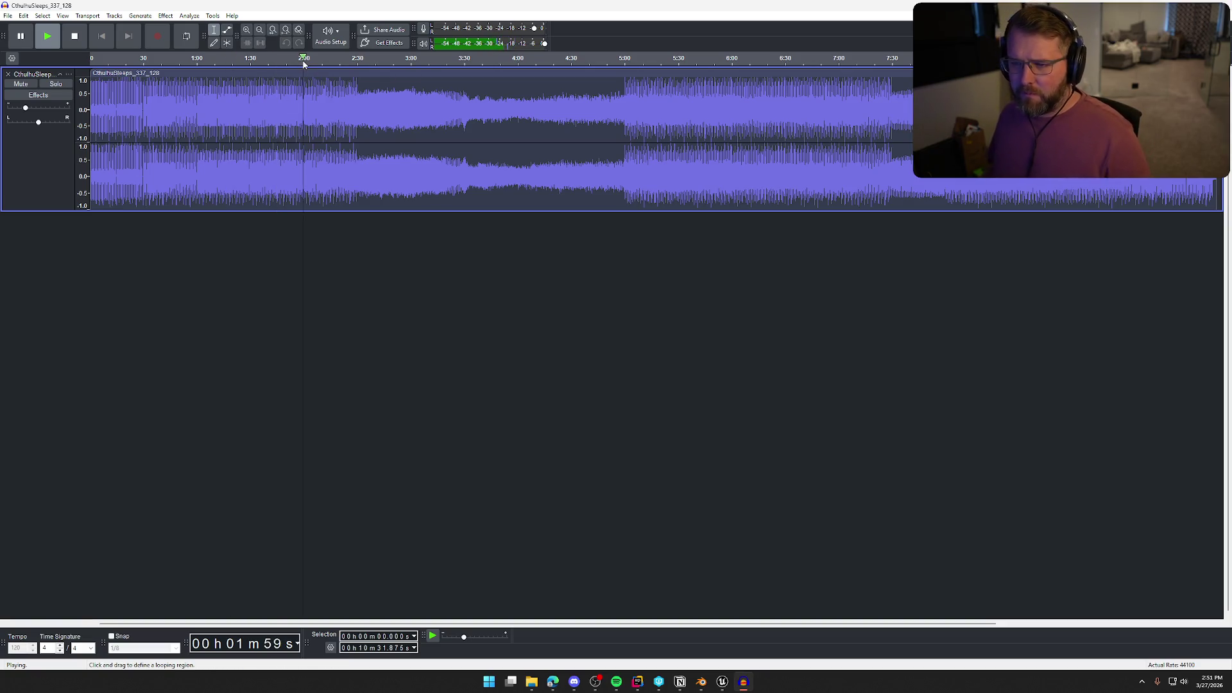
click(350, 61)
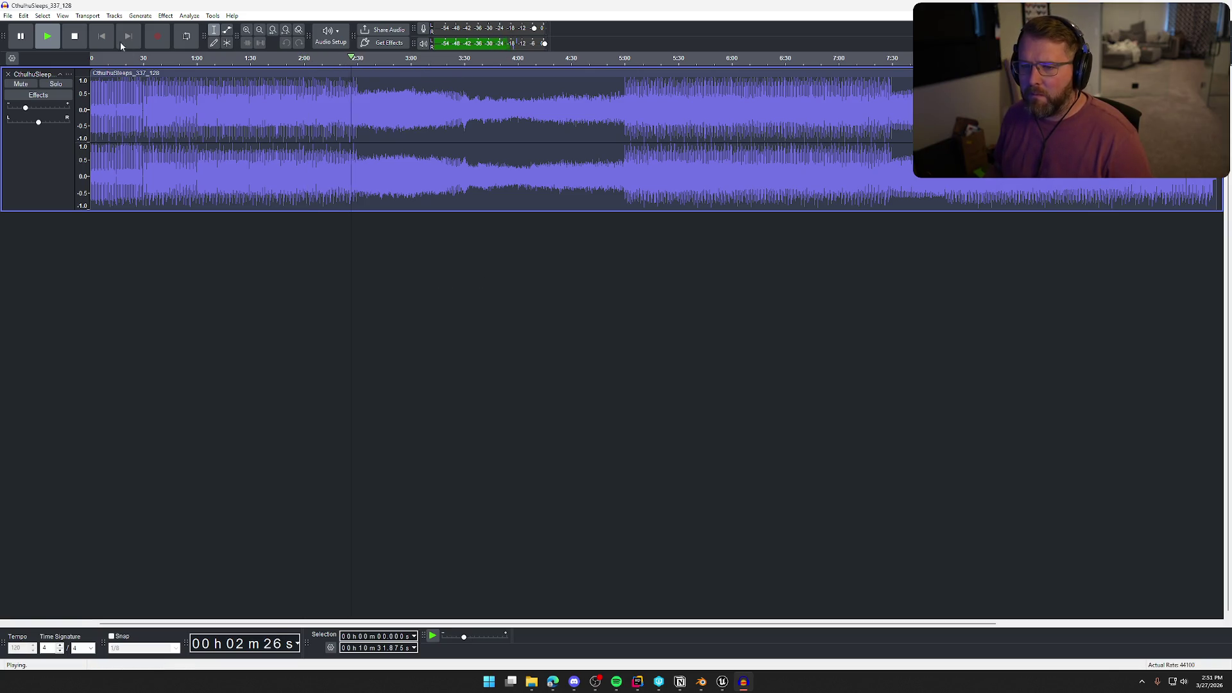
click(74, 36)
click(8, 74)
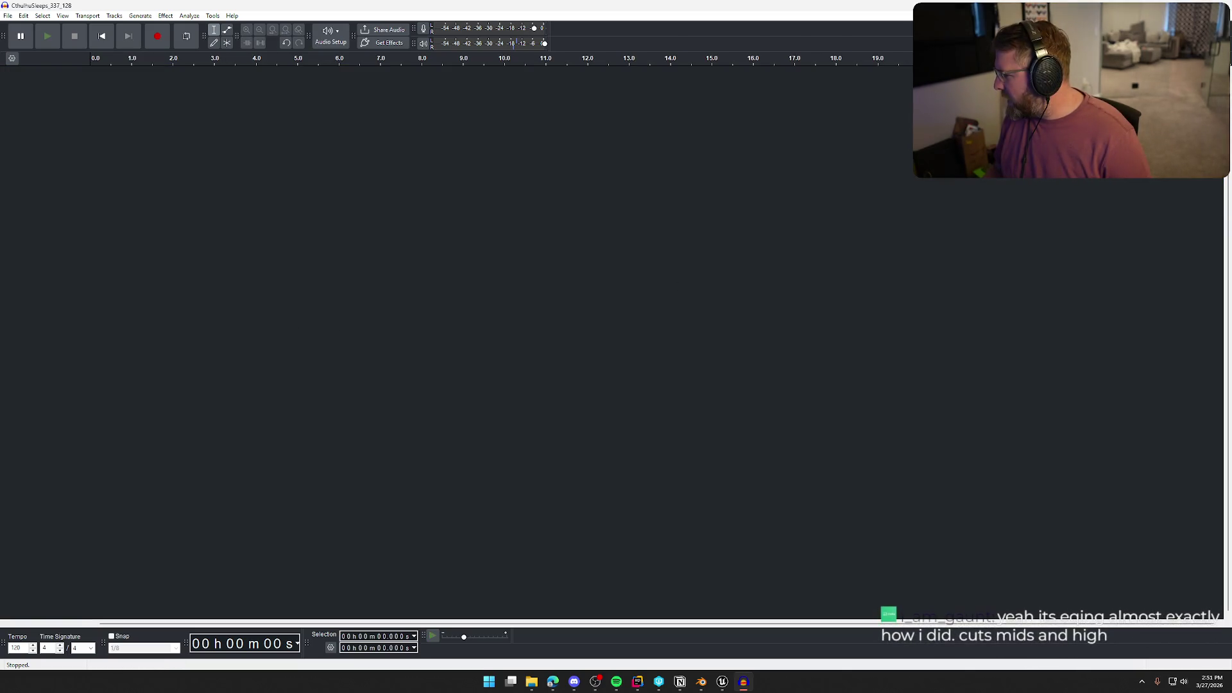
Import 'COelacanth_249_128bpm' with music view at 128 bpm and play it from 0:34.
key(alt+Tab)
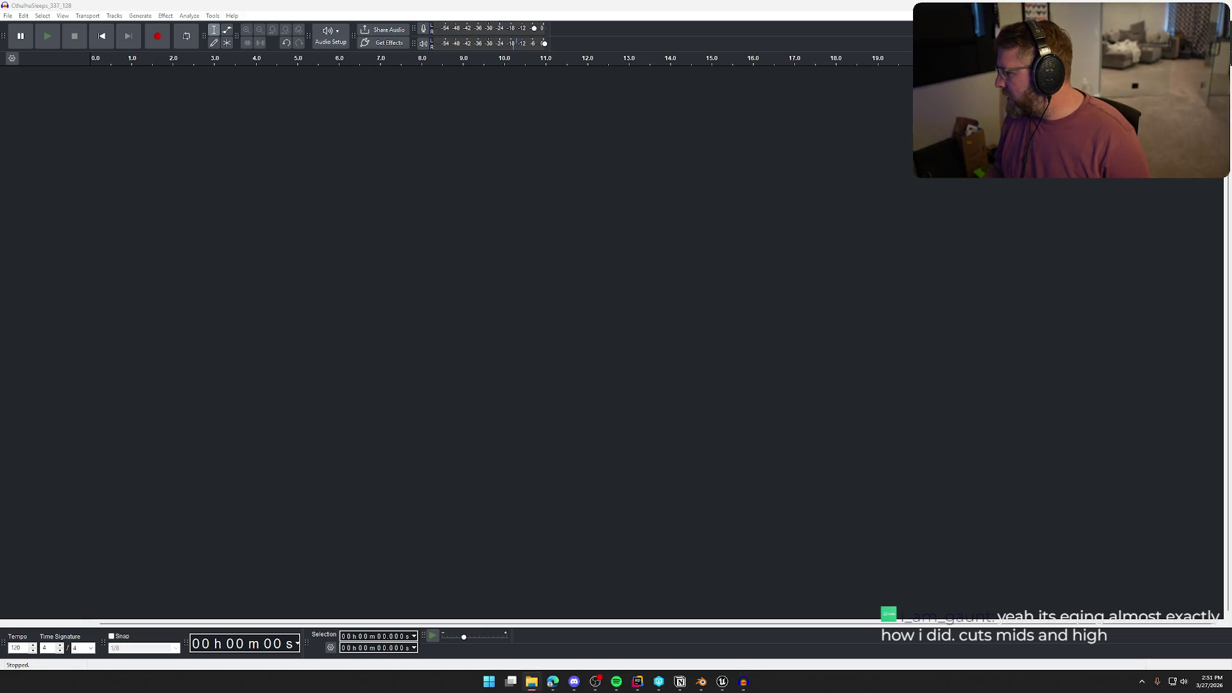
drag(0, 205, 321, 226)
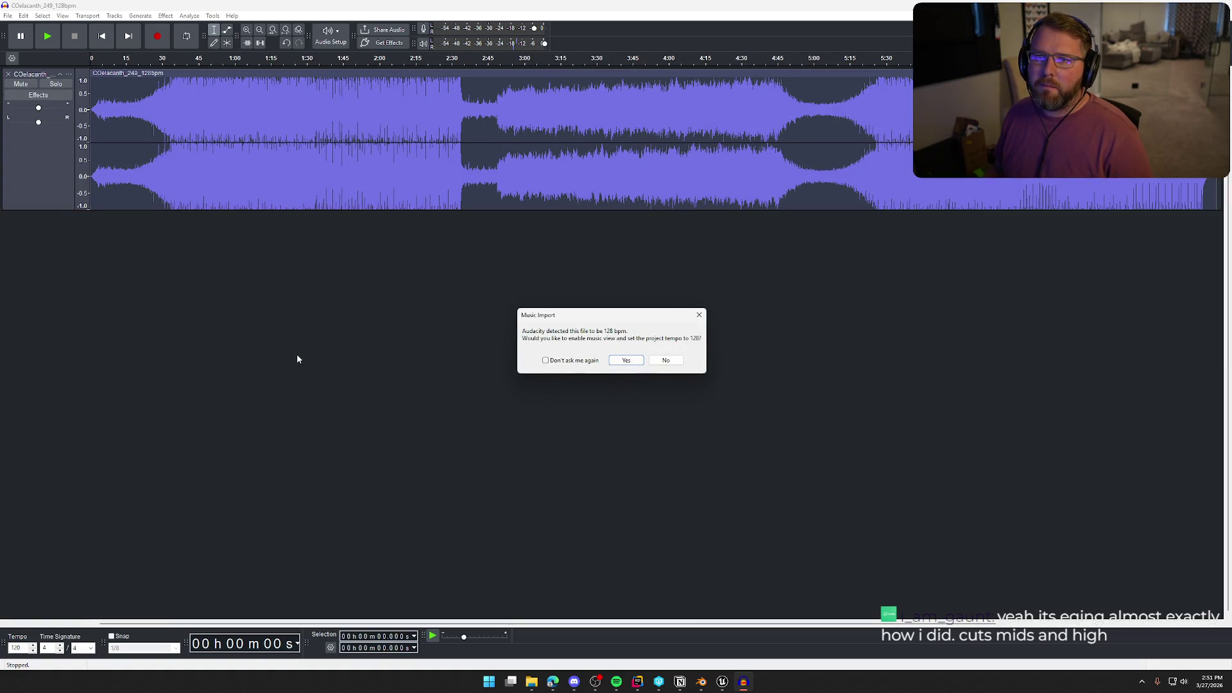
click(627, 360)
key(space)
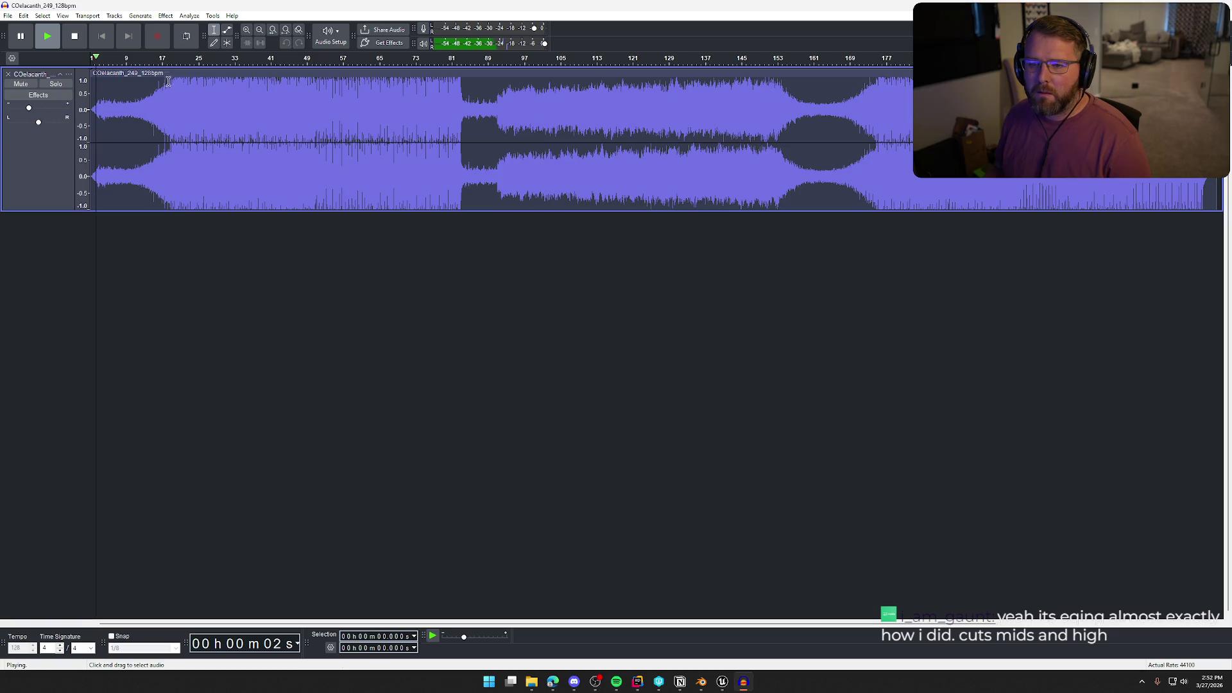
click(173, 129)
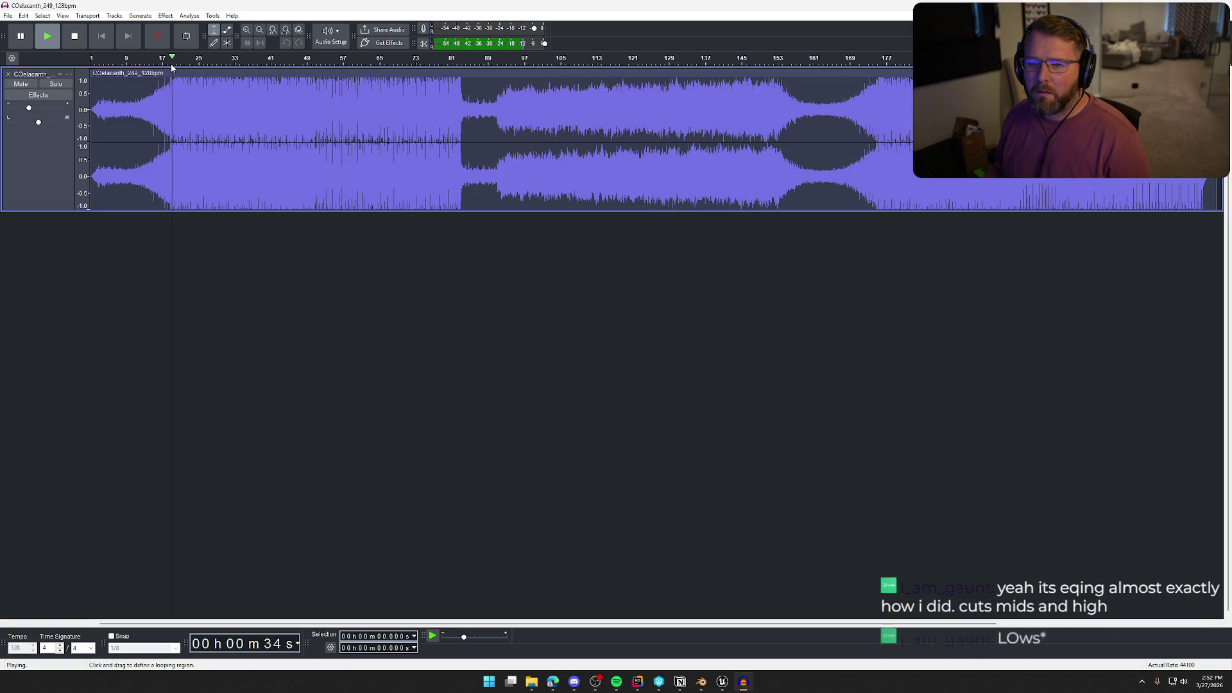
Apply iZotope Vinyl to the whole song with the 1960 era and Dust at 96%, then play it.
key(space)
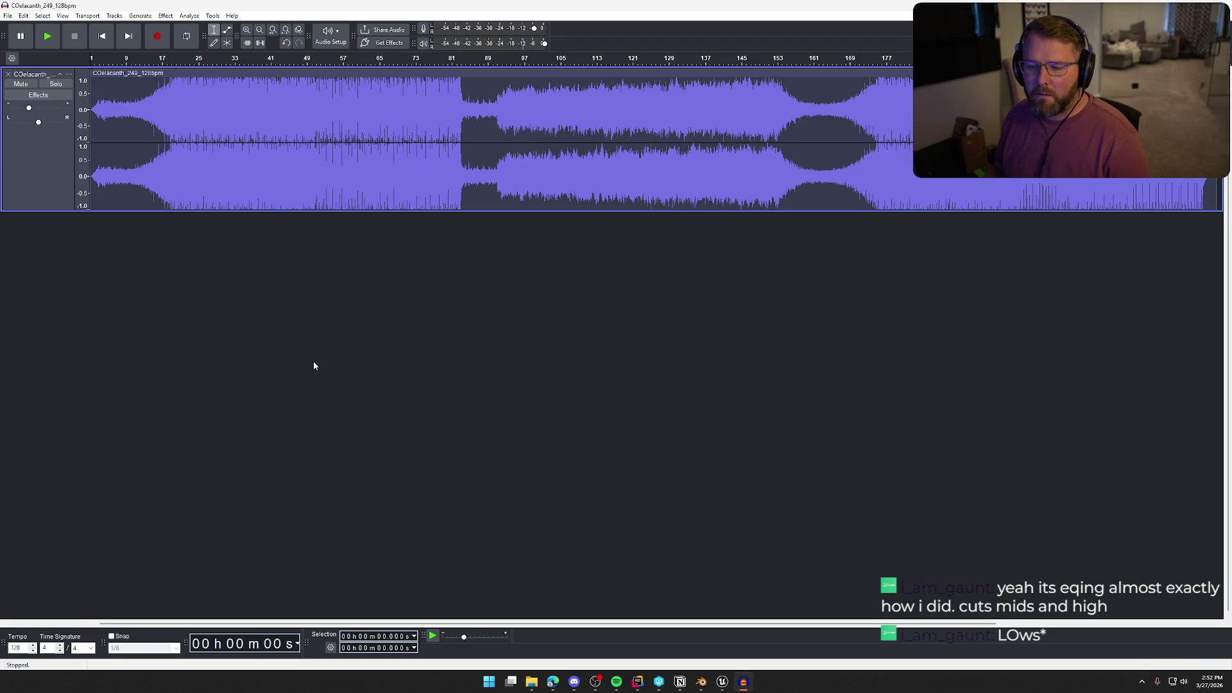
key(ctrl+a)
click(167, 16)
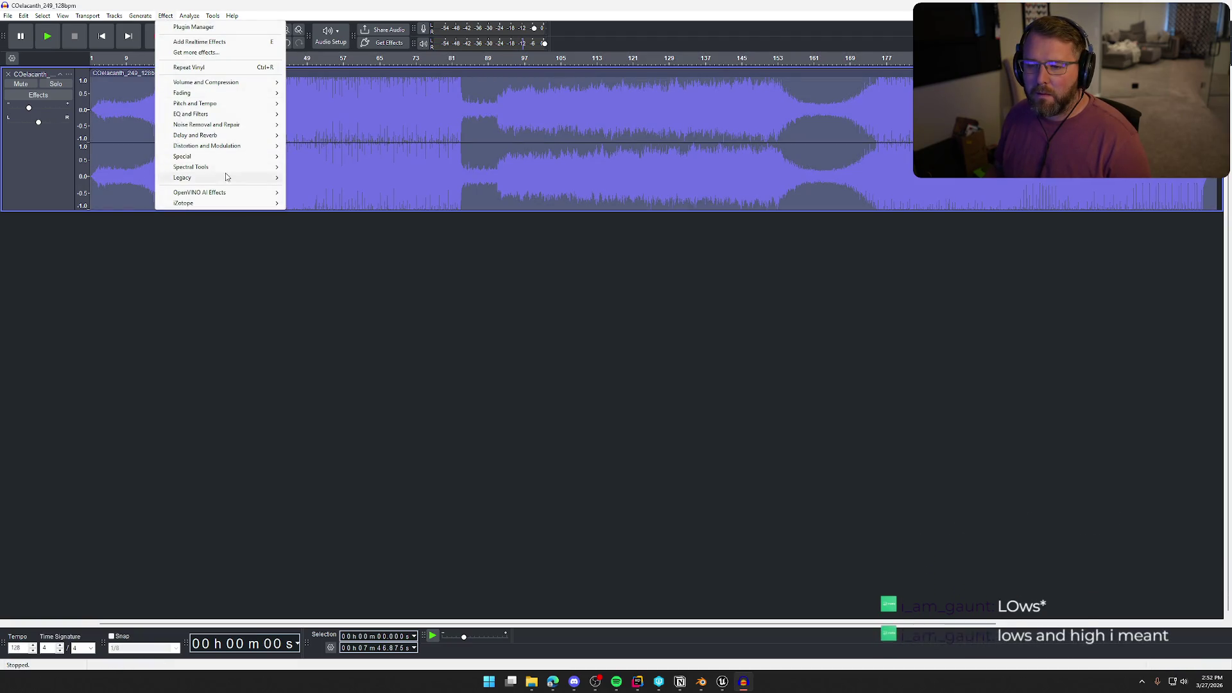
mouse_move(257, 203)
mouse_move(320, 202)
click(457, 217)
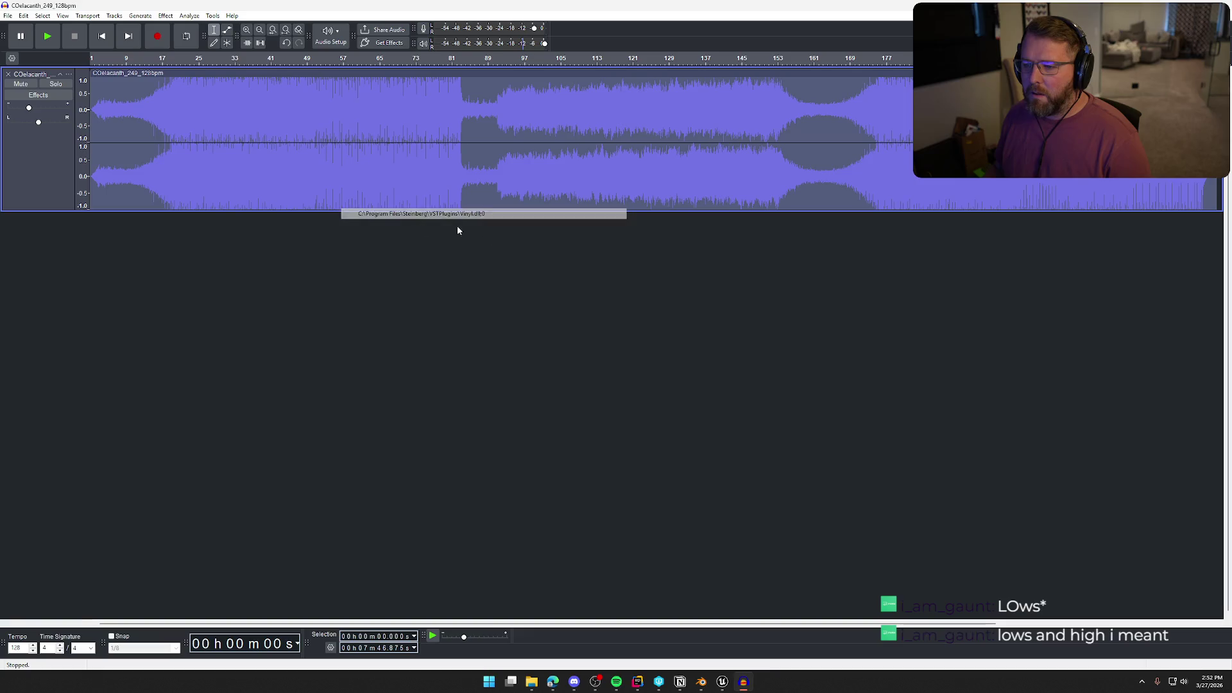
click(545, 281)
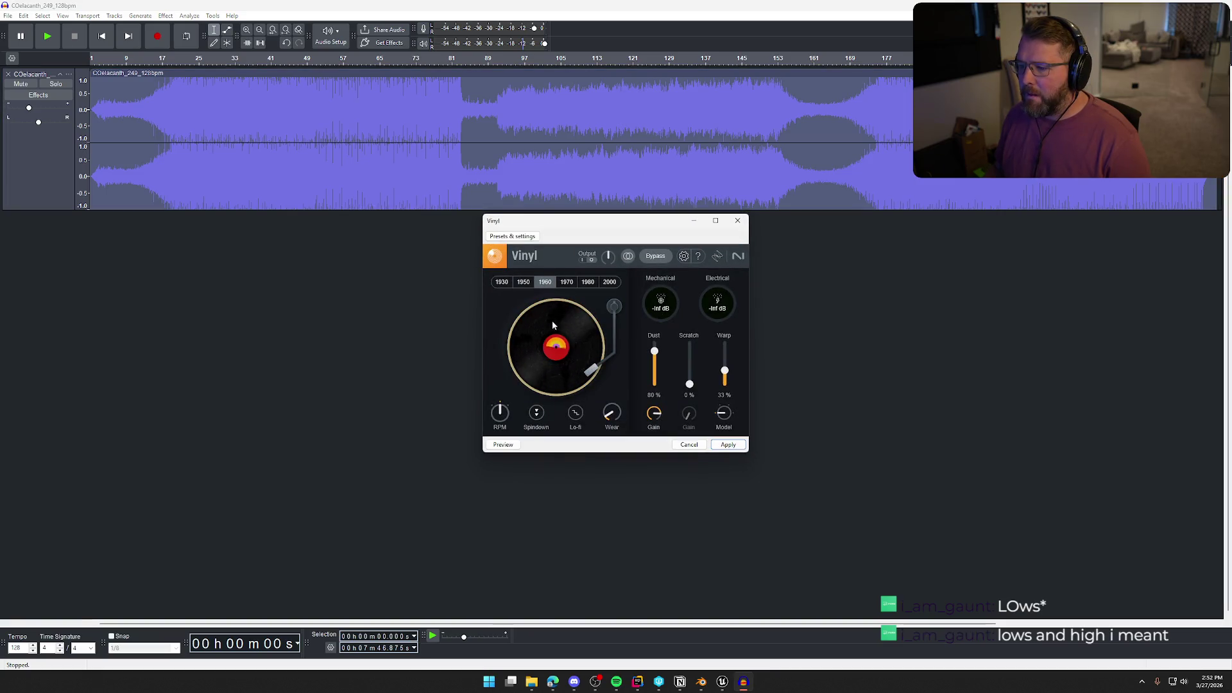
click(502, 449)
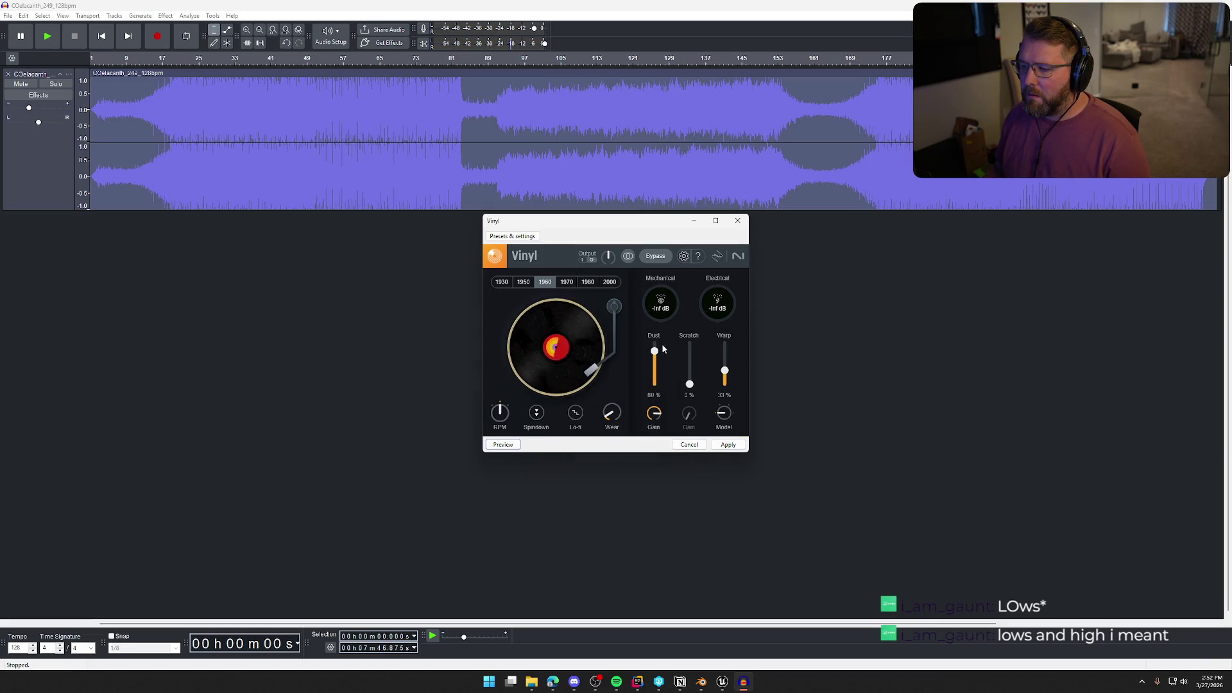
drag(654, 351, 654, 345)
click(728, 444)
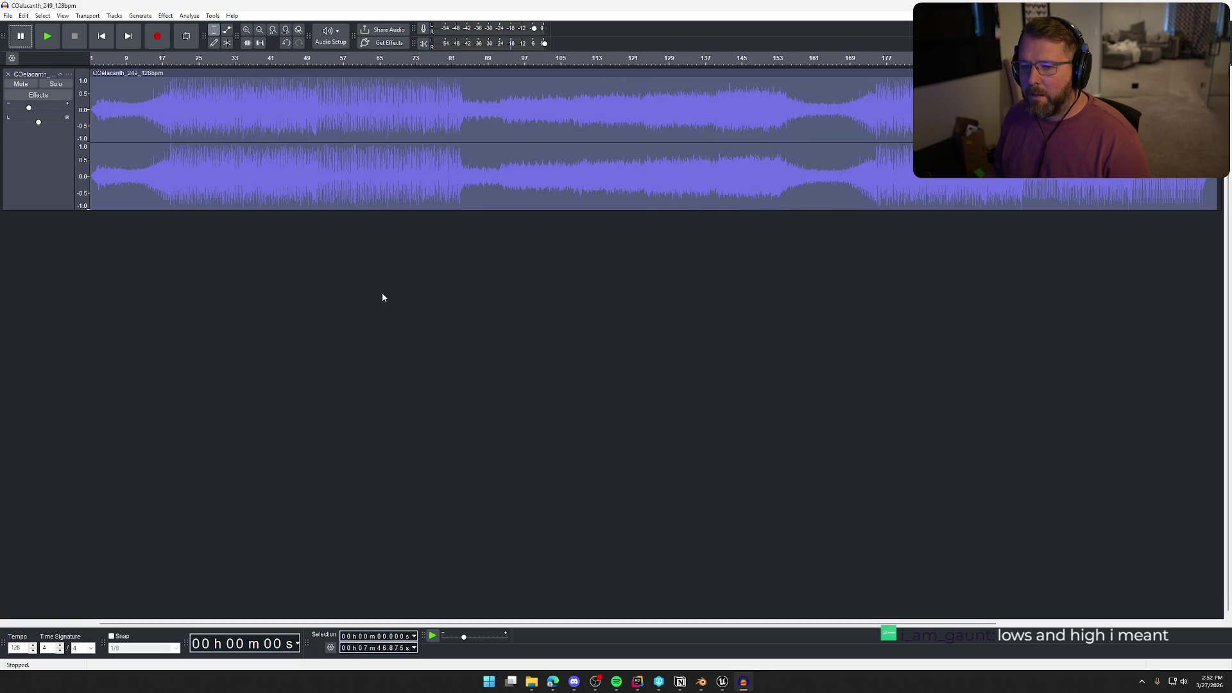
key(space)
Audition the song at -13 dB track volume, jumping to bars 17, 41, 57, 81 and 4:45.
click(163, 60)
drag(28, 109, 17, 113)
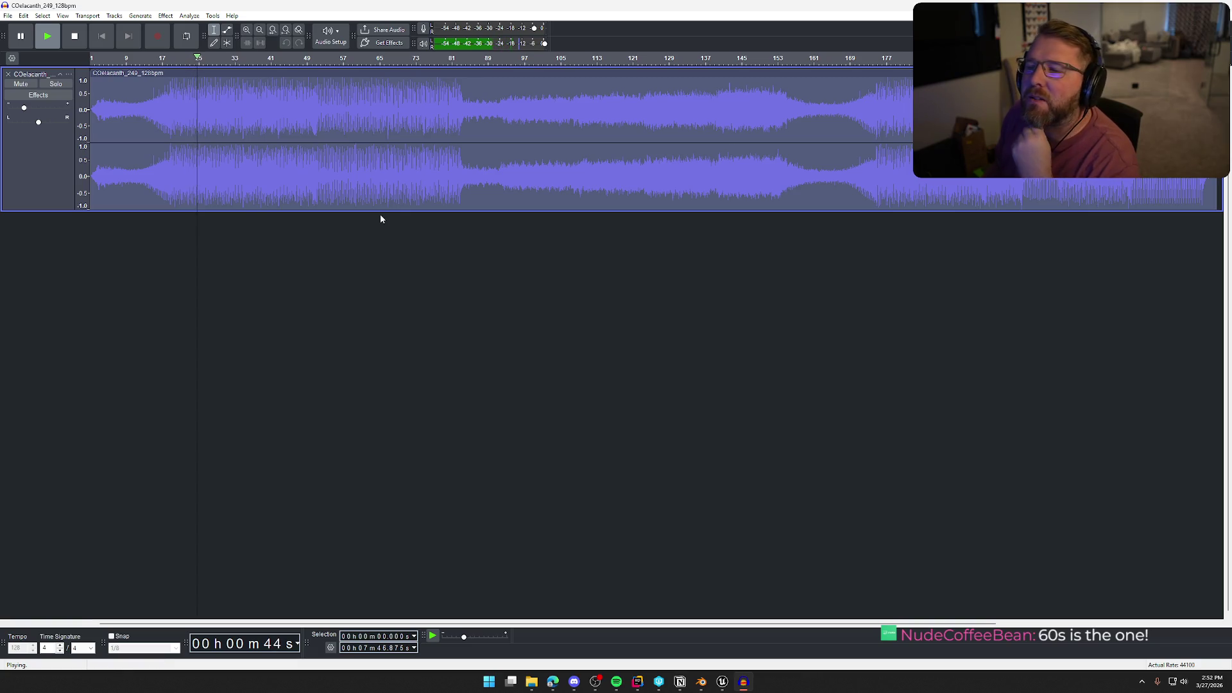
click(280, 59)
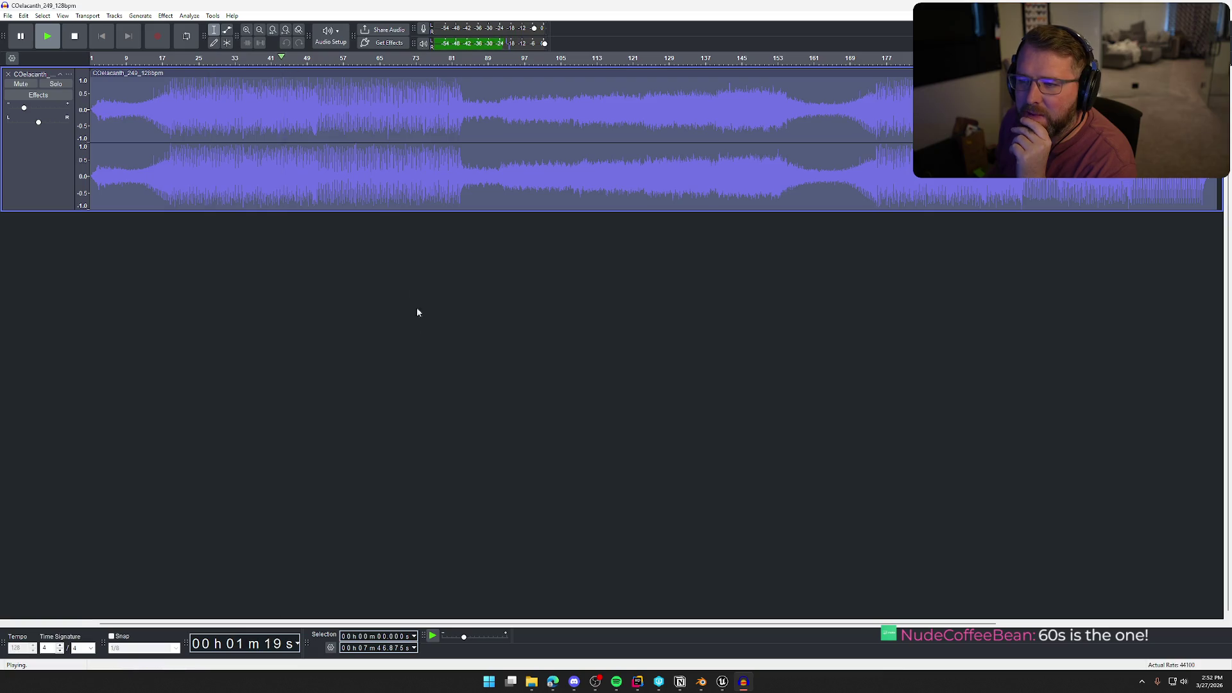
click(343, 59)
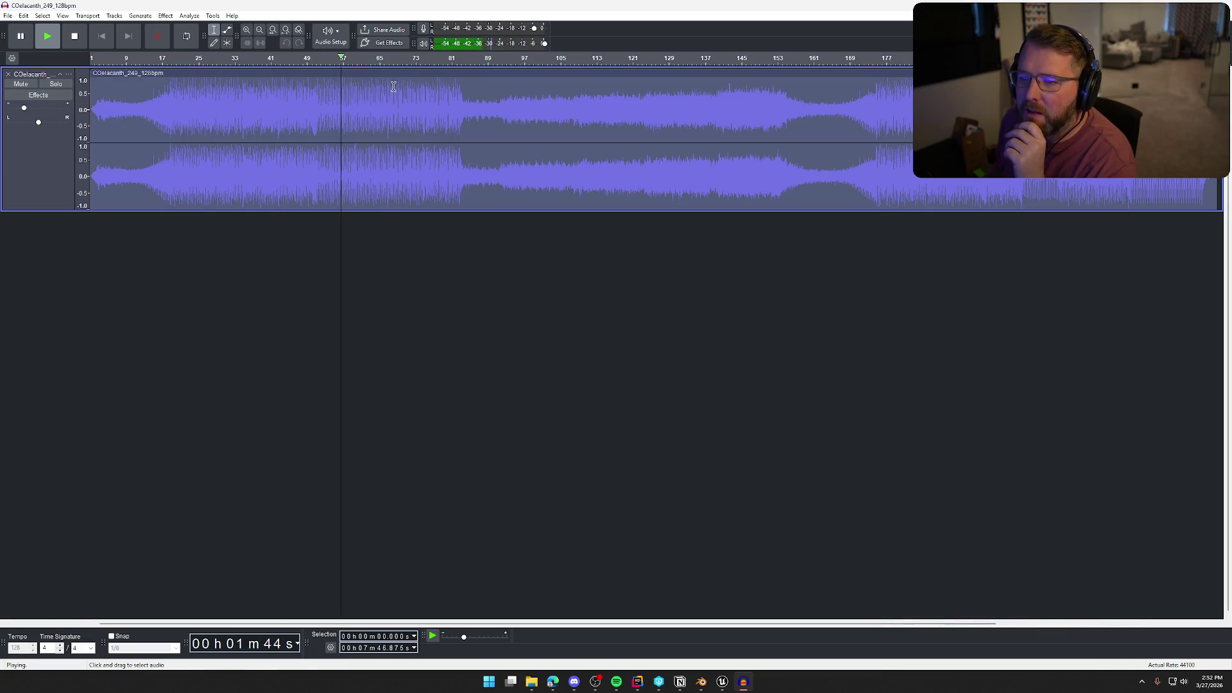
click(447, 58)
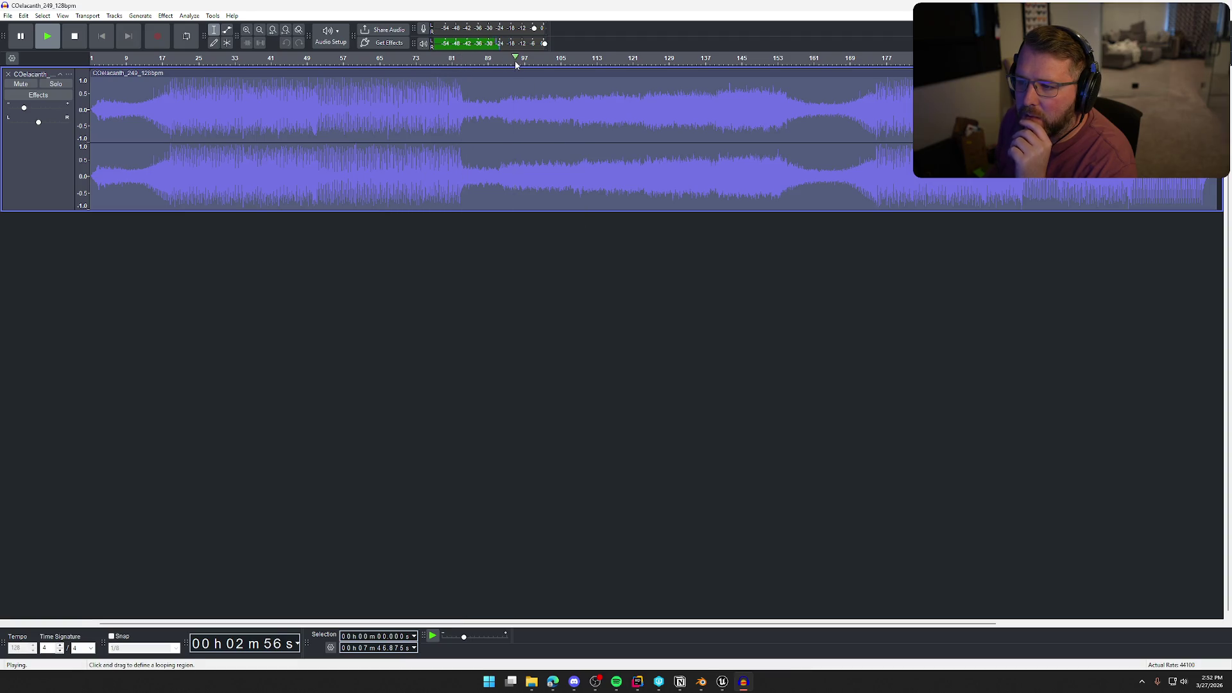
click(777, 58)
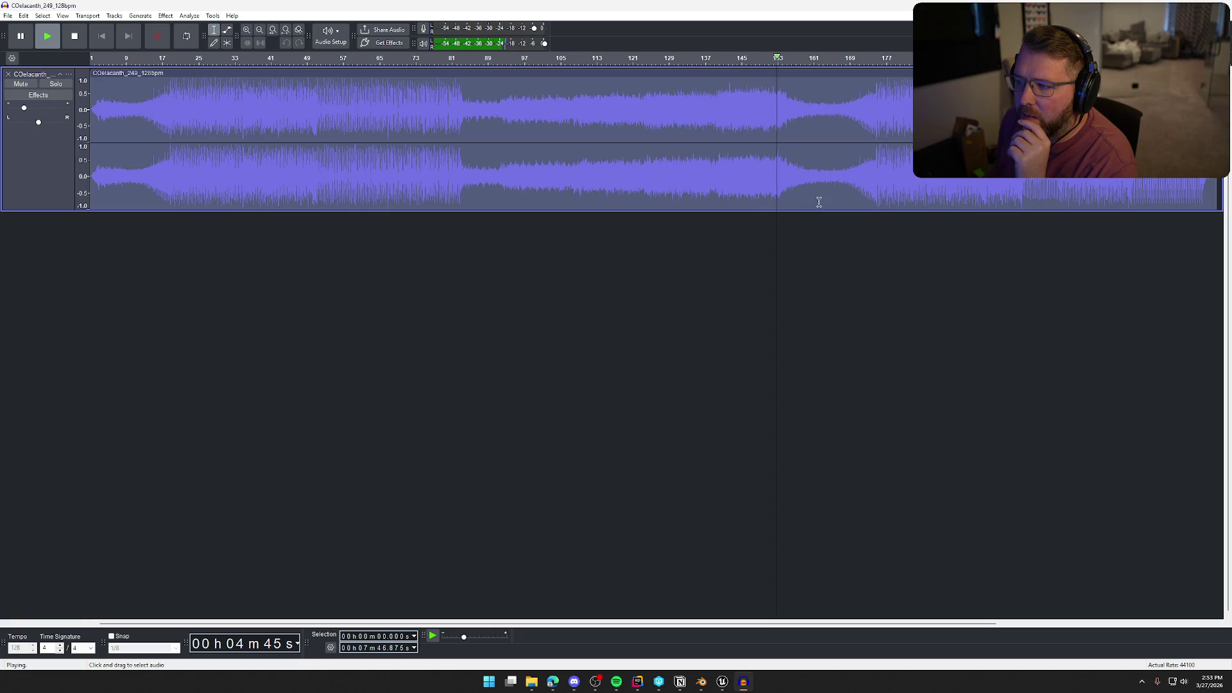
Return to the start, stop playback, and remove the track from the project.
key(Home)
click(408, 331)
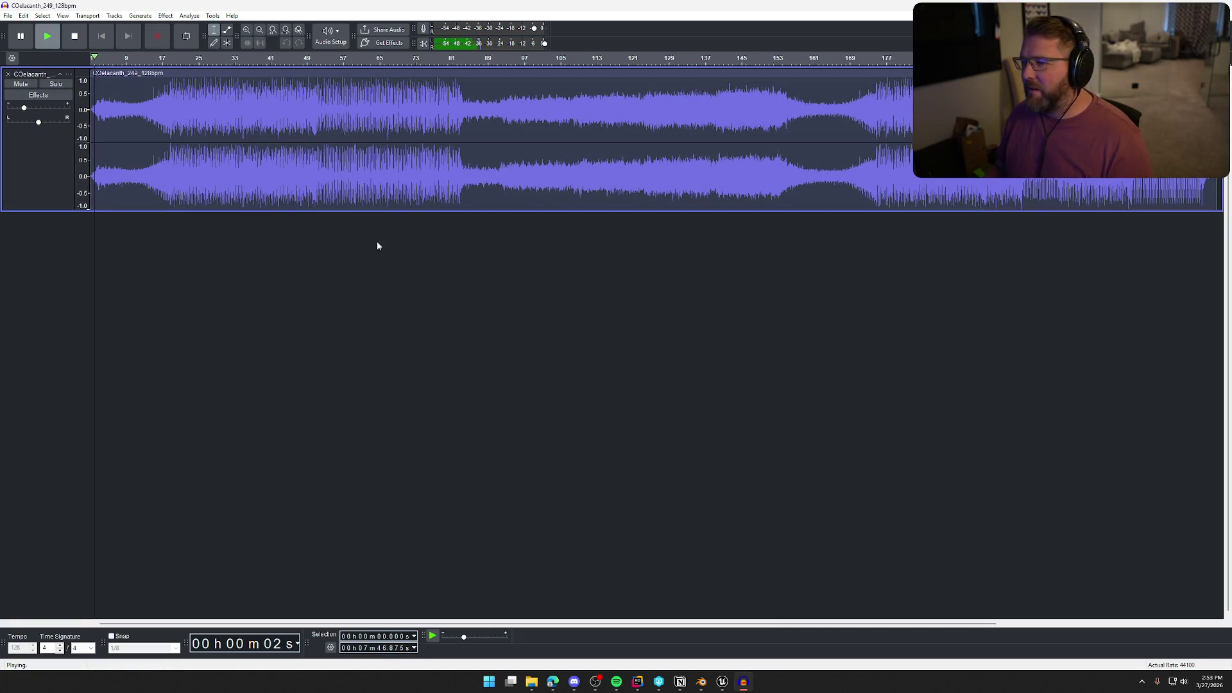
click(75, 36)
click(8, 74)
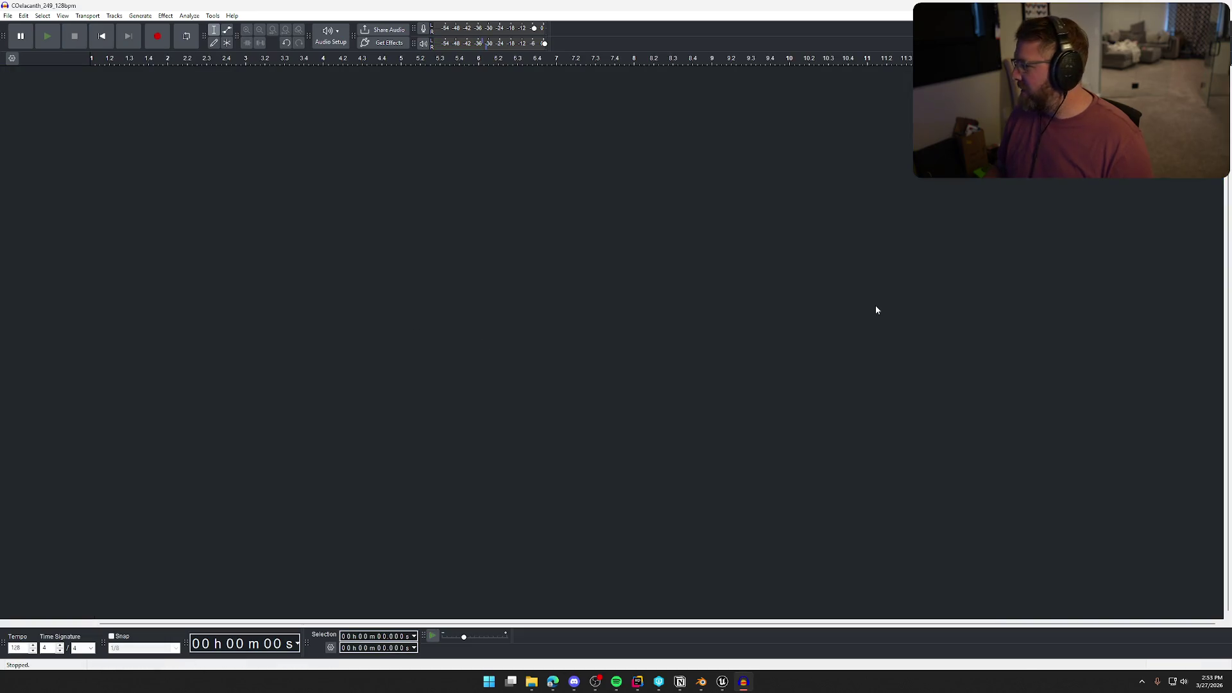
Import ChanceMedley_125bpm_166.WAV, match the project tempo to it, and select the whole track.
drag(1231, 289, 621, 287)
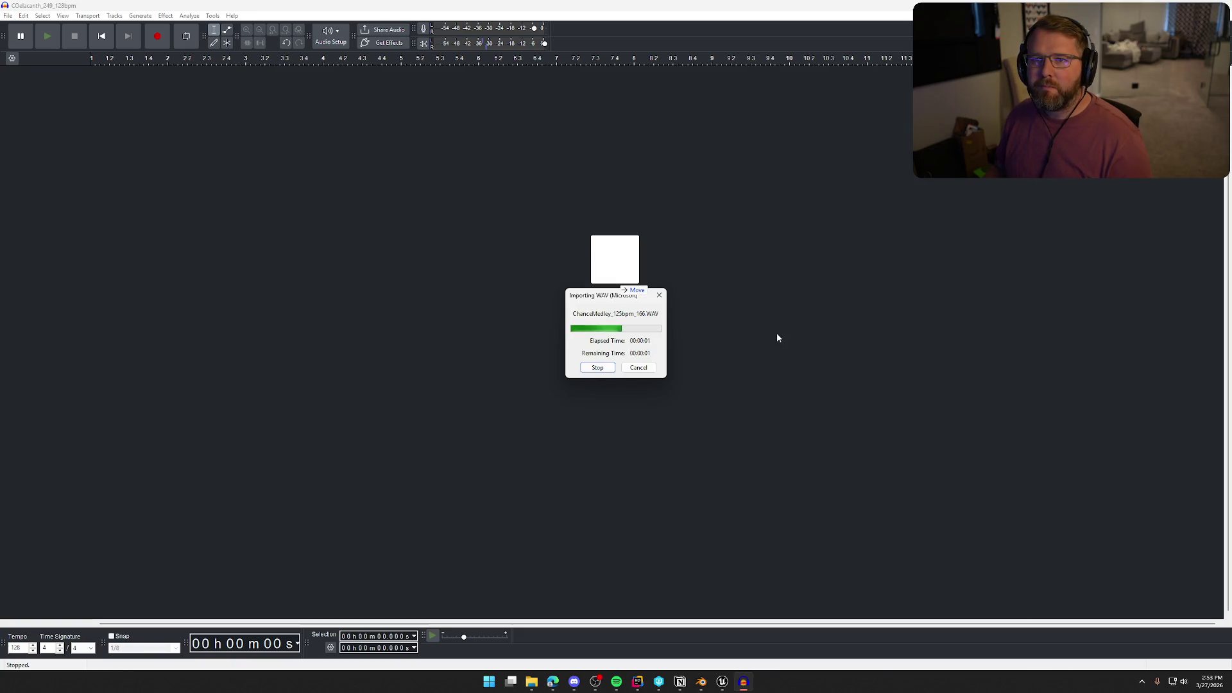
click(623, 363)
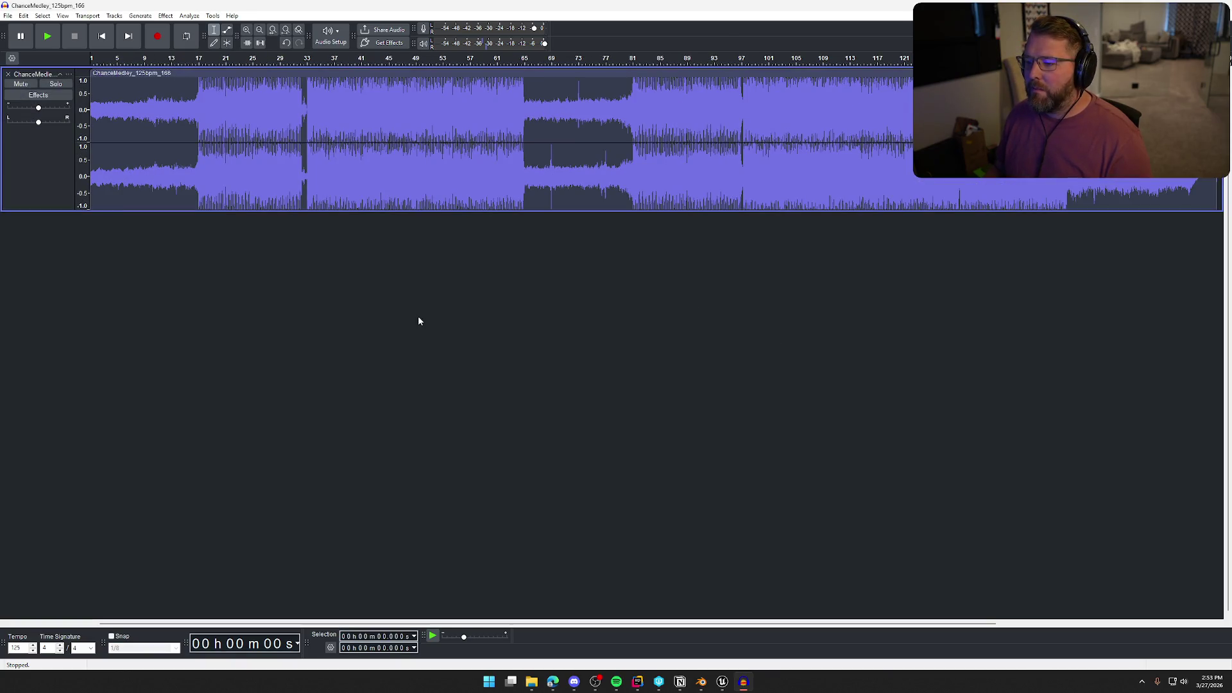
key(ctrl+a)
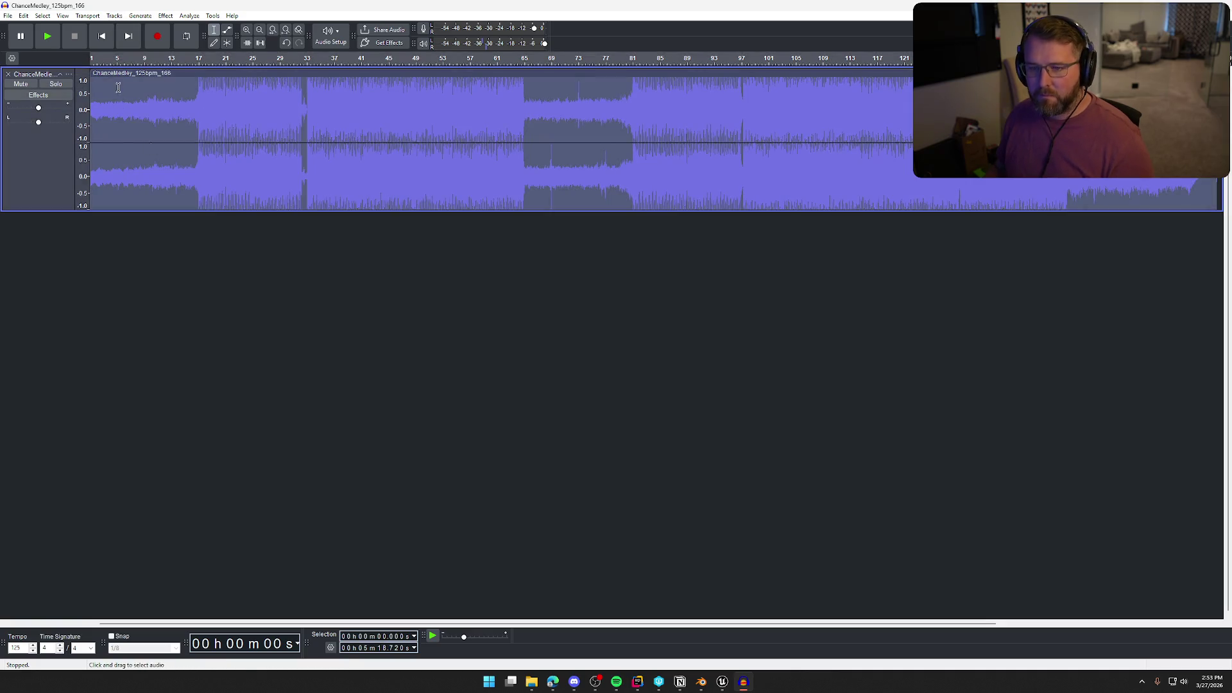
Preview and apply the iZotope Vinyl effect with the 1970 era to the medley.
click(166, 15)
mouse_move(240, 205)
mouse_move(315, 203)
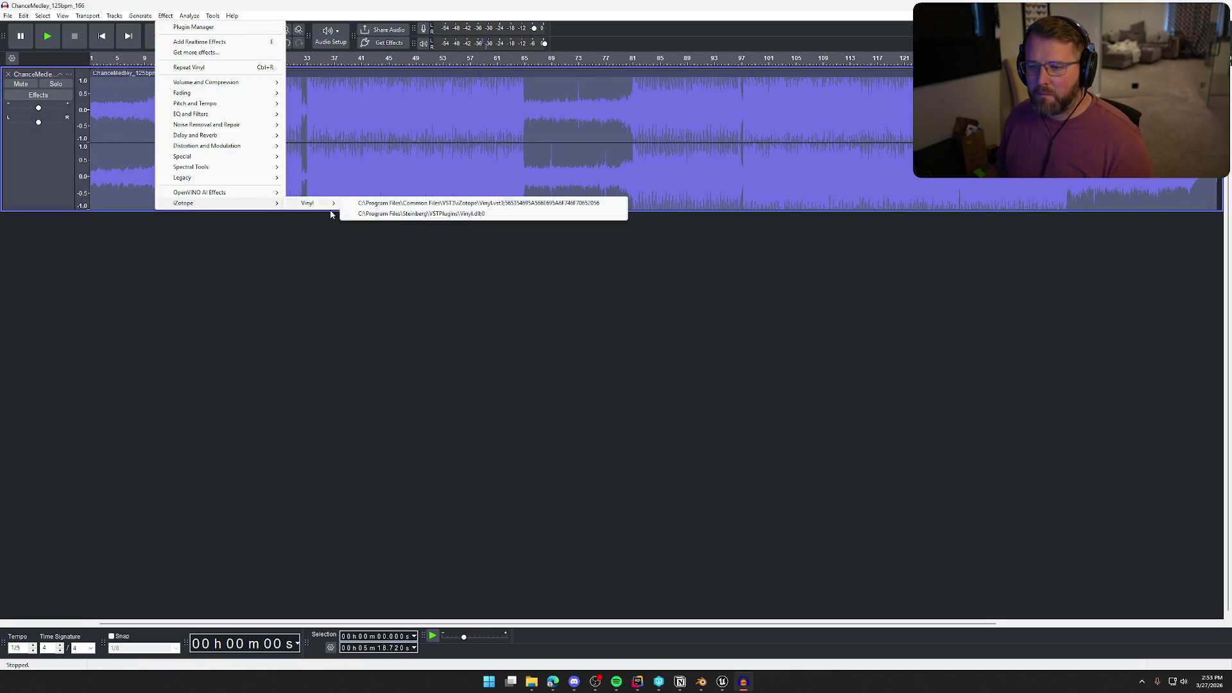
click(392, 215)
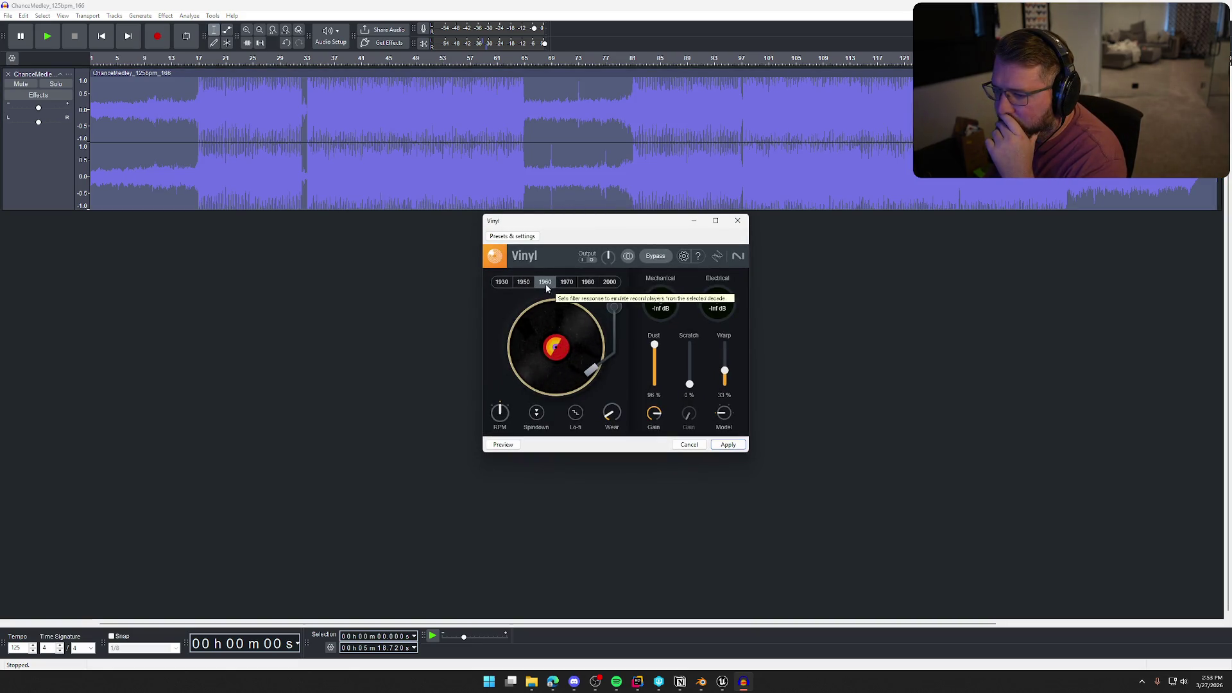
click(567, 283)
click(504, 444)
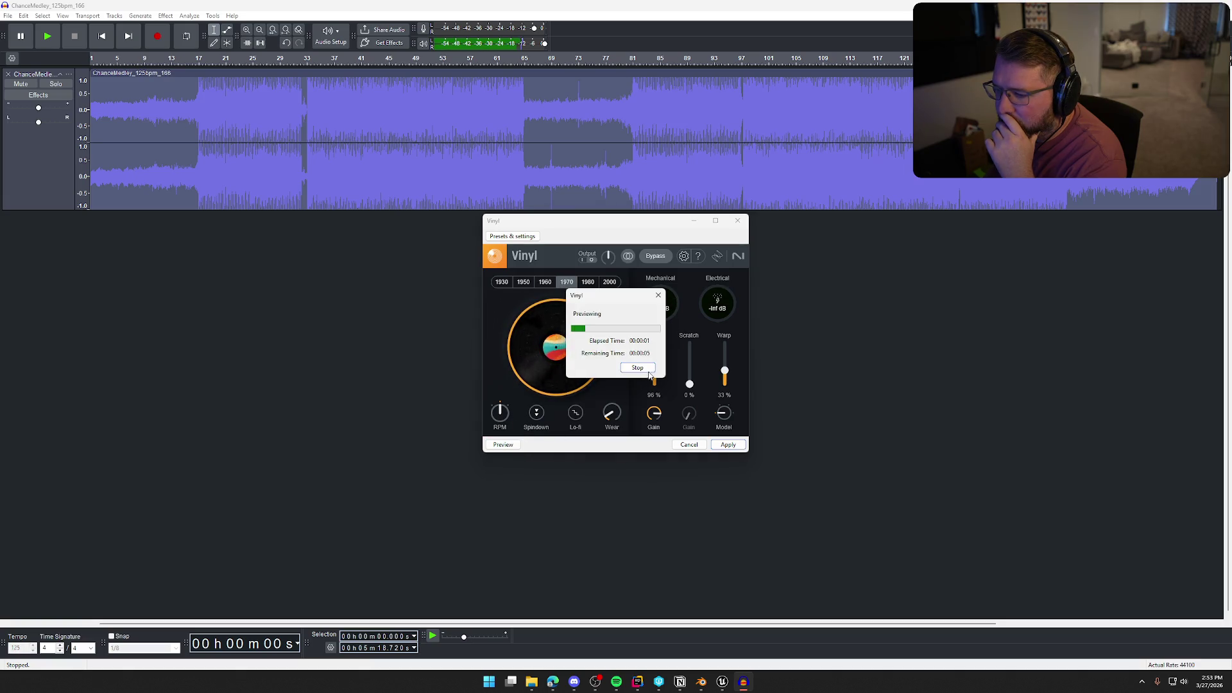
click(639, 369)
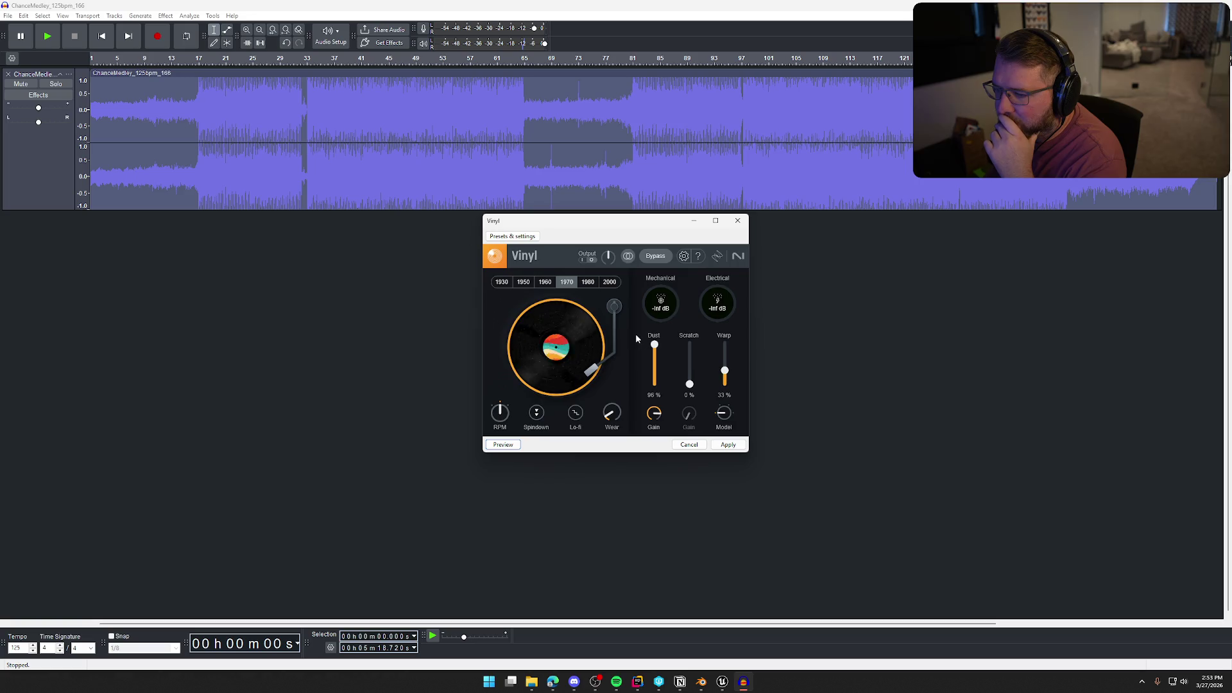
click(728, 444)
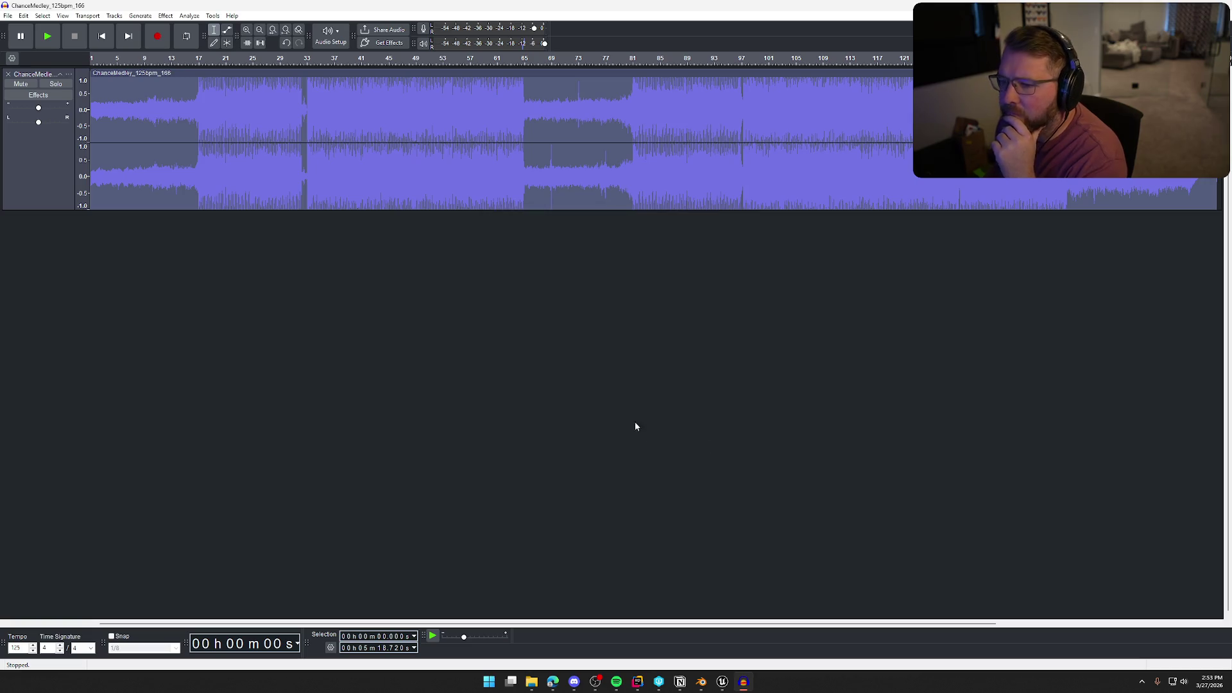
Play the vinyl medley at -11 dB track volume, skipping to bar 17 and about 58 seconds.
key(space)
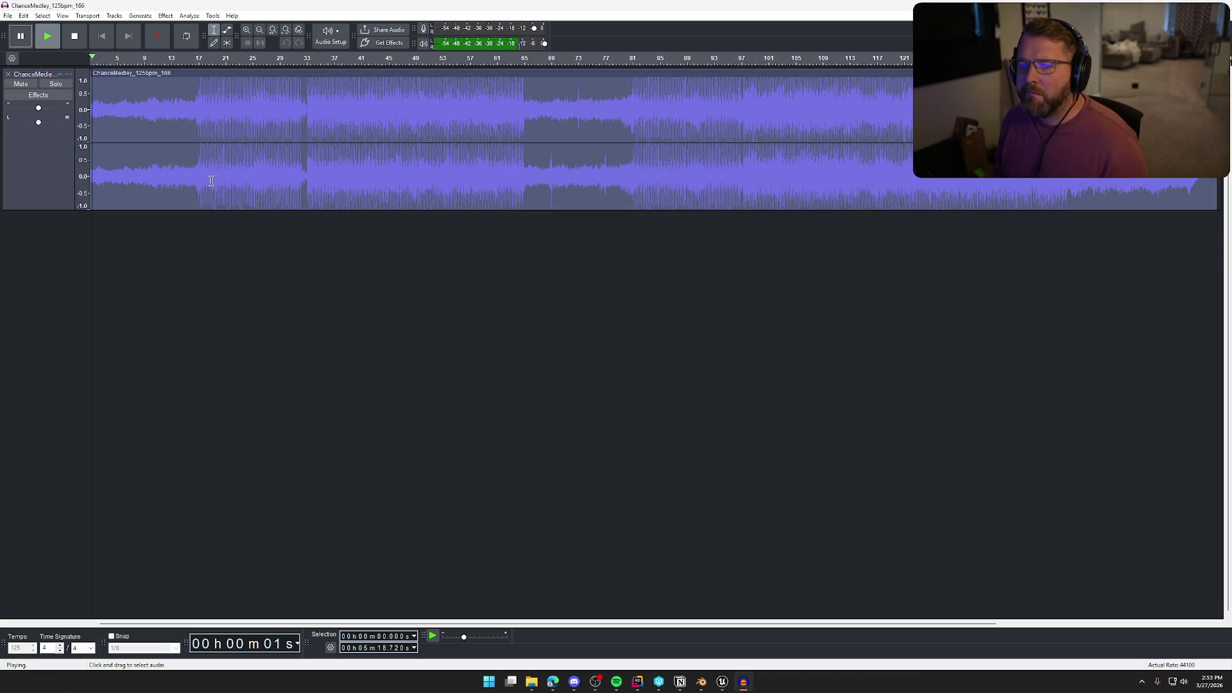
click(29, 110)
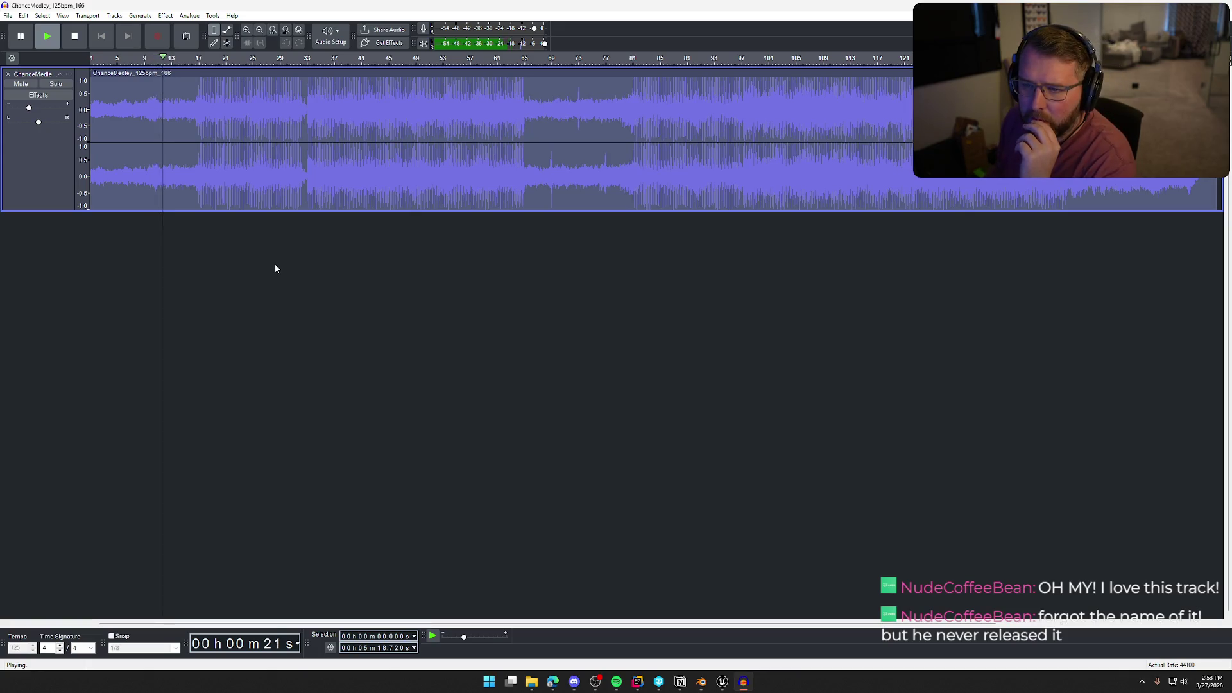
click(192, 58)
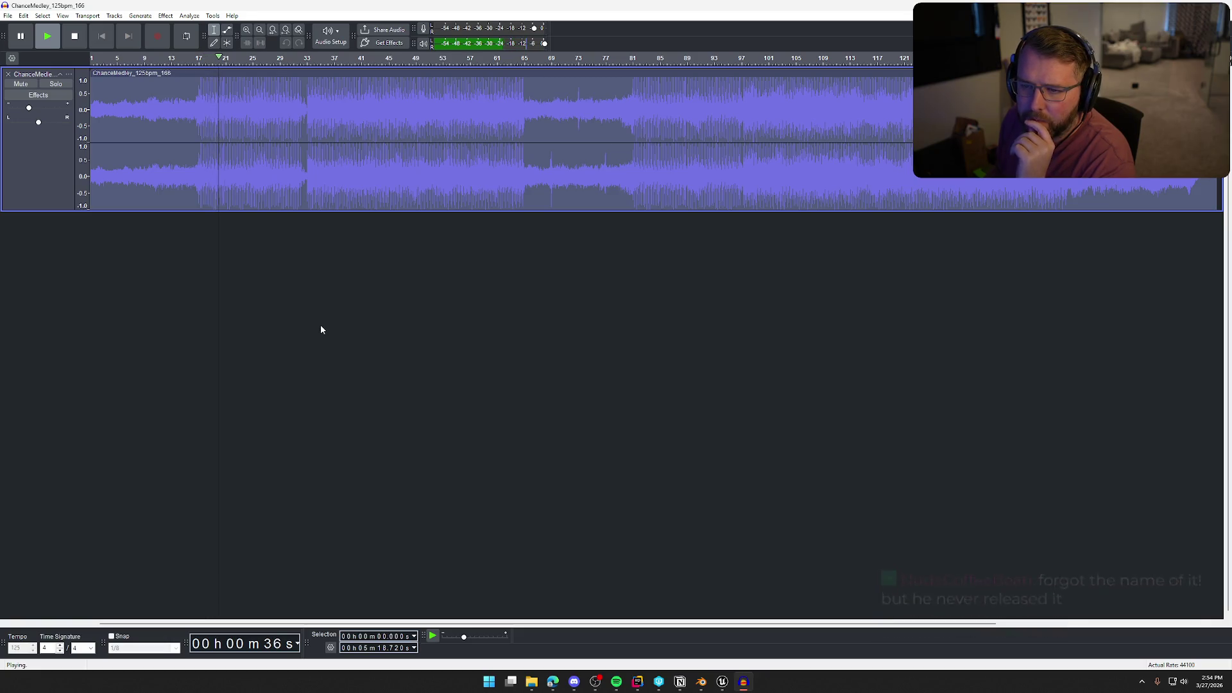
click(294, 59)
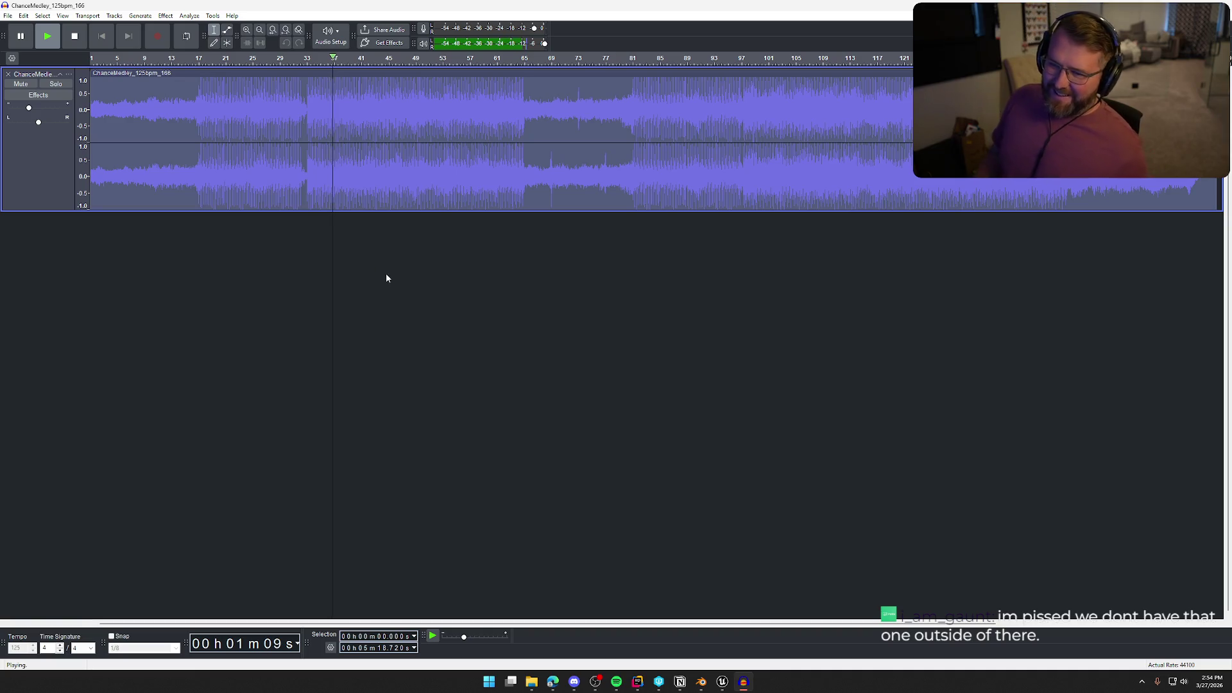
Stop, replay the medley from the start, and bring its track volume down to -16 dB.
click(75, 36)
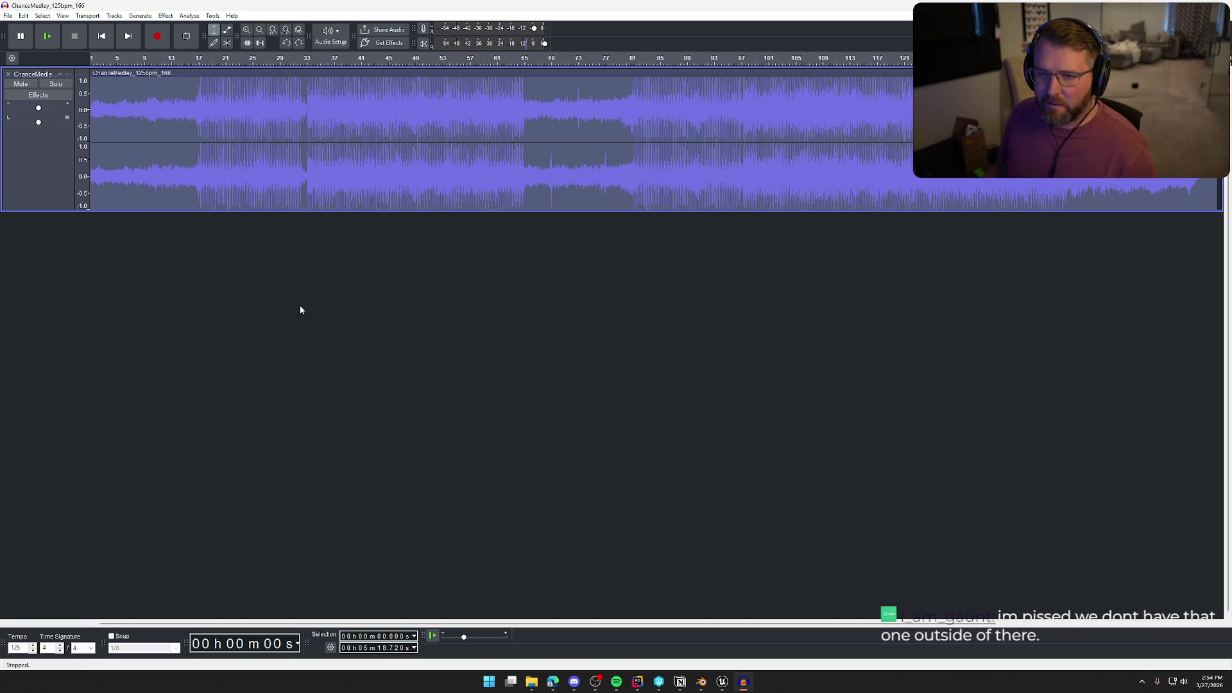
drag(39, 108, 31, 108)
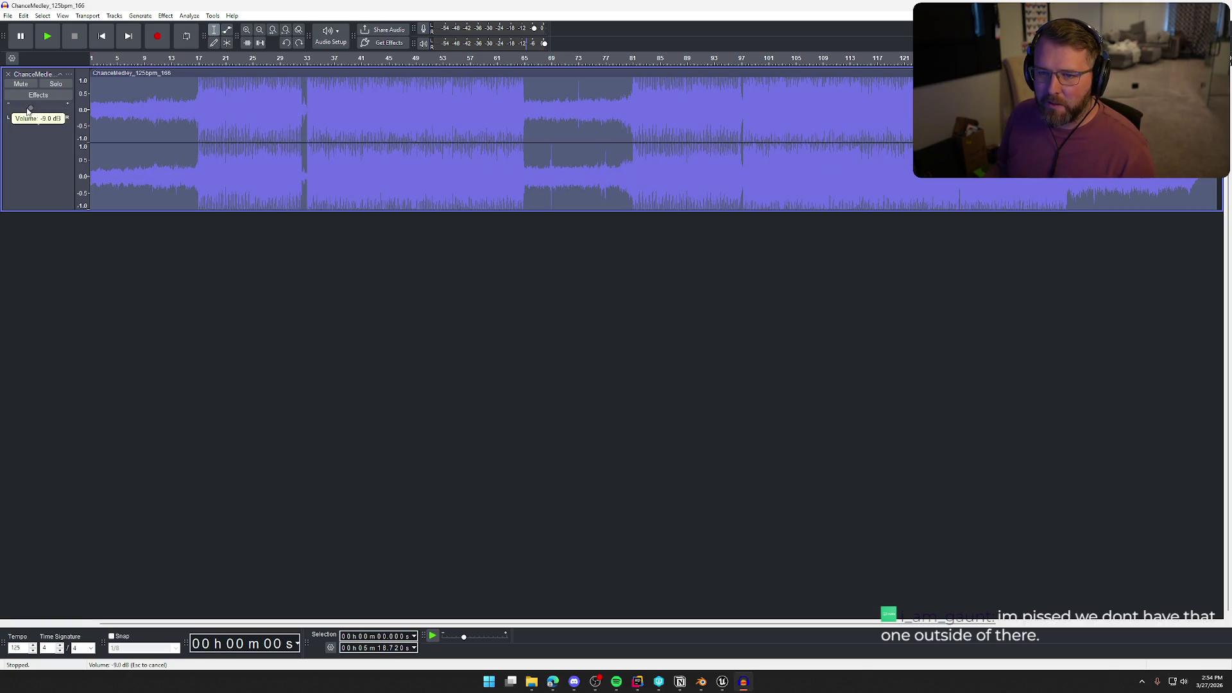
key(space)
click(187, 58)
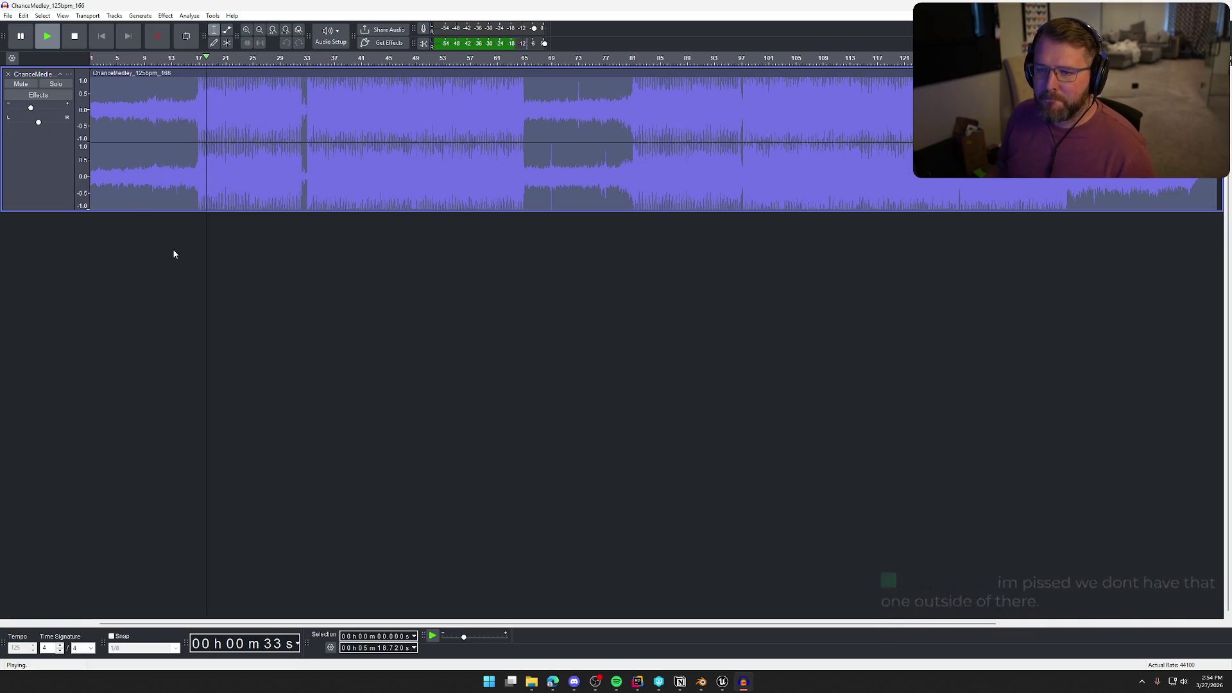
drag(31, 108, 27, 108)
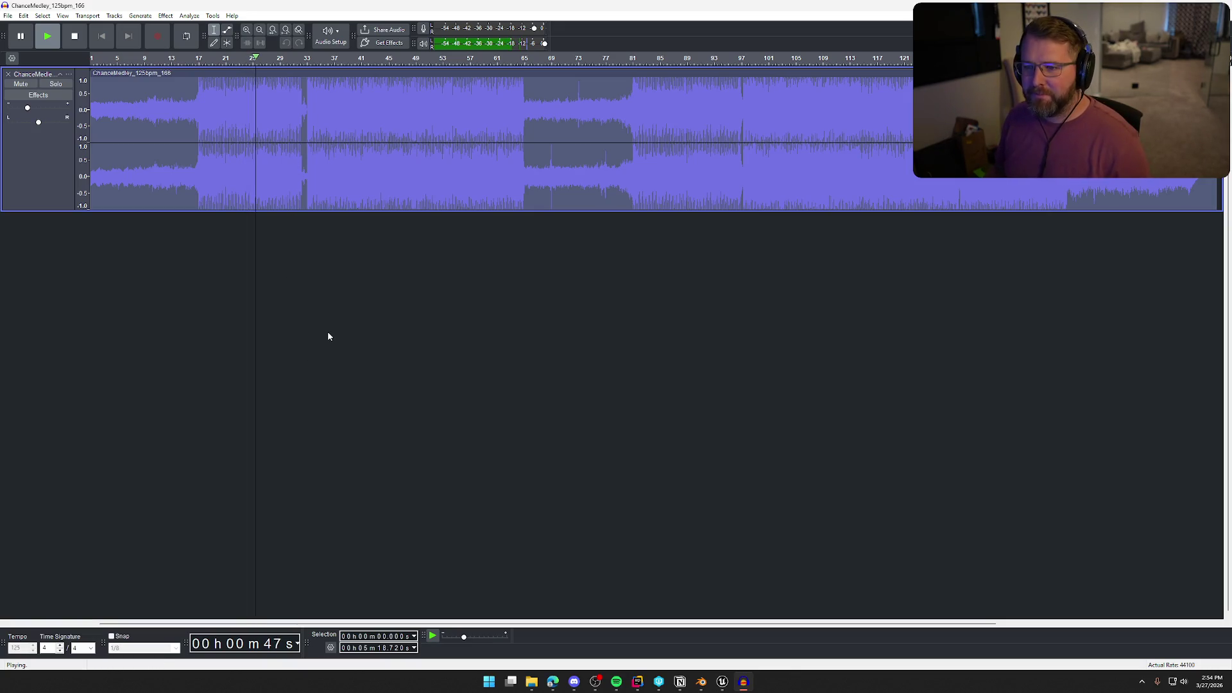
click(296, 62)
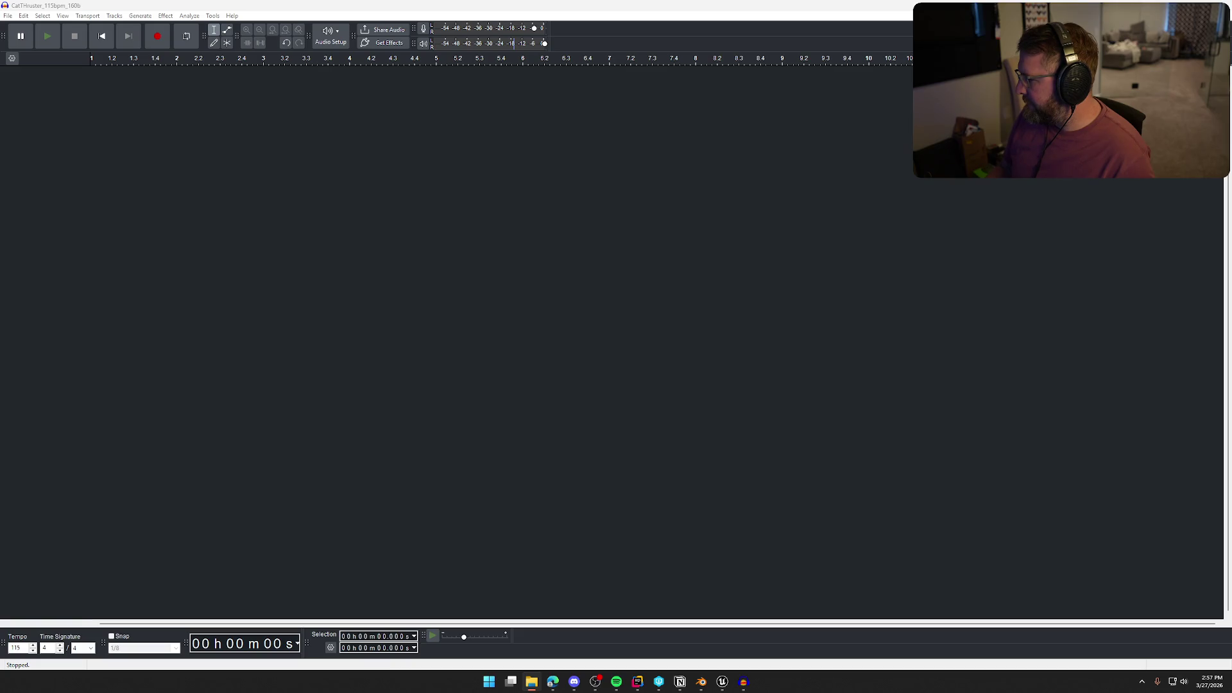
drag(694, 315, 694, 314)
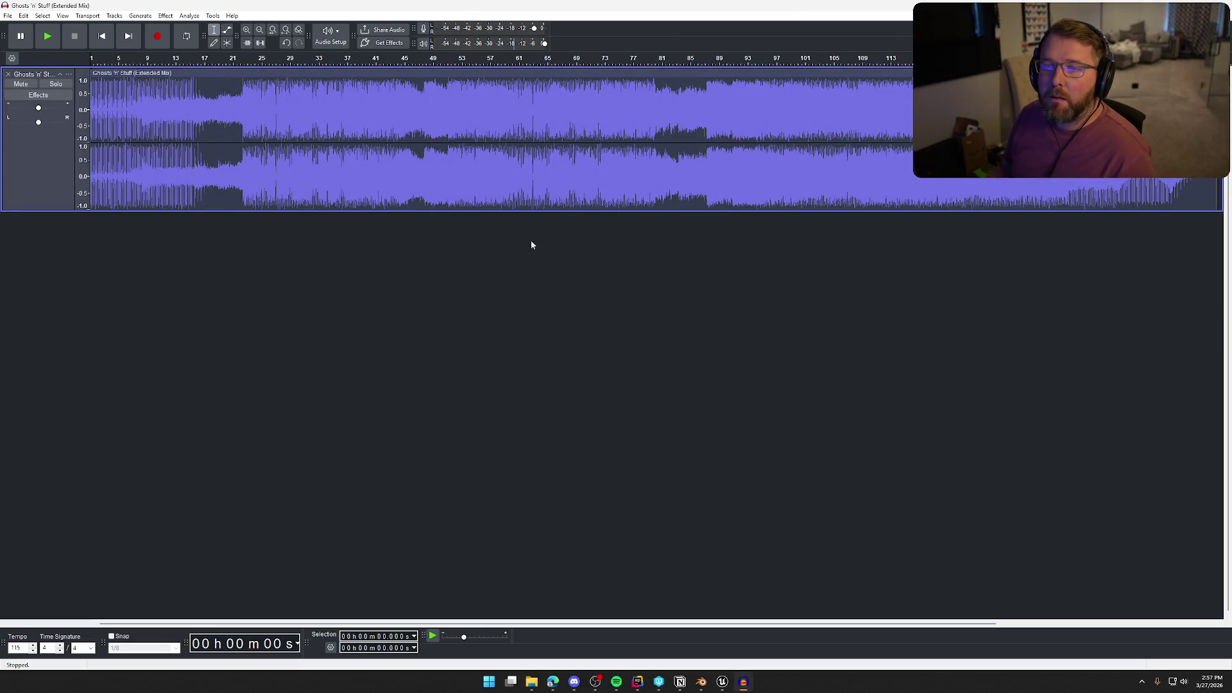
Play the Ghosts 'n' Stuff track with lowered gain, jumping to 14 and 30 seconds, then stop and select it all.
key(space)
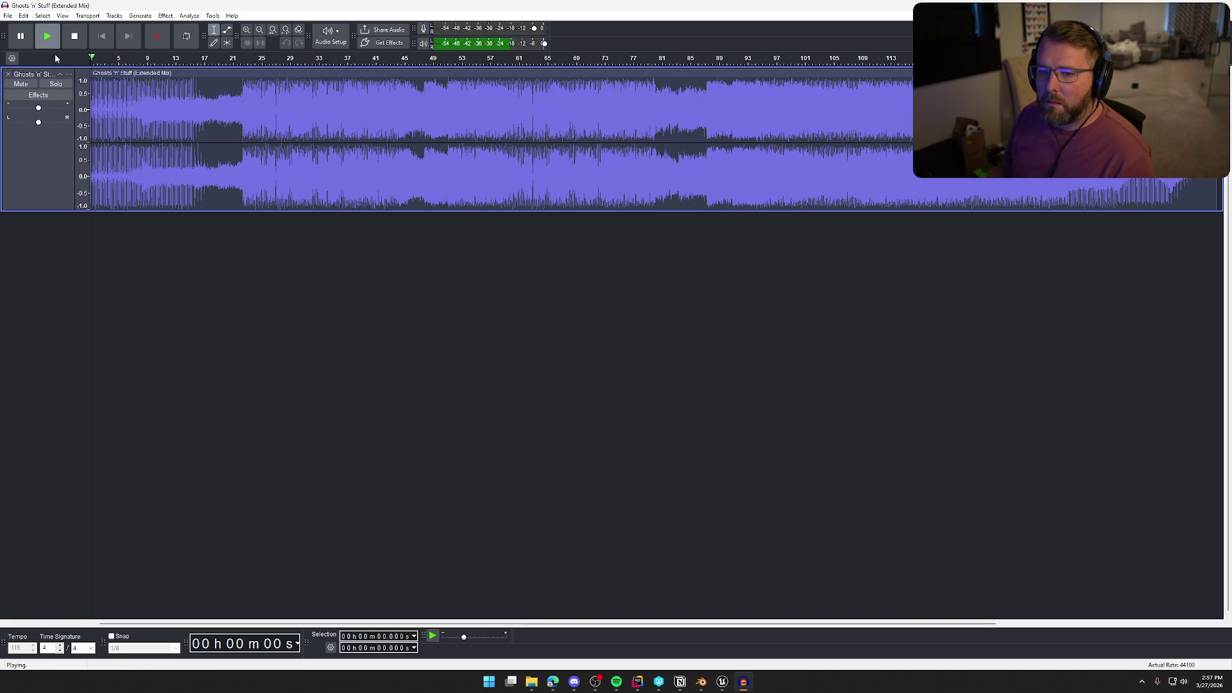
click(27, 107)
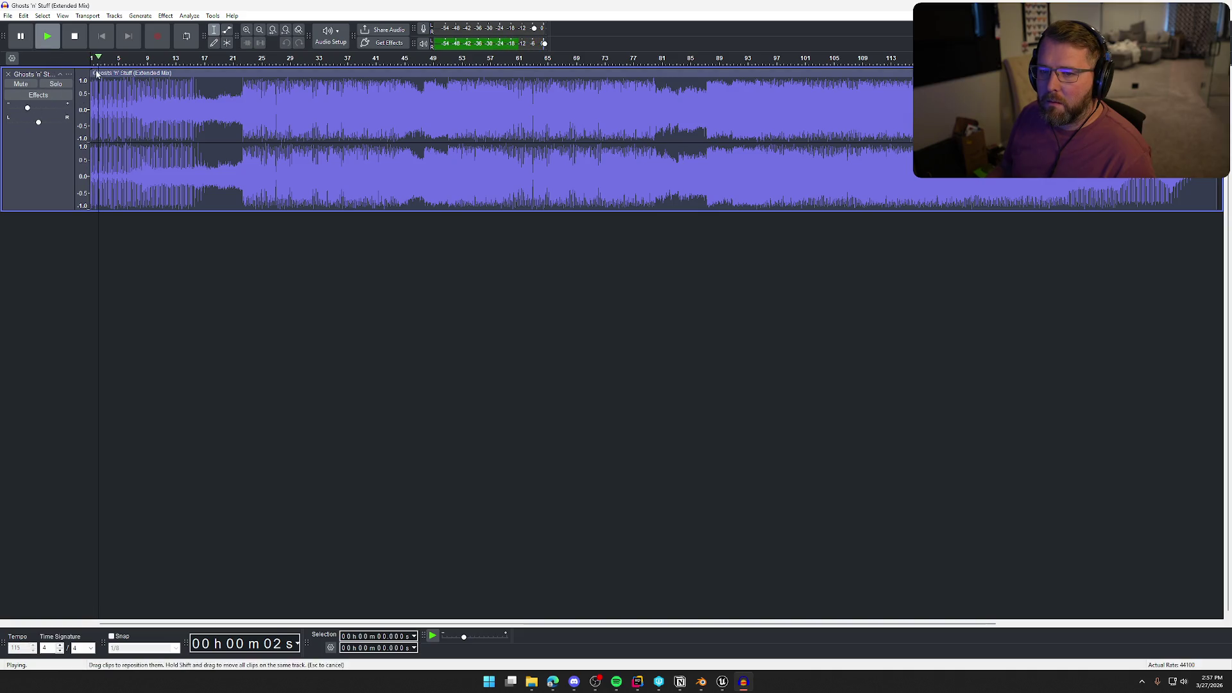
click(141, 59)
click(189, 65)
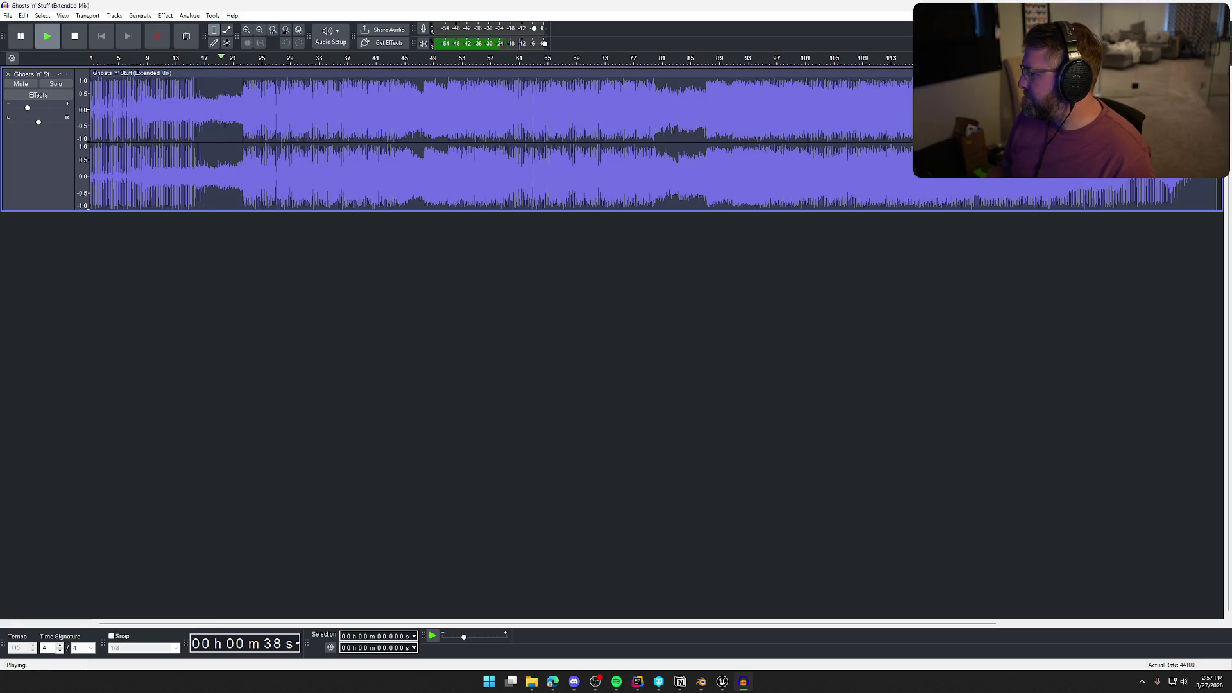
key(alt+Tab)
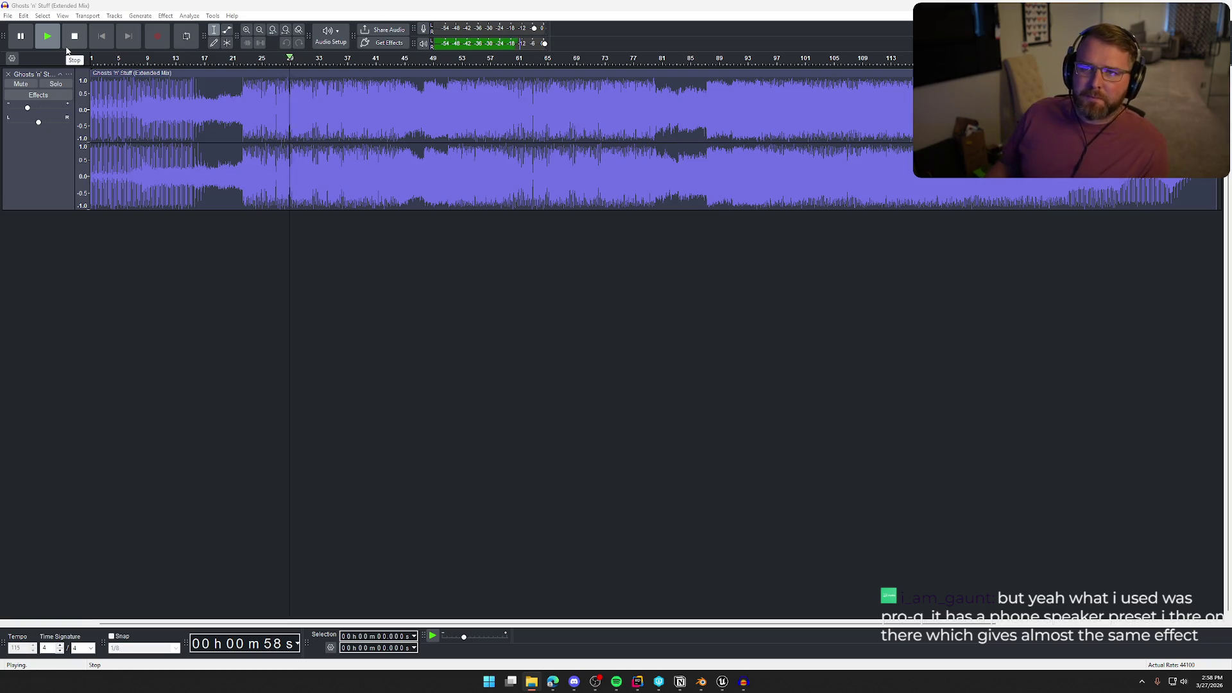
click(77, 44)
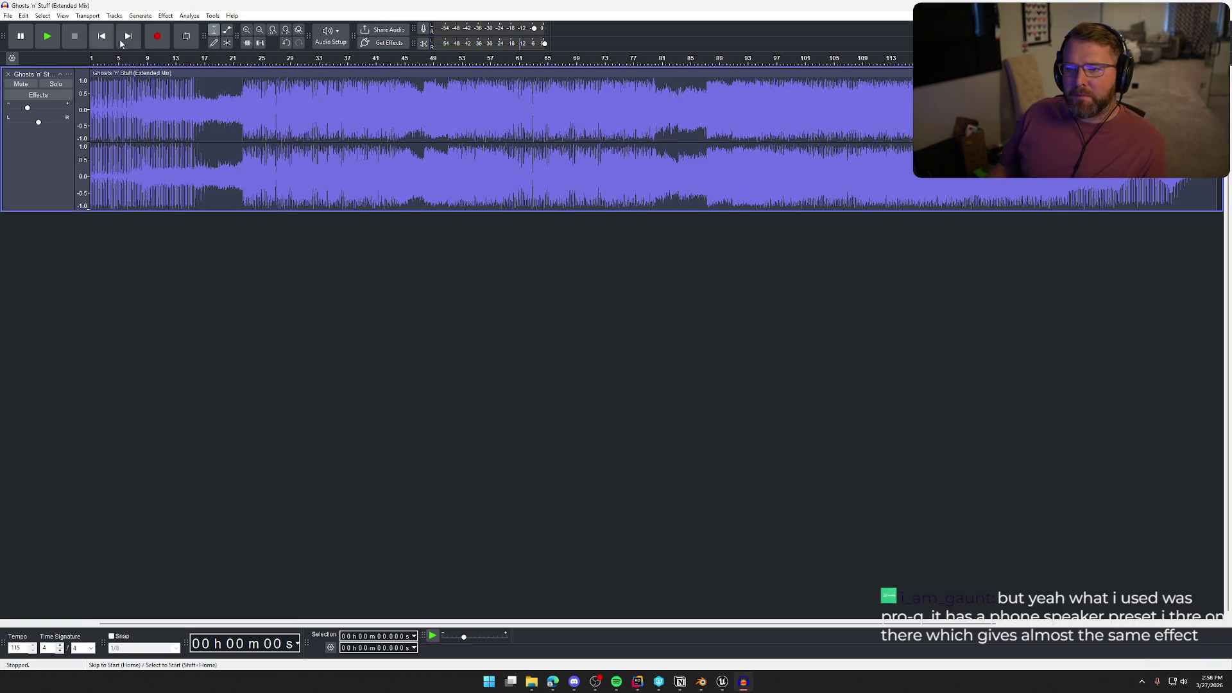
click(260, 213)
click(165, 16)
Apply the iZotope Vinyl effect with the 1950 era to the whole track and play it.
mouse_move(244, 203)
mouse_move(309, 205)
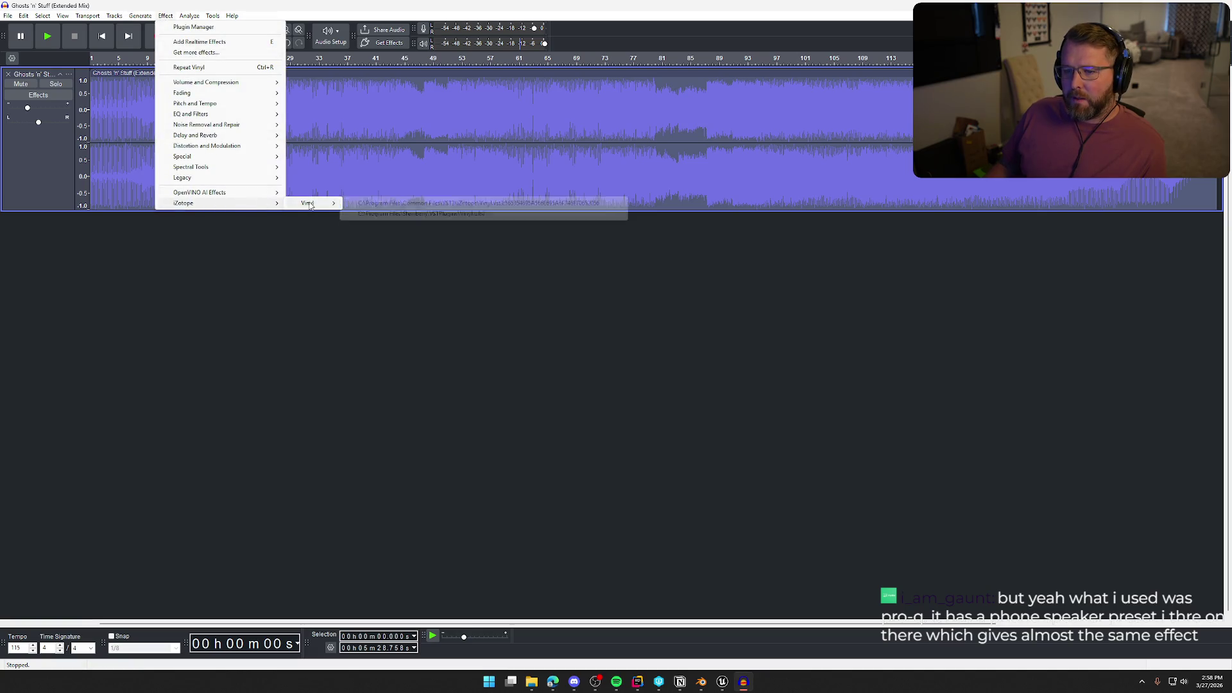
click(442, 212)
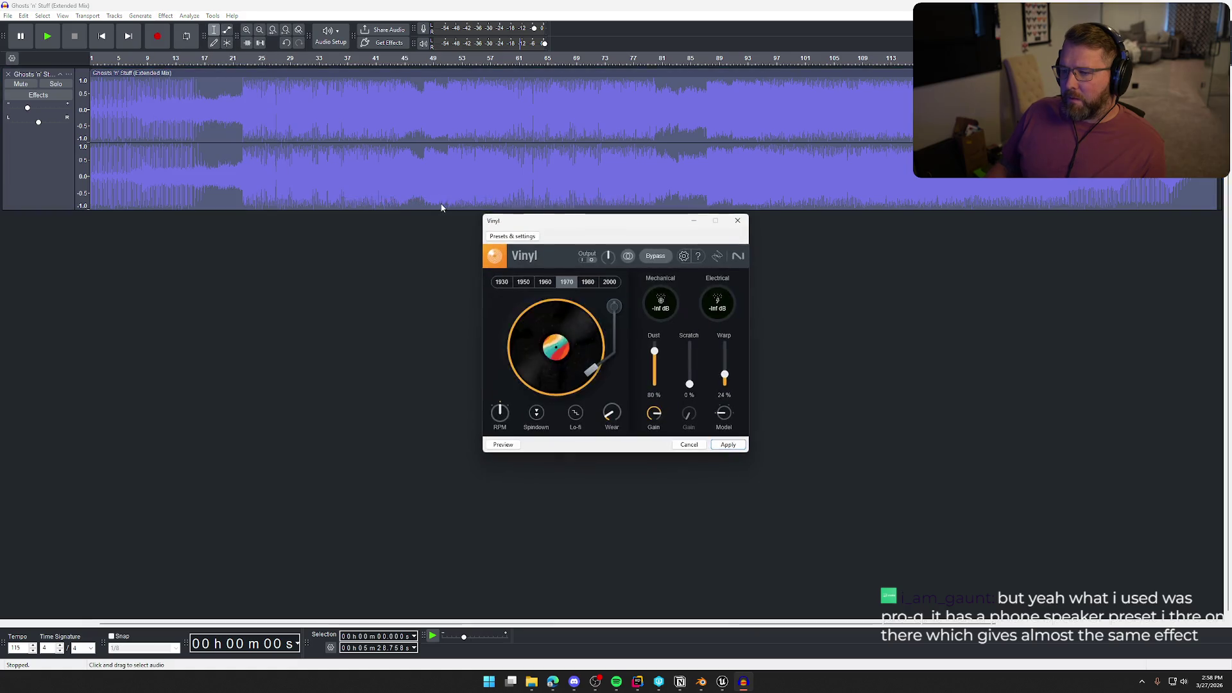
click(514, 237)
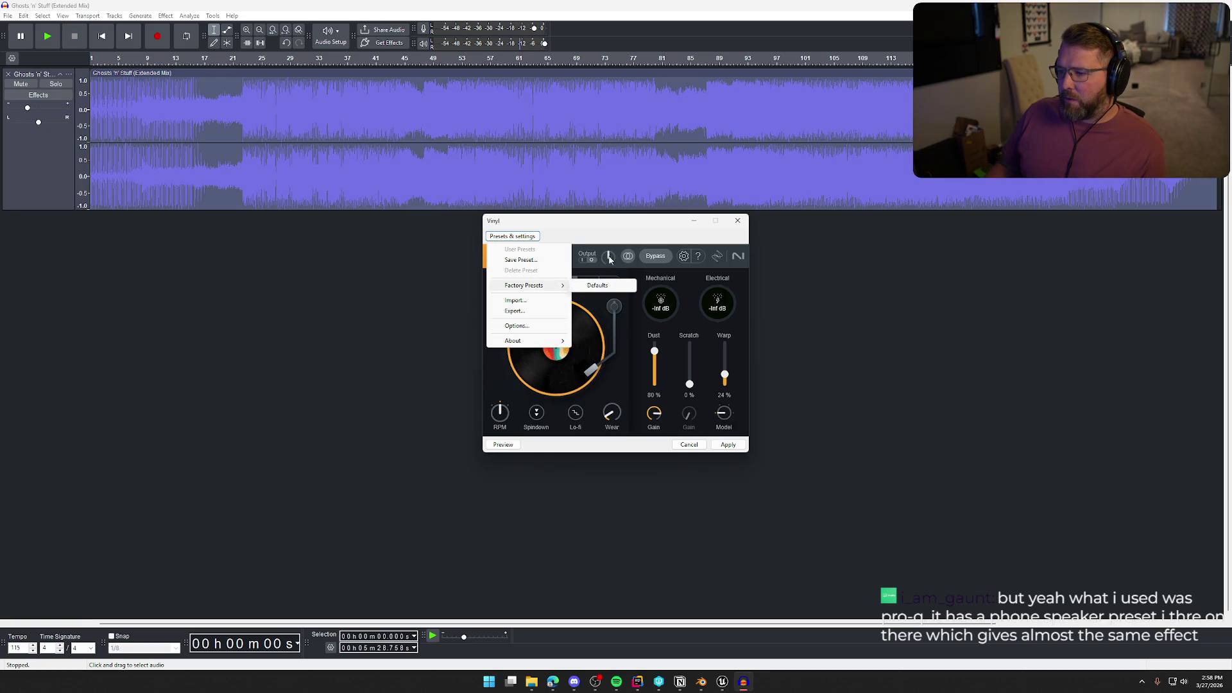
click(631, 260)
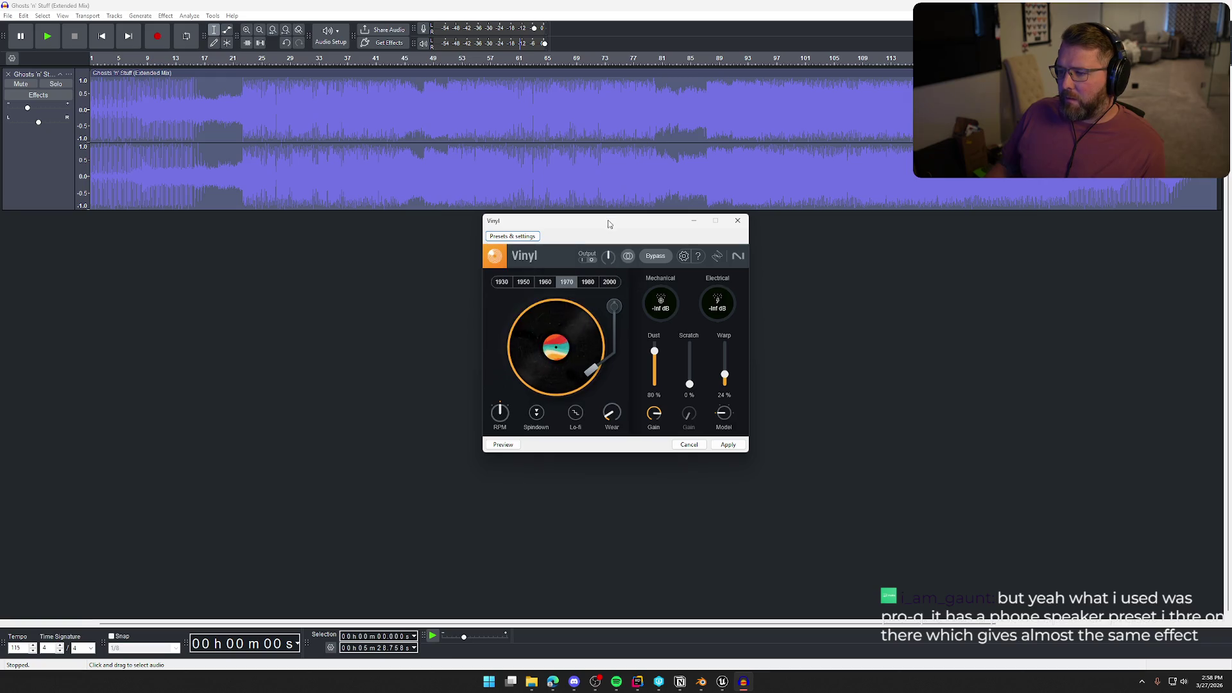
click(524, 283)
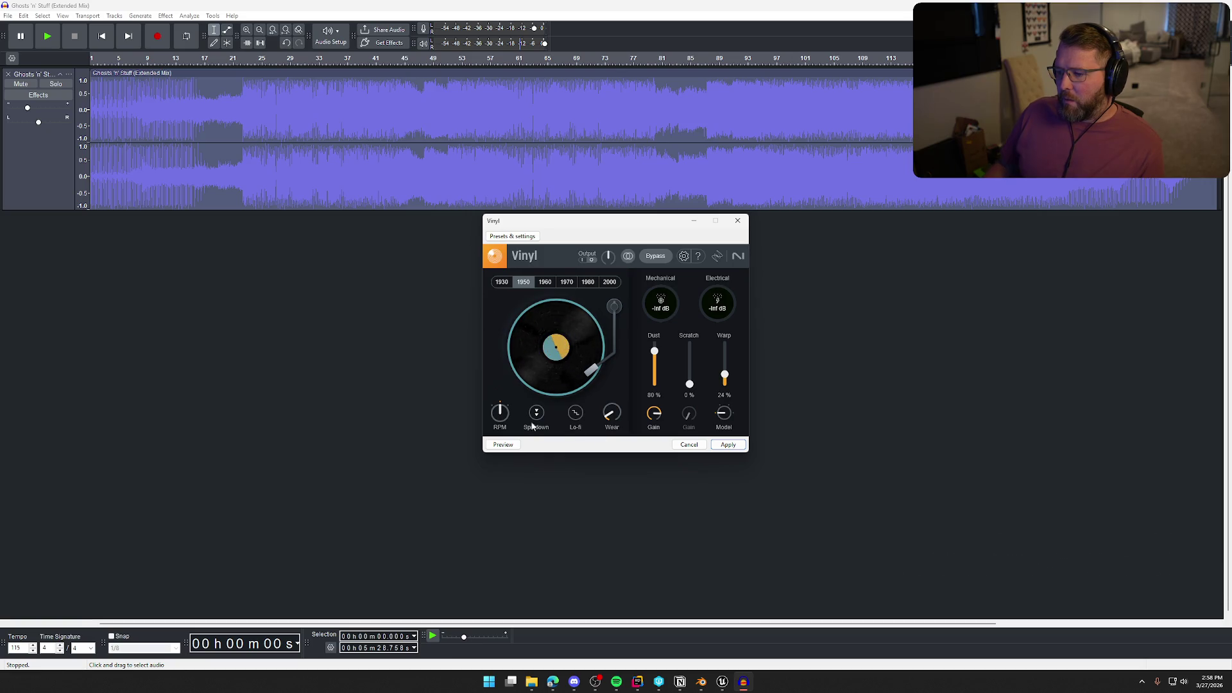
click(729, 445)
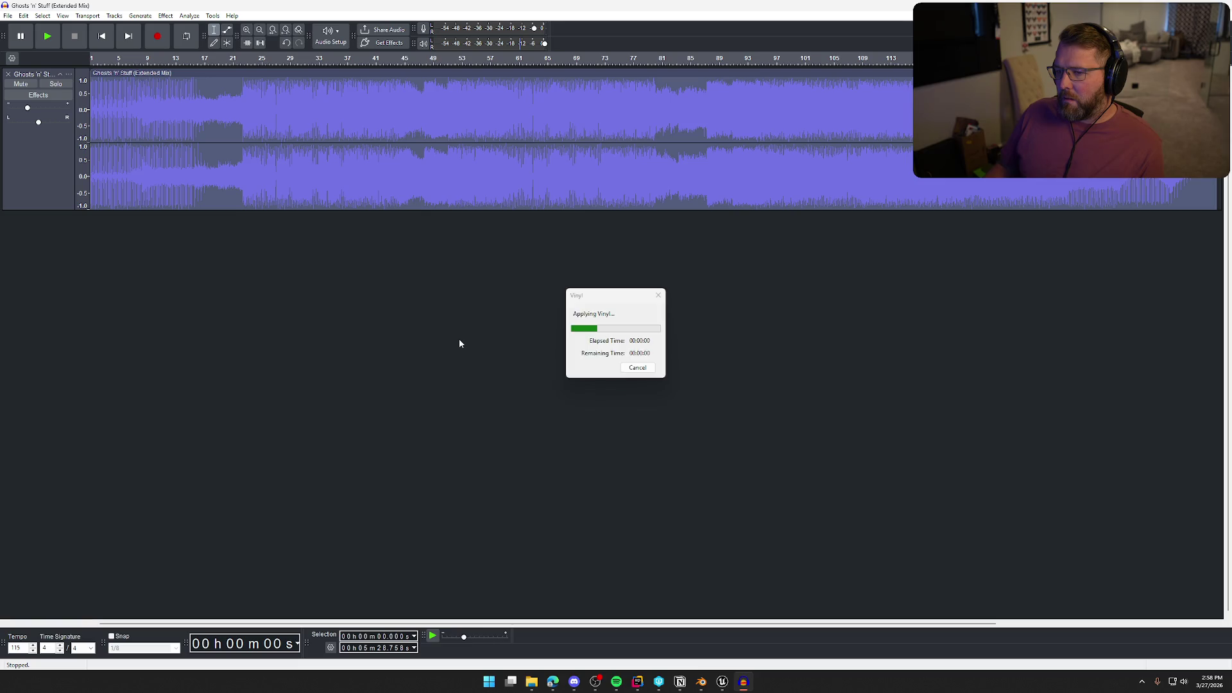
key(space)
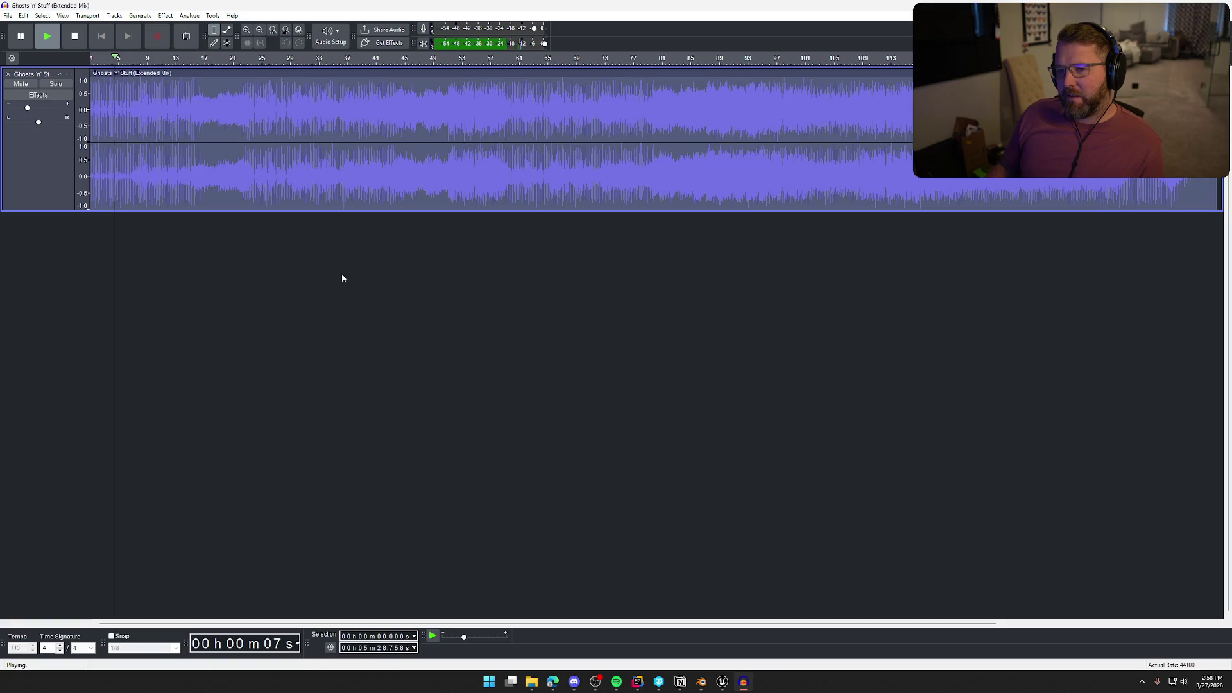
Listen to the 1950 vinyl version from about 22 seconds, then stop playback.
click(165, 59)
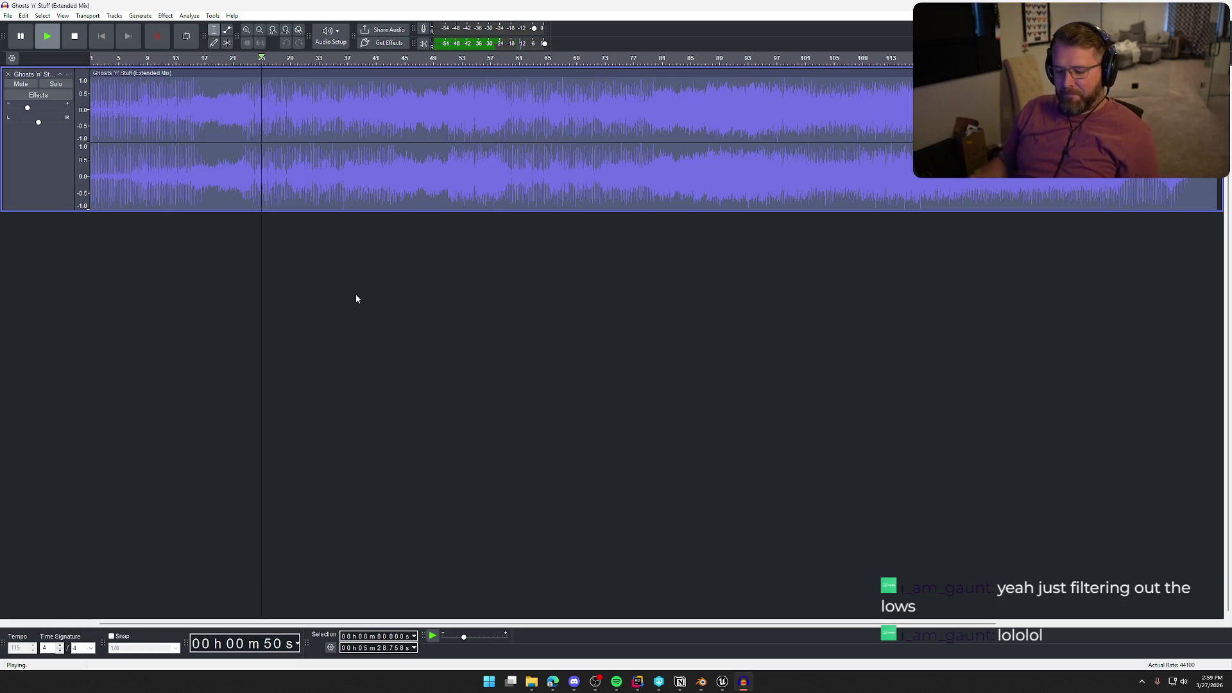
key(space)
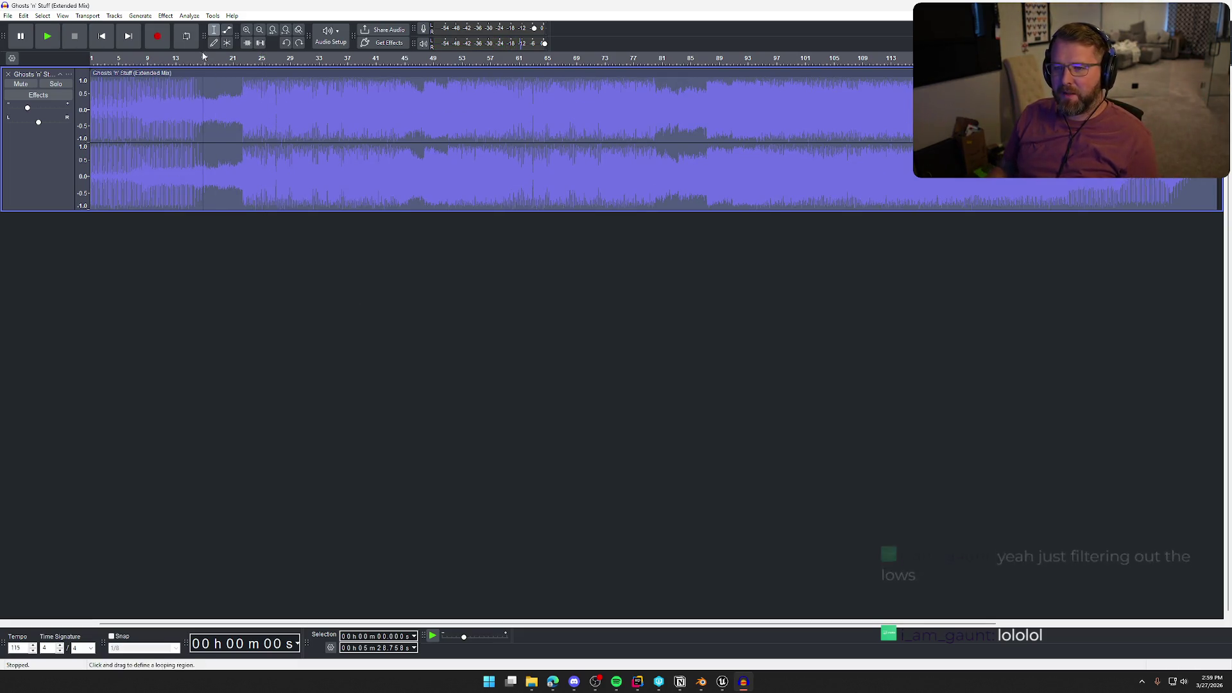
Apply the iZotope Vinyl effect with the 1980 era and warp at 25%.
click(165, 15)
mouse_move(245, 203)
mouse_move(314, 203)
click(398, 201)
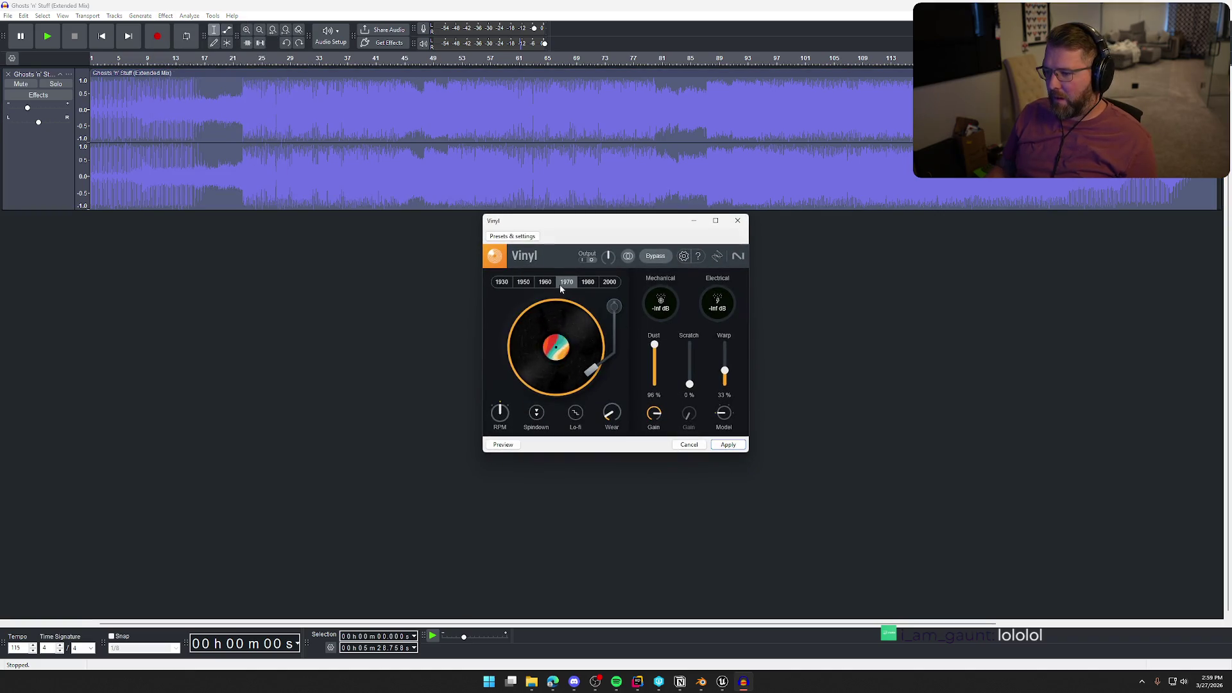
click(588, 282)
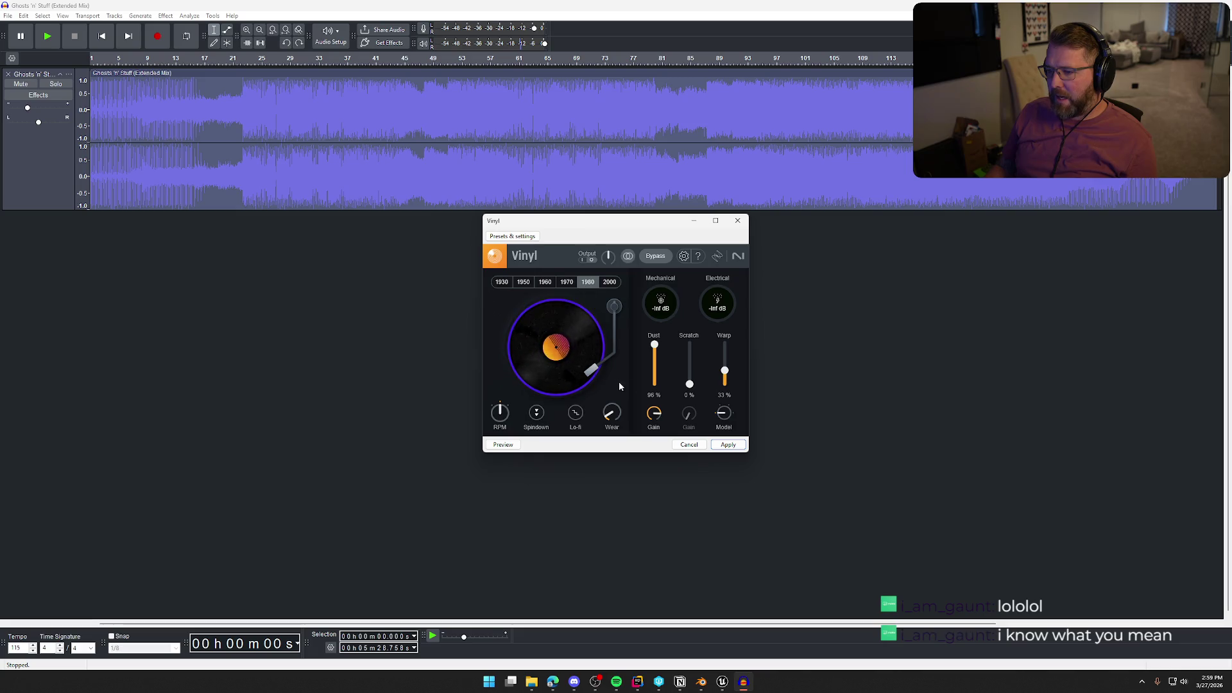
drag(724, 371, 729, 381)
click(728, 444)
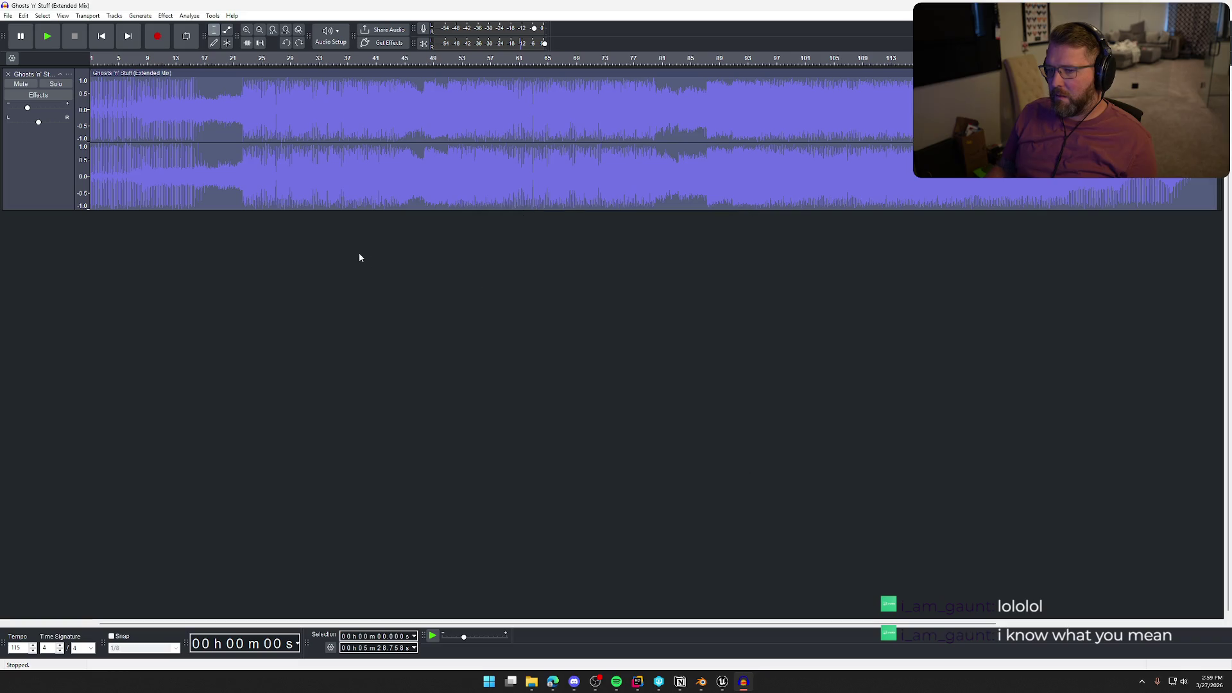
Play the processed track, jump to about 40 seconds, then stop.
key(space)
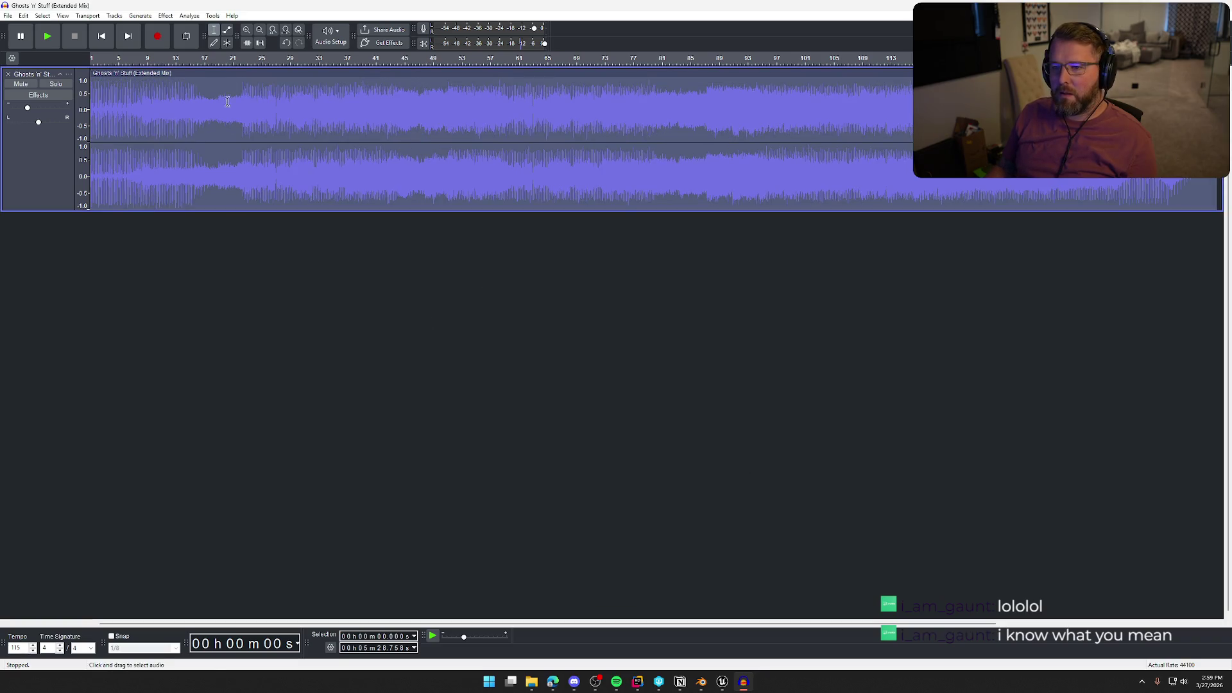
click(226, 60)
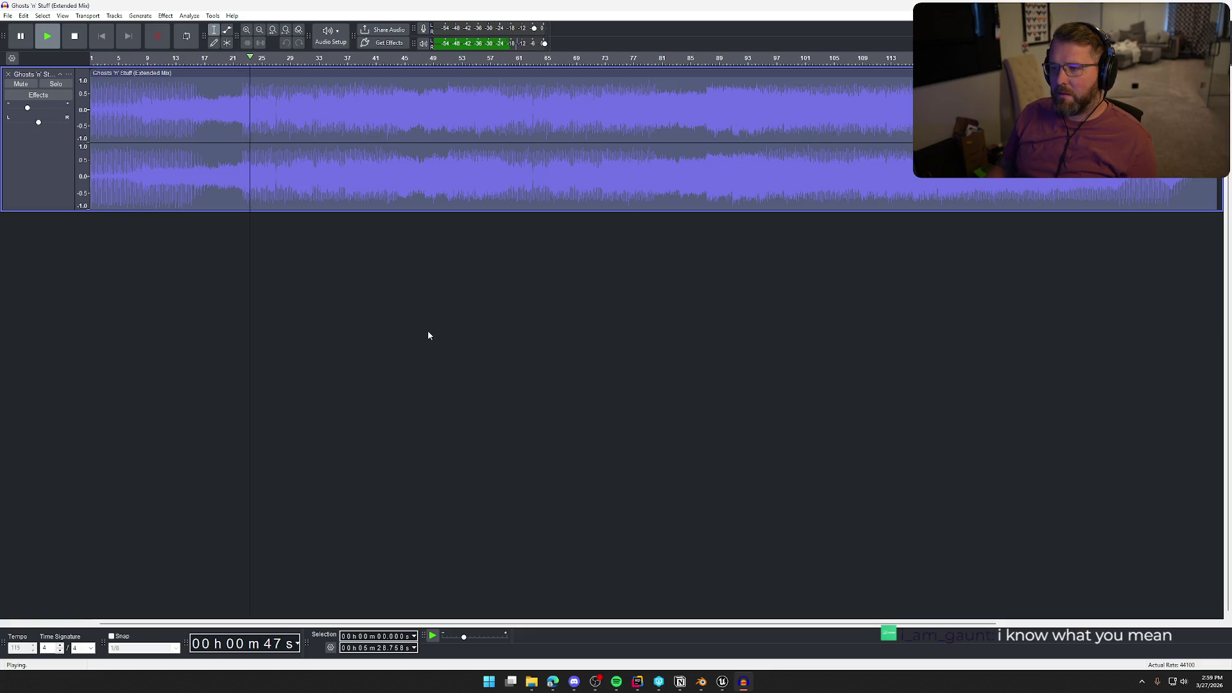
click(74, 37)
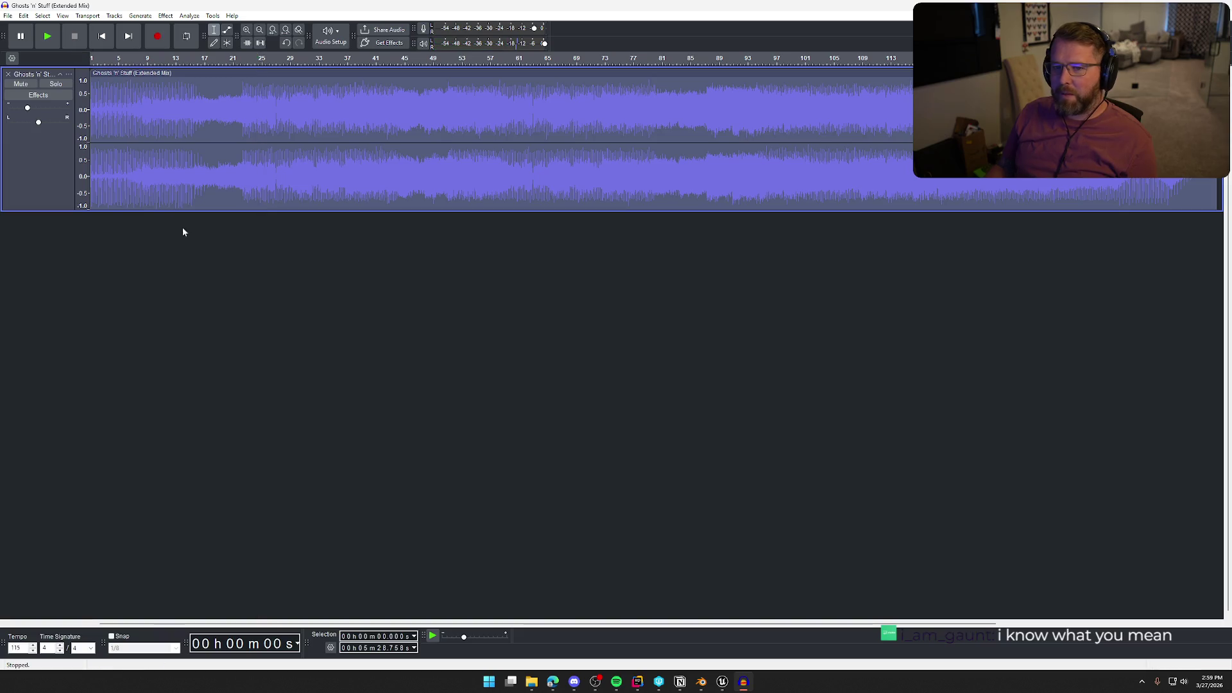
Apply the iZotope Vinyl effect with the 1930 era to the track.
click(165, 16)
mouse_move(231, 204)
mouse_move(314, 203)
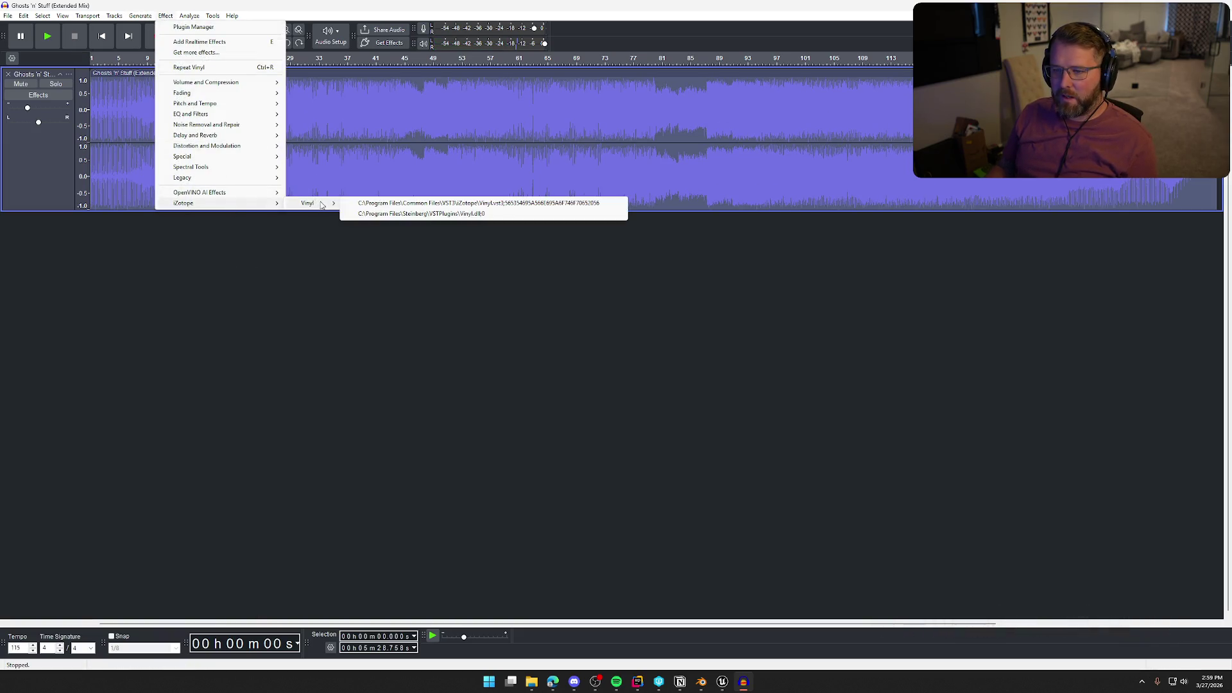
click(382, 214)
click(502, 283)
click(742, 445)
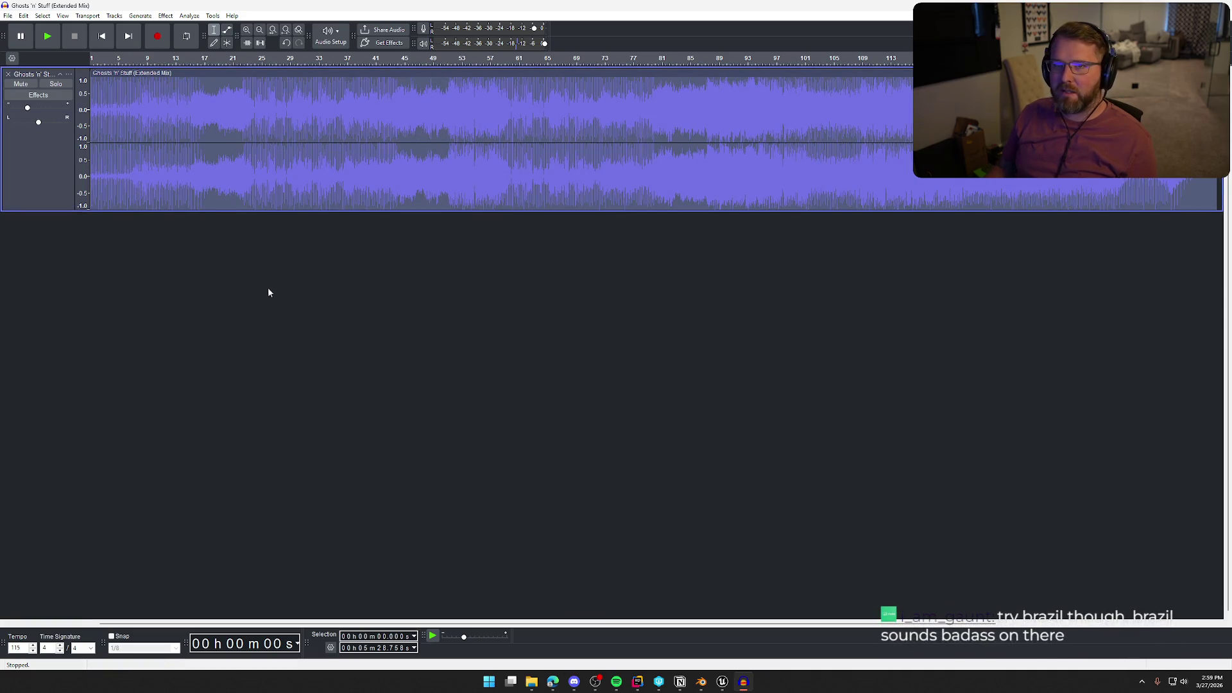
Listen at about 30 and 42 seconds, stop, and undo the vinyl effect.
key(space)
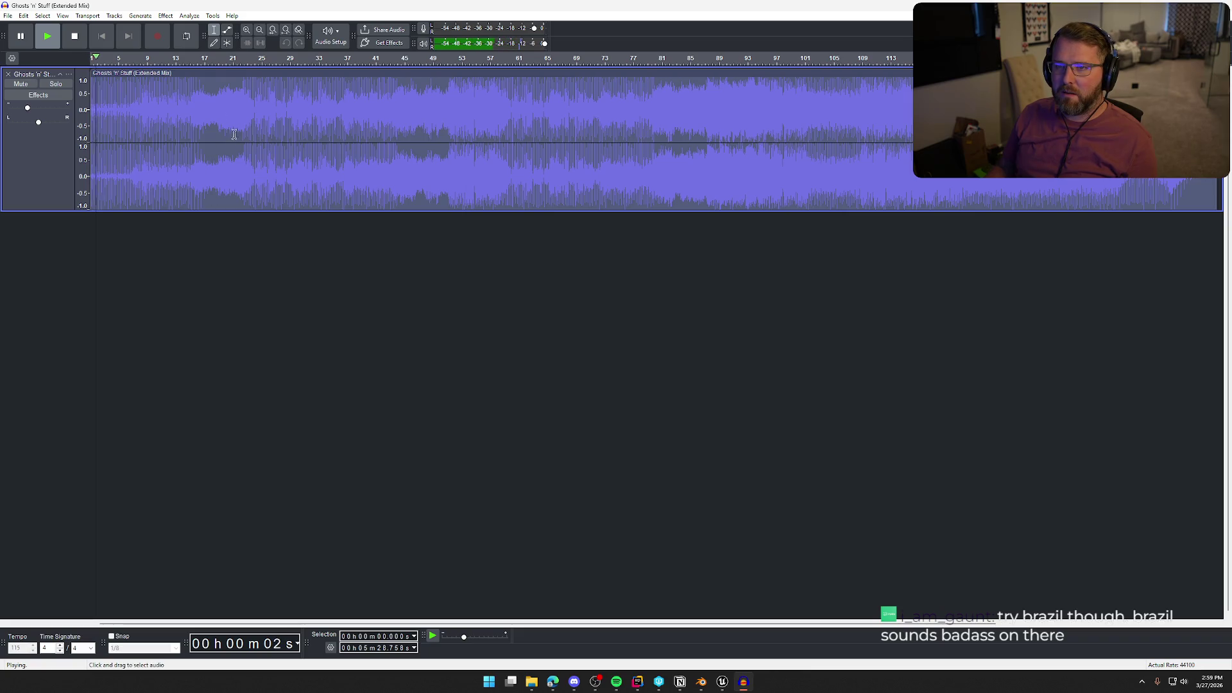
click(187, 64)
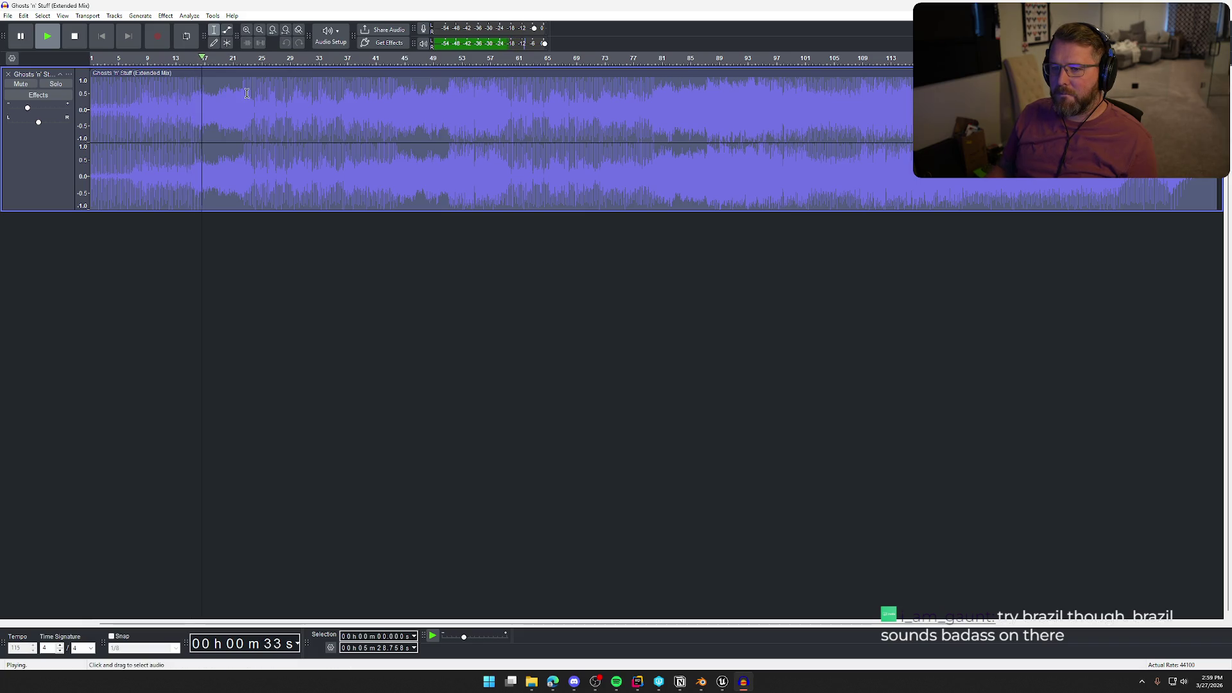
click(229, 61)
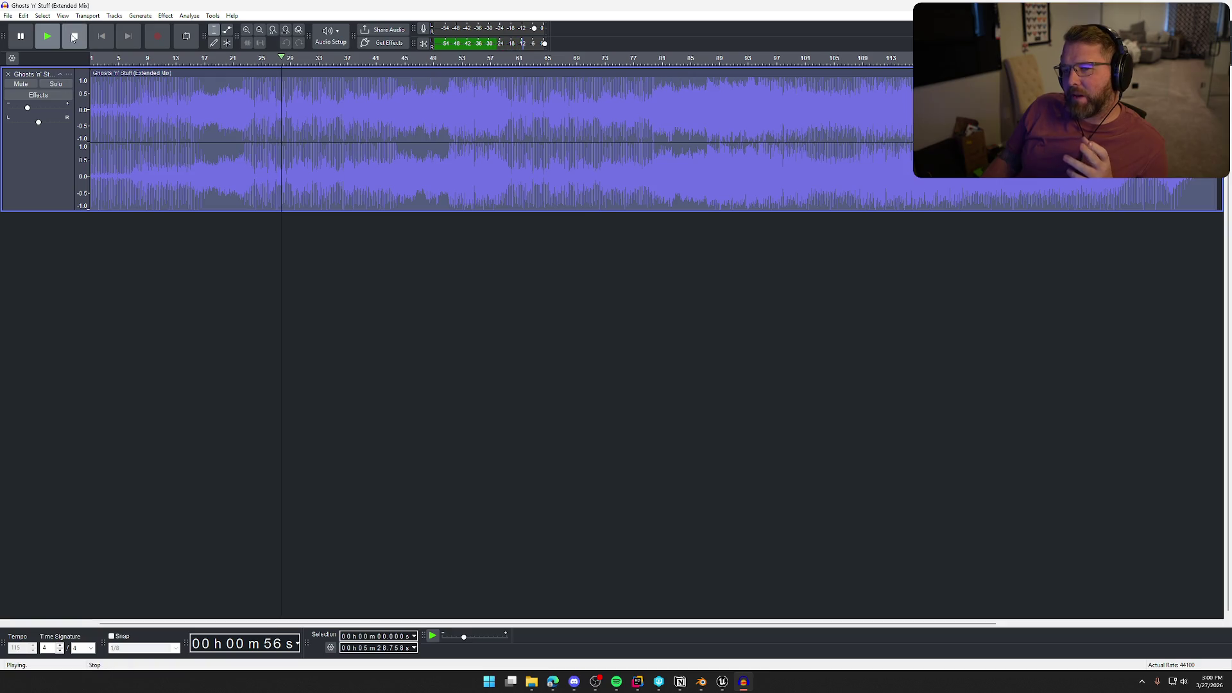
key(space)
key(ctrl+z)
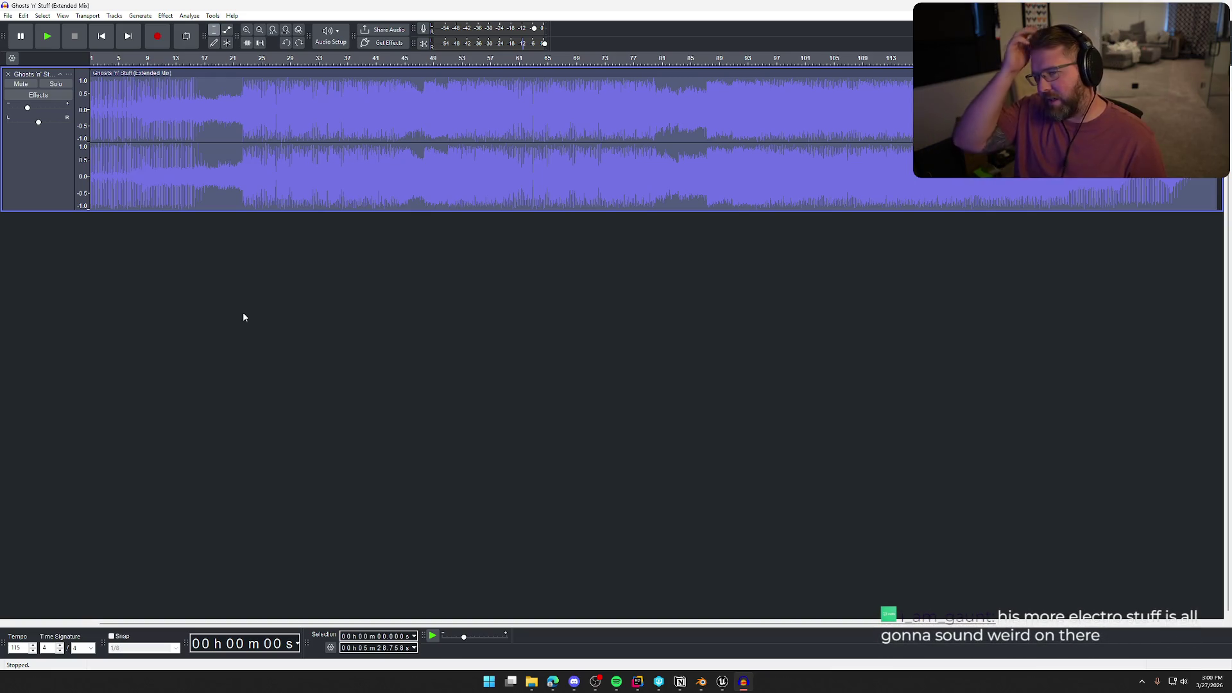
Apply the iZotope Vinyl effect with the 1960 era to the Ghosts 'n' Stuff track.
click(165, 16)
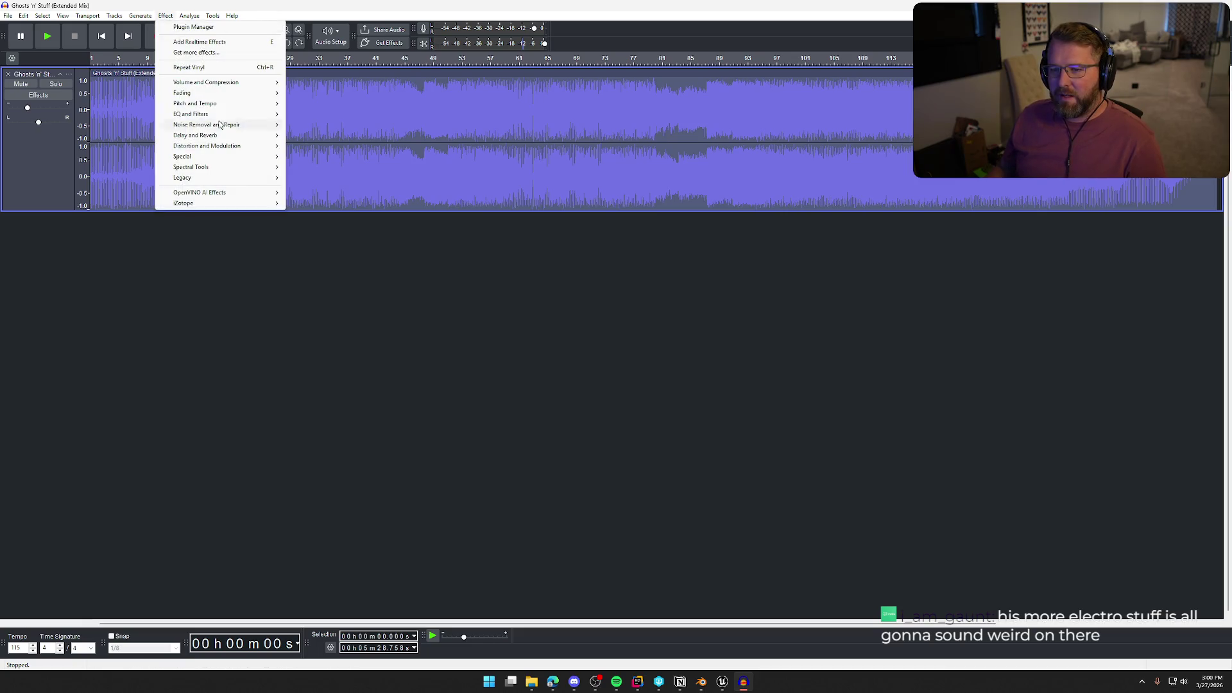
mouse_move(259, 205)
click(373, 215)
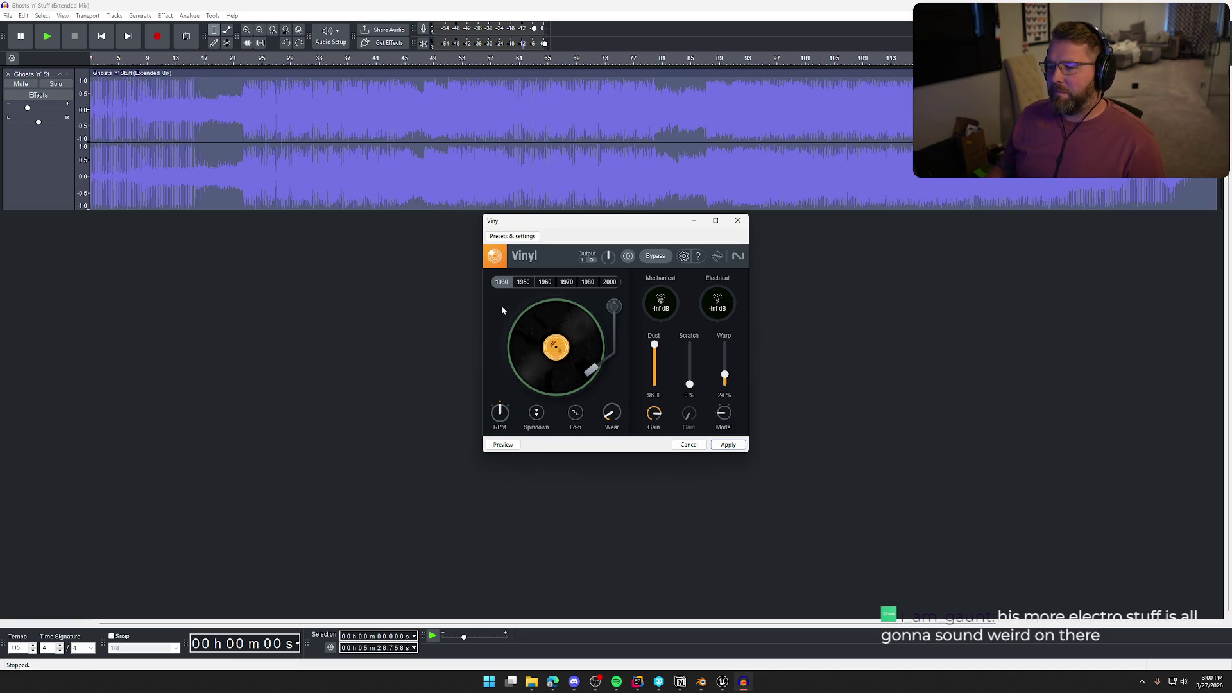
click(587, 282)
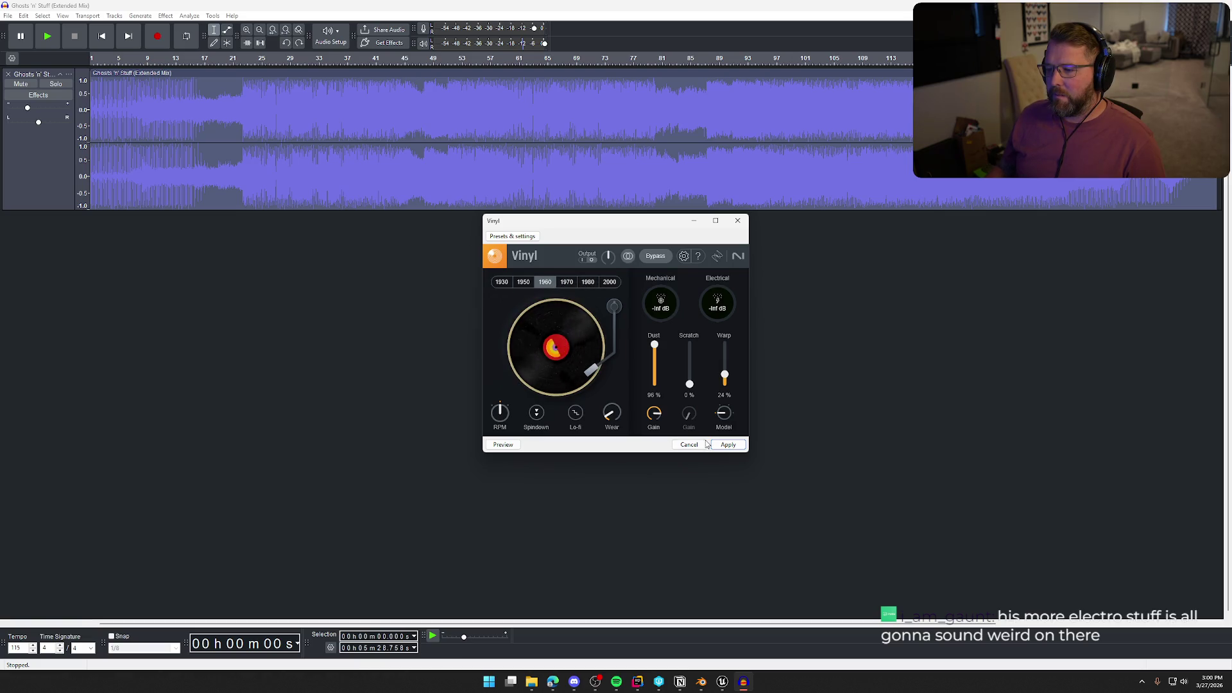
click(727, 444)
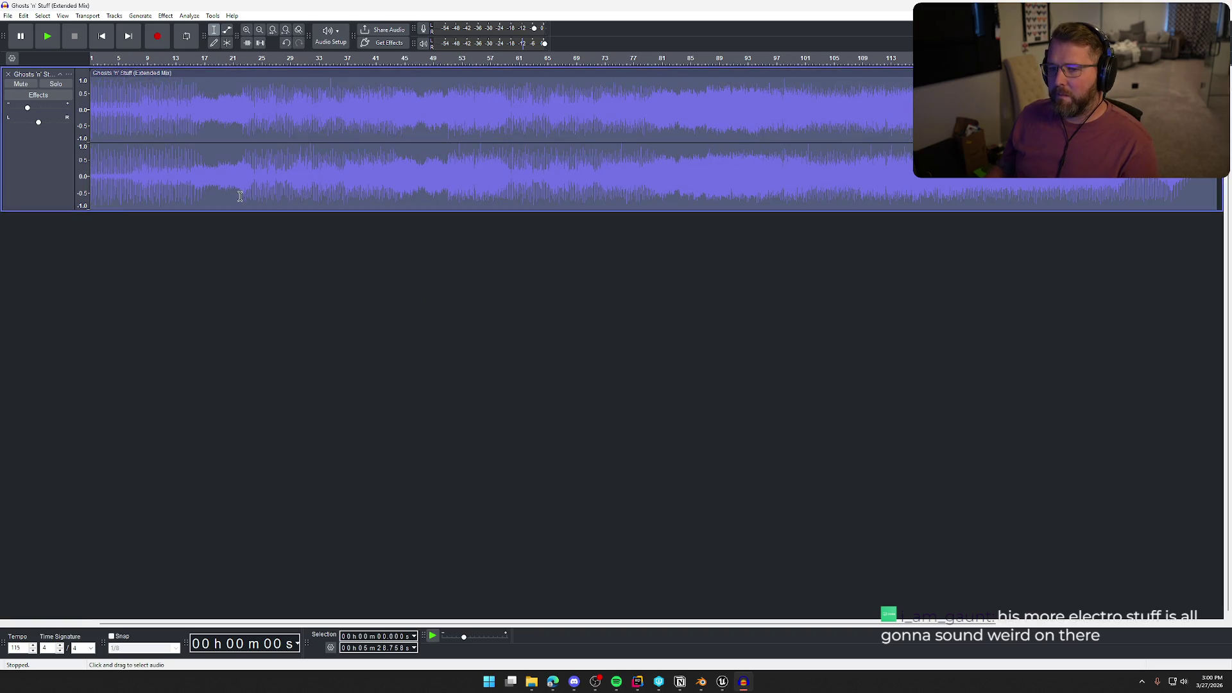
Play the processed track, skip ahead to about 41 seconds, then stop playback.
key(space)
click(232, 58)
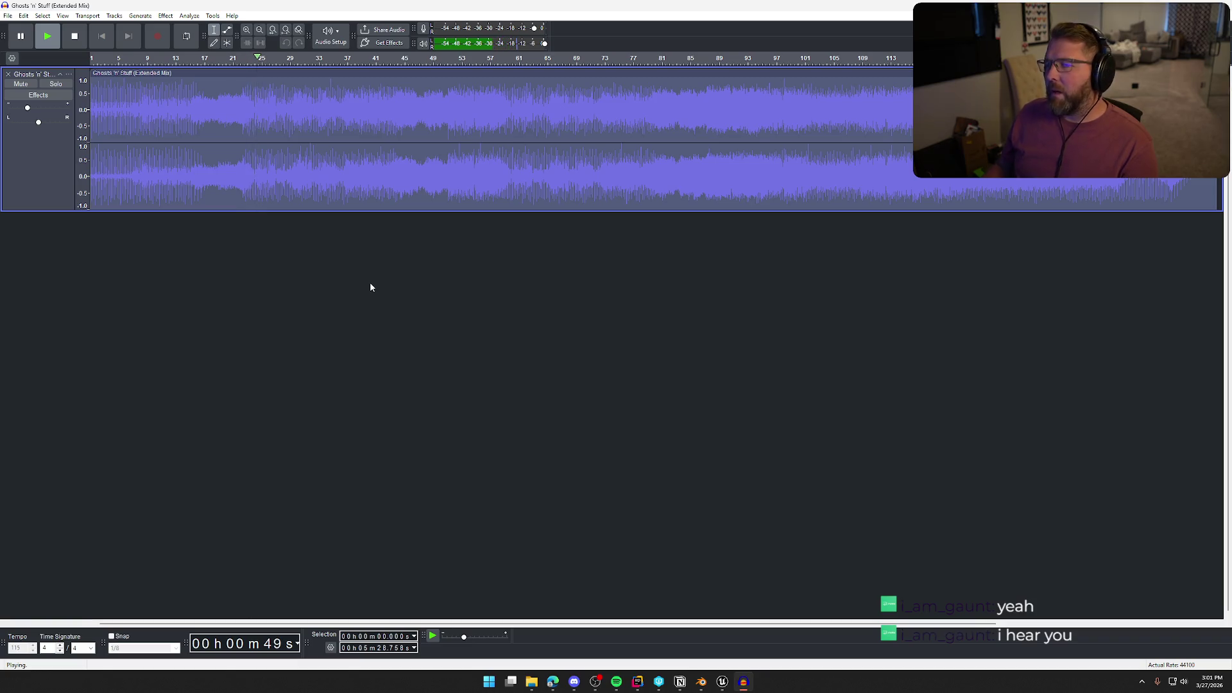
key(space)
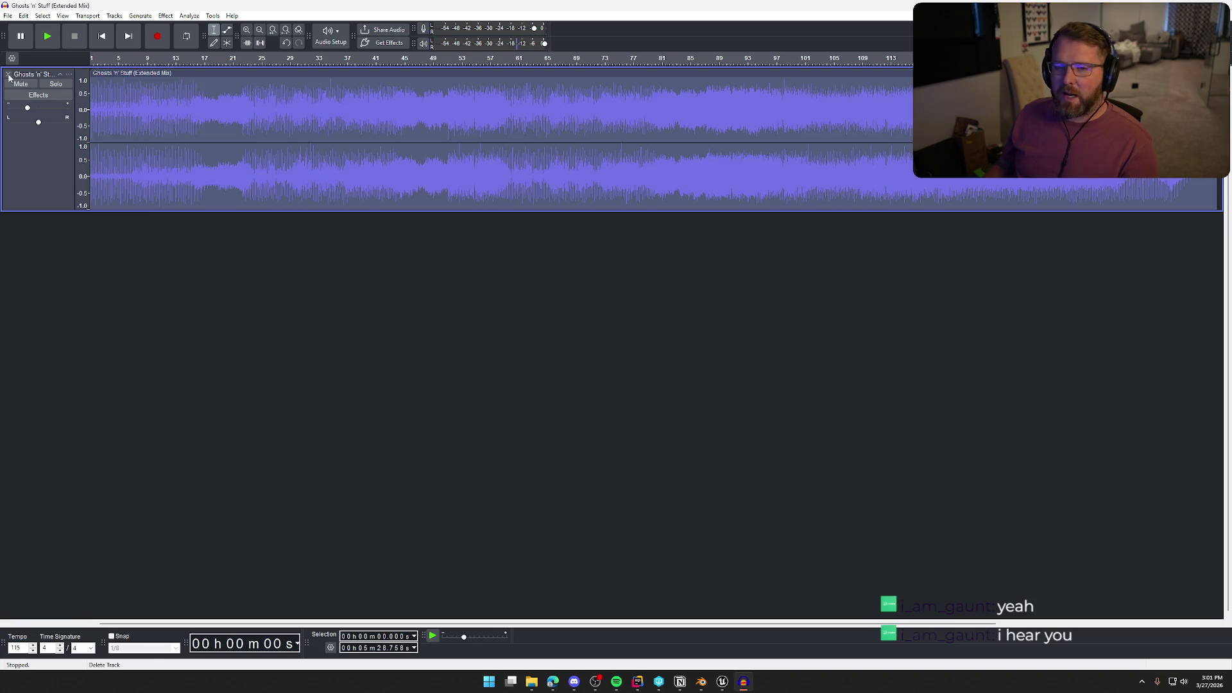
Remove the Ghosts 'n' Stuff track and import 'deadmau5 - Brazil (Second Edit)' from Explorer.
key(ctrl+z)
key(alt+Tab)
key(alt+Tab)
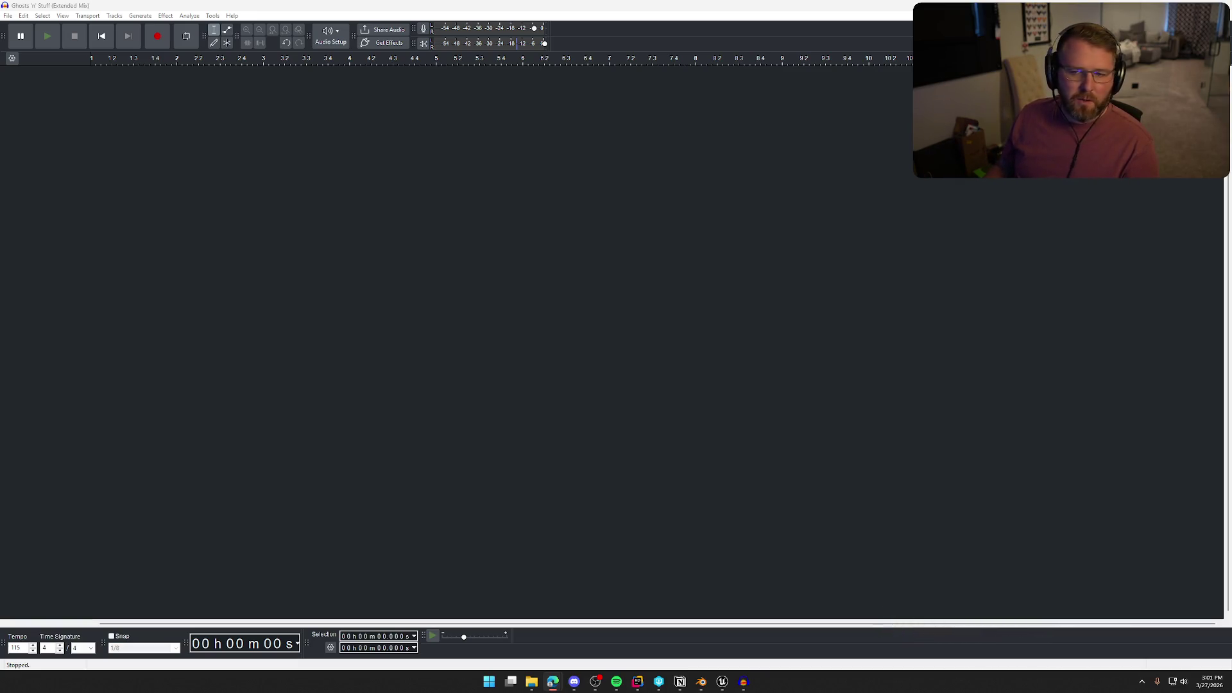
drag(122, 177, 177, 180)
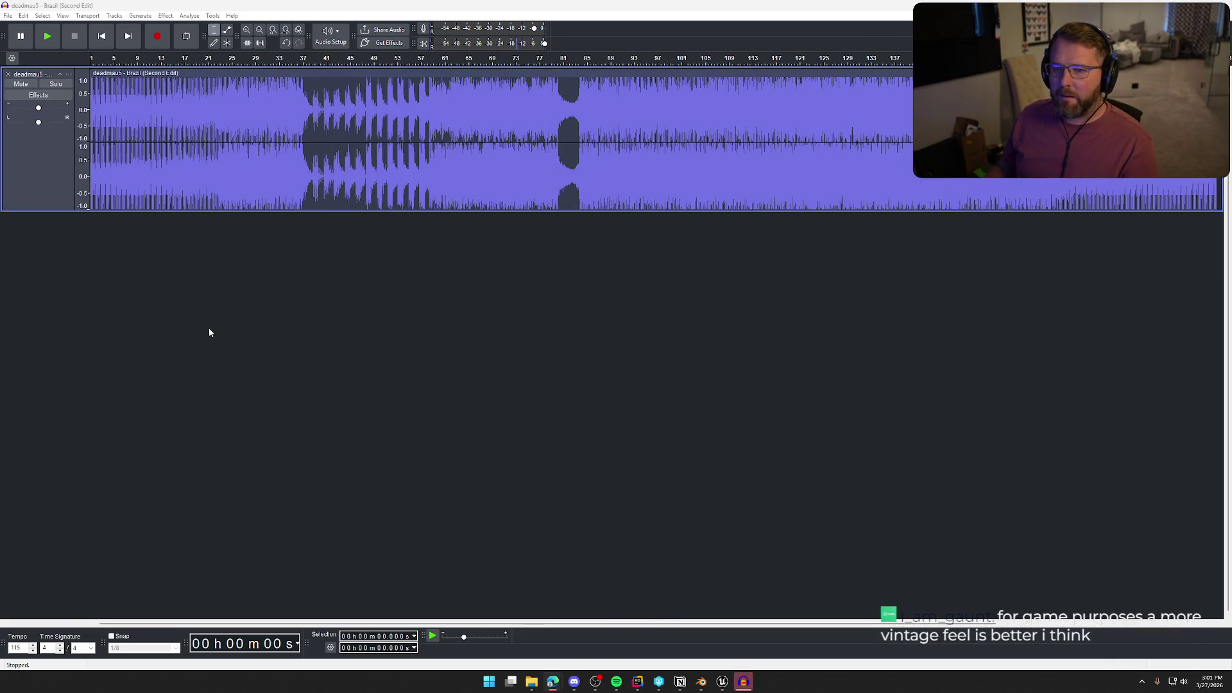
Lower the Brazil track's gain to -14.0 dB during a quick listen.
key(space)
key(space)
drag(39, 108, 26, 110)
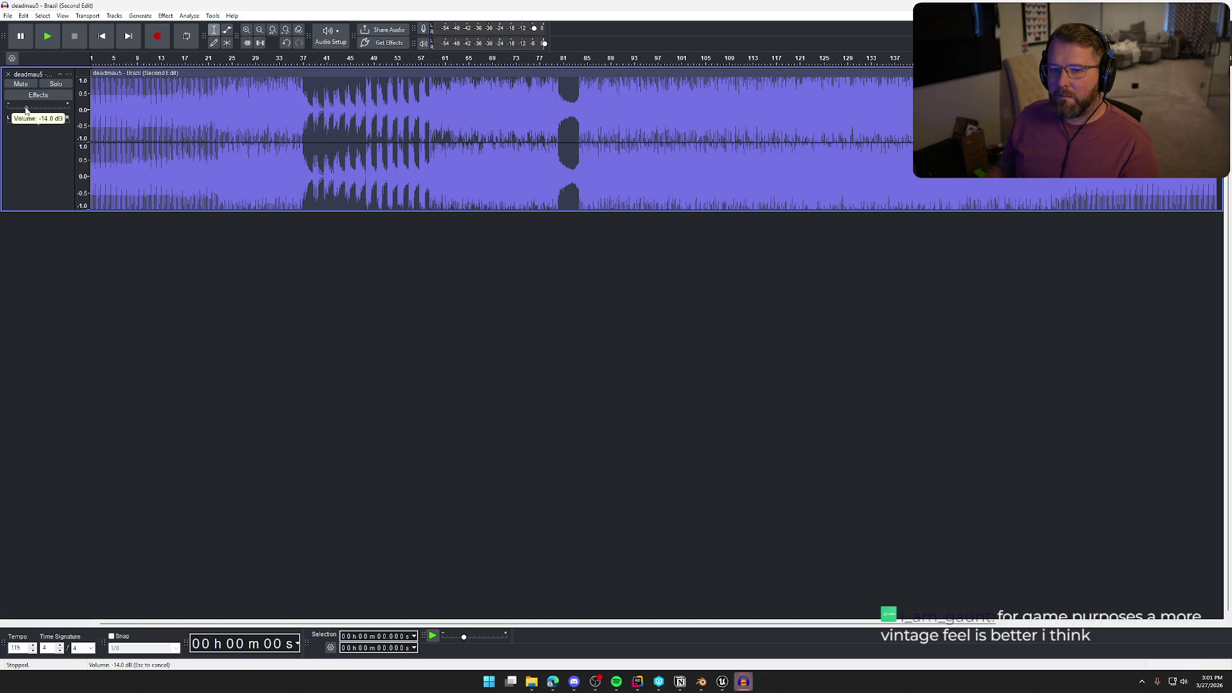
key(space)
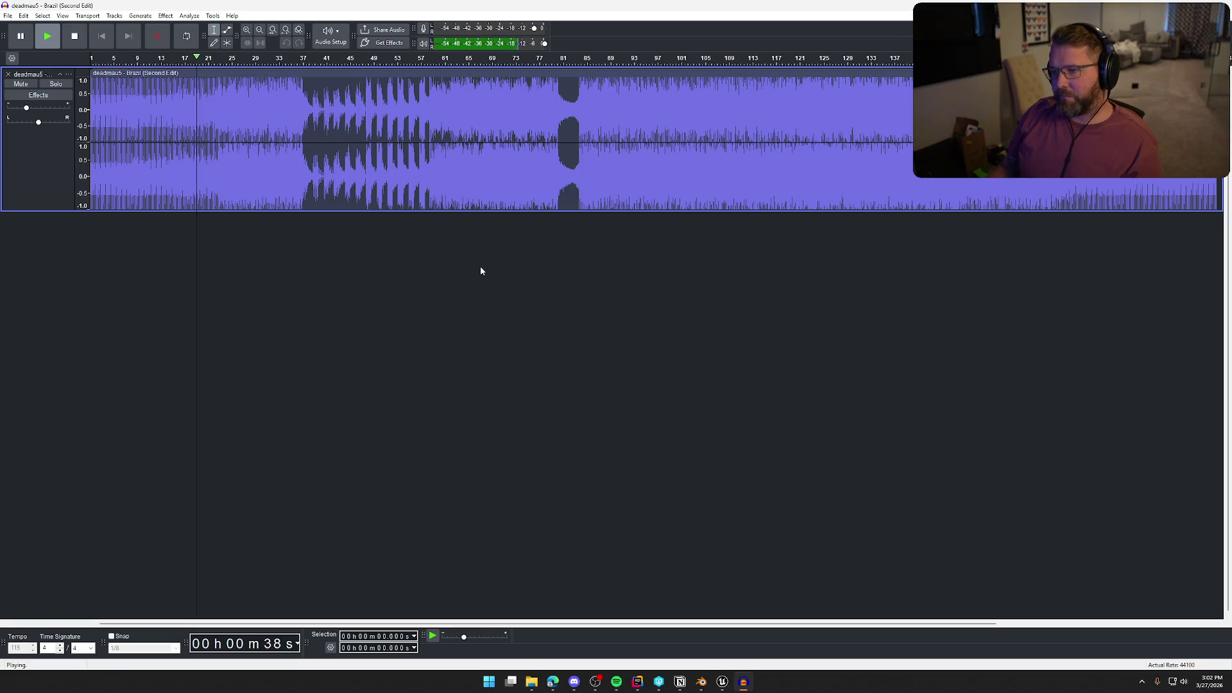
Preview the track from about 59 seconds, stop, and select the whole track.
click(255, 62)
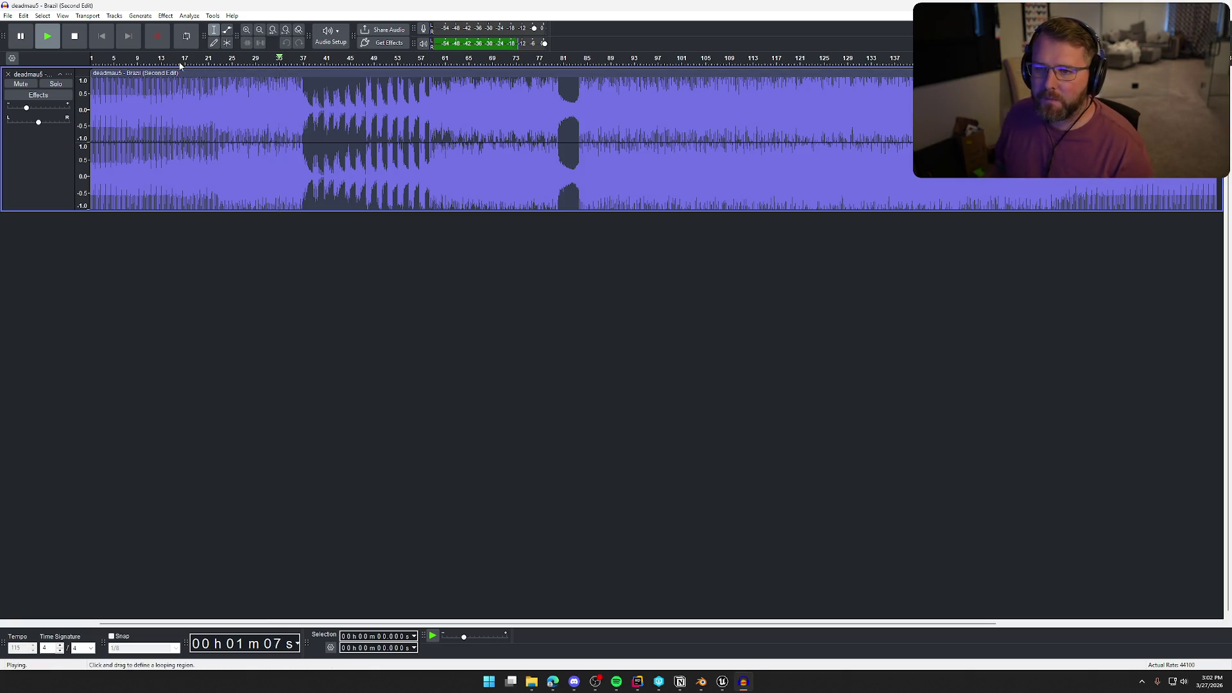
key(space)
key(ctrl+a)
click(165, 15)
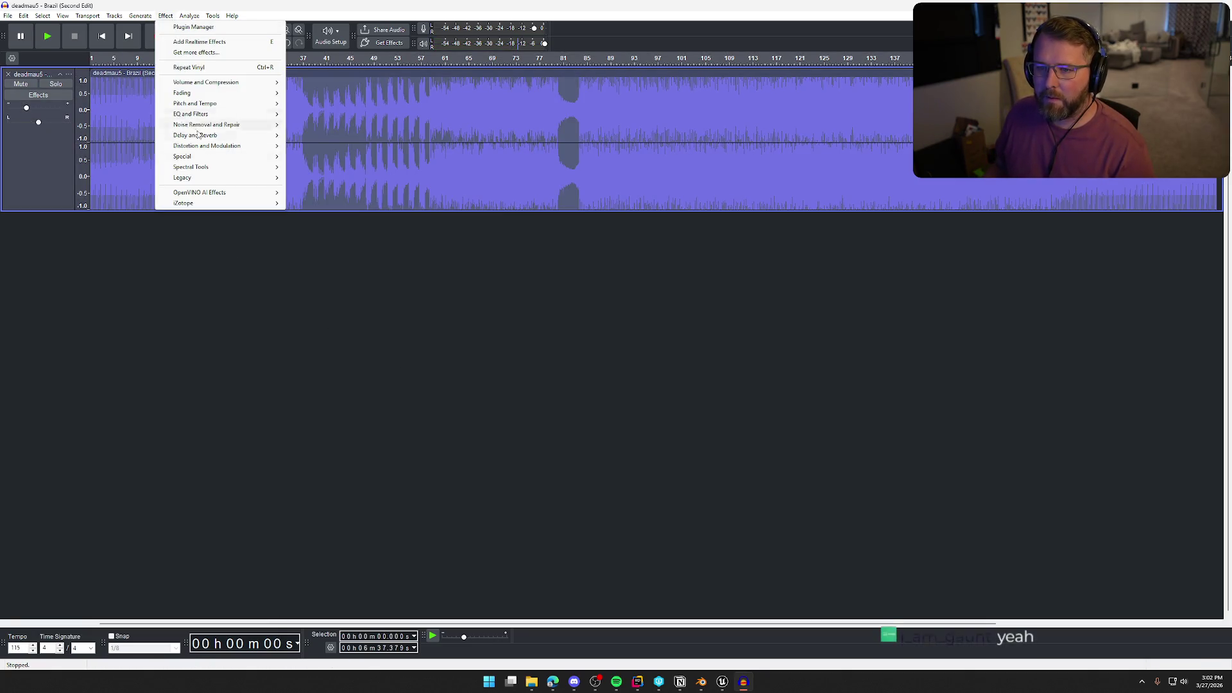
Apply iZotope Vinyl with the 1950 era and warp reduced to 21%.
mouse_move(239, 204)
mouse_move(308, 206)
click(401, 218)
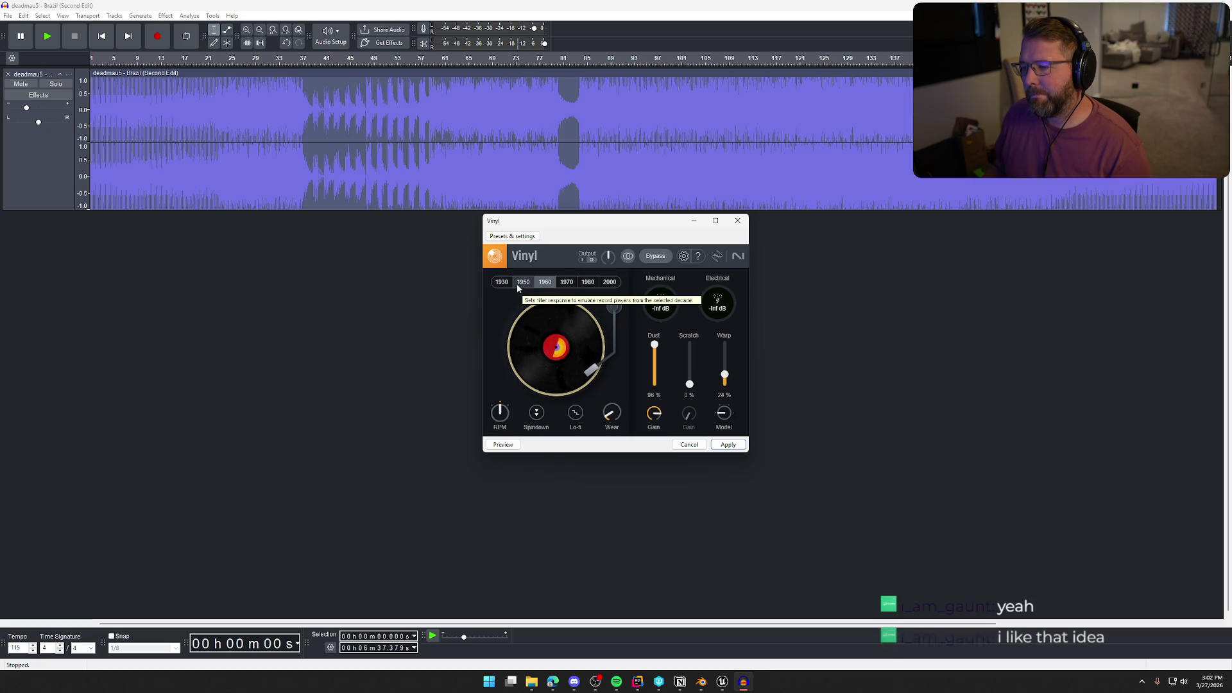
click(523, 286)
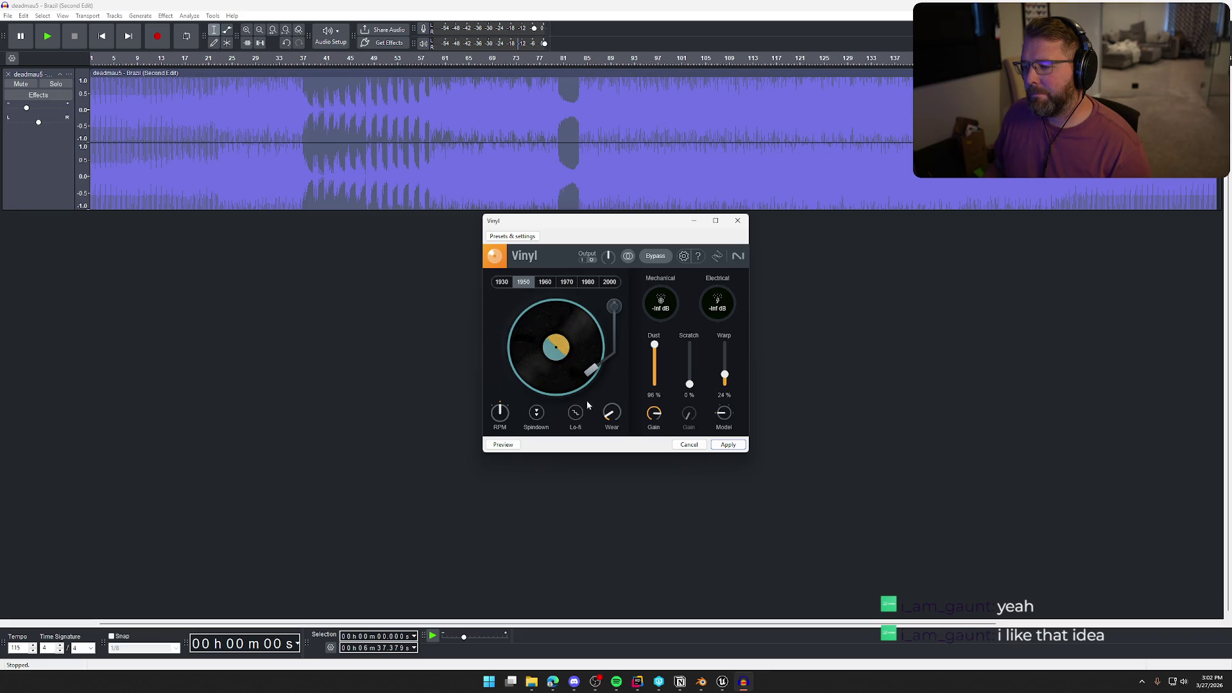
drag(725, 375, 726, 381)
click(728, 445)
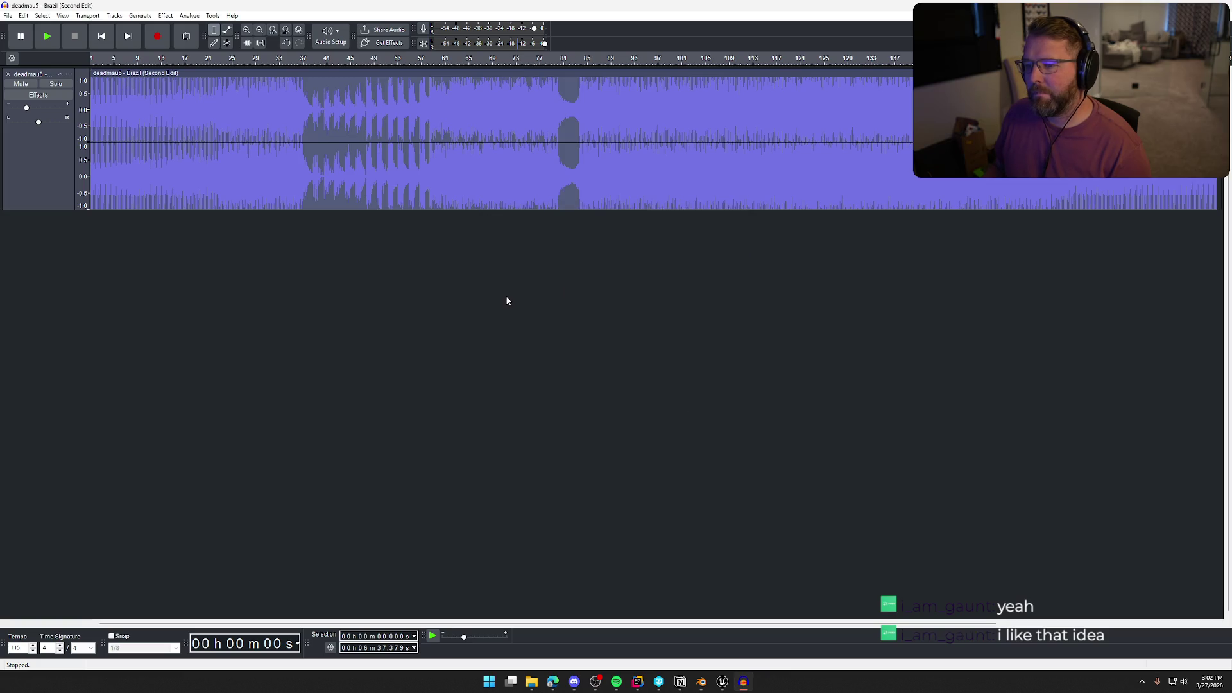
Audition the track around 1:00, 1:41 and 1:55, then close Audacity without saving.
key(space)
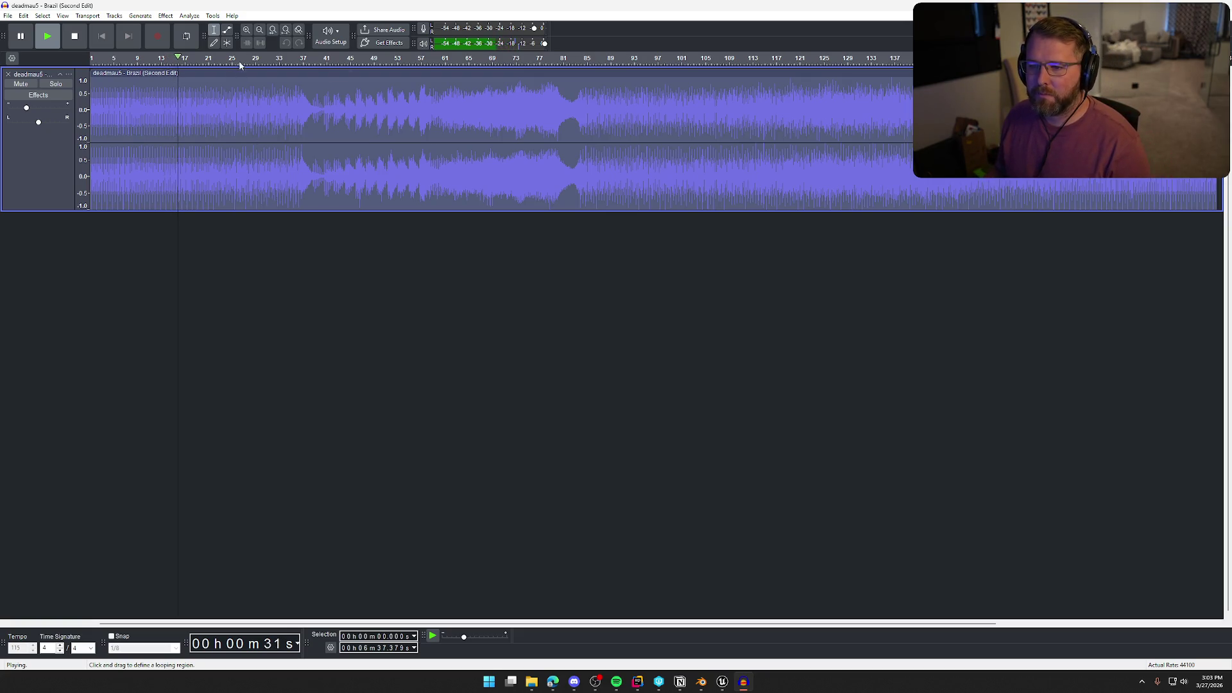
click(274, 64)
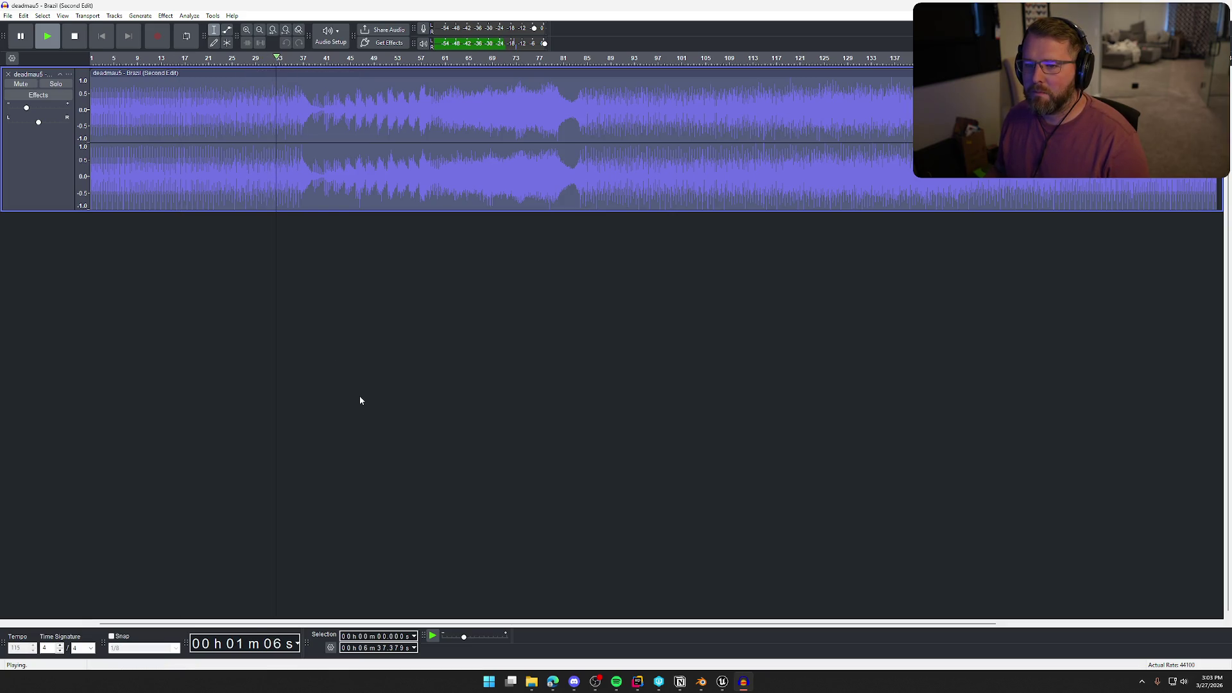
click(292, 61)
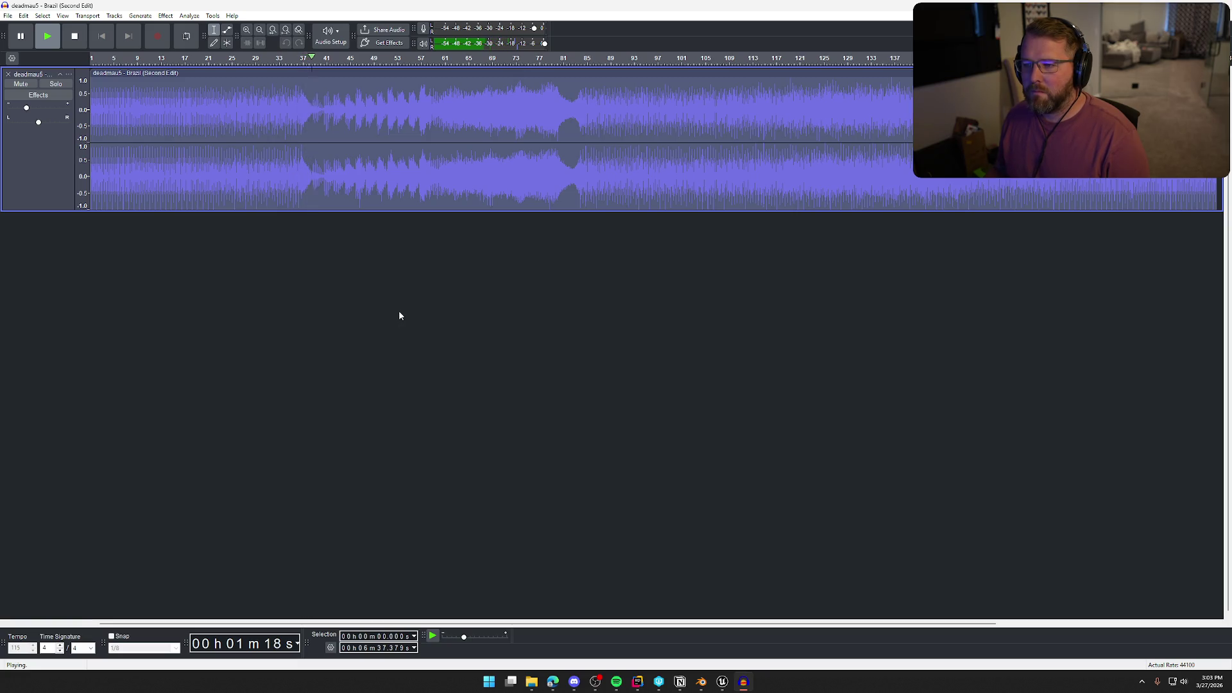
click(377, 59)
click(415, 59)
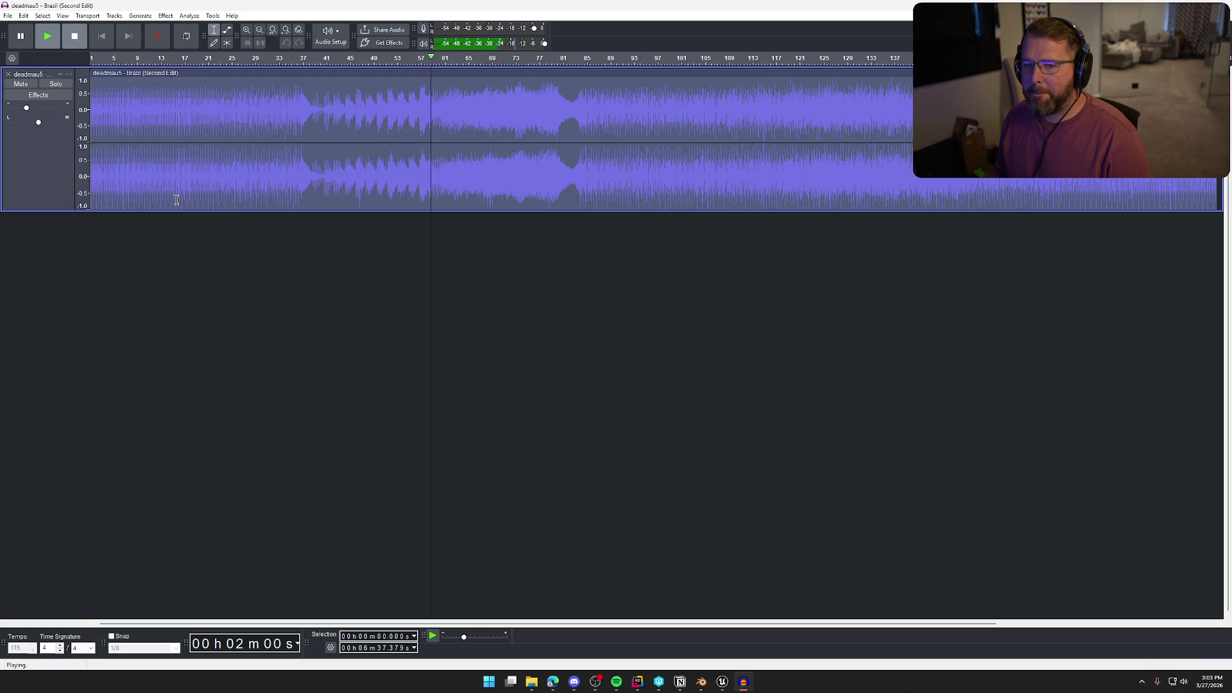
click(76, 36)
key(alt+F4)
click(638, 335)
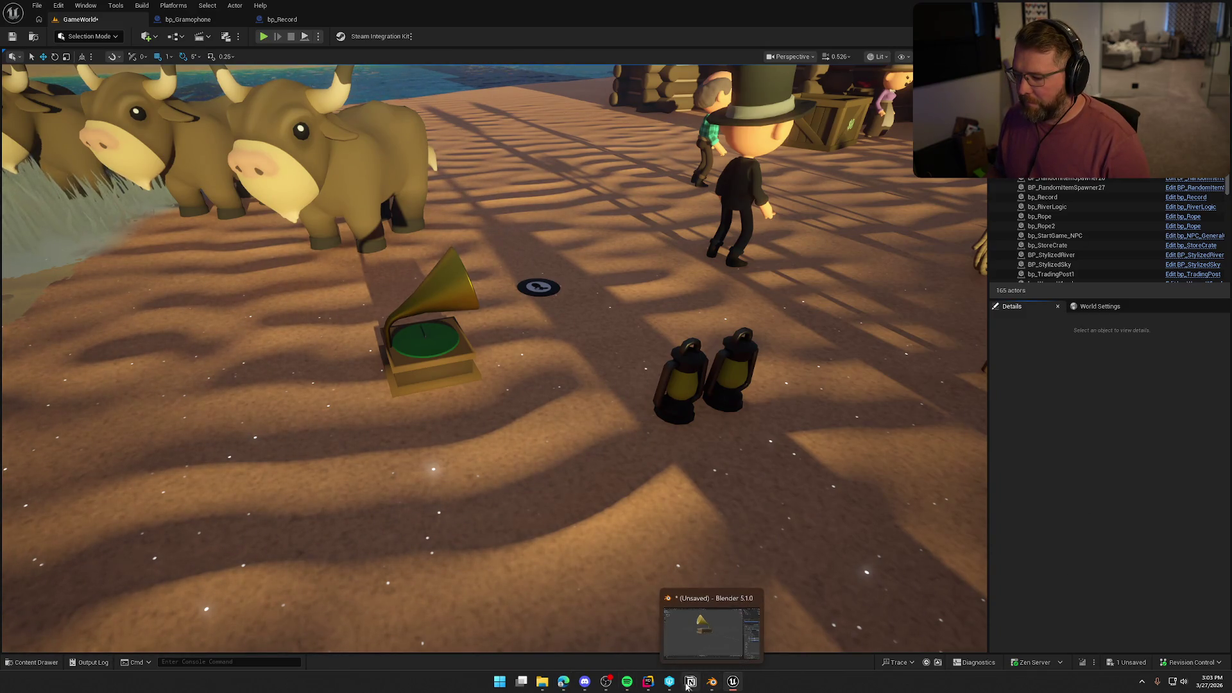
Open the Sounds folder in the Content Drawer.
mouse_move(649, 683)
key(ctrl+space)
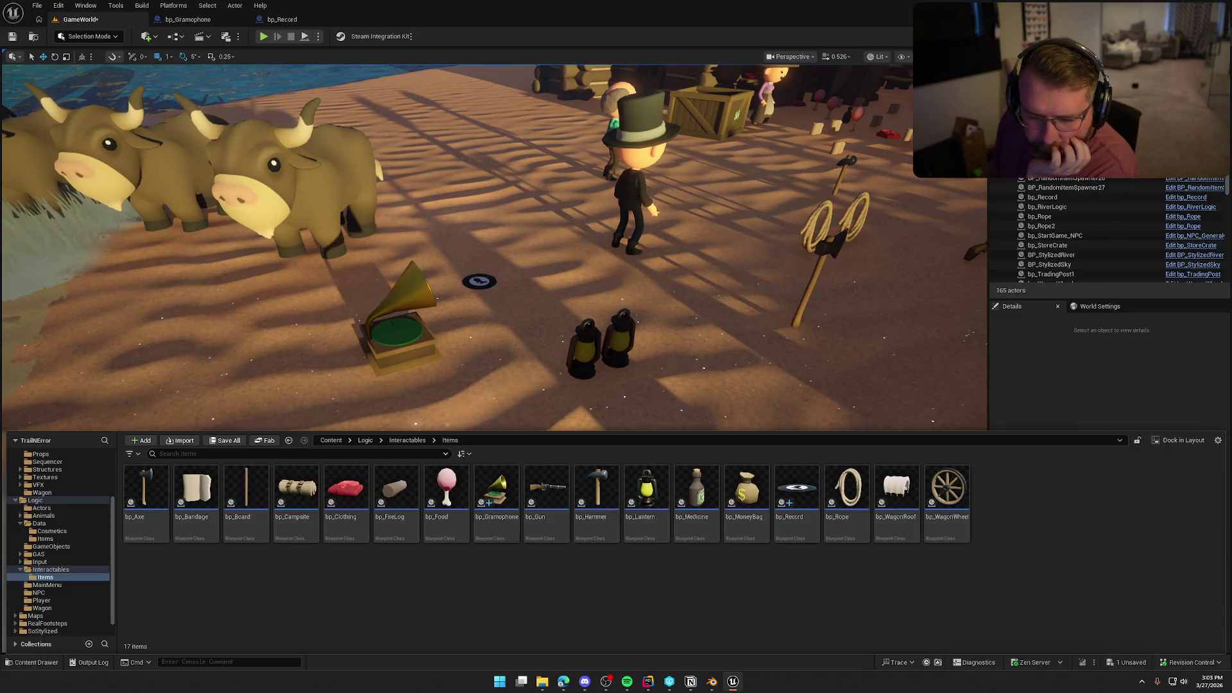
scroll(36, 581, down, 2)
click(38, 623)
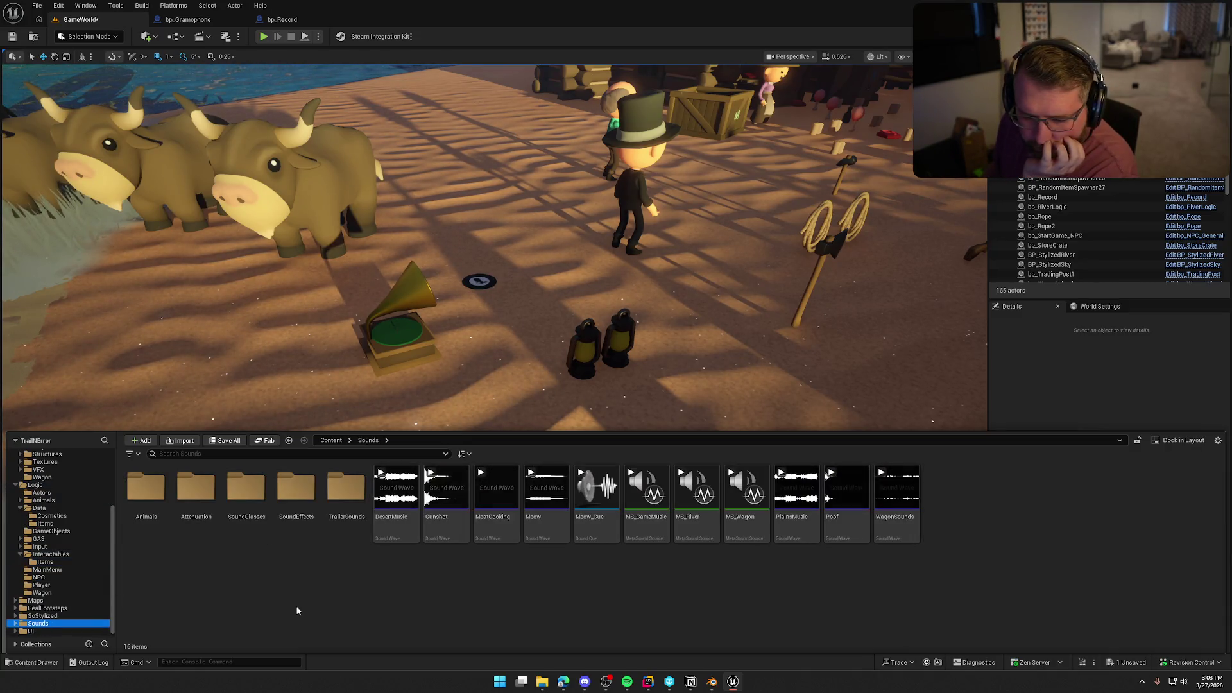
Create a MetaSound Source named MS_MusicPlayer and open it in the MetaSound editor.
right_click(498, 581)
click(554, 141)
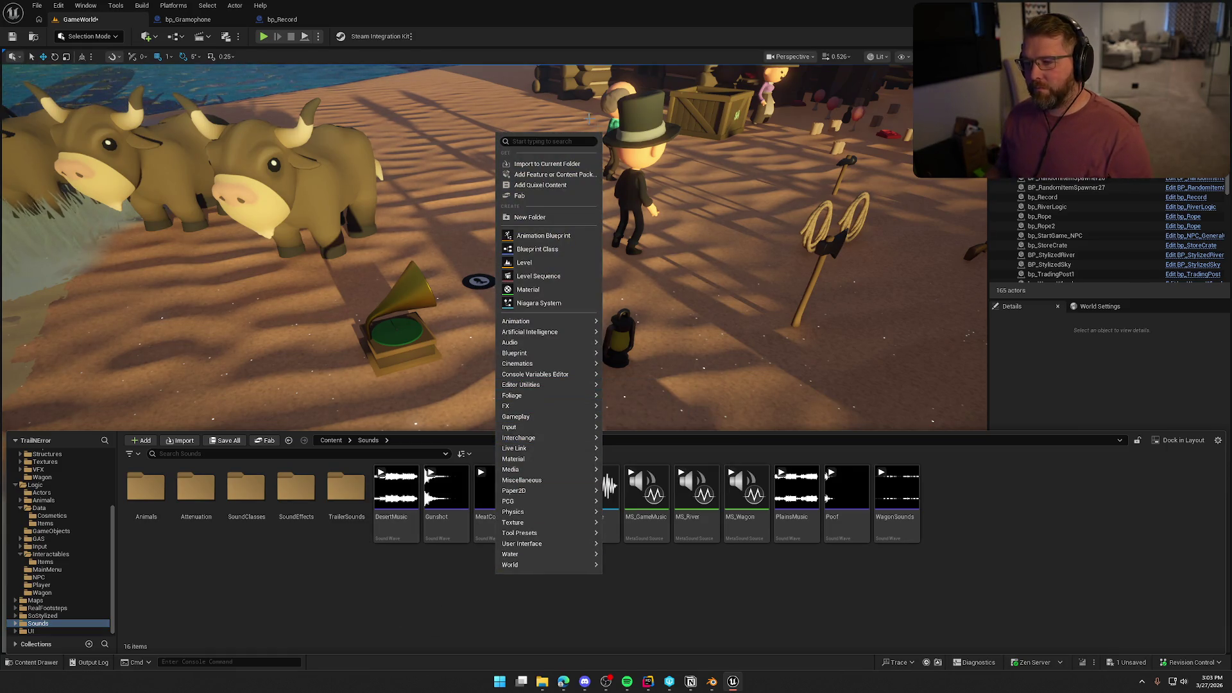
text(meta)
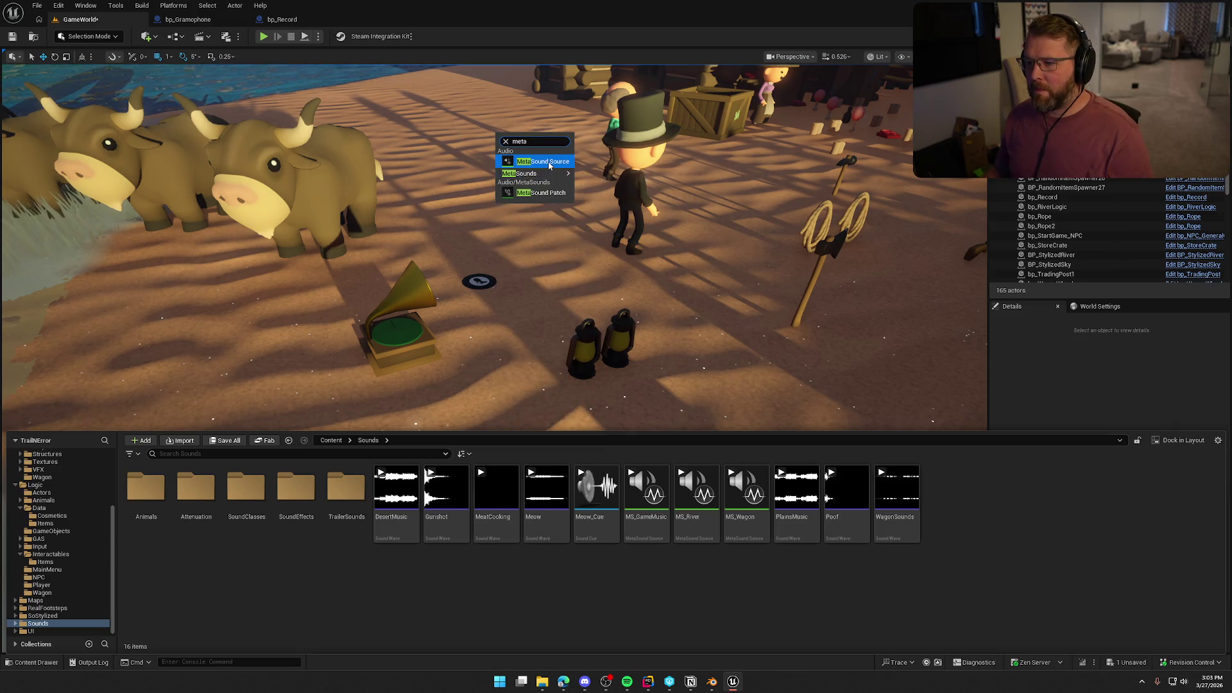
click(531, 164)
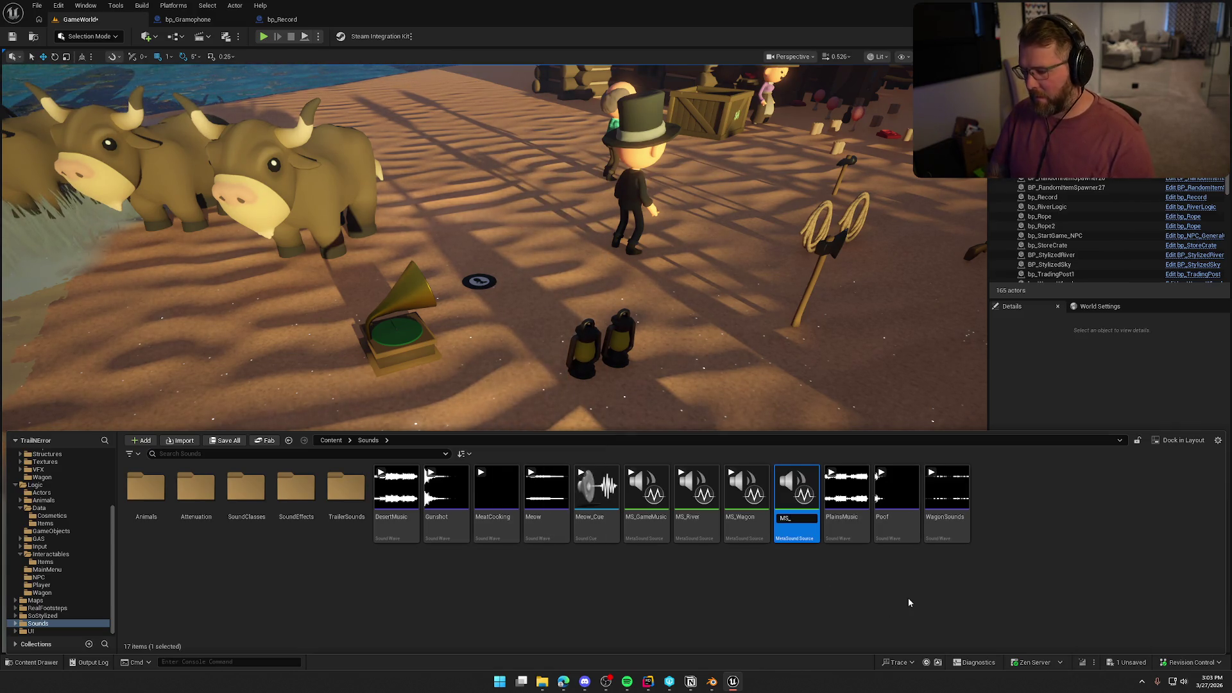
text(MS_Music)
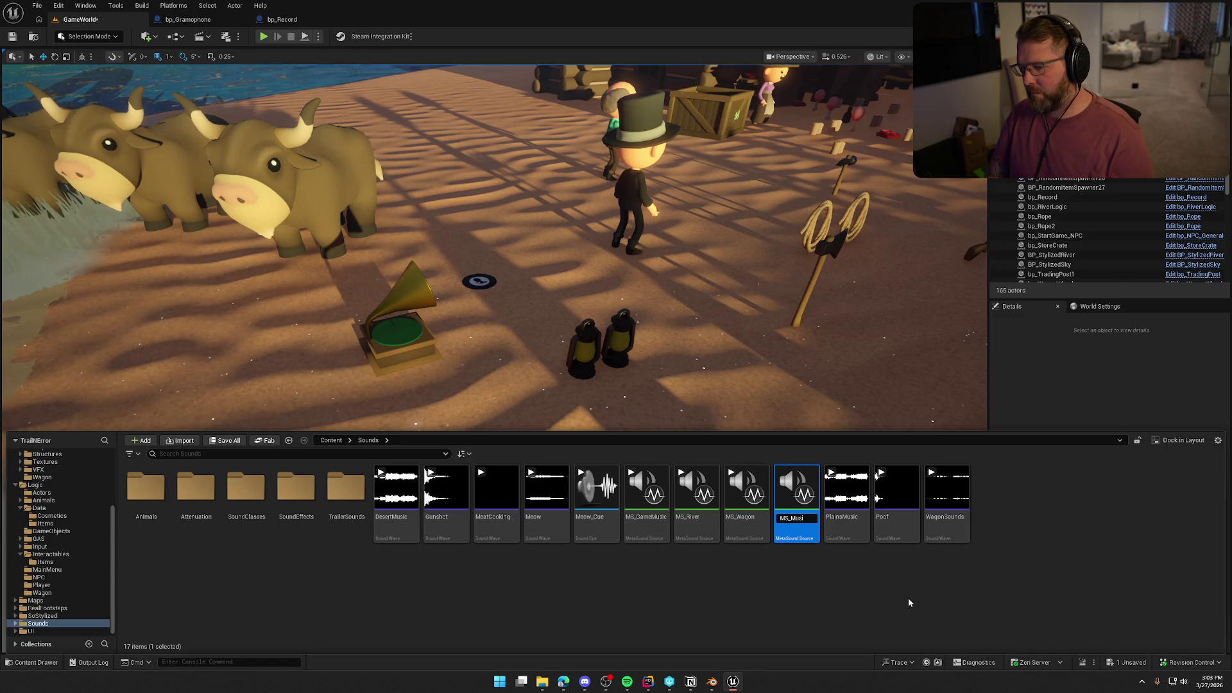
text(Player)
key(Return)
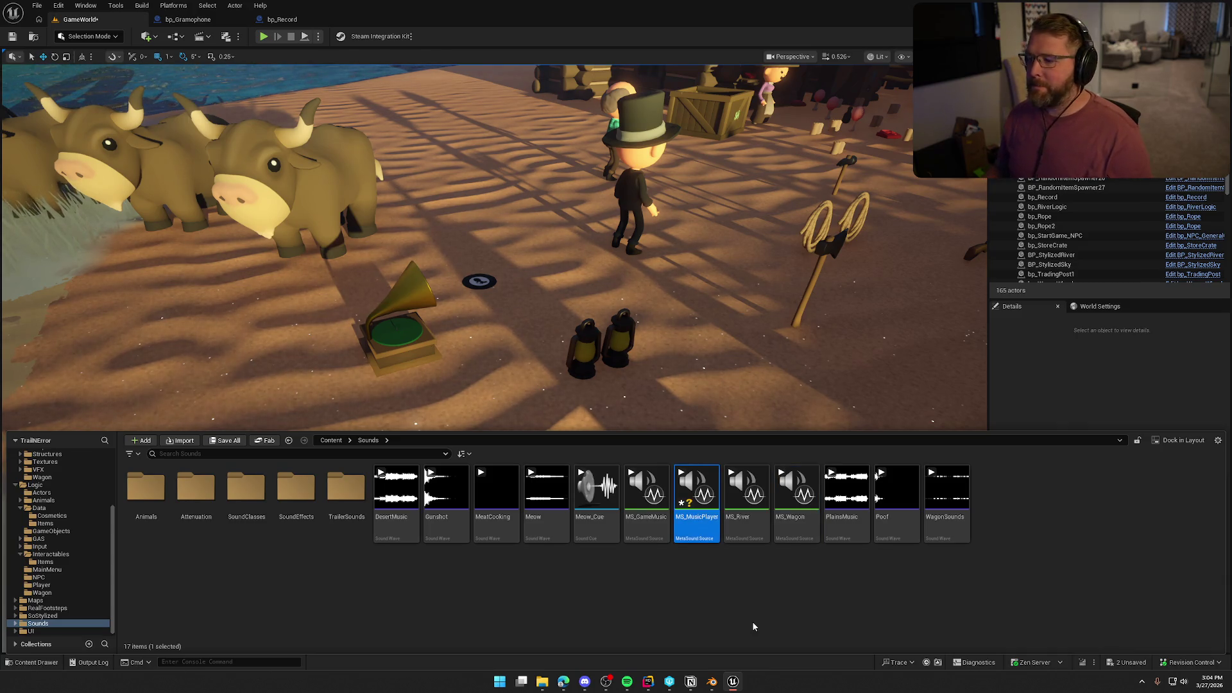
click(711, 597)
double_click(697, 498)
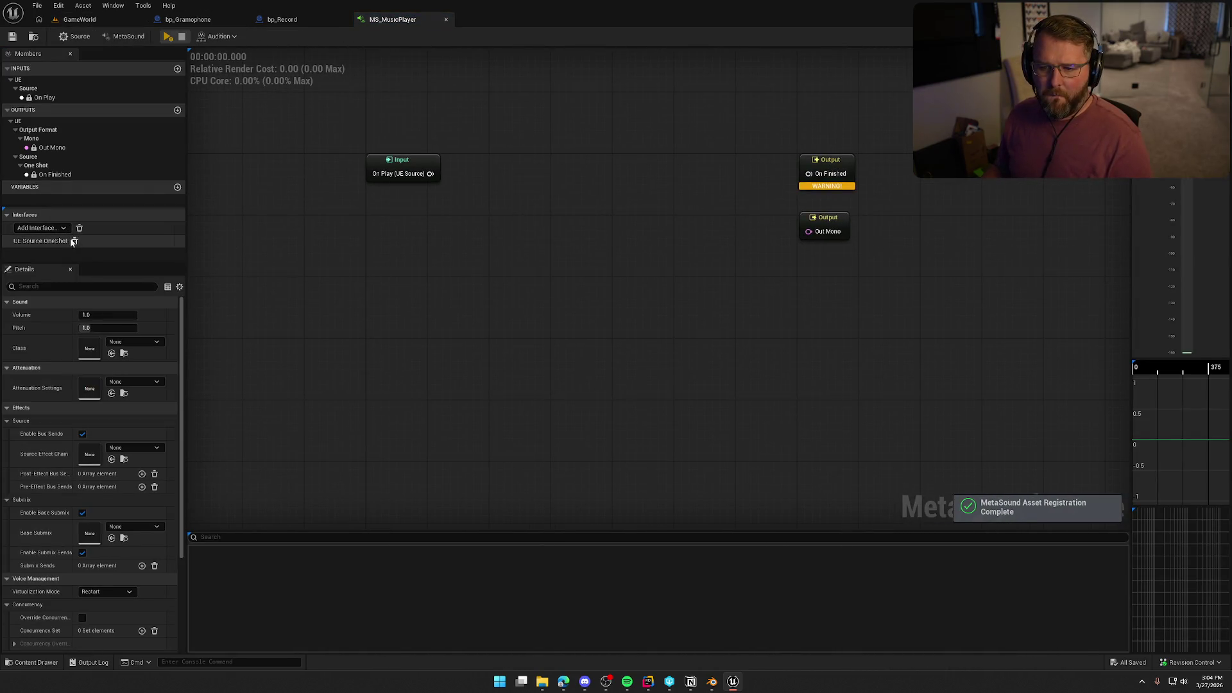
Remove the one-shot interface and set the MetaSound output format to Stereo.
click(75, 241)
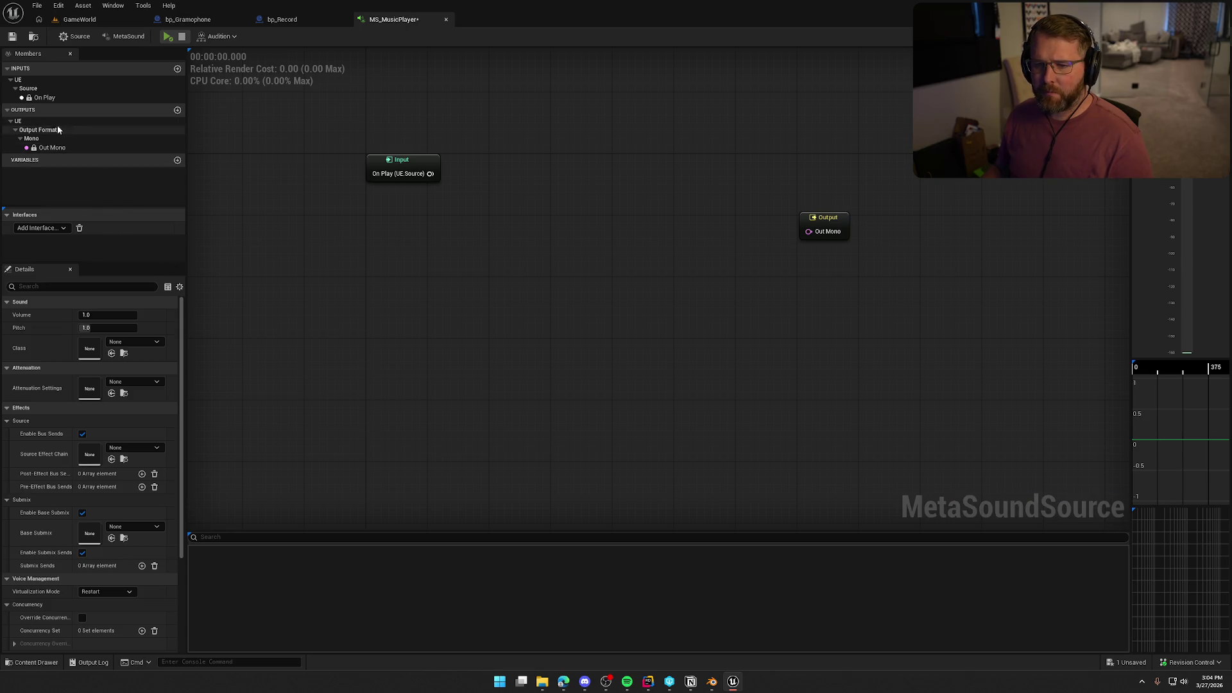
click(112, 39)
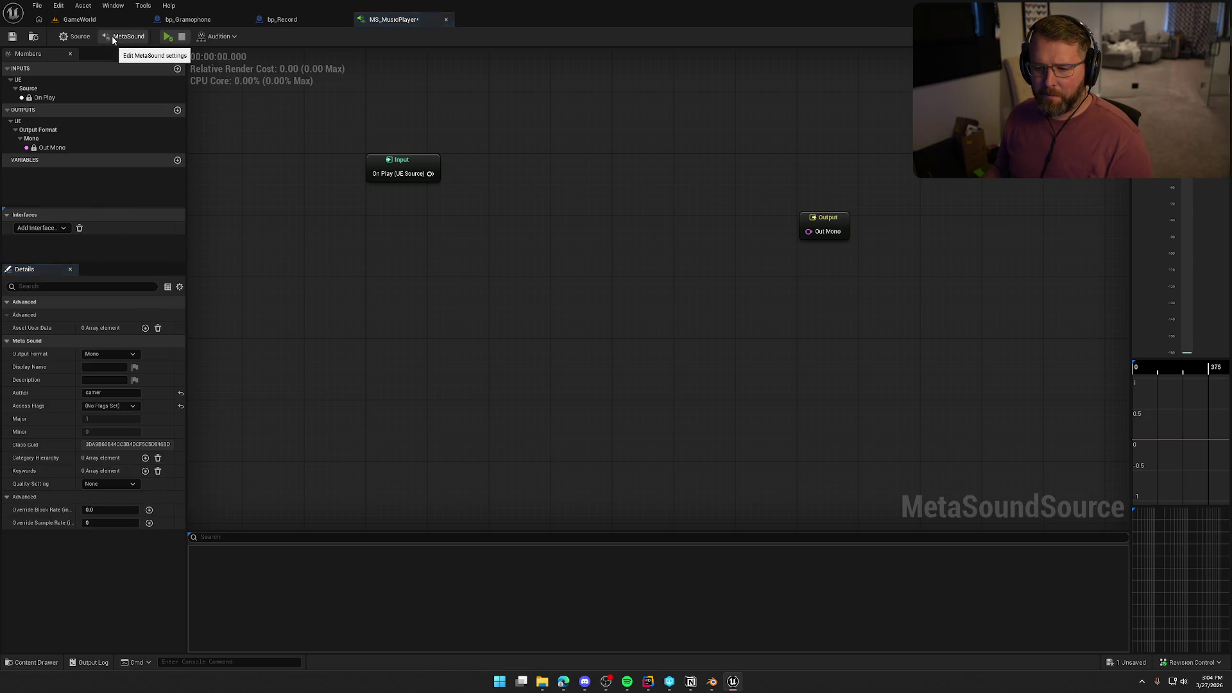
click(103, 354)
click(103, 377)
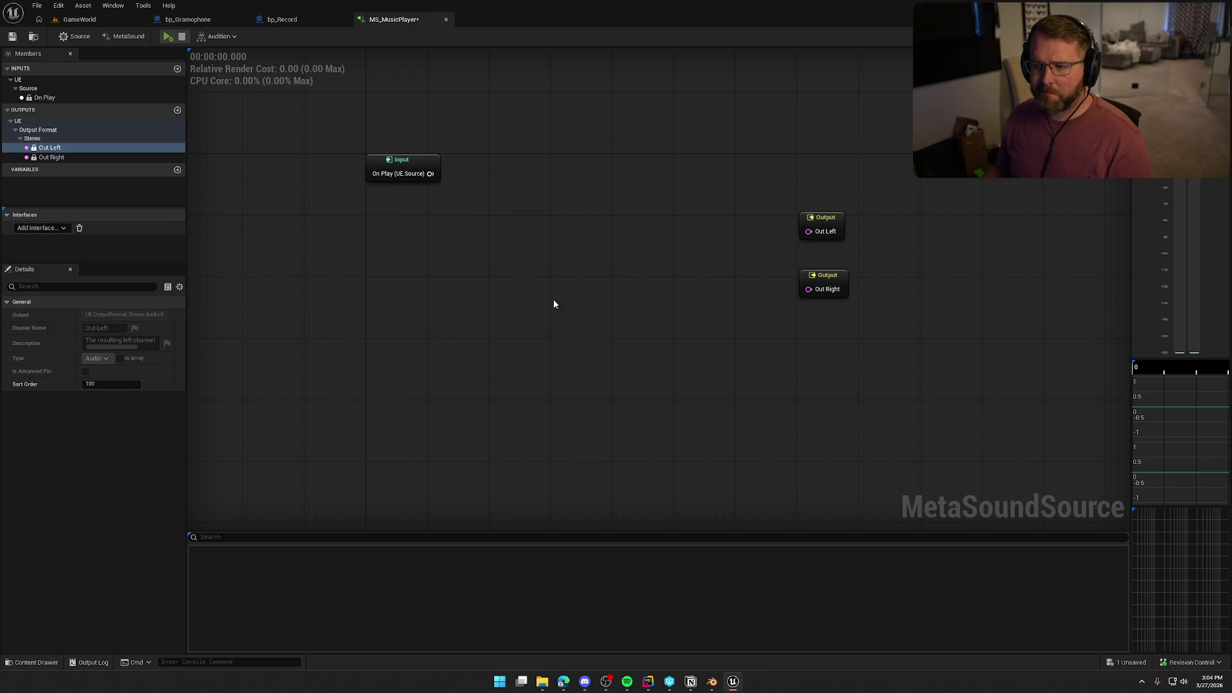
Add a stereo Wave Player node and position it up near the outputs.
right_click(538, 336)
right_click(484, 205)
text(wave player)
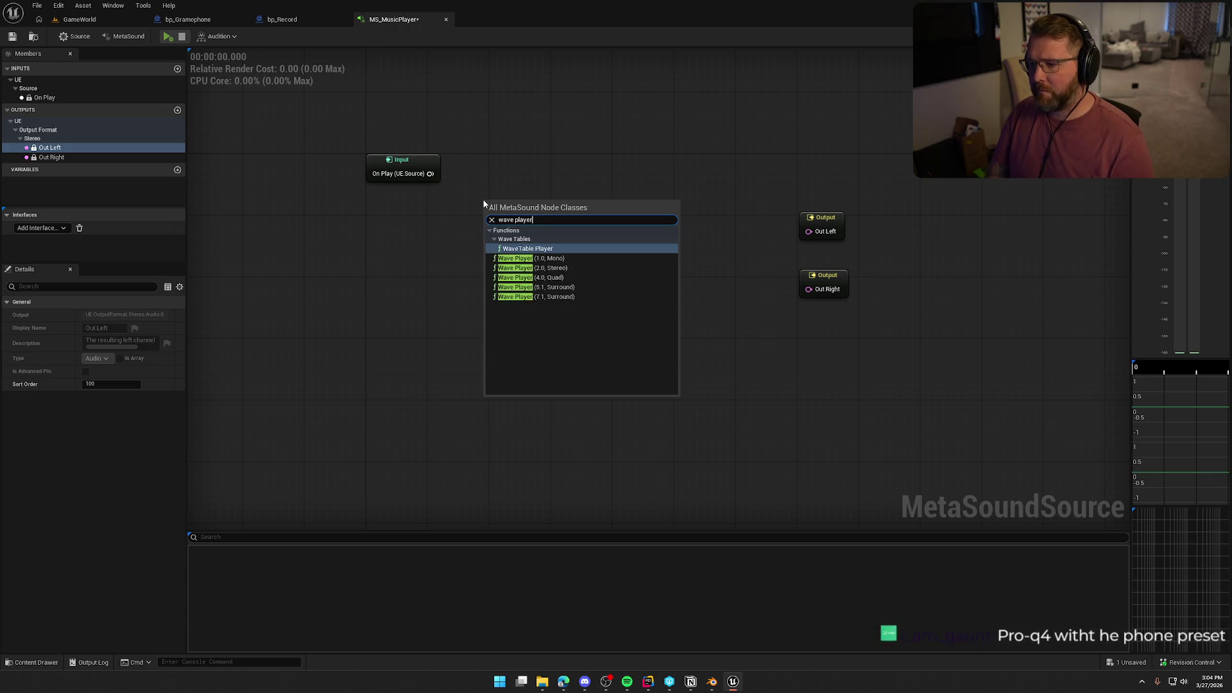
click(541, 267)
mouse_move(540, 229)
mouse_down()
mouse_move(566, 192)
mouse_move(440, 175)
mouse_up()
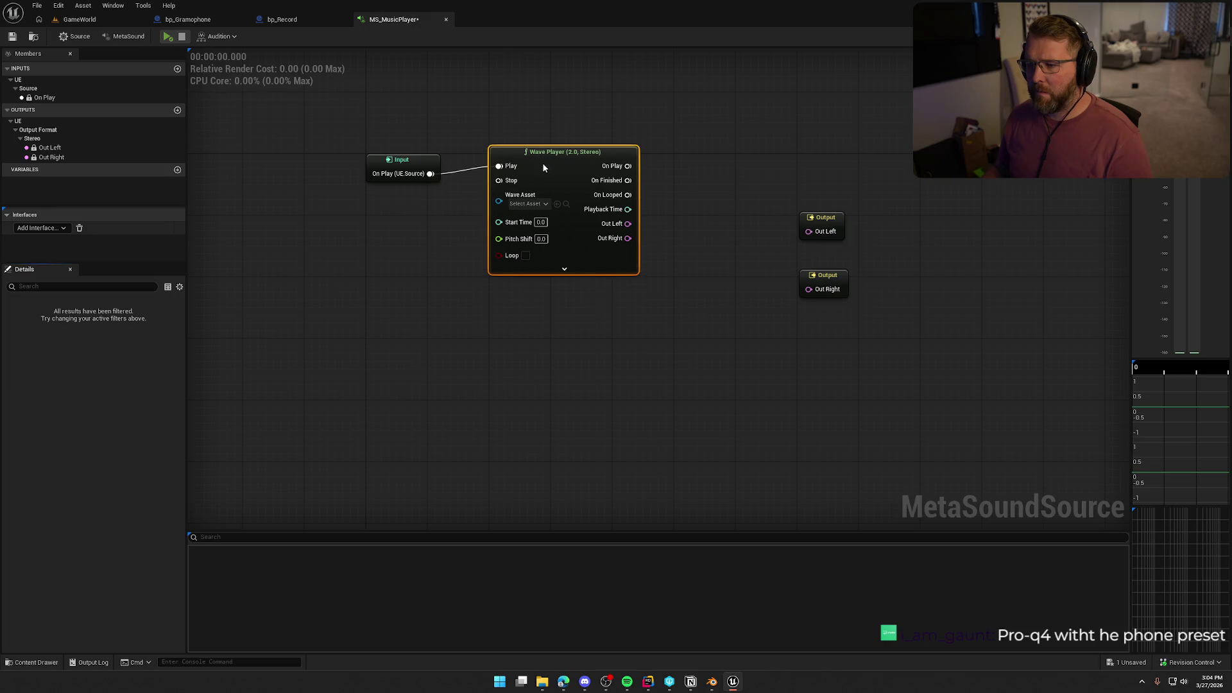
click(531, 383)
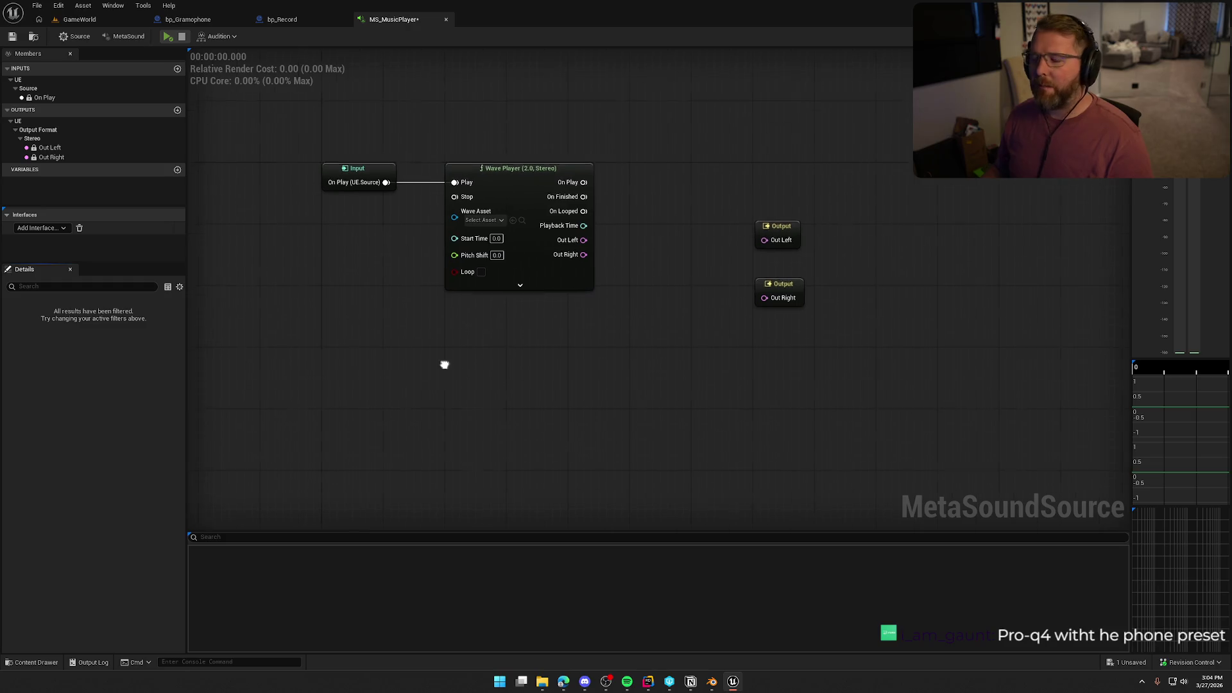
Move both Output nodes up beside the Wave Player node.
drag(886, 412, 762, 181)
mouse_move(793, 238)
mouse_down()
mouse_move(872, 196)
mouse_move(851, 180)
mouse_up()
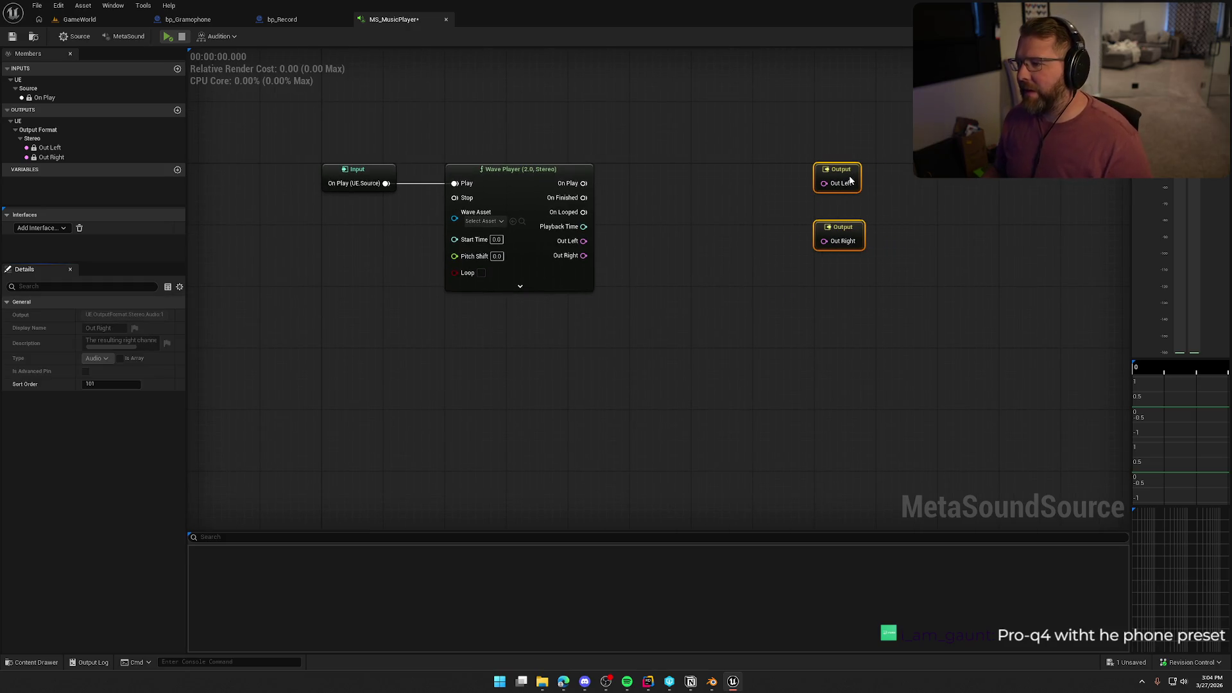
click(688, 234)
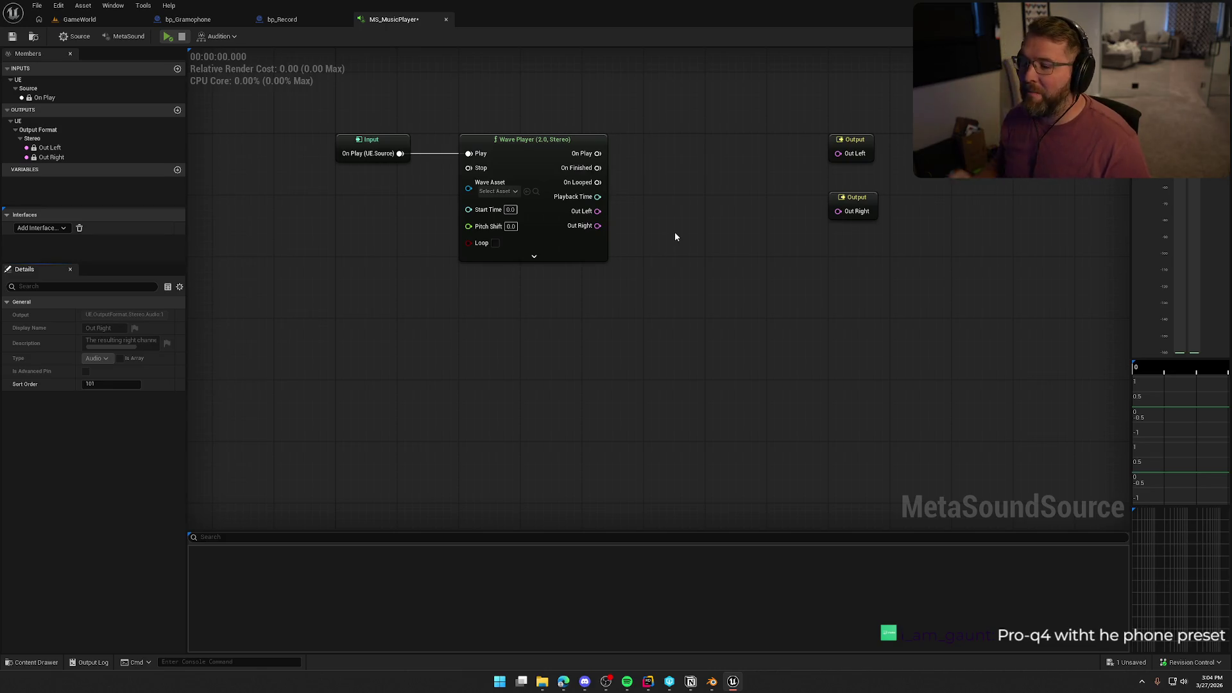
drag(675, 237, 677, 272)
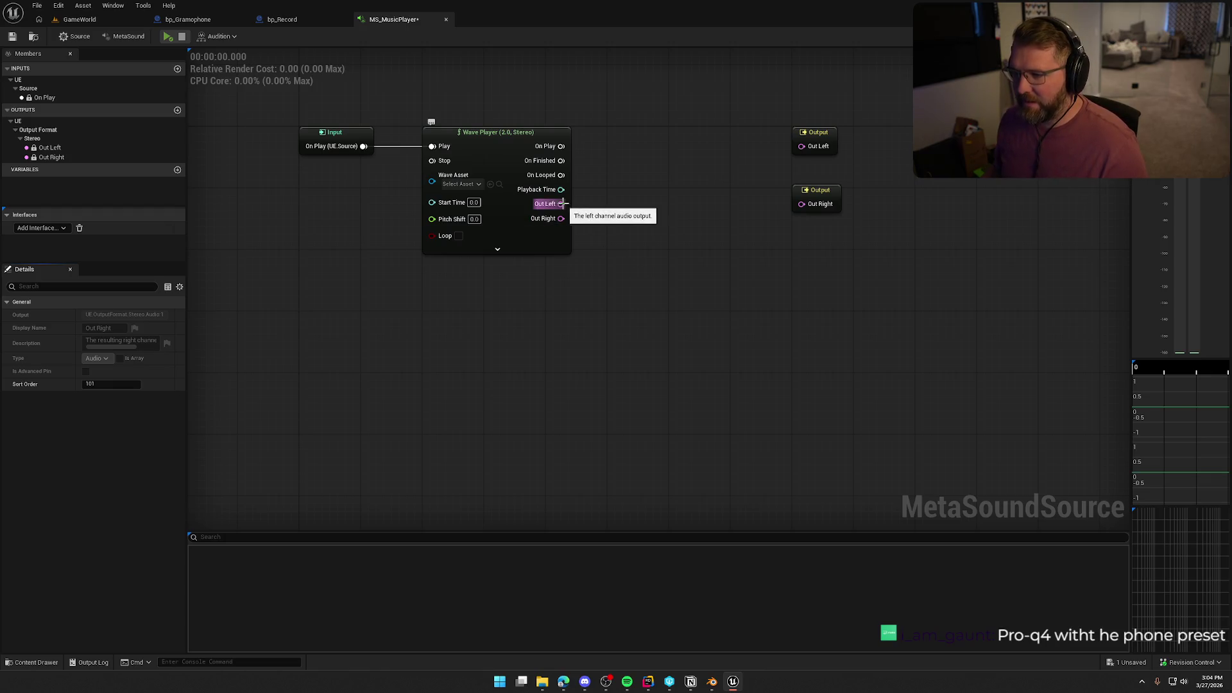
drag(564, 204, 635, 232)
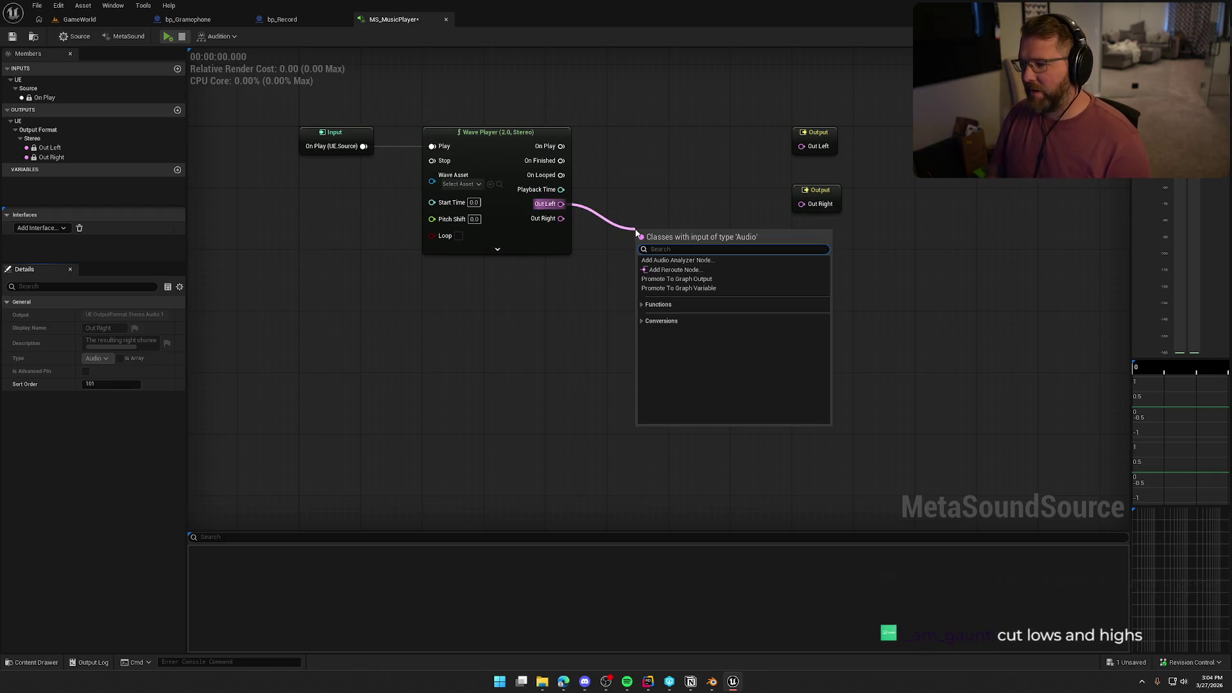
Browse the Functions node categories, Generators and Filters, looking for a filter node.
click(644, 305)
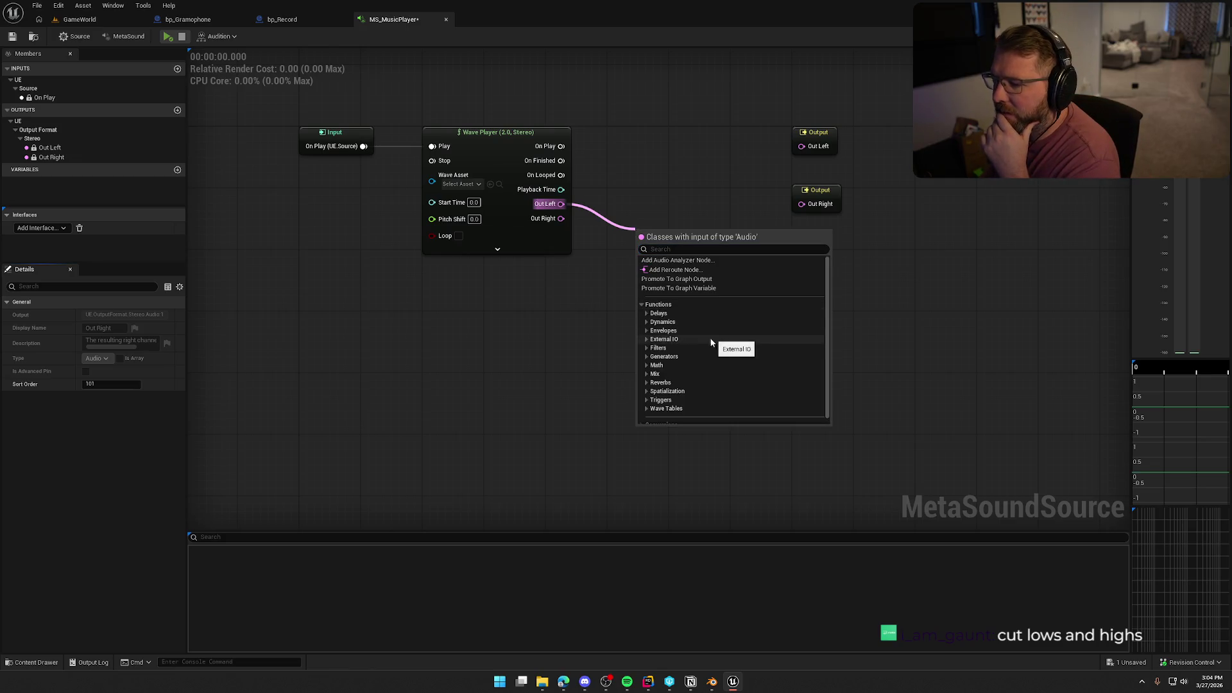
click(647, 352)
scroll(650, 355, down, 1)
scroll(649, 355, up, 3)
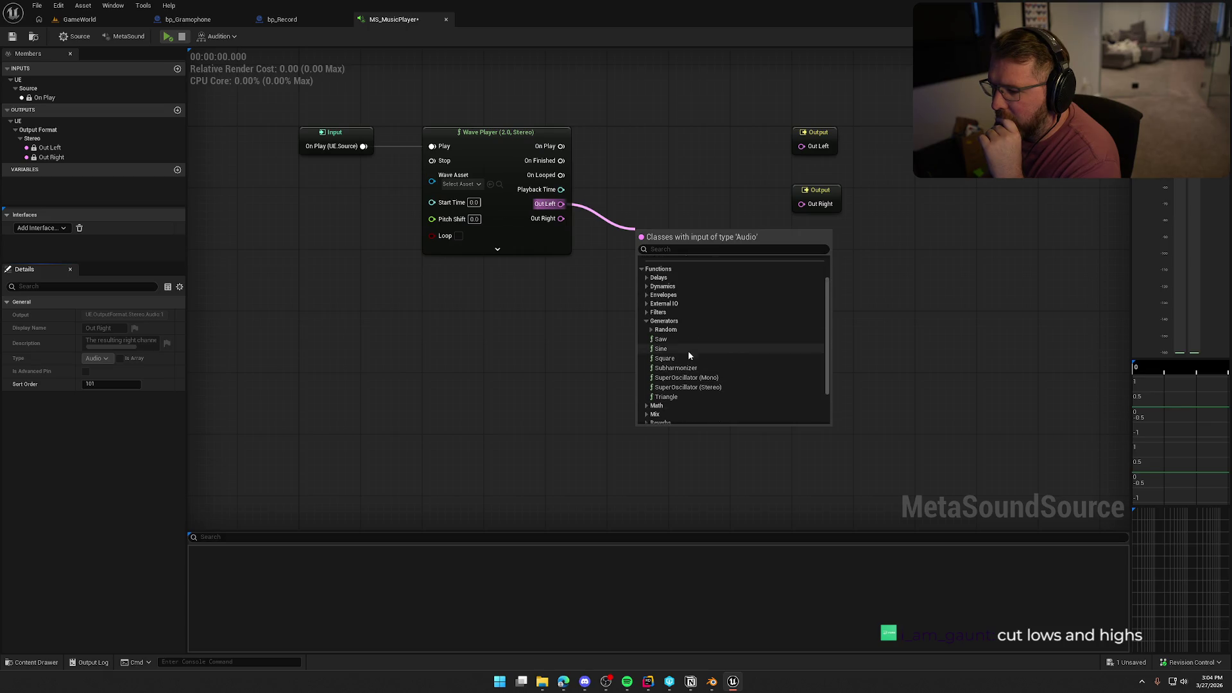
click(645, 348)
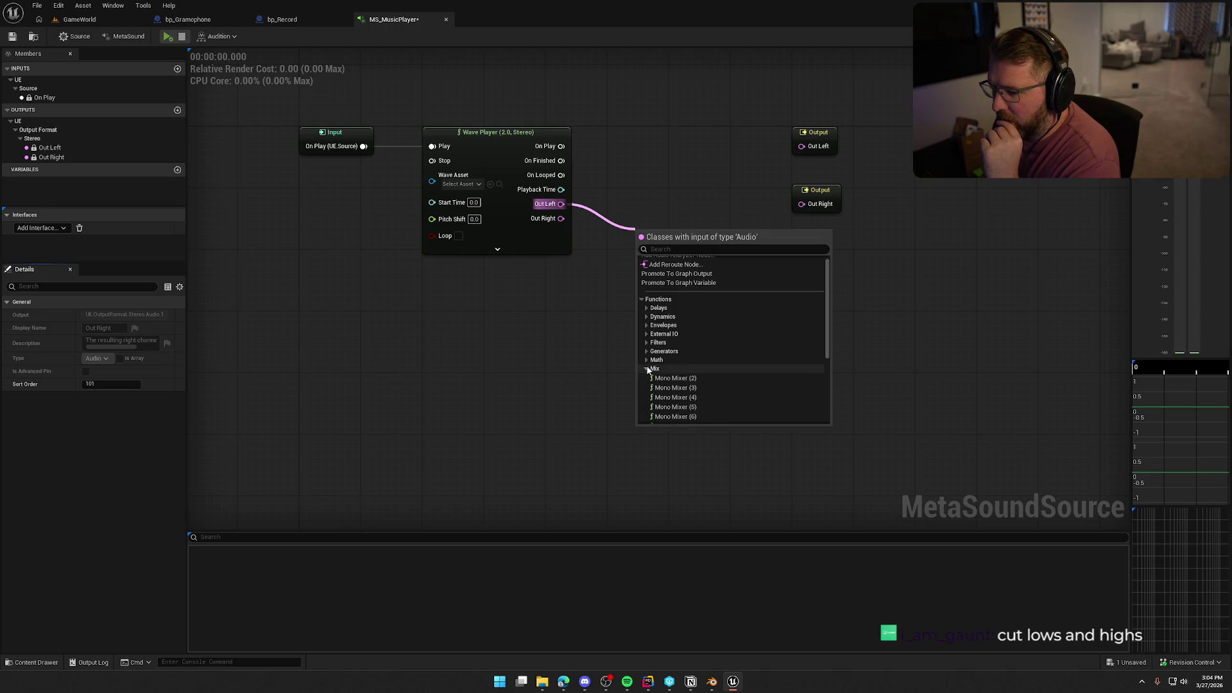
click(647, 342)
scroll(765, 365, down, 1)
scroll(770, 369, down, 1)
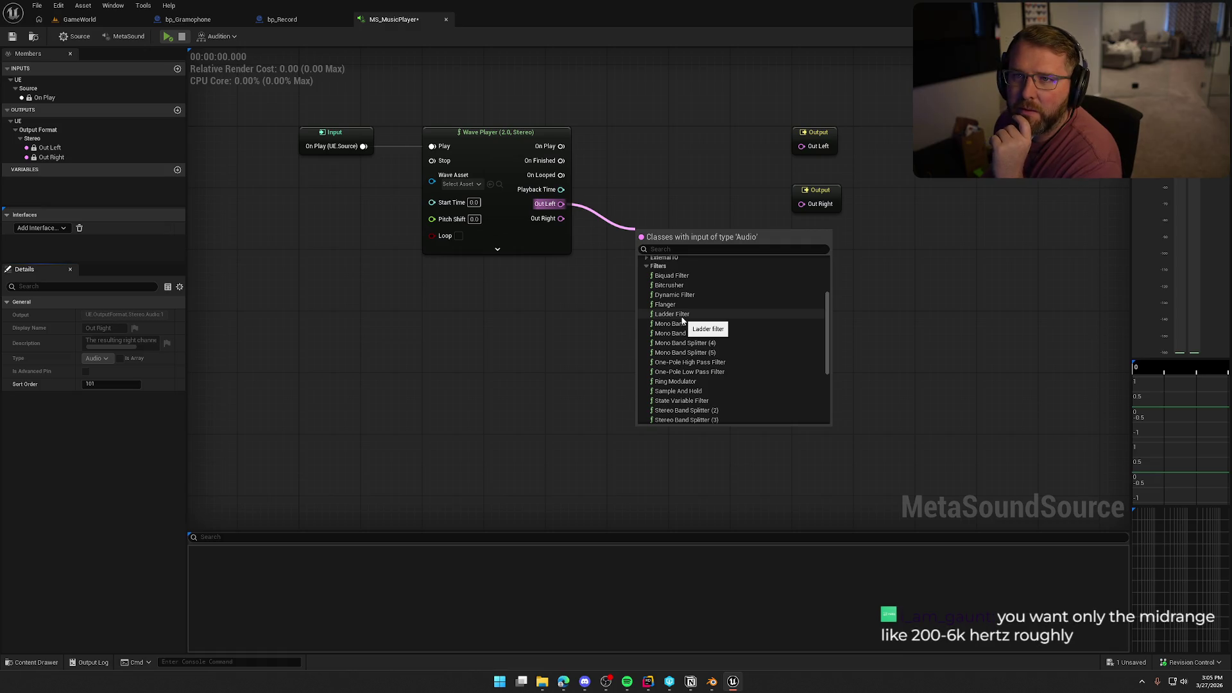
scroll(745, 356, down, 1)
scroll(768, 367, down, 1)
scroll(768, 366, up, 2)
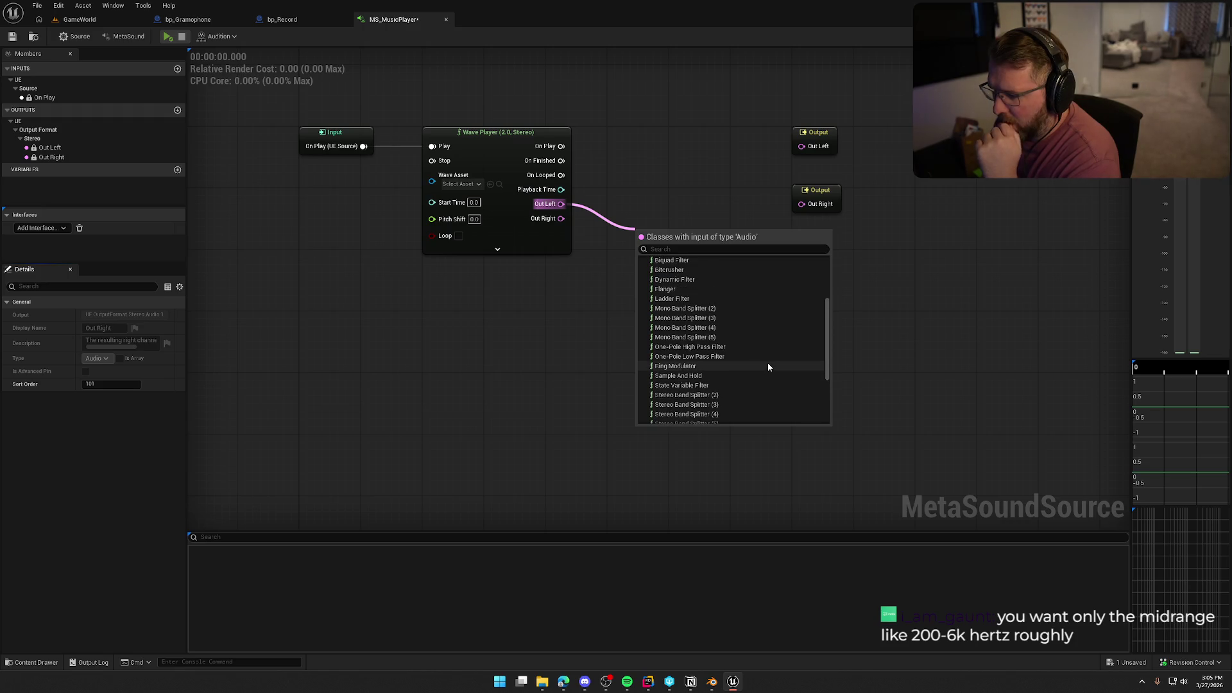
scroll(768, 366, up, 1)
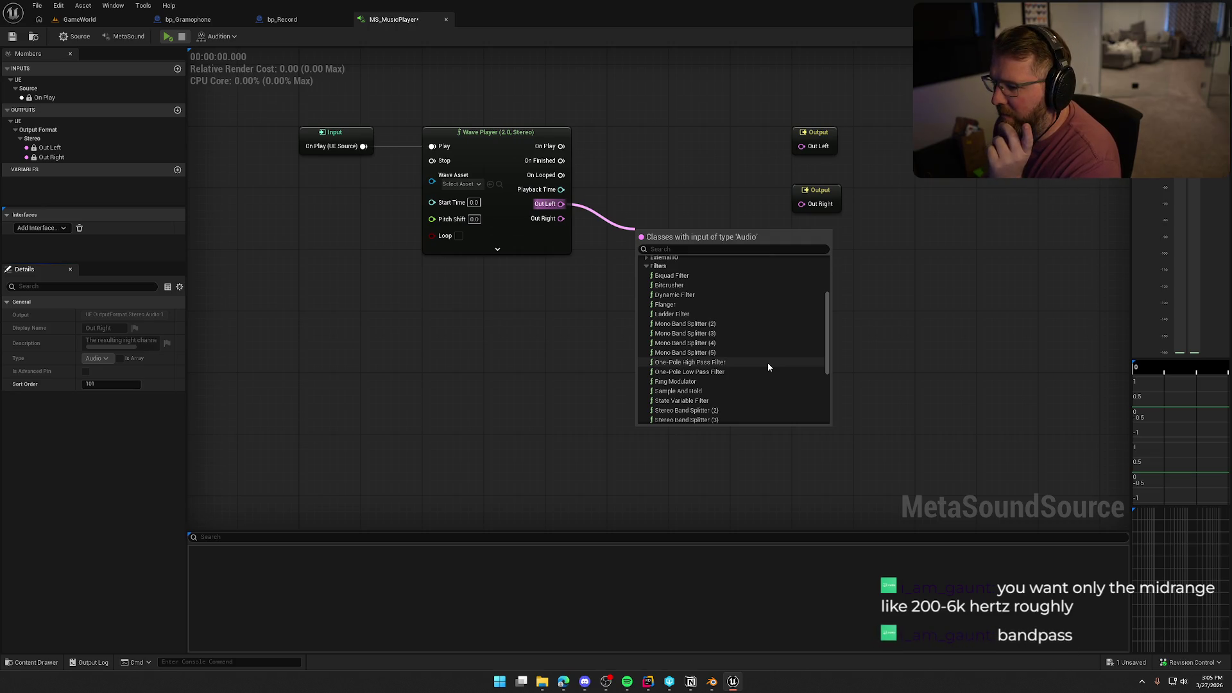
scroll(768, 364, up, 5)
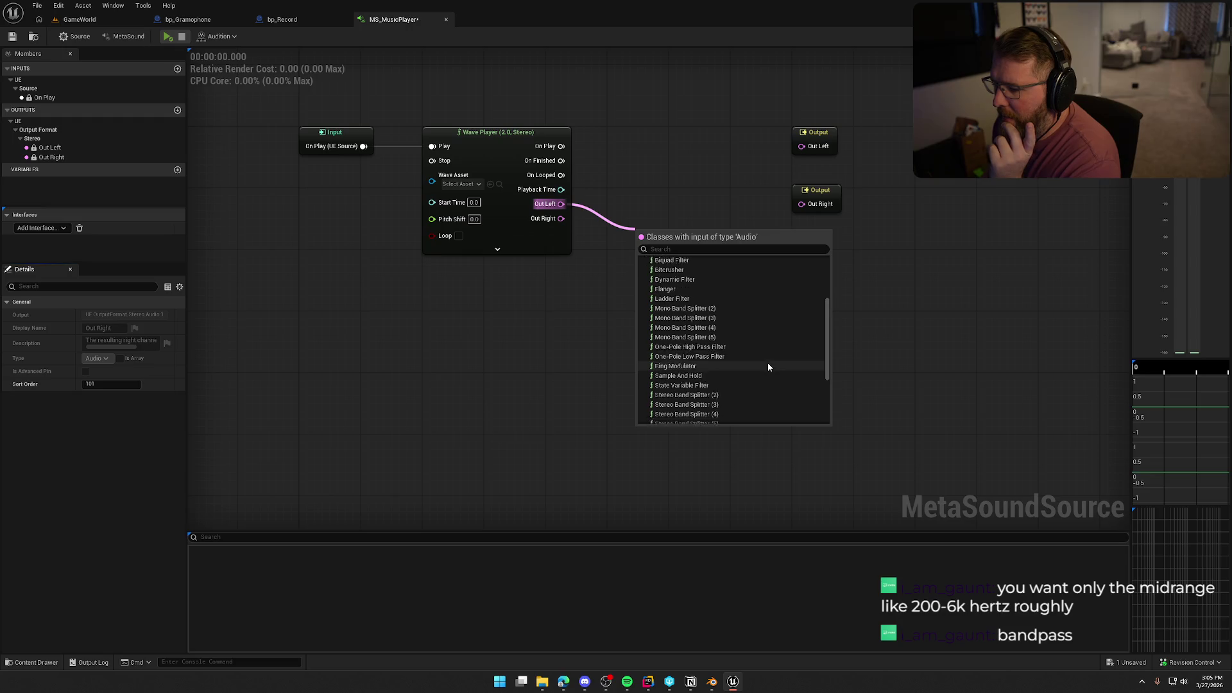
Search 'filter' and add a One-Pole High Pass Filter fed by Out Left.
click(675, 249)
text(band)
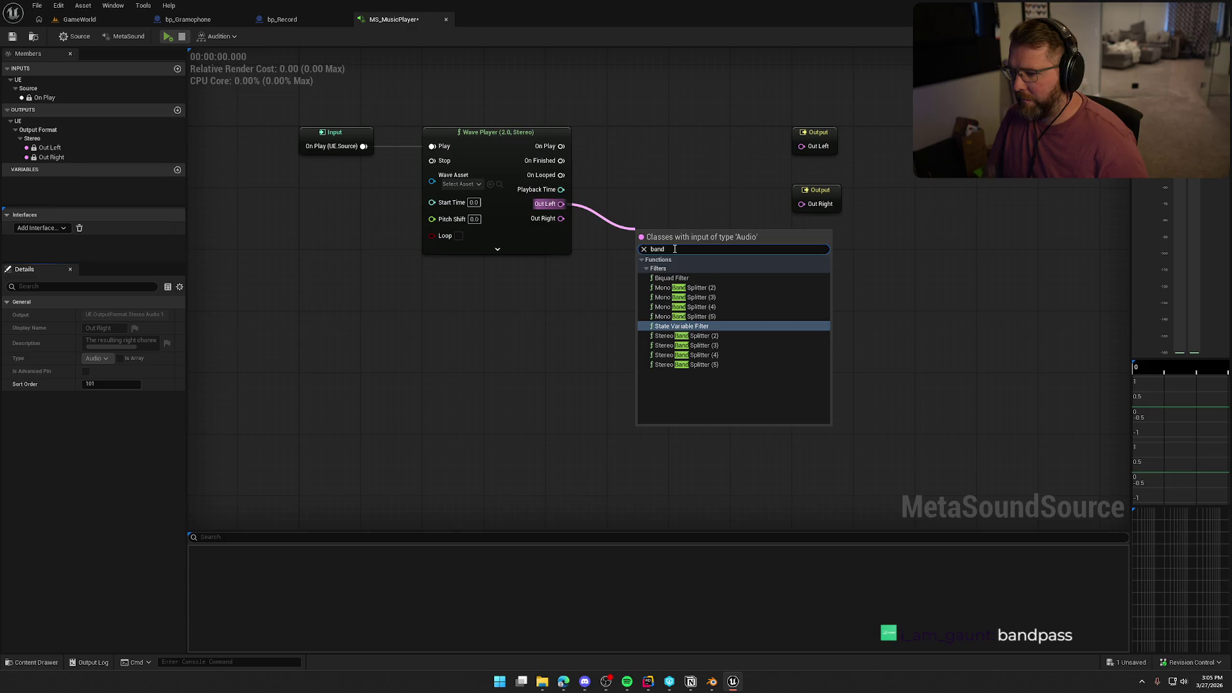
key(BackSpace)
key(BackSpace)
key(BackSpace)
text(filter)
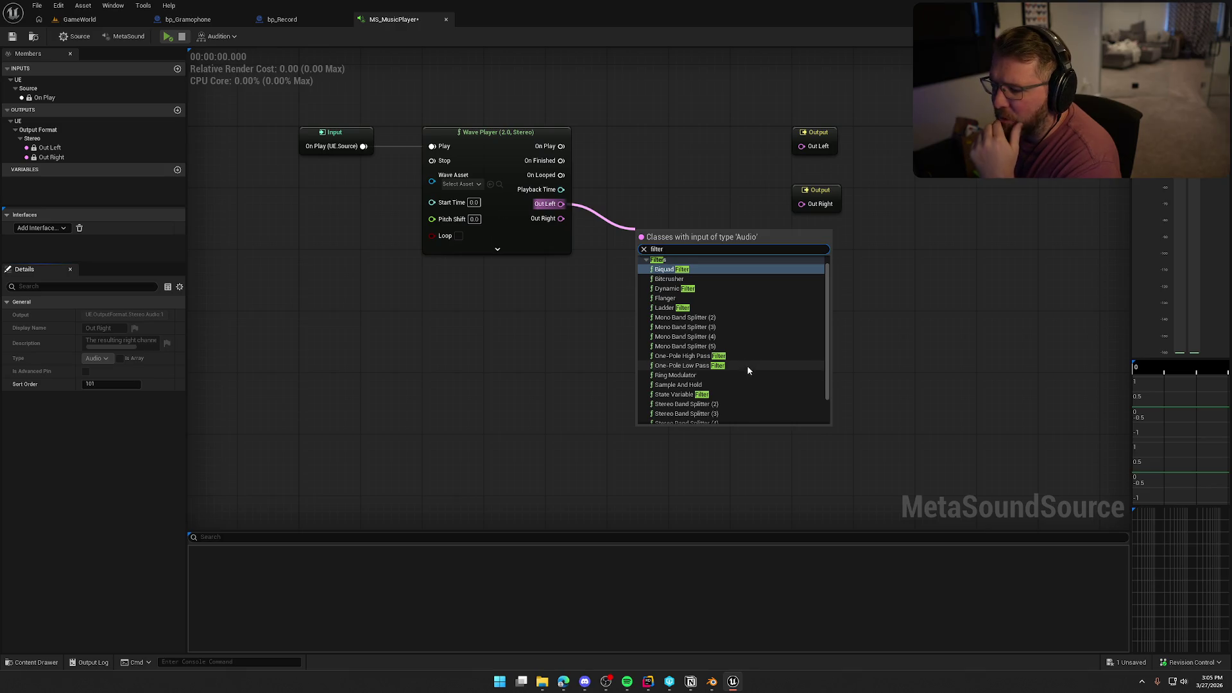
scroll(768, 376, down, 2)
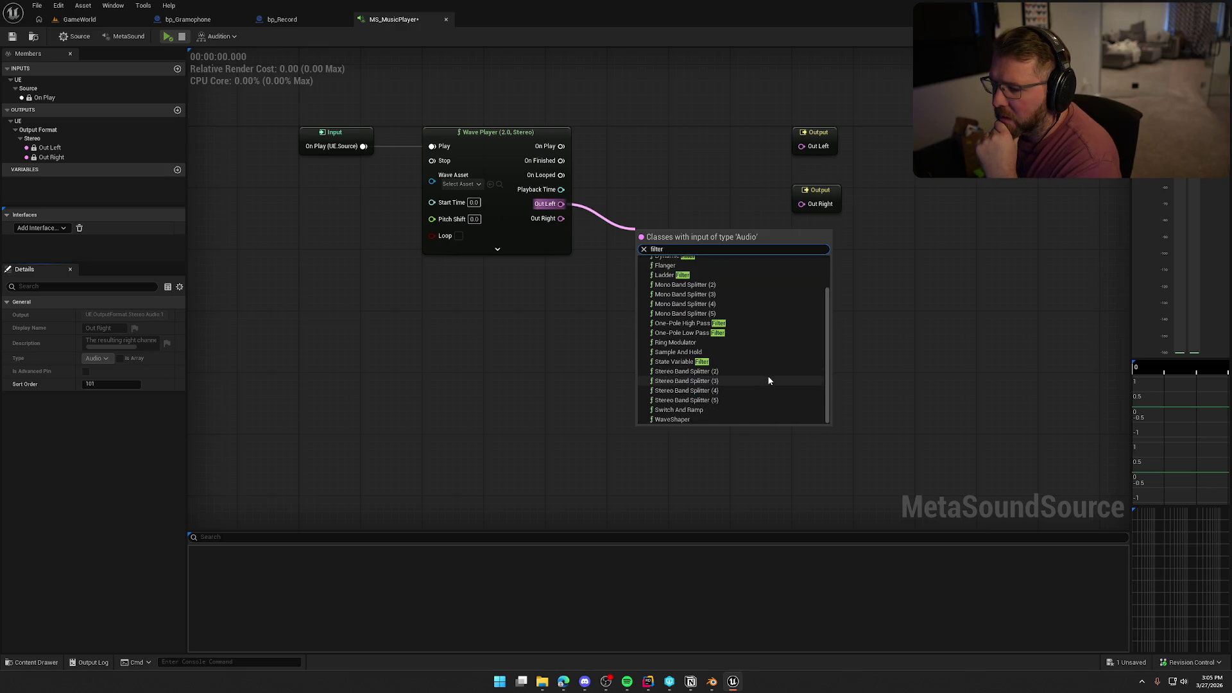
click(696, 323)
drag(691, 243, 671, 195)
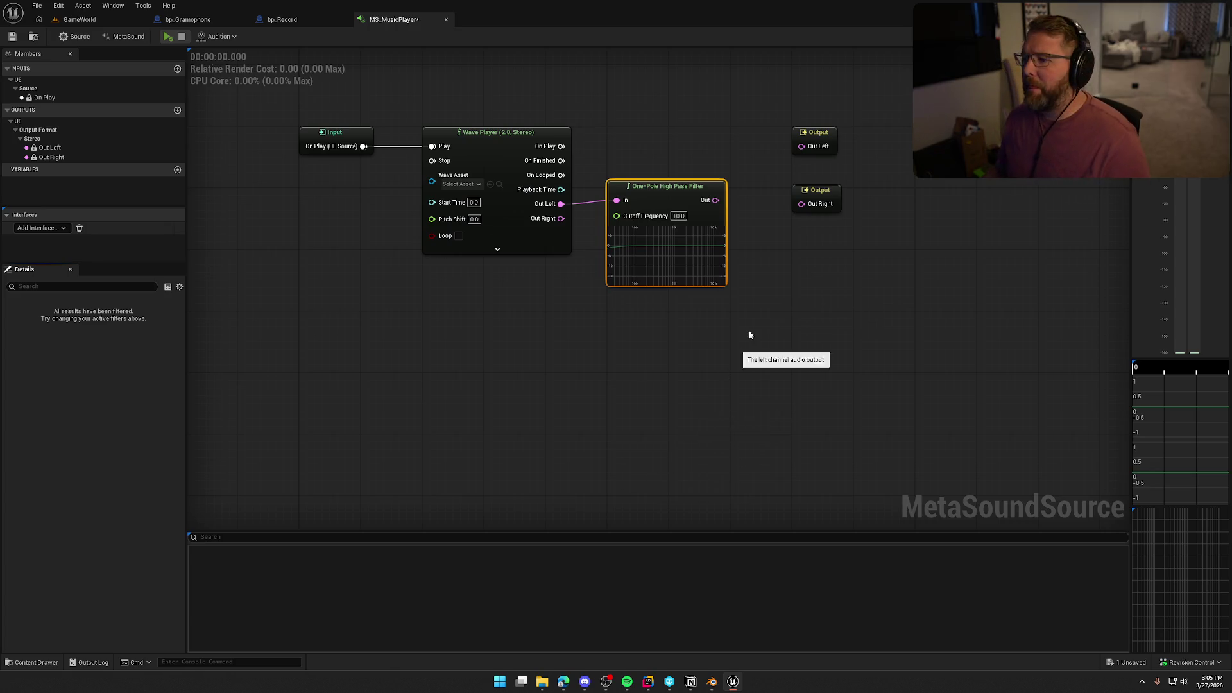
Change the MS_MusicPlayer output format to Mono.
drag(916, 267, 801, 321)
click(700, 193)
drag(651, 150, 728, 111)
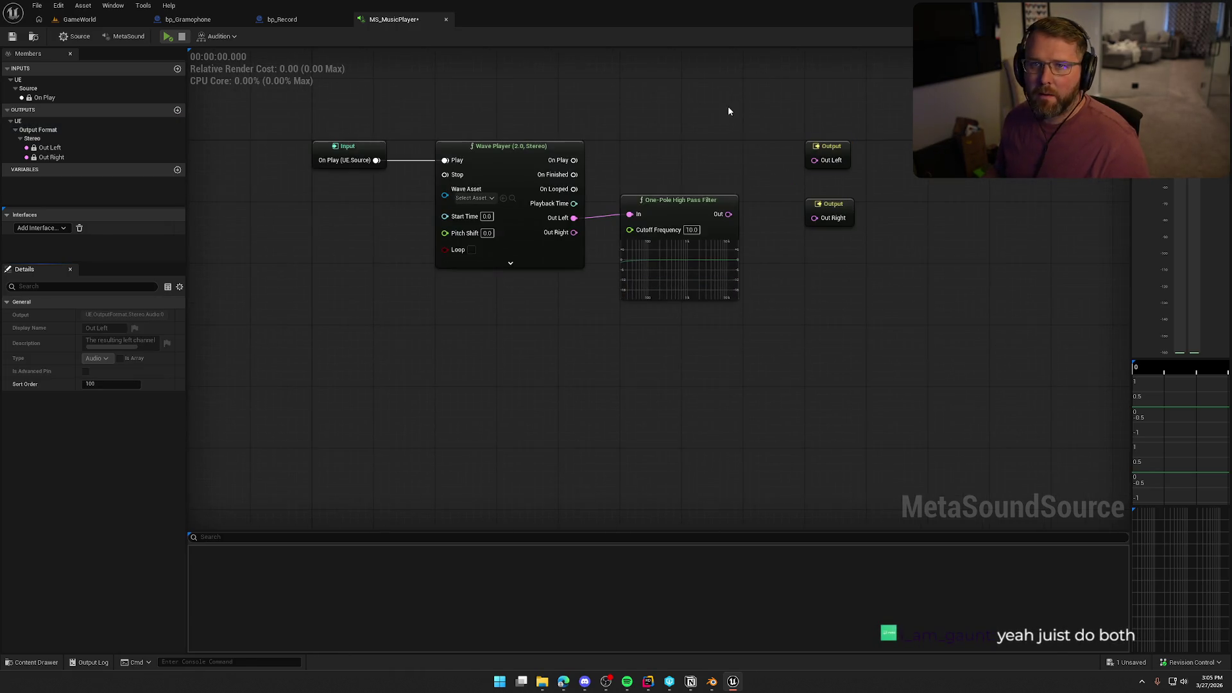
click(124, 36)
click(109, 354)
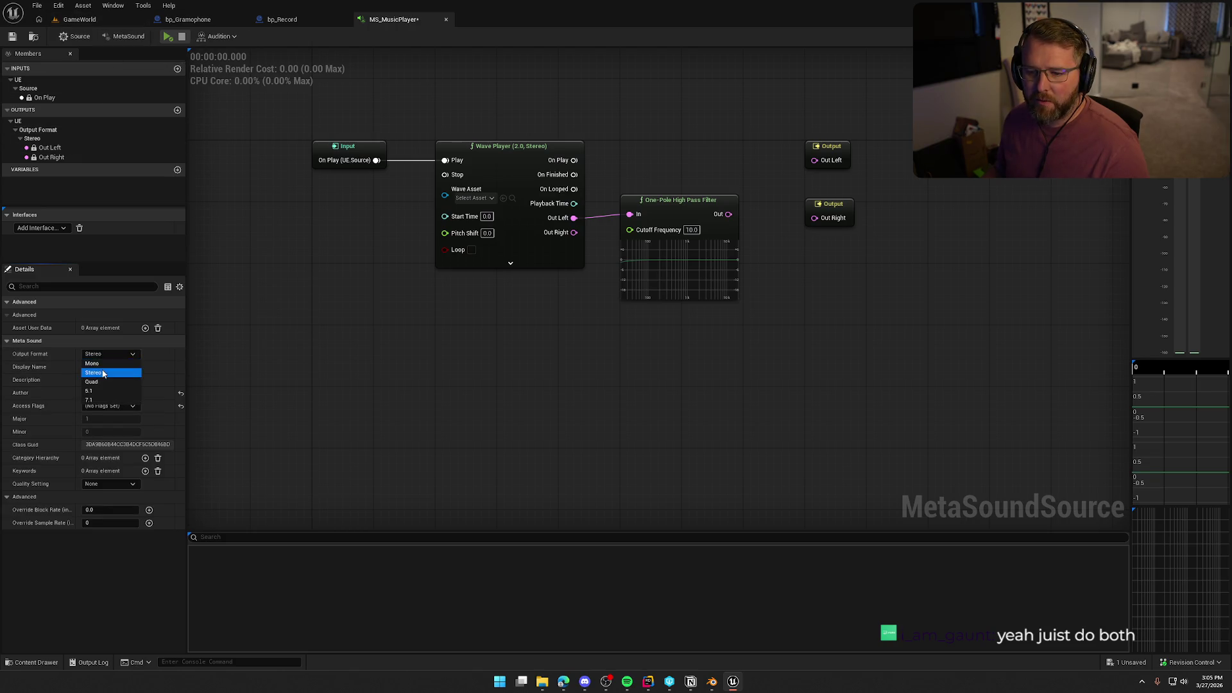
click(93, 363)
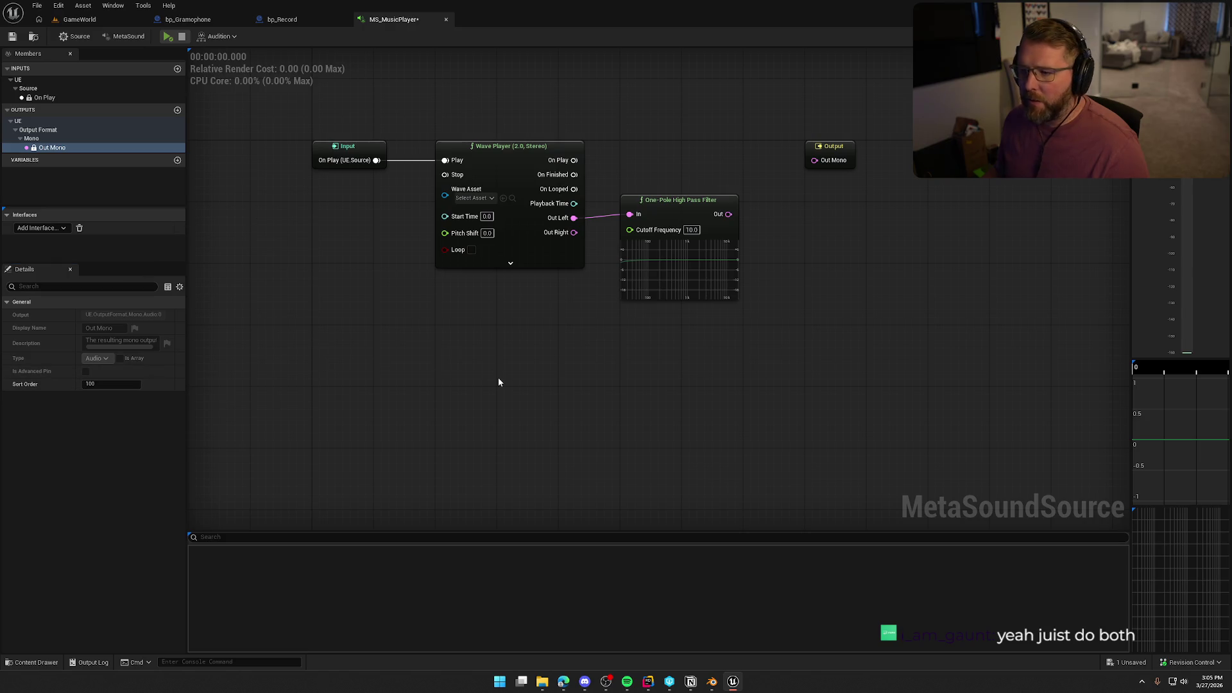
Reconnect Out Left into the high-pass filter's In pin.
drag(637, 223, 652, 231)
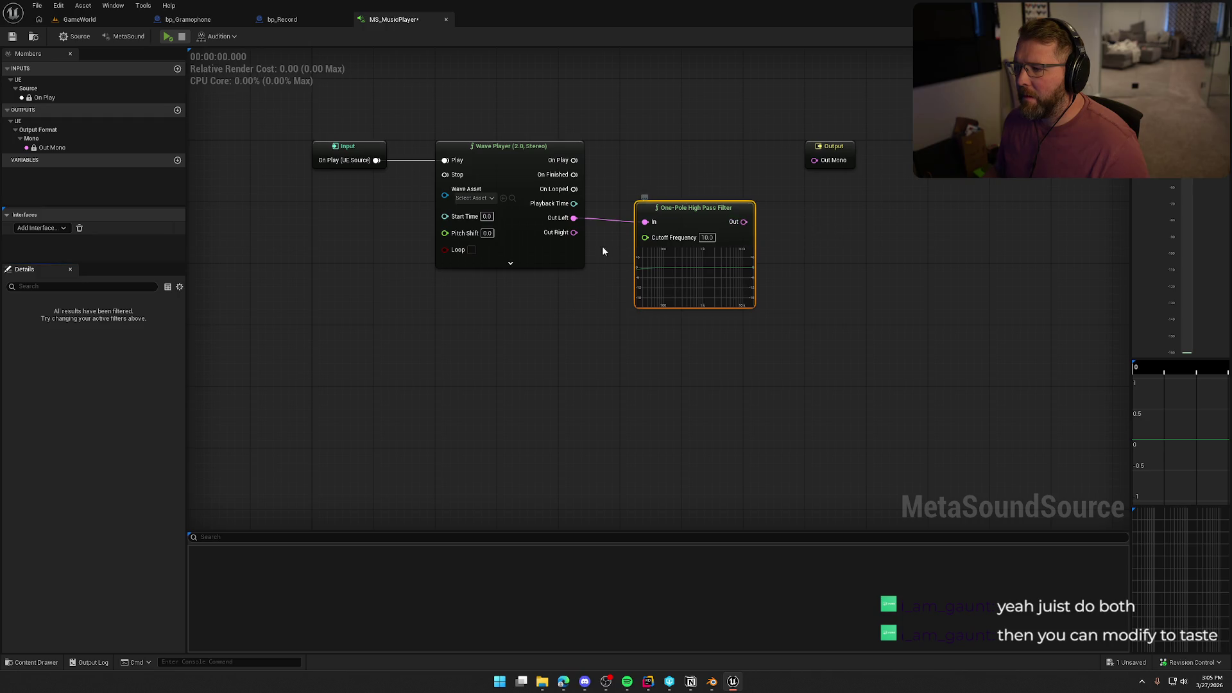
drag(645, 221, 575, 219)
mouse_move(693, 221)
mouse_down()
mouse_move(702, 156)
mouse_move(892, 159)
mouse_up()
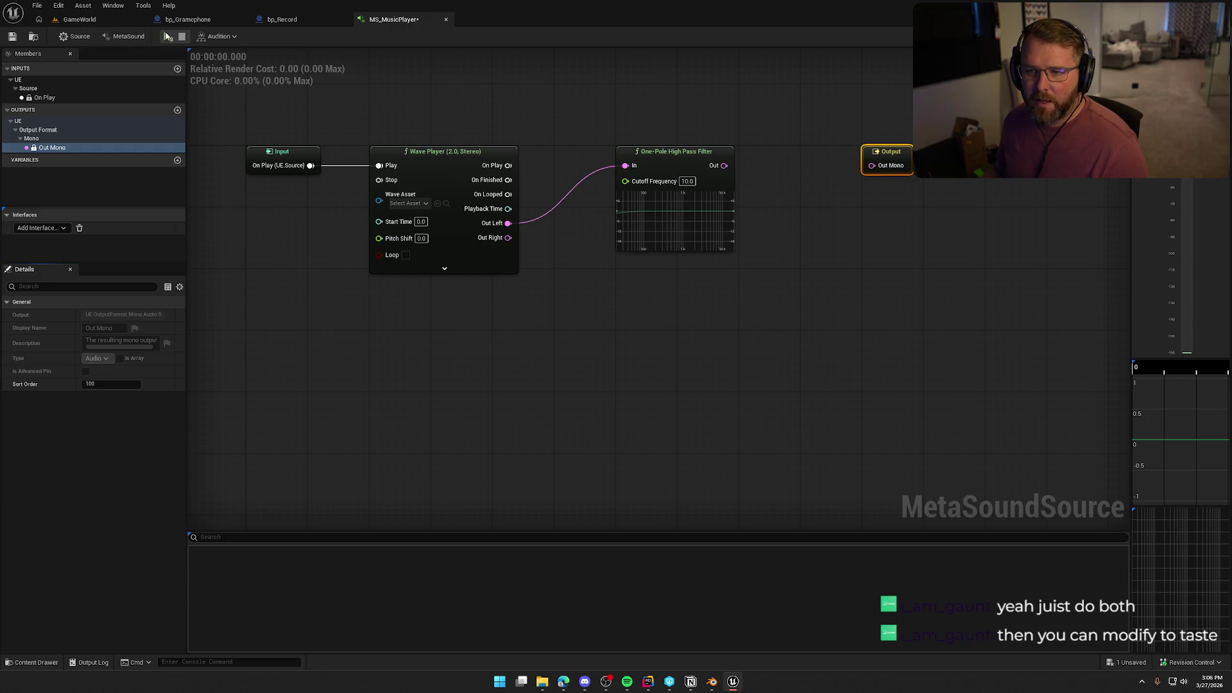
Set the output format back to Stereo.
click(75, 36)
click(123, 36)
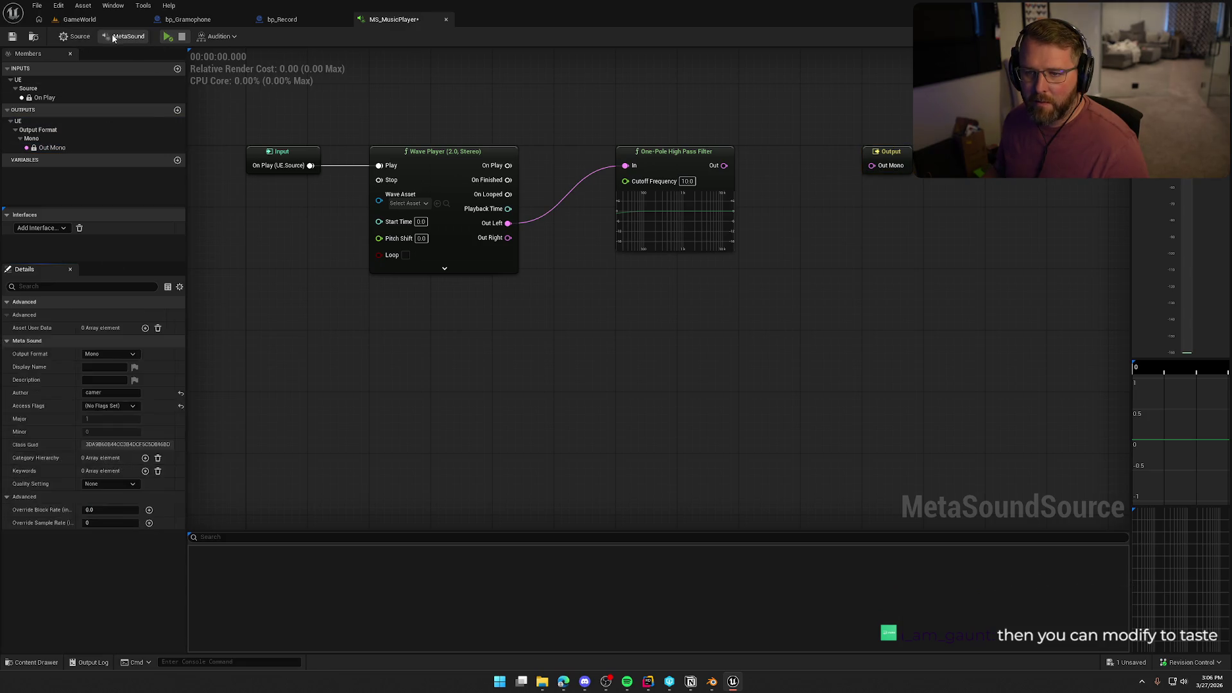
click(109, 354)
click(107, 375)
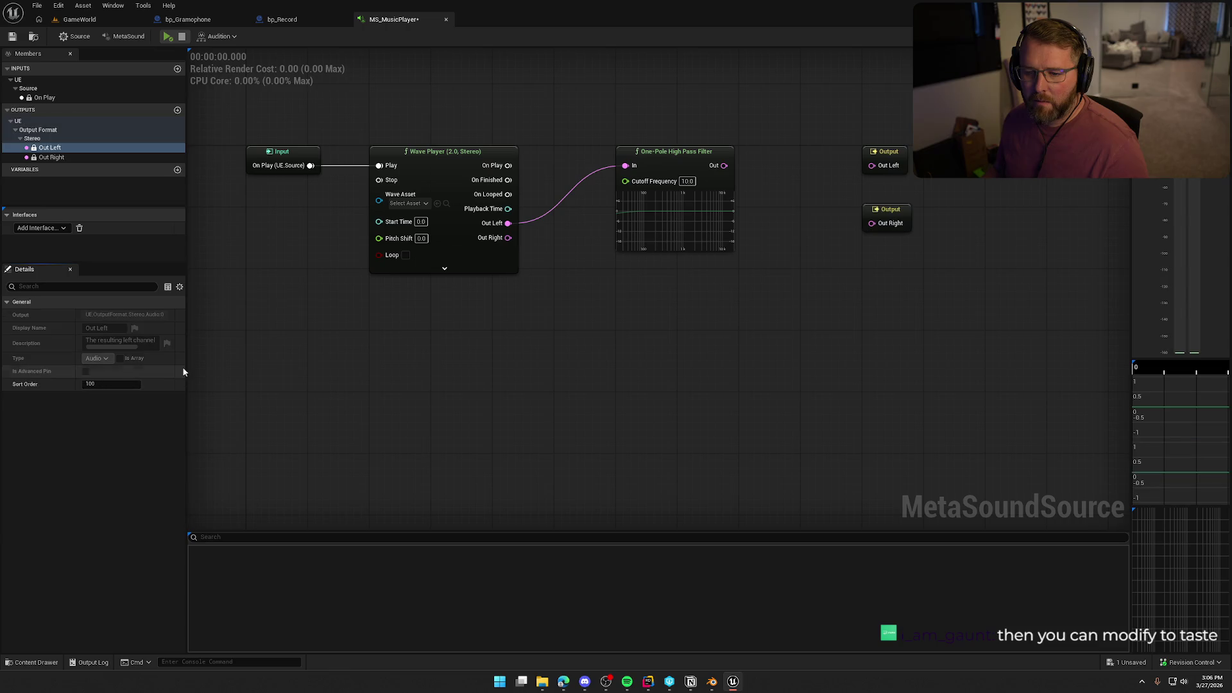
Wire the filter into Out Left, duplicate it, and route Out Right through the copy.
drag(724, 166, 872, 166)
click(668, 164)
key(ctrl+d)
mouse_move(684, 310)
mouse_down()
mouse_move(556, 285)
mouse_move(621, 287)
mouse_move(508, 238)
mouse_up()
mouse_move(724, 288)
mouse_down()
mouse_move(853, 253)
mouse_move(872, 223)
mouse_move(885, 313)
mouse_move(885, 278)
mouse_up()
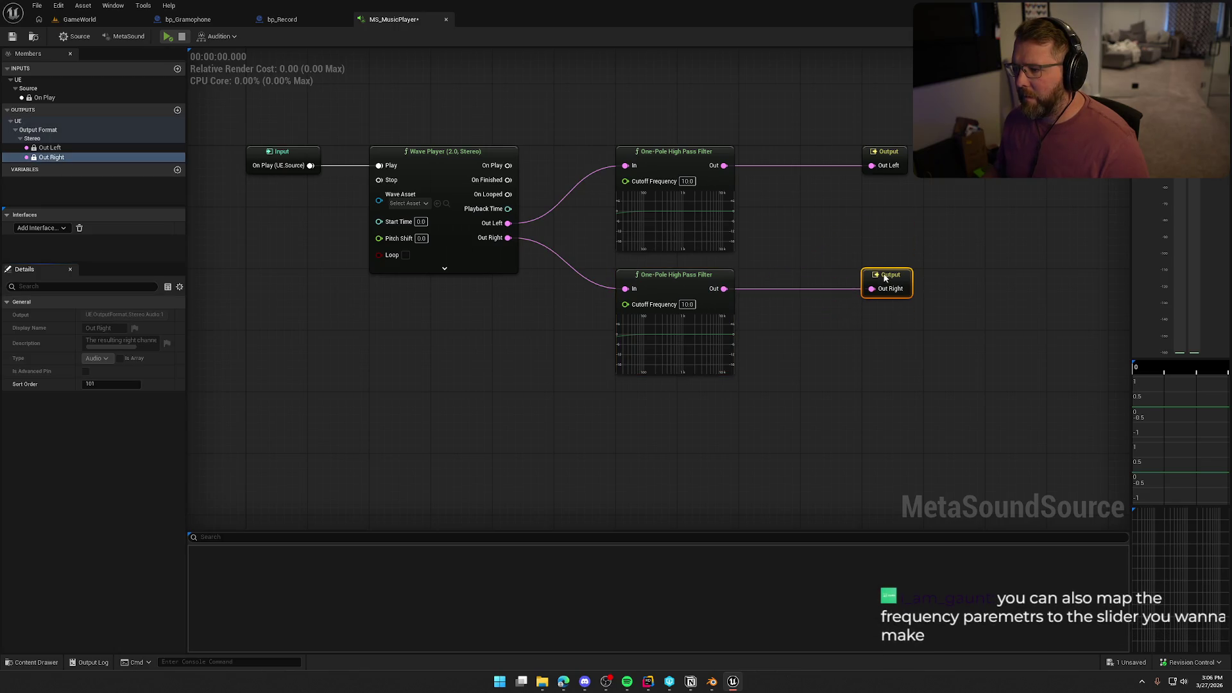
click(819, 328)
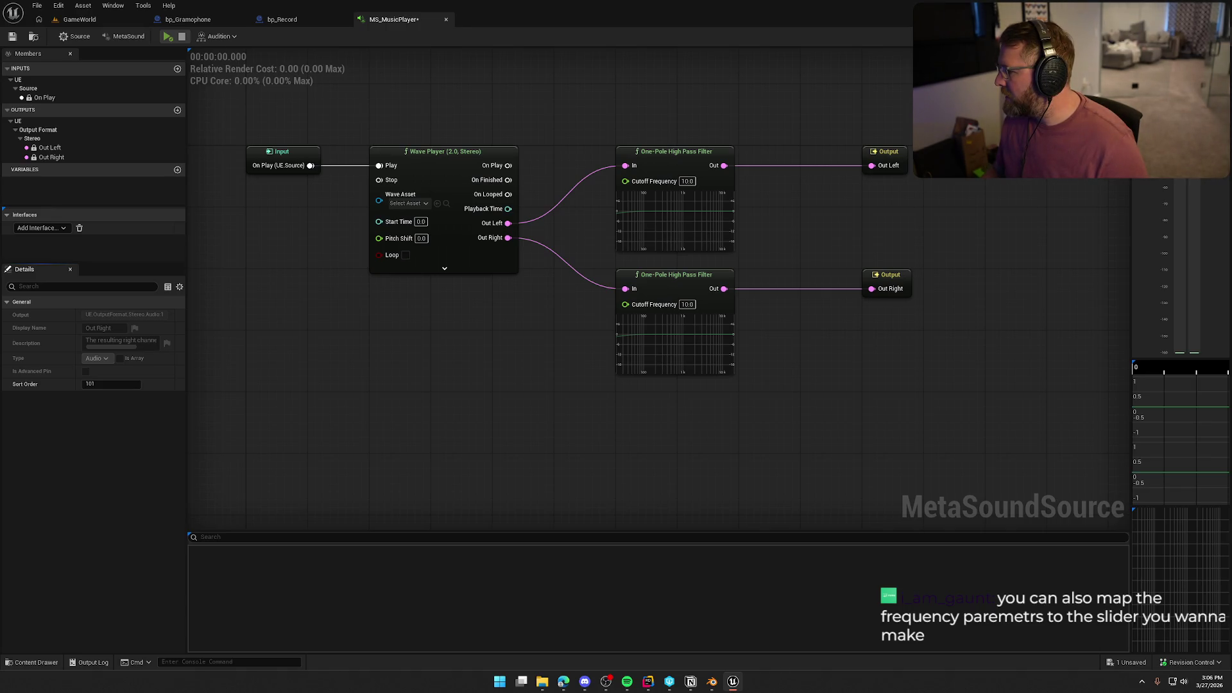
key(alt+Tab)
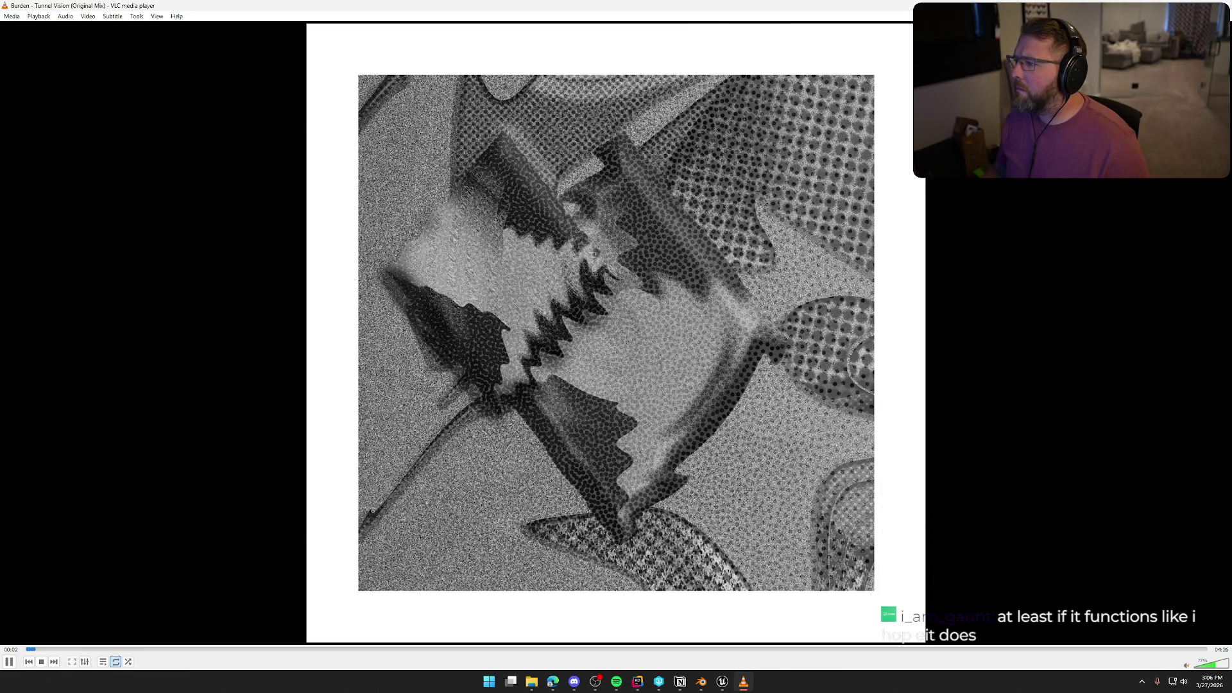
Close the VLC media player window.
key(alt+F4)
key(ctrl+space)
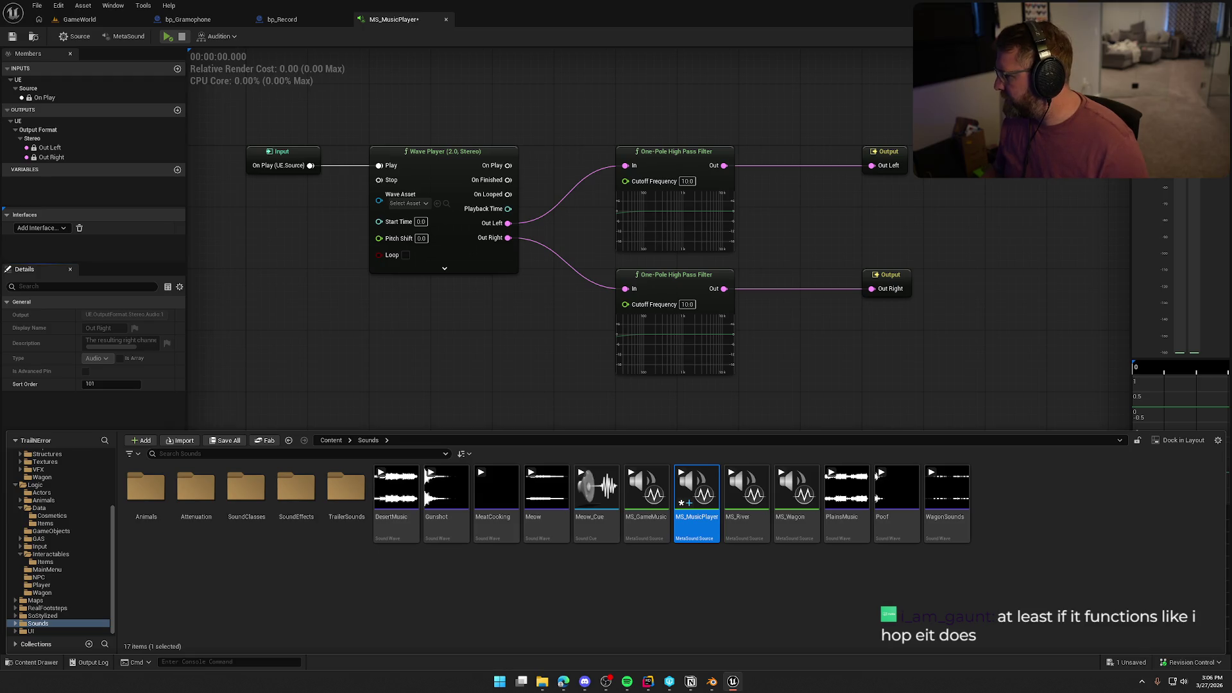
key(alt+Tab)
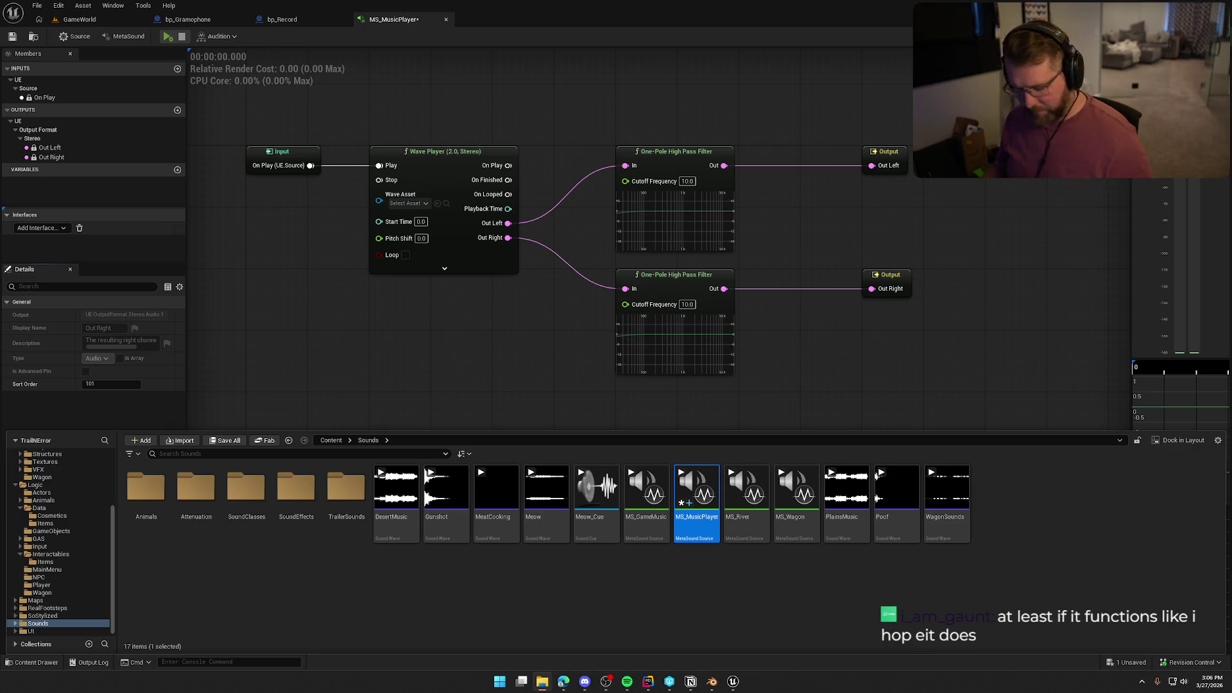
Launch Audacity and import the 'Other Side.aiff' file into it.
key(super)
key(Escape)
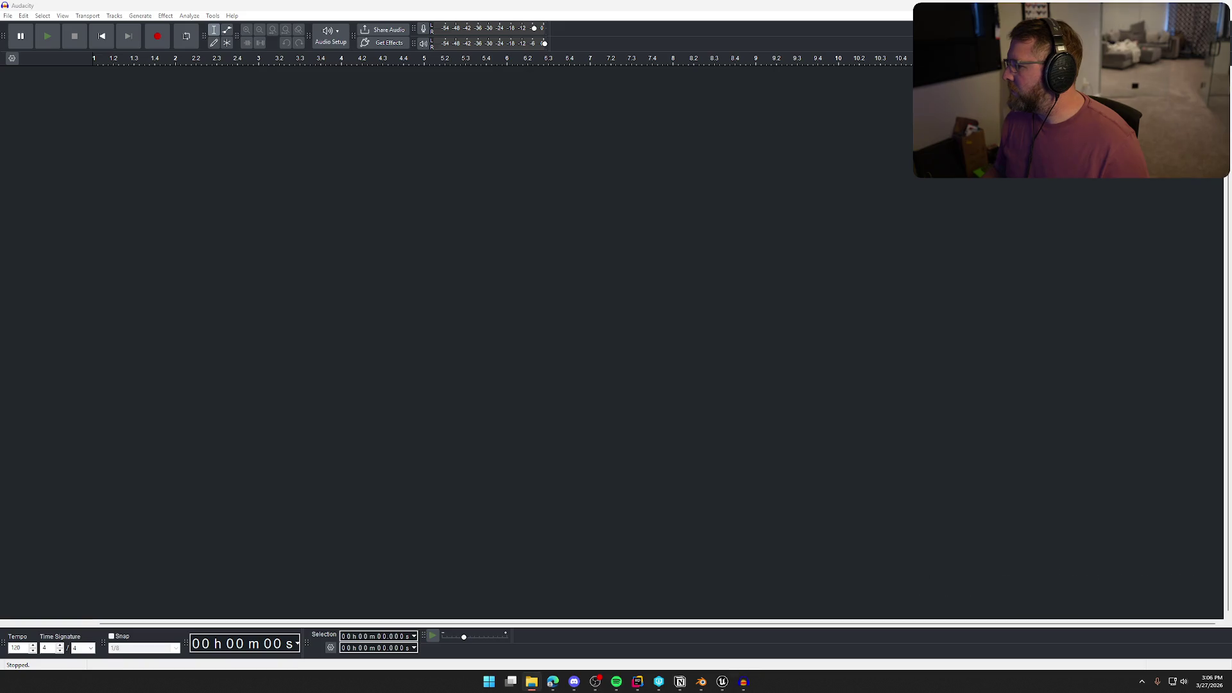
drag(616, 19, 448, 346)
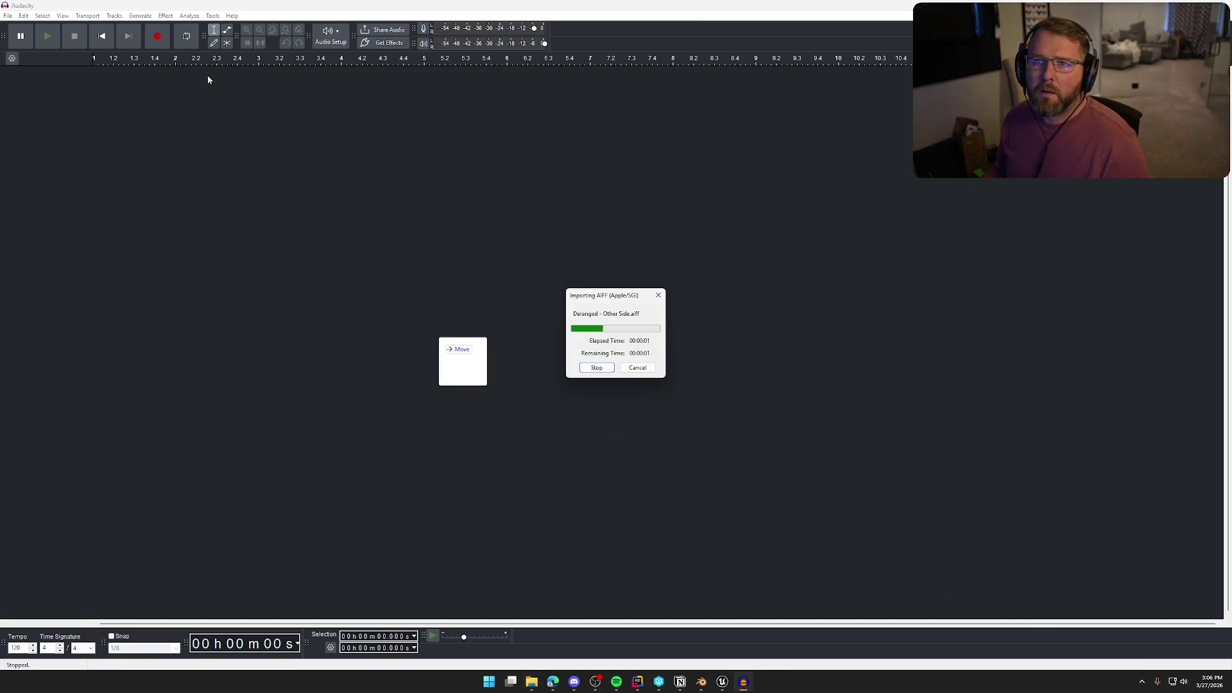
Play Deranged - Other Side from about 0:40, 0:52, 1:38, 2:26 and 2:49, then stop and remove it.
click(227, 263)
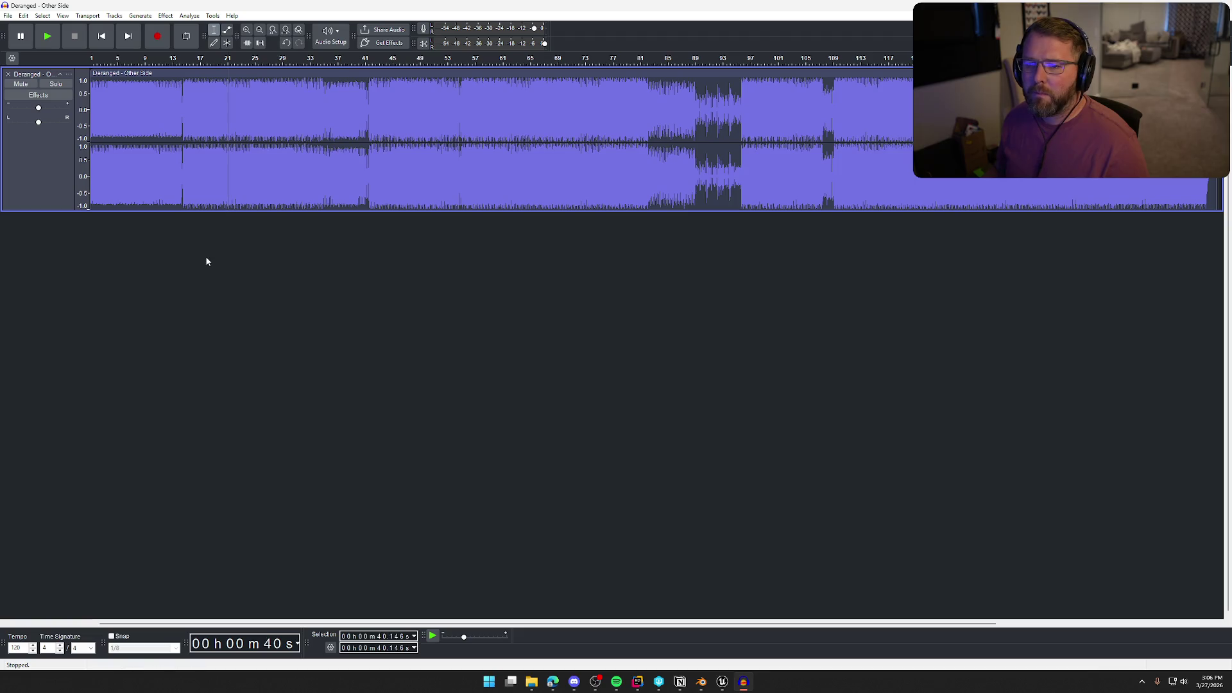
key(space)
scroll(41, 109, down, 4)
scroll(41, 111, down, 3)
click(268, 59)
click(426, 63)
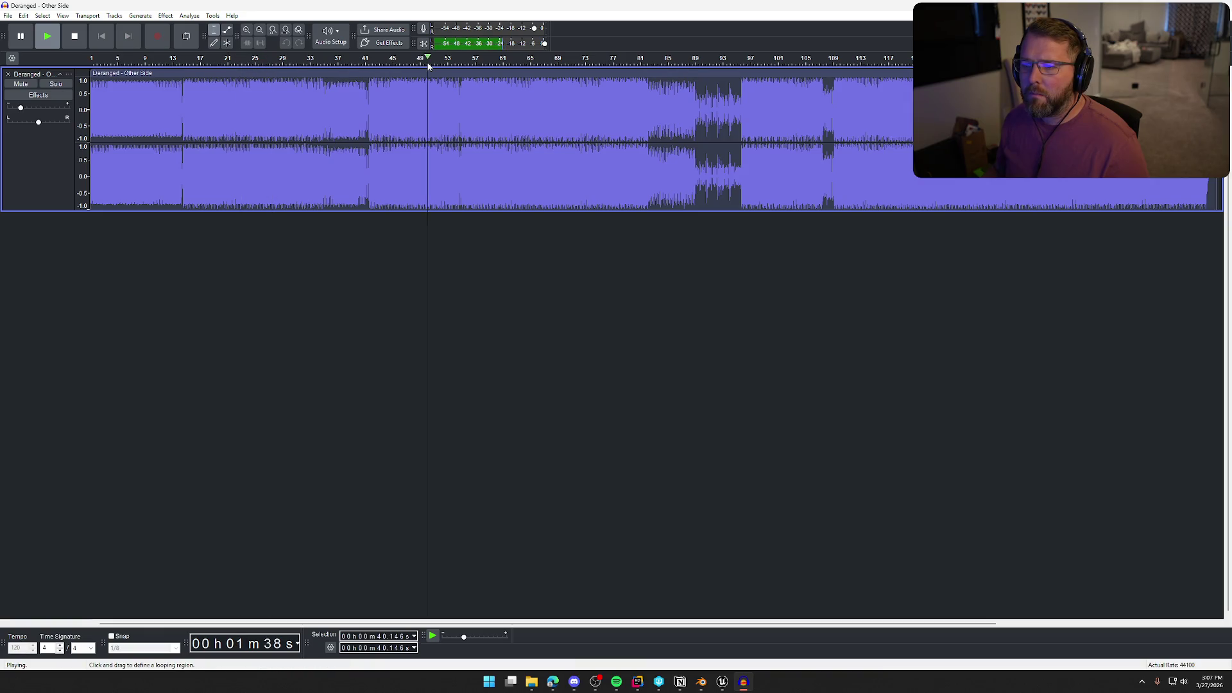
click(591, 61)
click(671, 60)
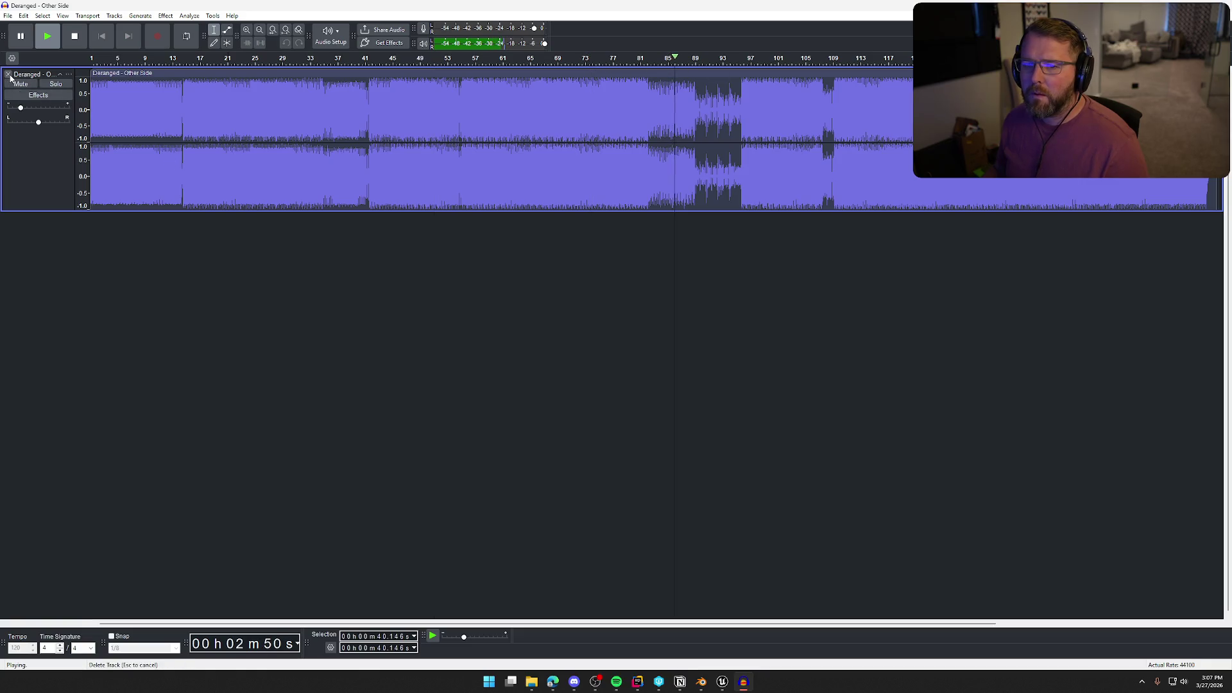
click(75, 36)
click(8, 74)
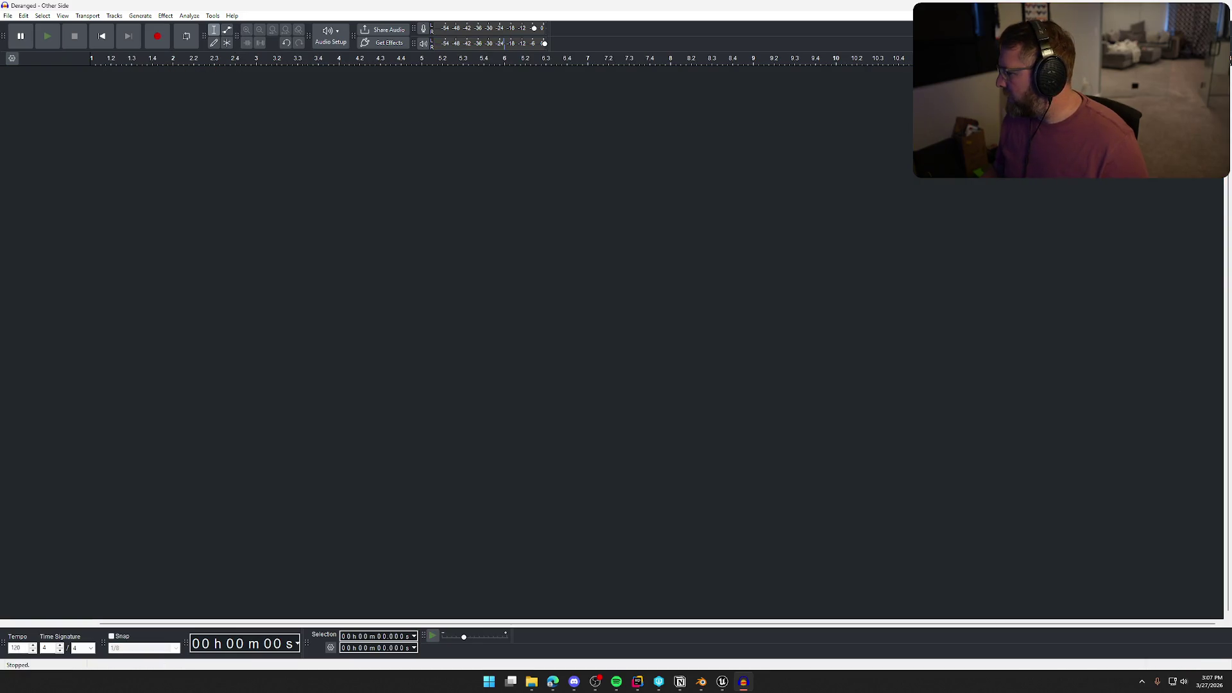
Import Gydra - Shotgun.aiff, play it, and turn its track gain down.
mouse_move(488, 26)
mouse_down()
mouse_move(523, 229)
mouse_move(349, 183)
mouse_up()
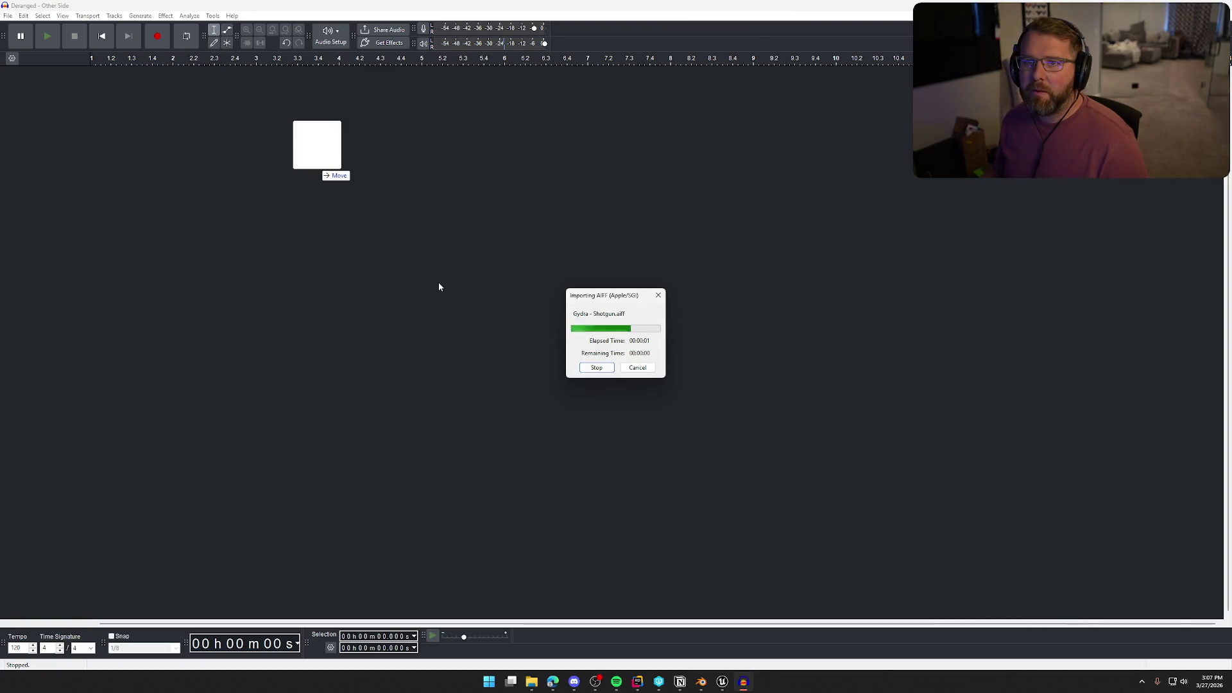
click(338, 206)
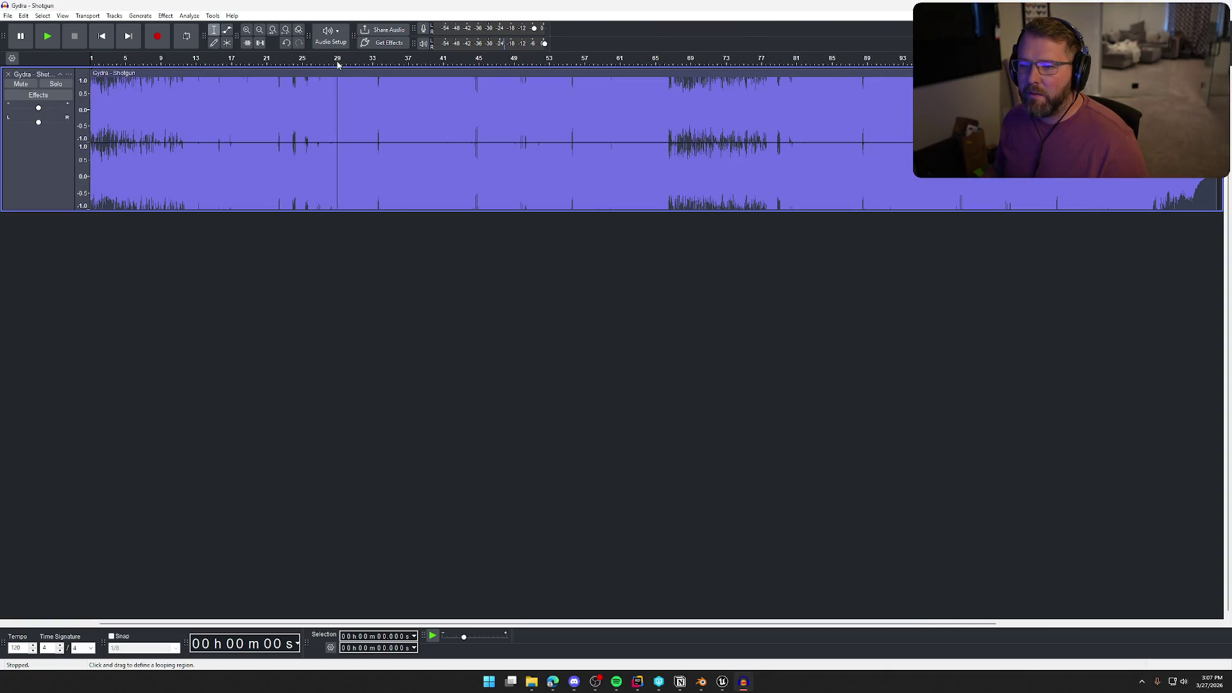
key(space)
drag(38, 108, 18, 108)
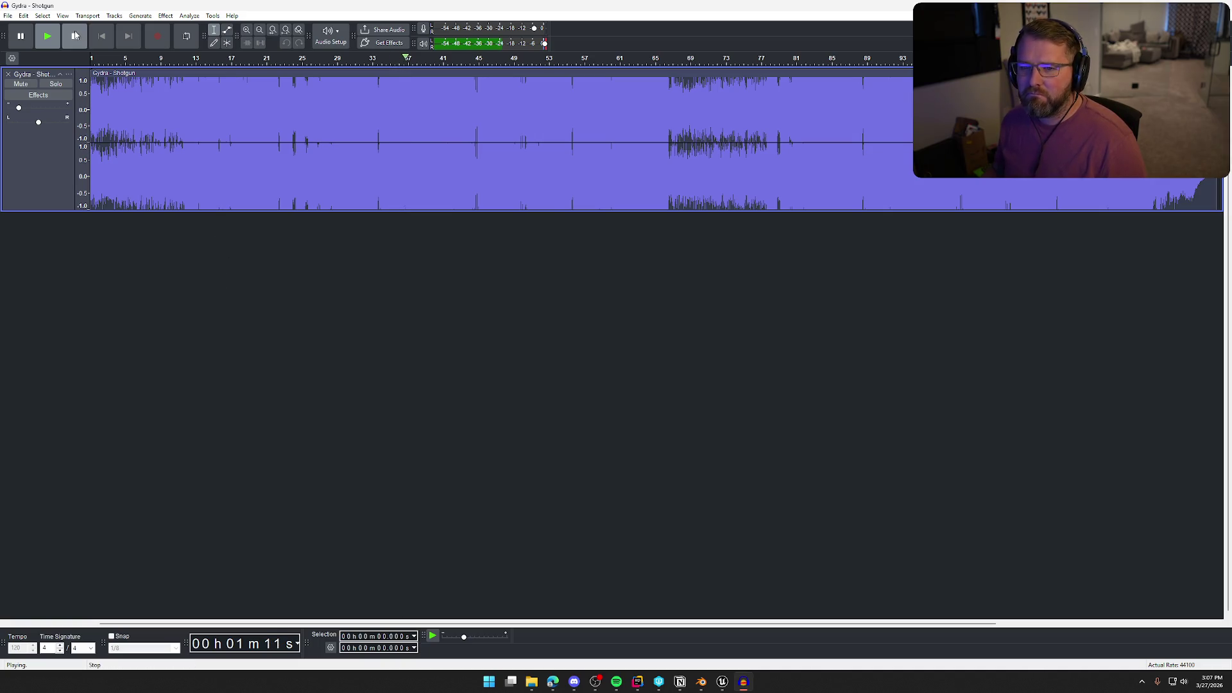
key(space)
Remove and re-import the Shotgun track, then lower its gain to -21 dB.
click(8, 74)
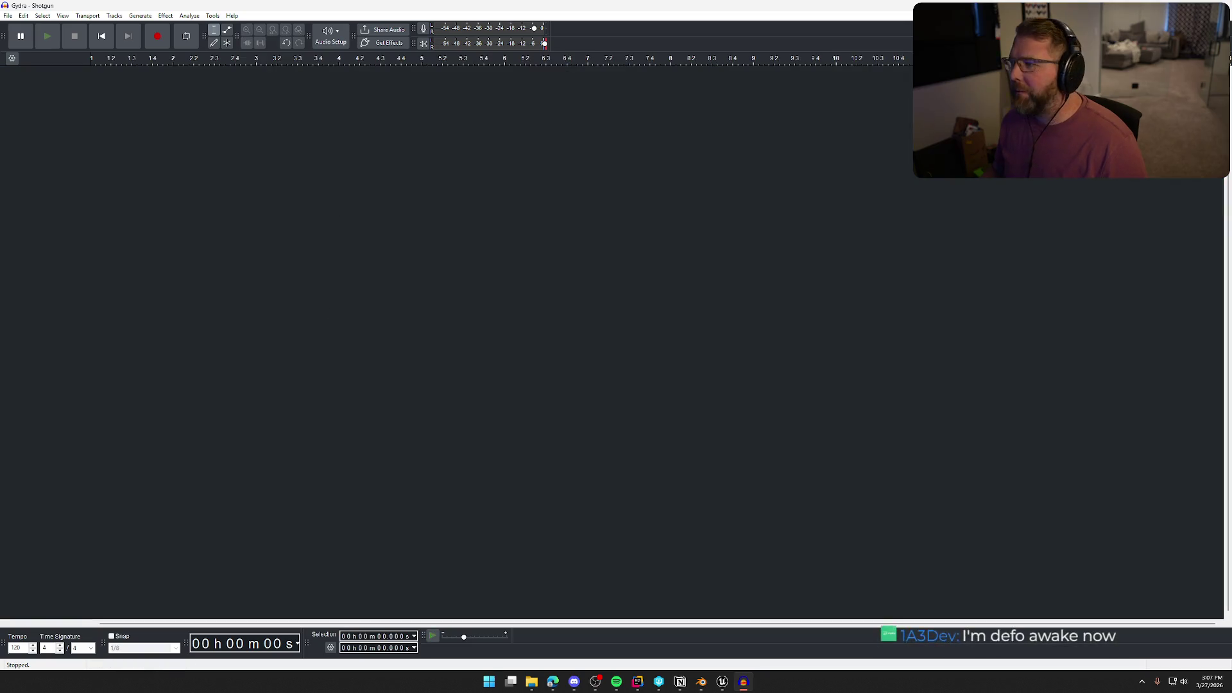
drag(616, 231, 327, 129)
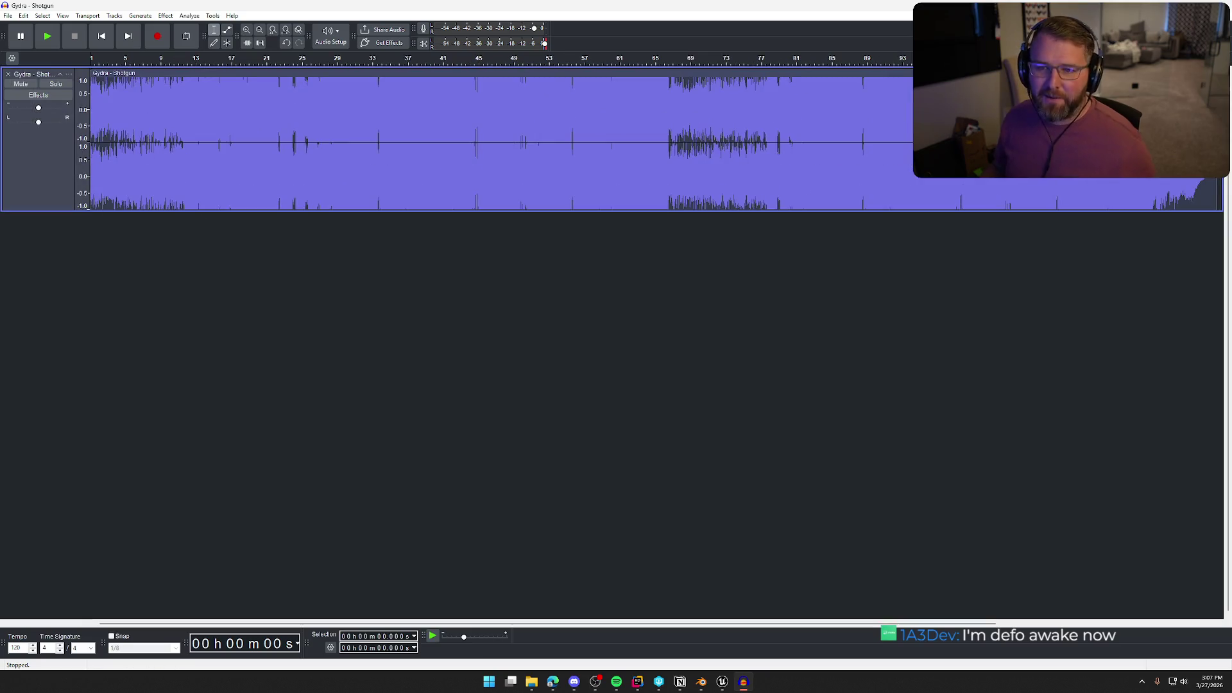
drag(38, 108, 16, 110)
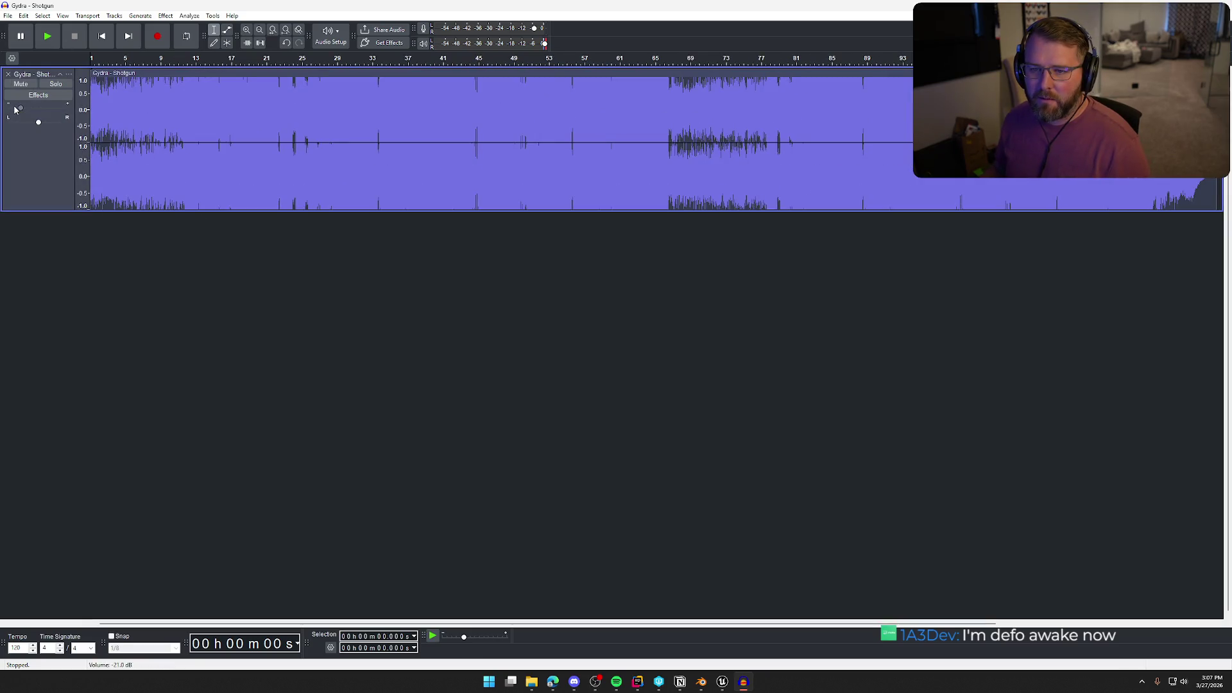
click(8, 15)
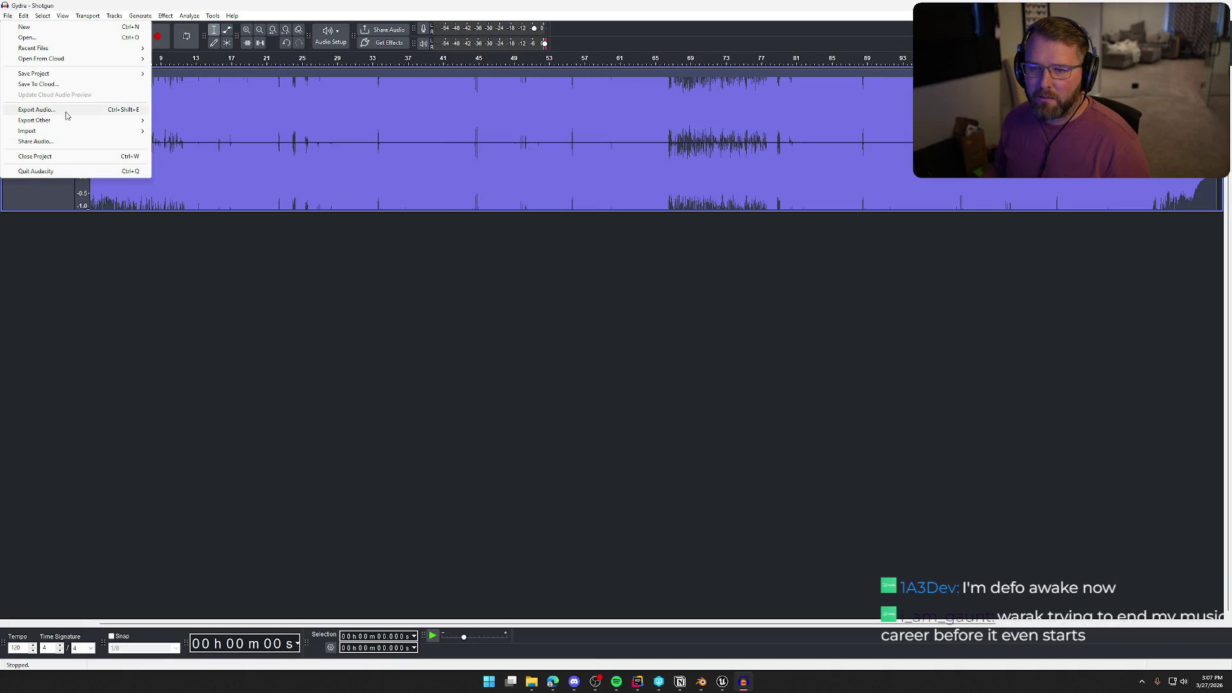
Export the Gydra - Shotgun track as a WAV file into the Z:\Audio folder.
click(36, 110)
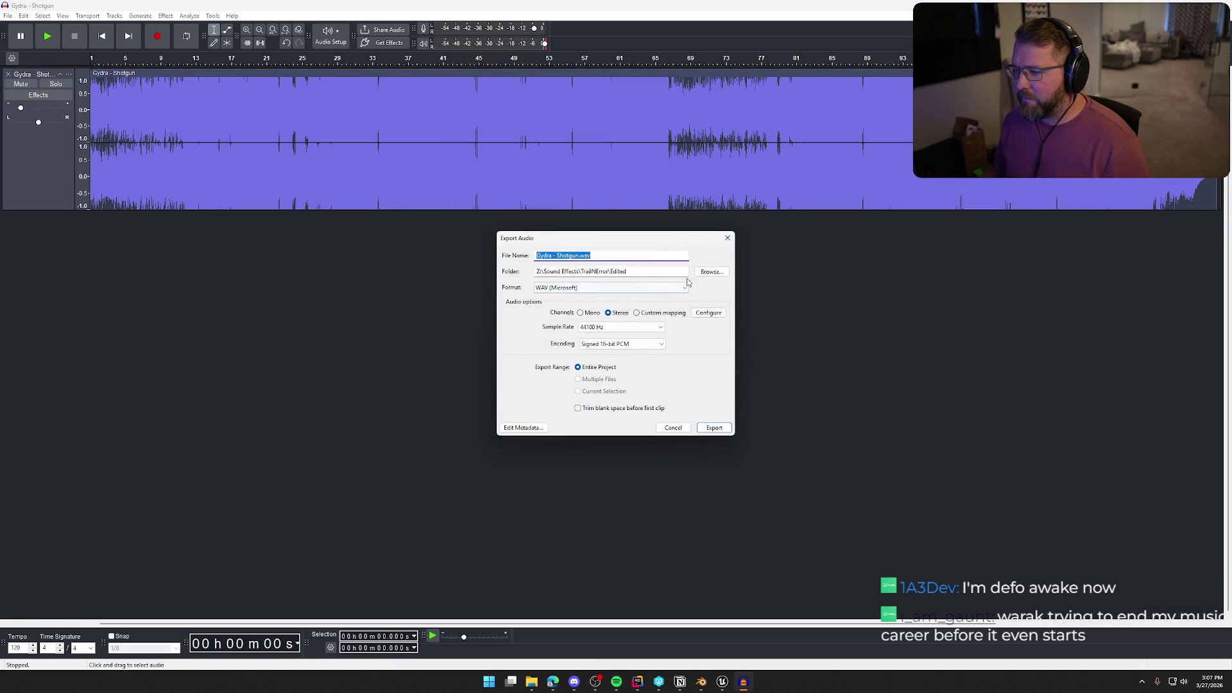
click(712, 272)
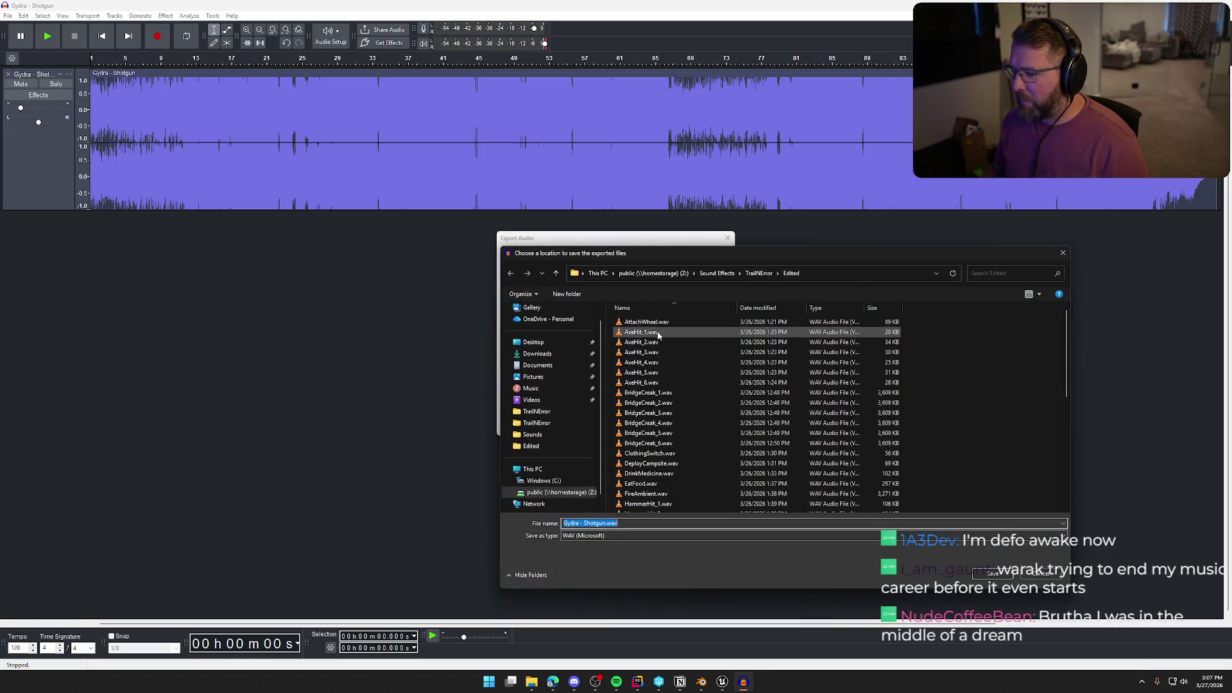
click(653, 273)
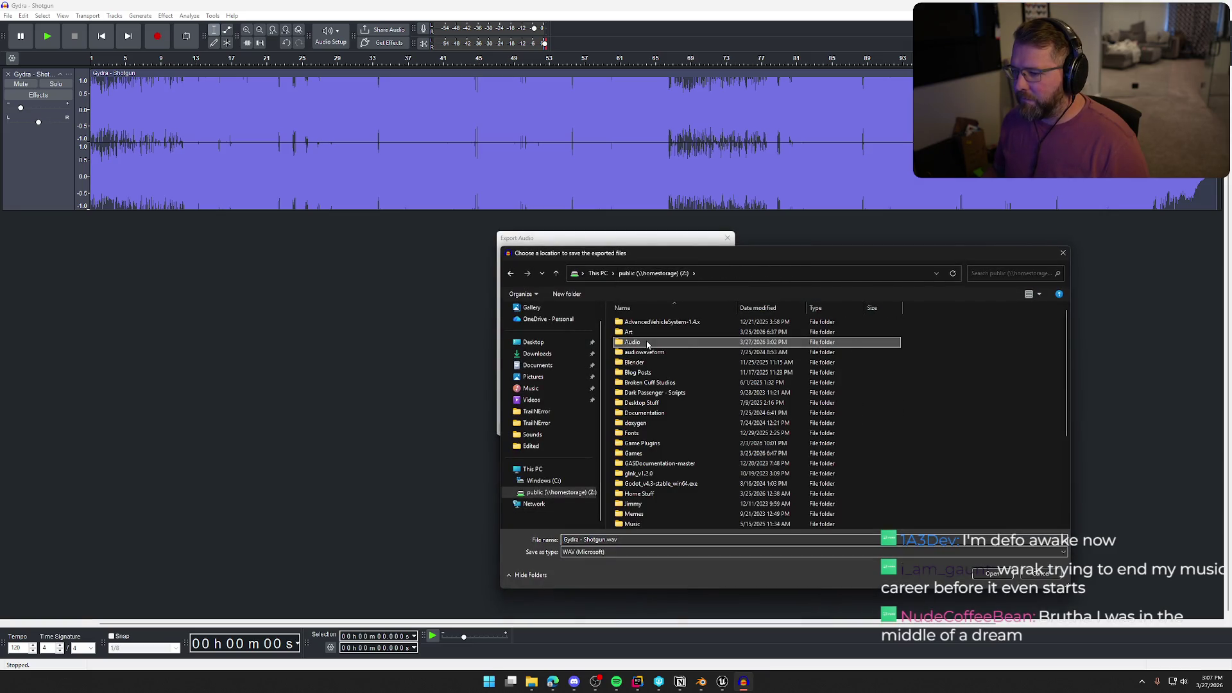
double_click(648, 344)
click(994, 574)
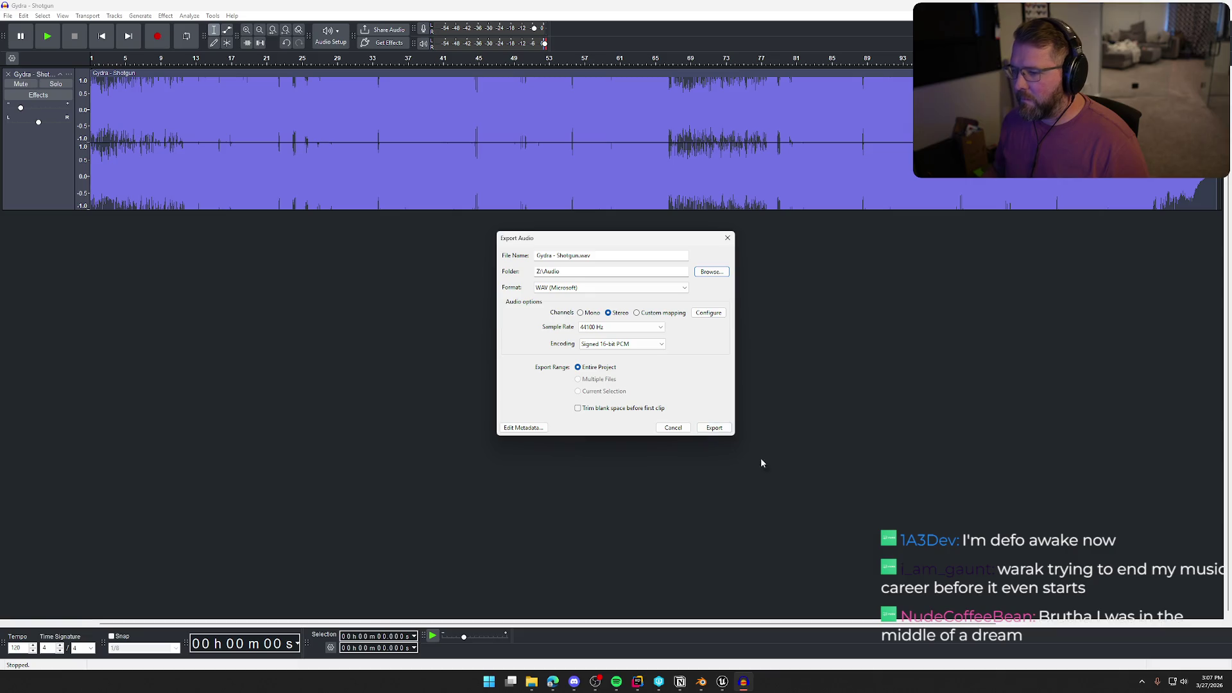
click(721, 431)
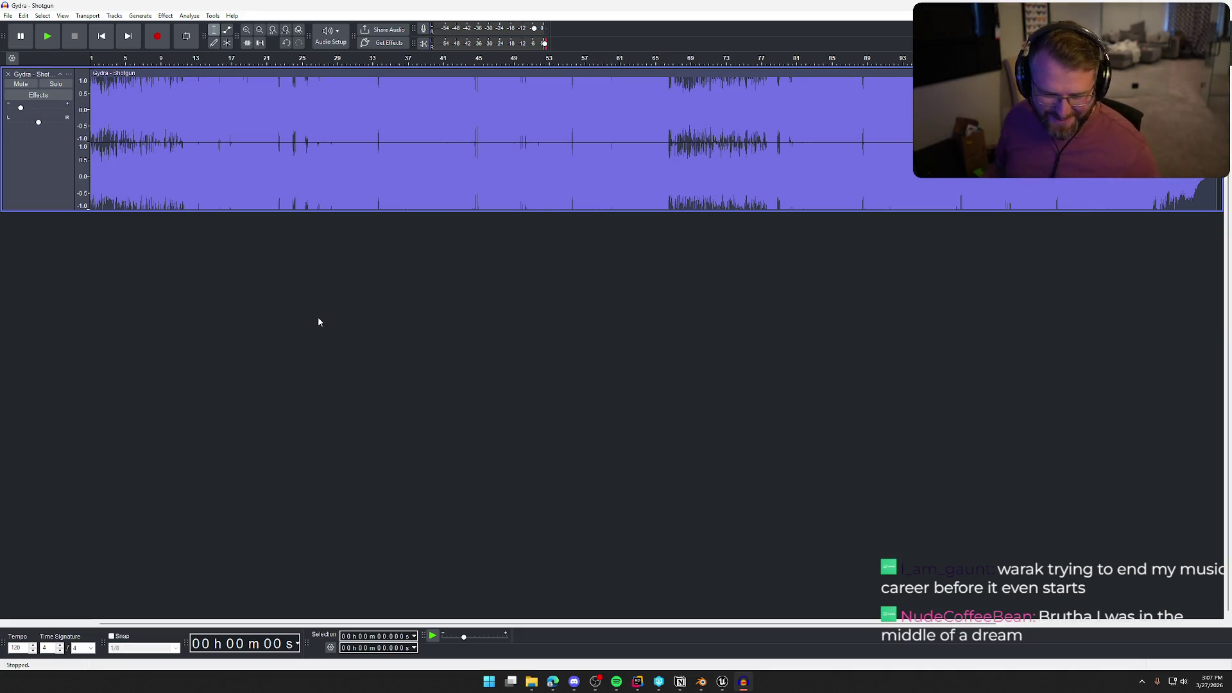
Close the Audacity project without saving changes.
click(674, 296)
key(ctrl+w)
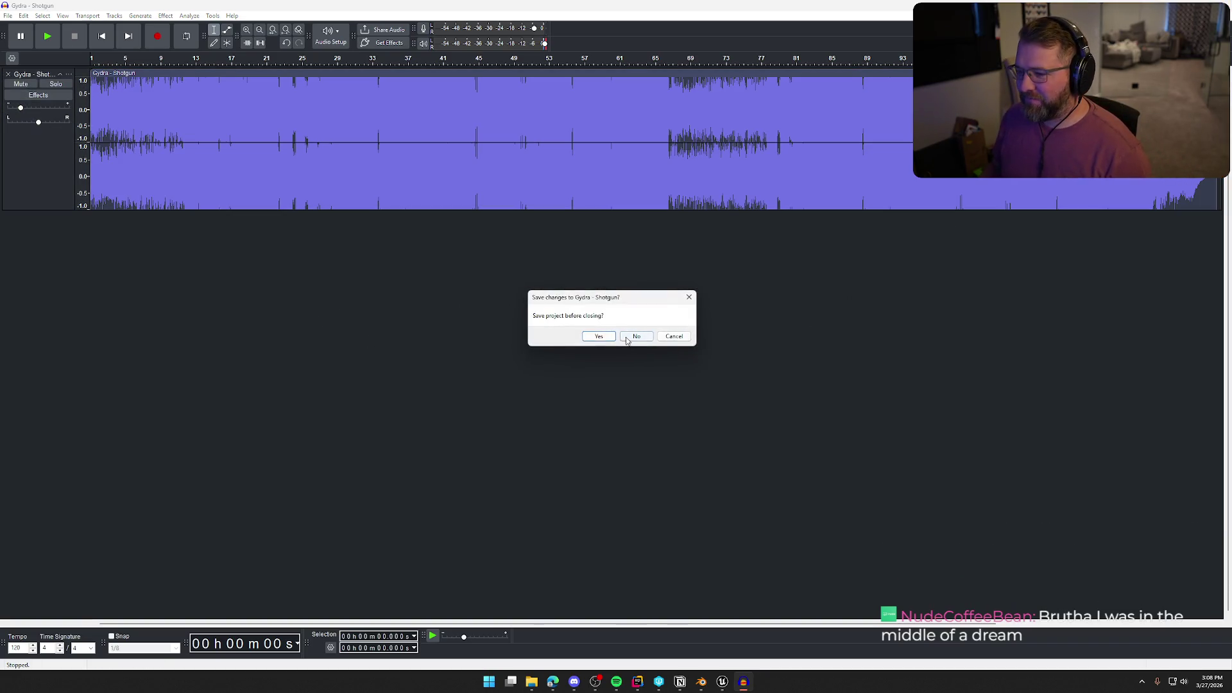
click(627, 340)
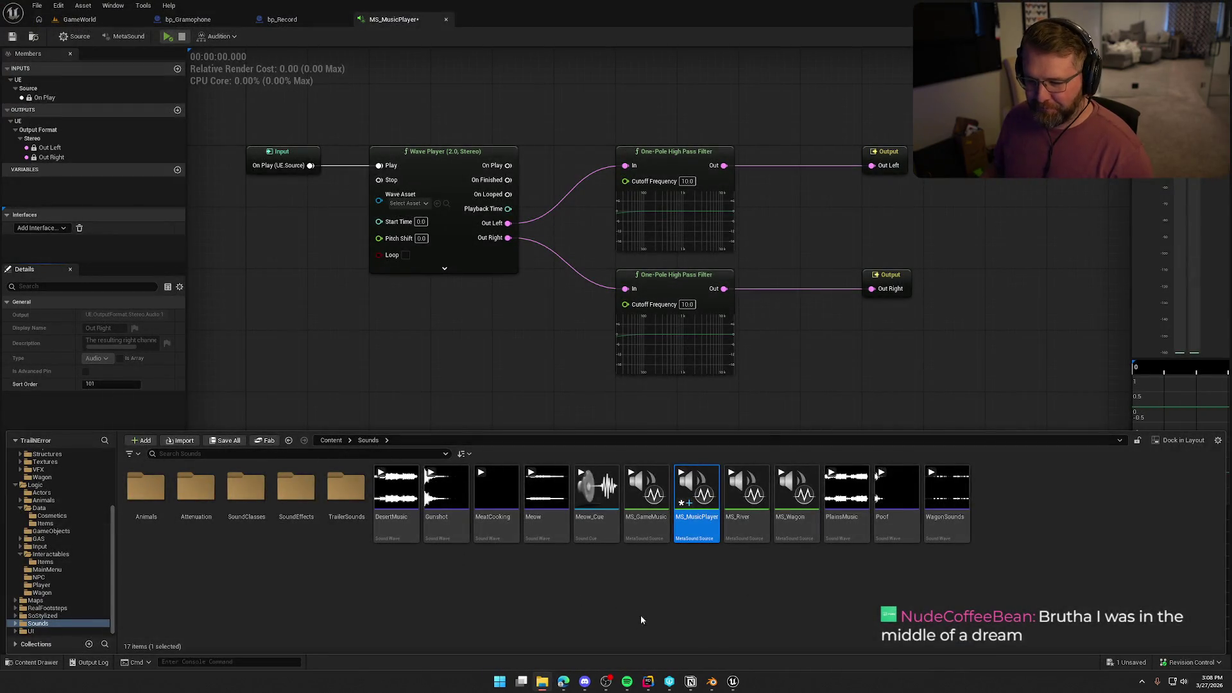
Create a new folder named Music under Sounds and open it.
right_click(733, 587)
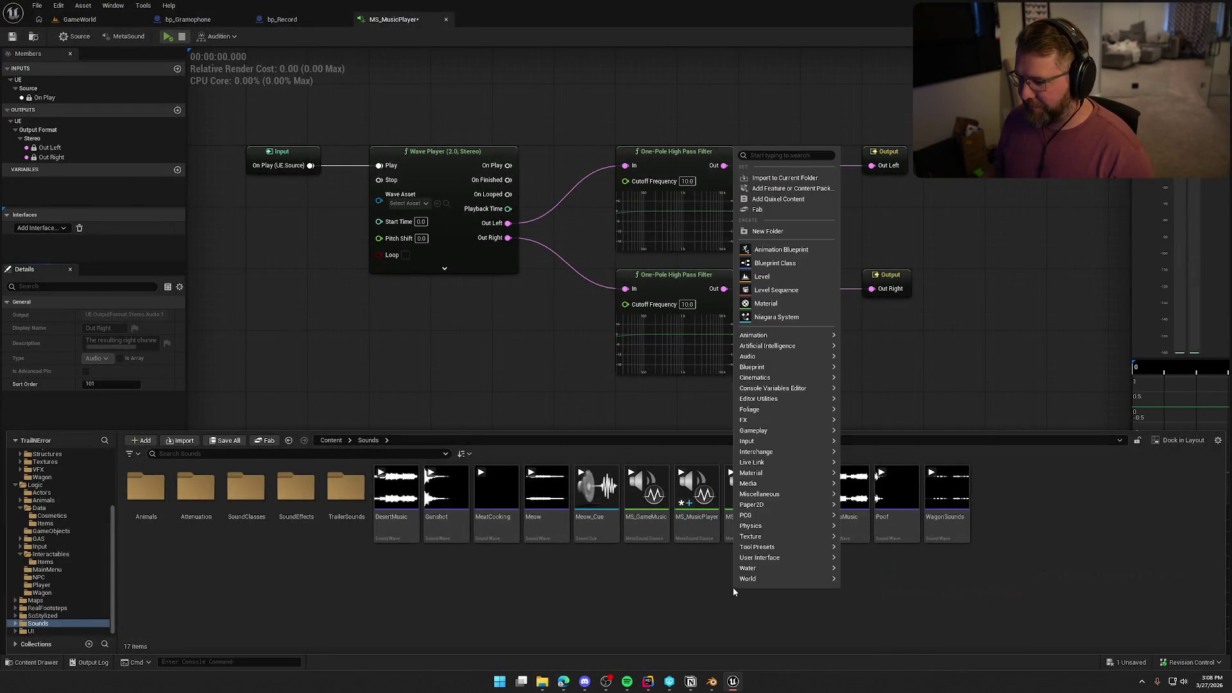
click(792, 234)
text(Music)
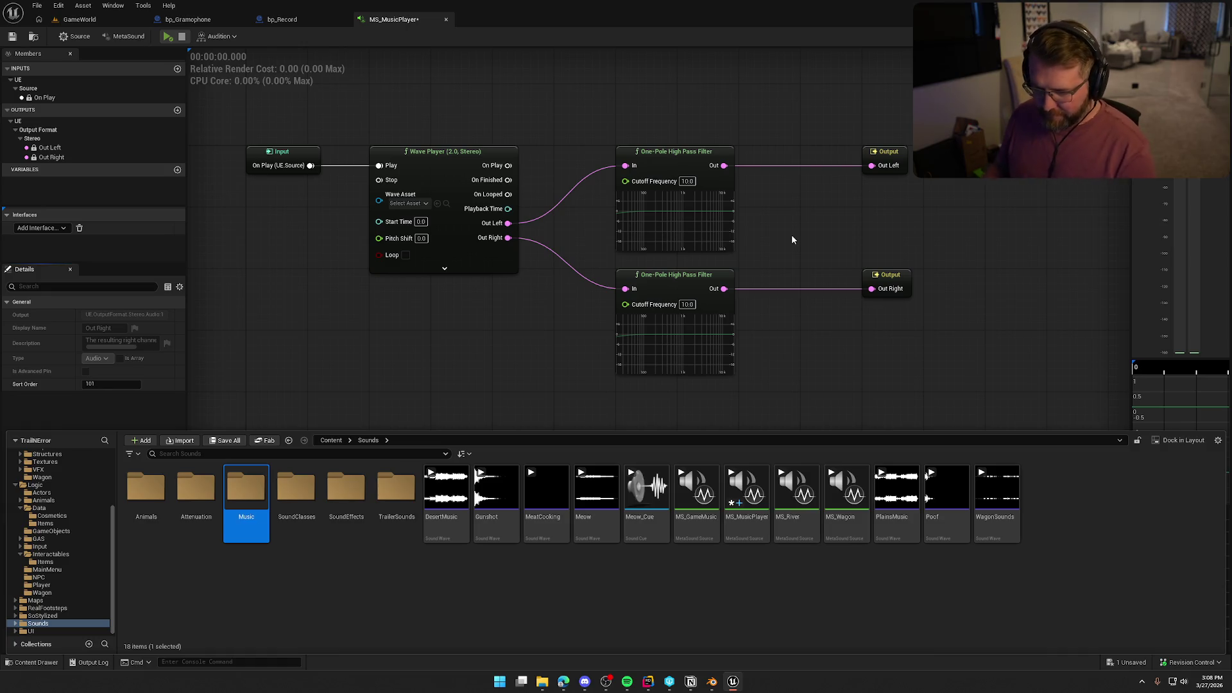
key(Return)
double_click(259, 513)
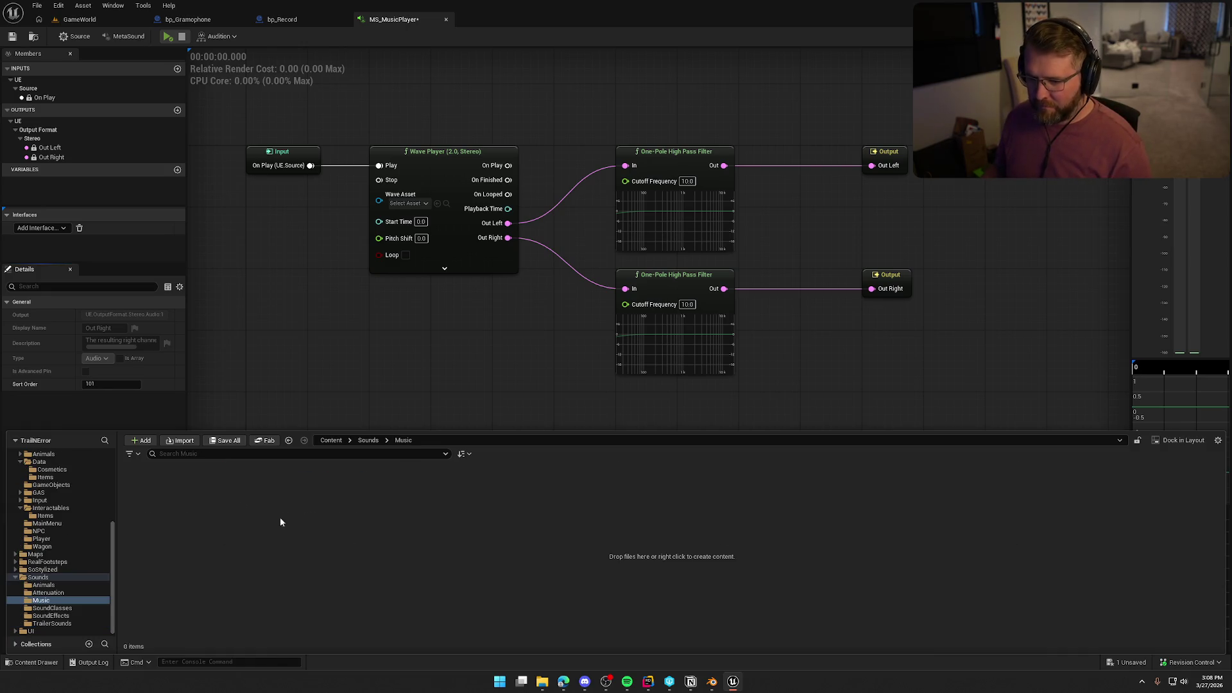
Import the shotgun WAV, save all assets, and assign it as the Wave Player's Wave Asset.
key(alt+Tab)
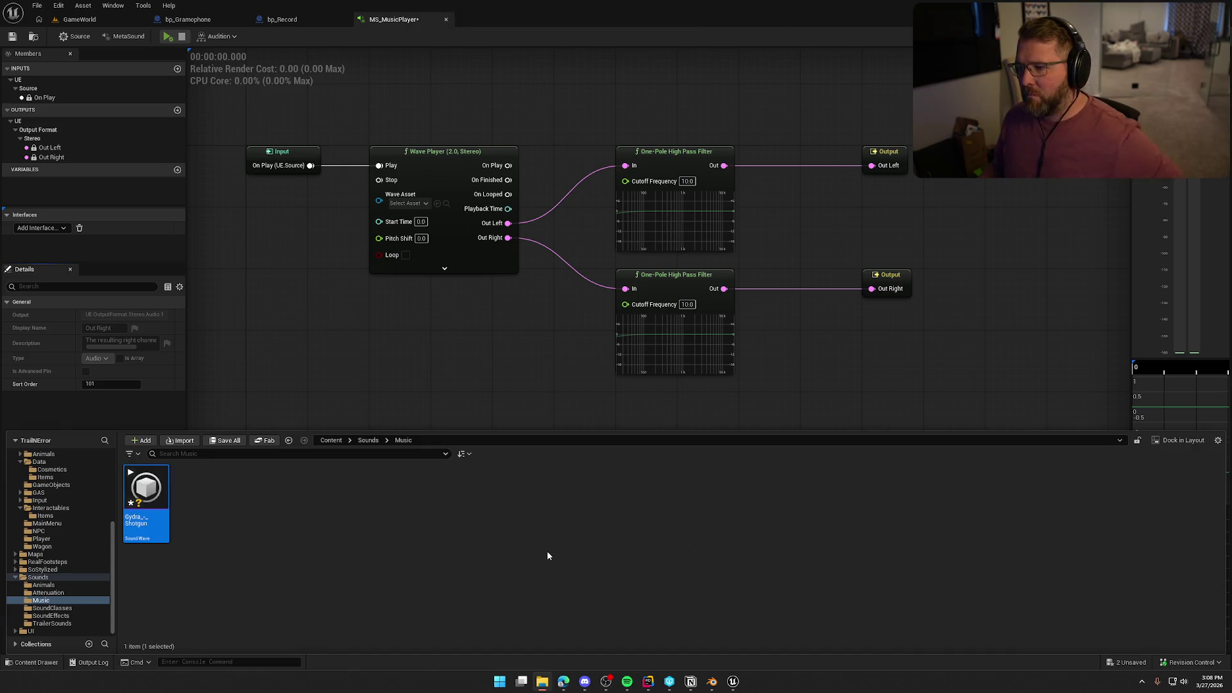
click(315, 563)
key(ctrl+shift+s)
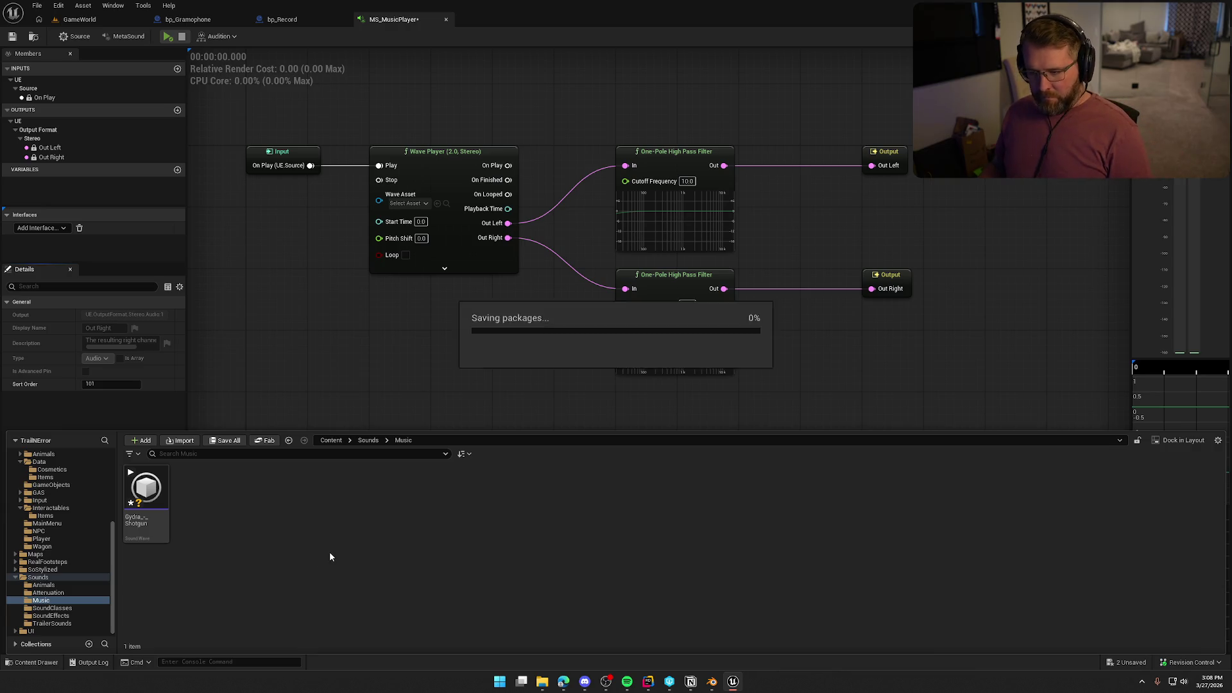
mouse_move(155, 533)
mouse_down()
mouse_move(405, 236)
mouse_move(406, 206)
mouse_up()
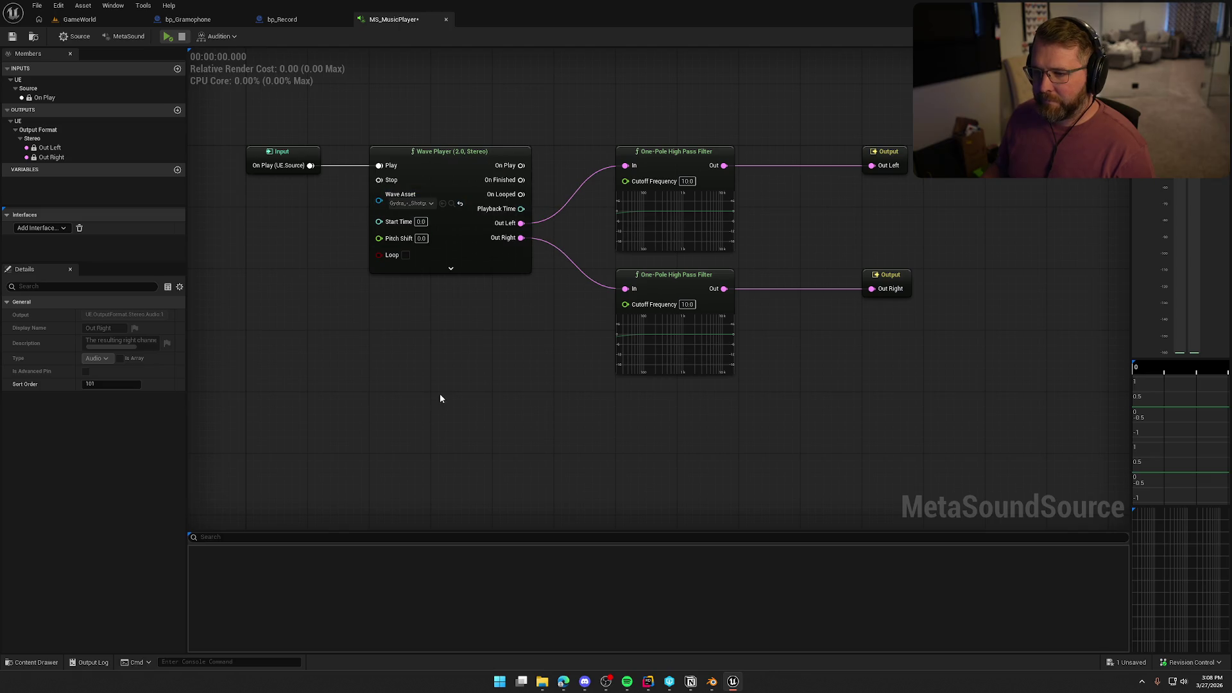
click(167, 36)
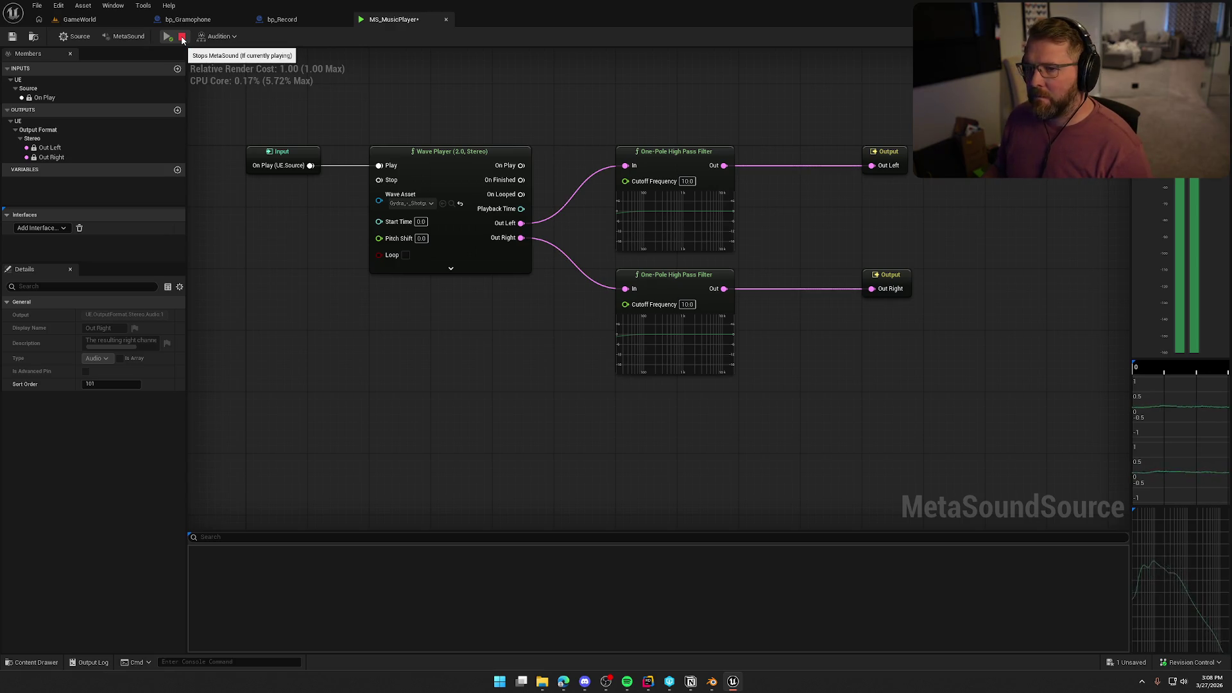
click(183, 37)
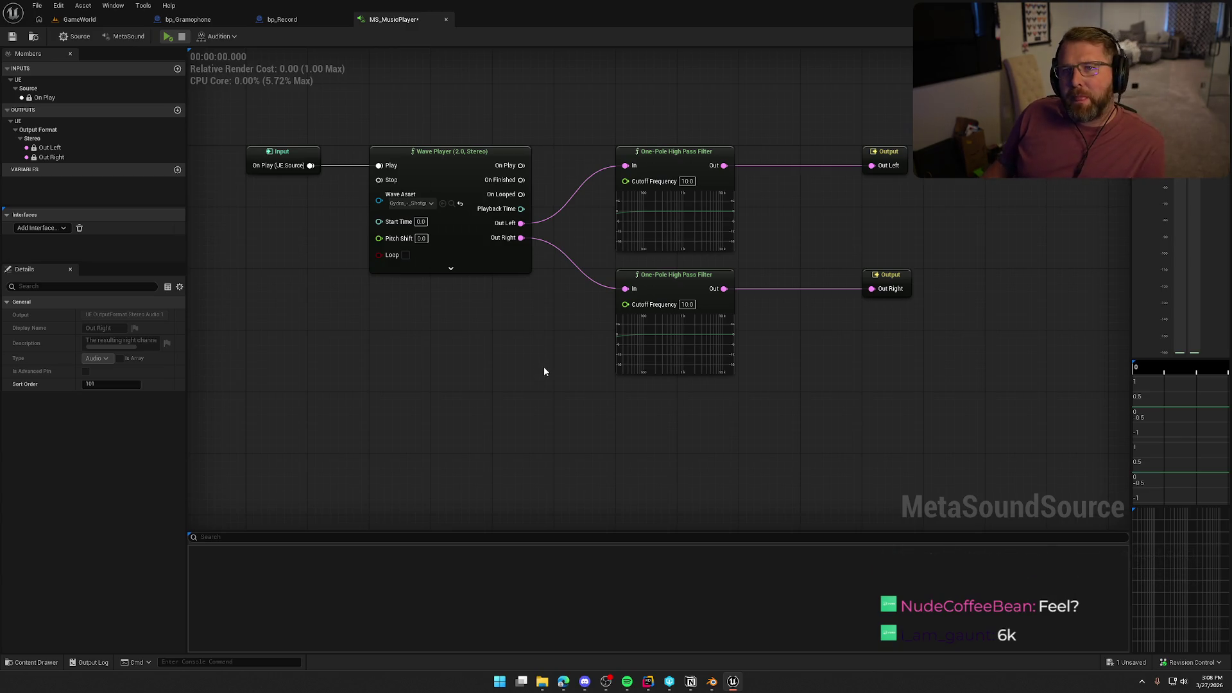
Set both filters' cutoff frequency to 6000, then briefly preview and stop the MetaSound.
drag(552, 372, 516, 360)
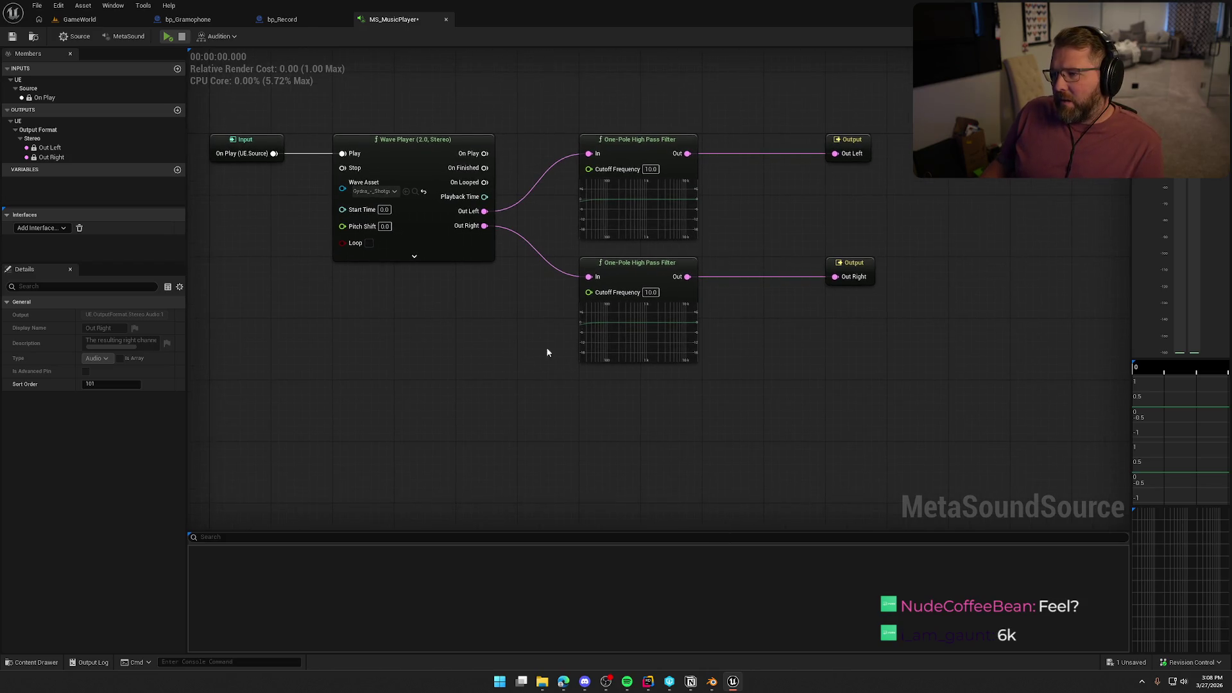
text(6000)
key(Return)
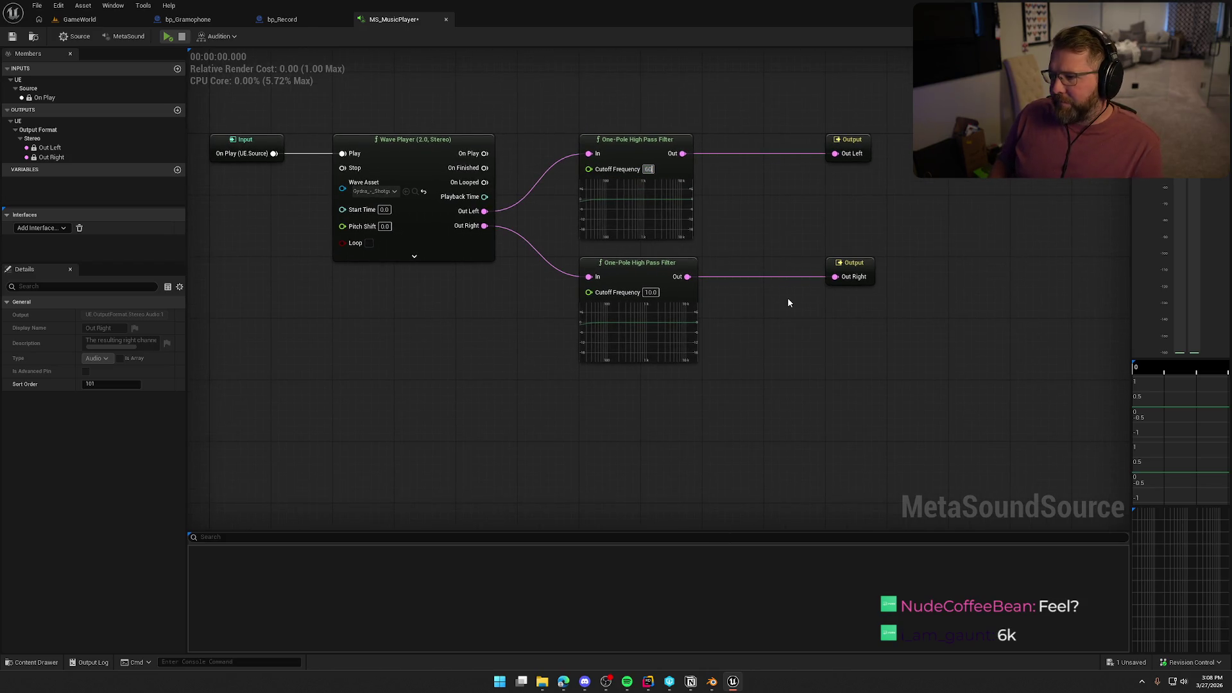
click(656, 293)
text(6000)
key(Return)
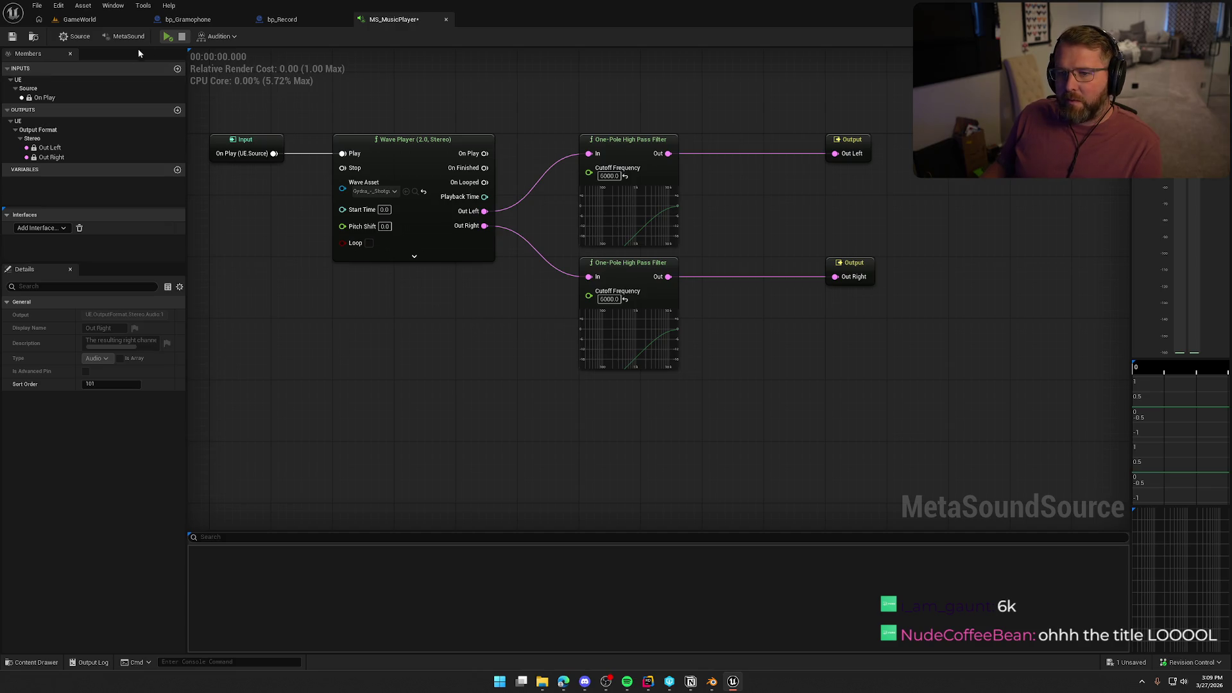
click(166, 38)
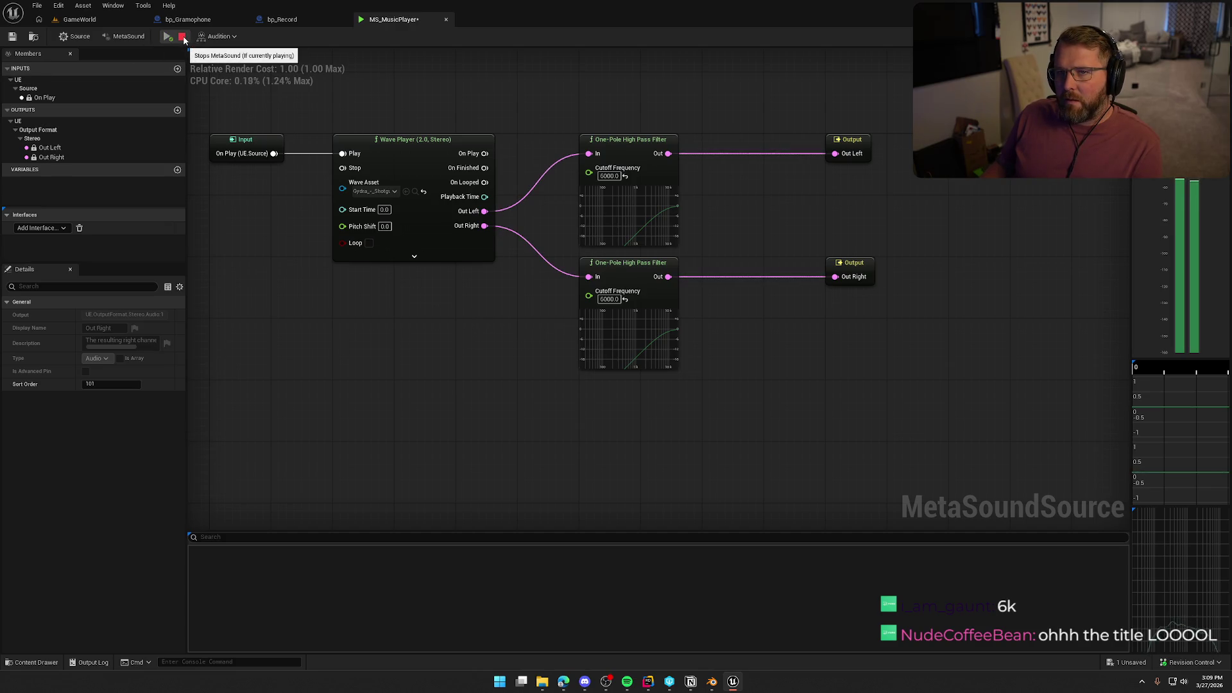
click(183, 39)
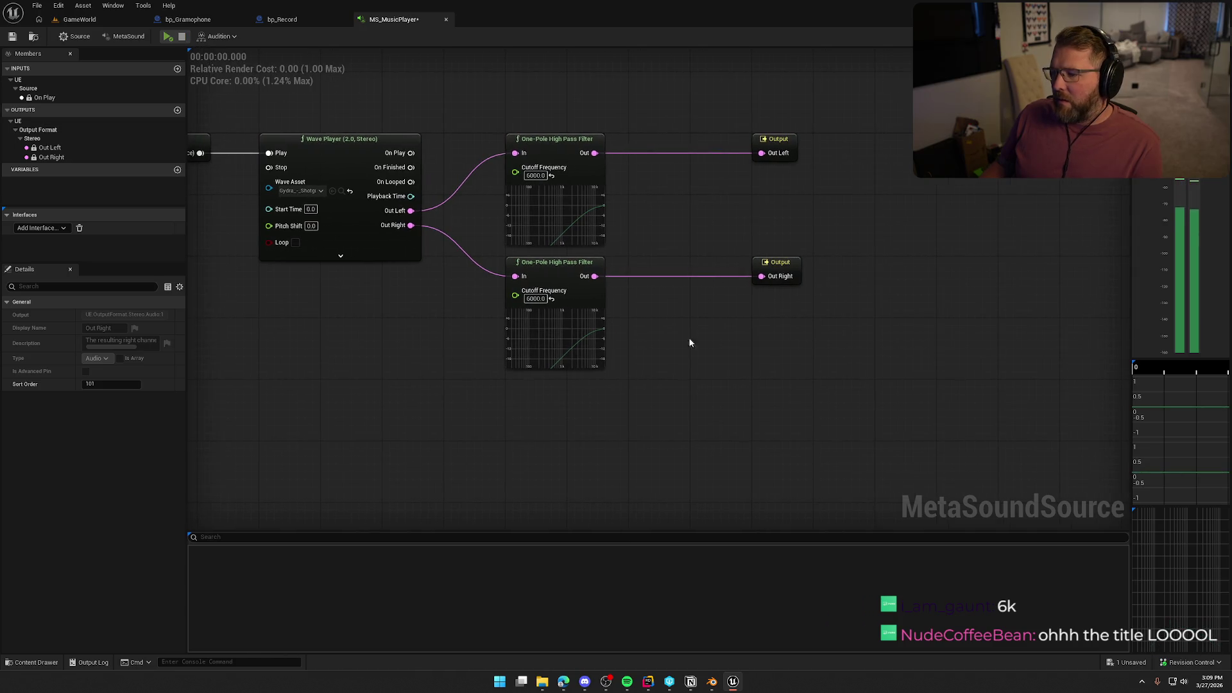
Insert a One-Pole Low Pass Filter after each high-pass filter in both channel chains.
right_click(665, 179)
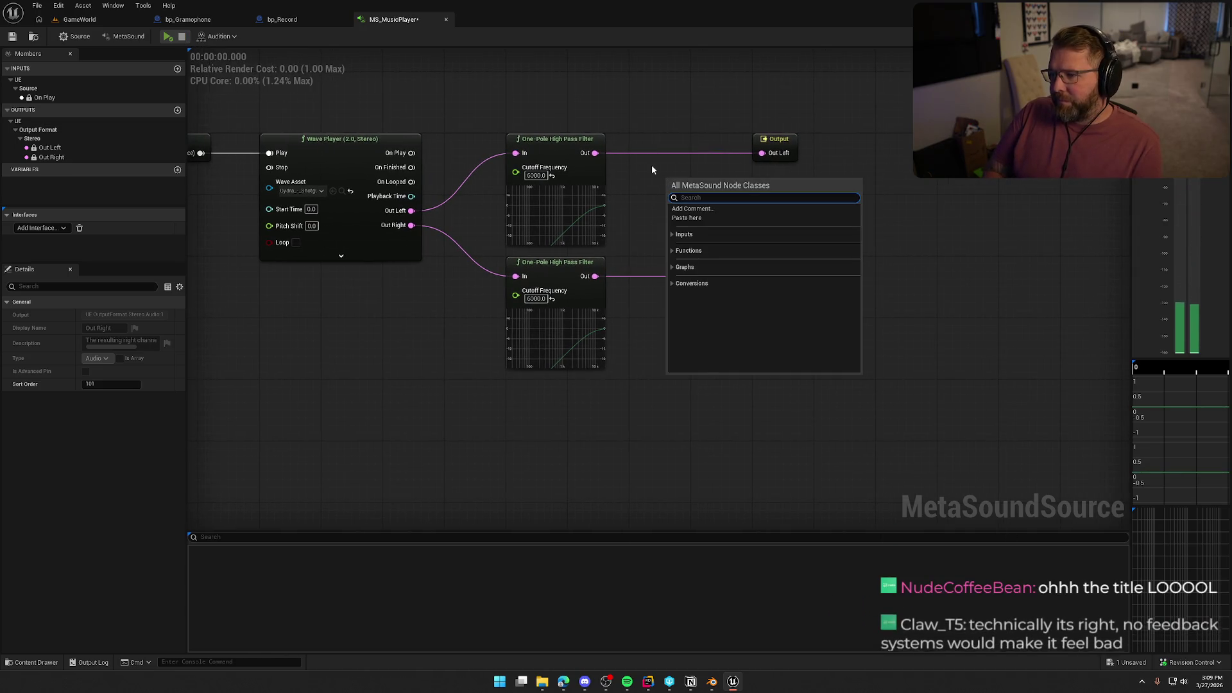
text(low pass)
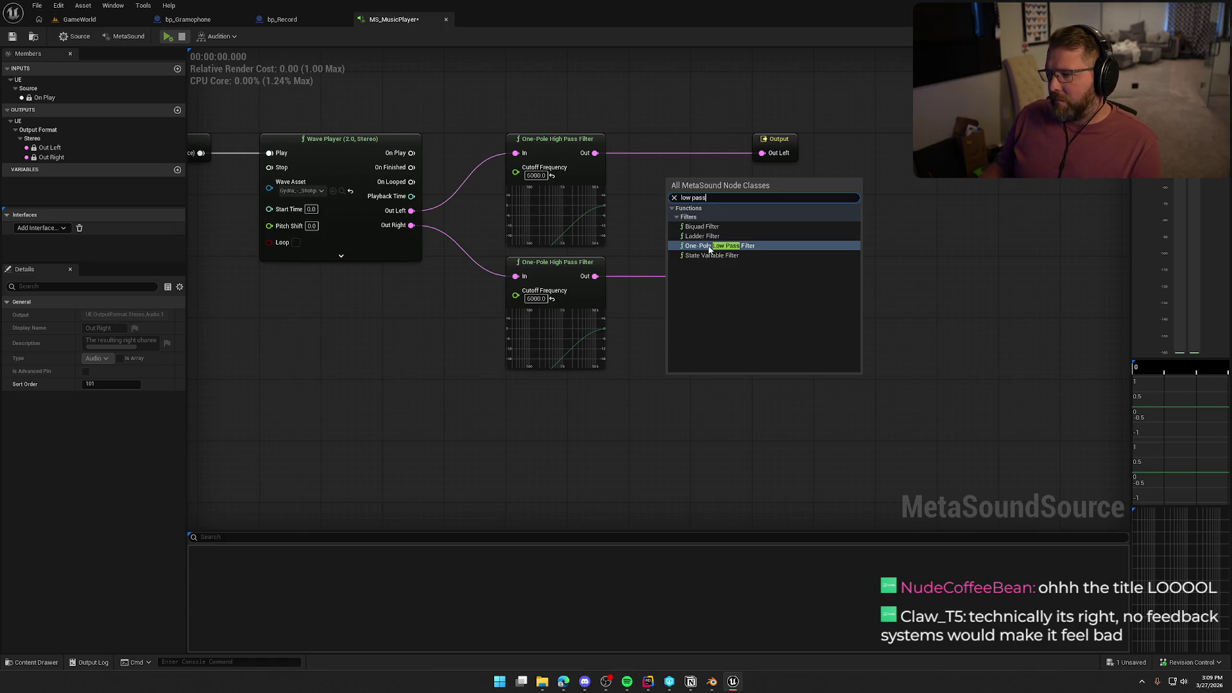
click(718, 246)
mouse_move(720, 182)
mouse_down()
mouse_move(681, 139)
mouse_move(762, 153)
mouse_up()
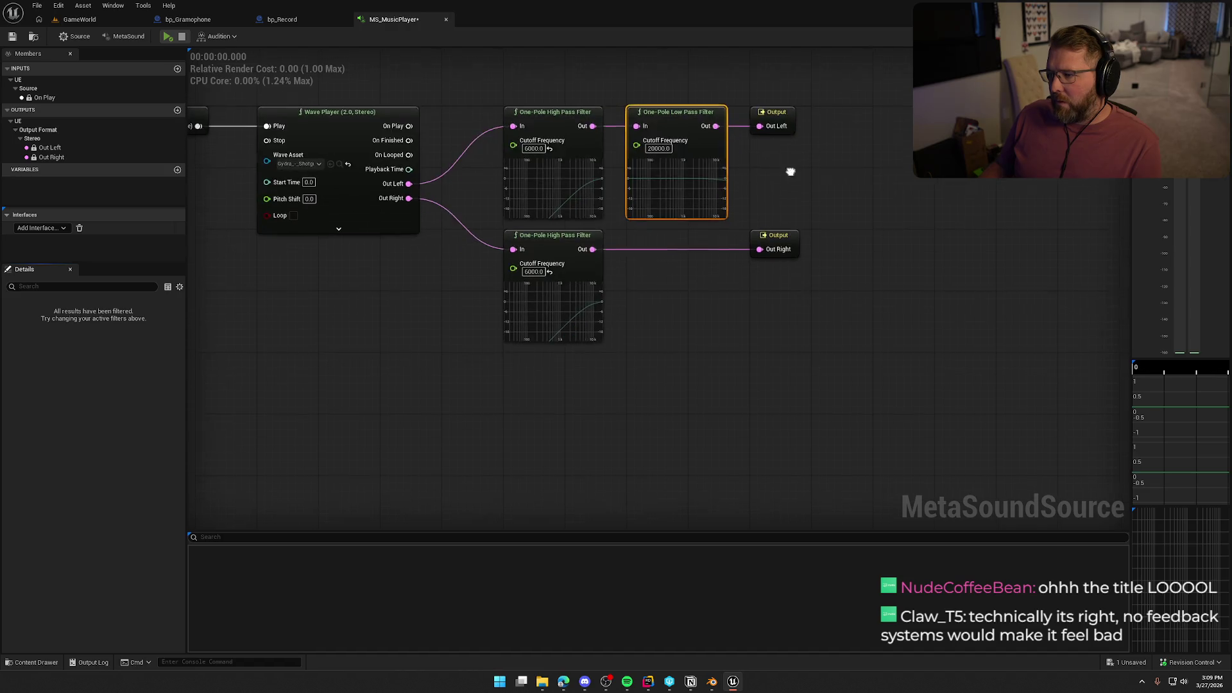
key(ctrl+w)
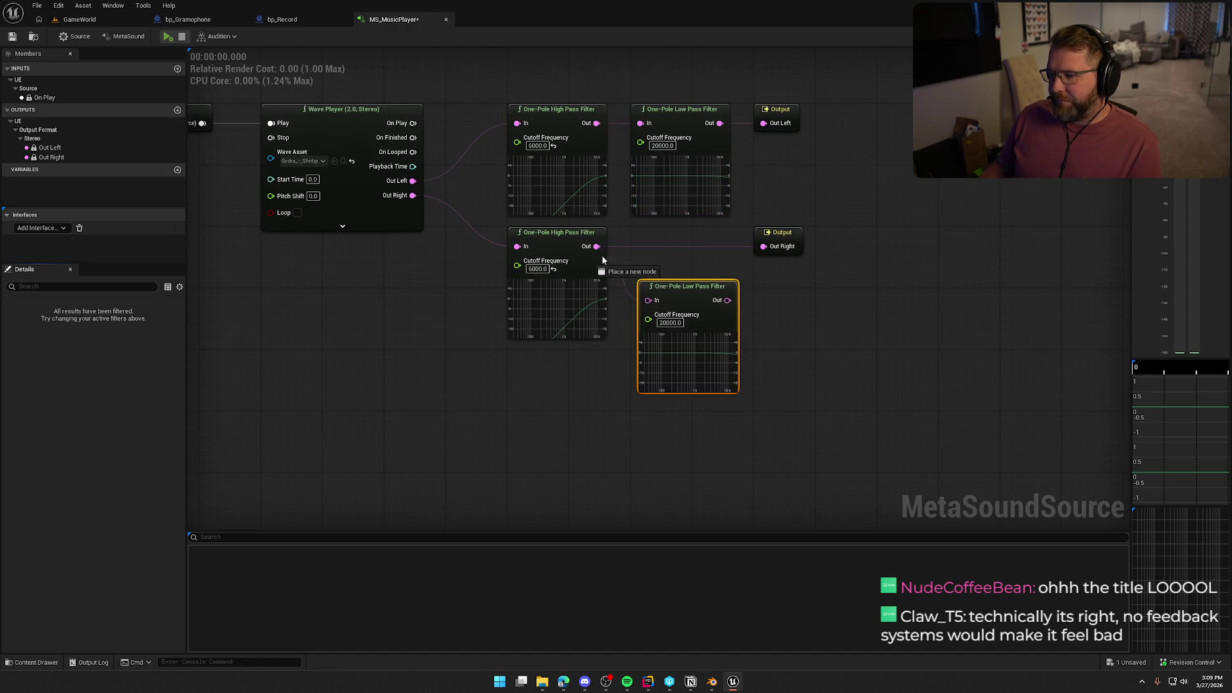
mouse_move(674, 292)
mouse_down()
mouse_move(674, 241)
mouse_move(765, 248)
mouse_up()
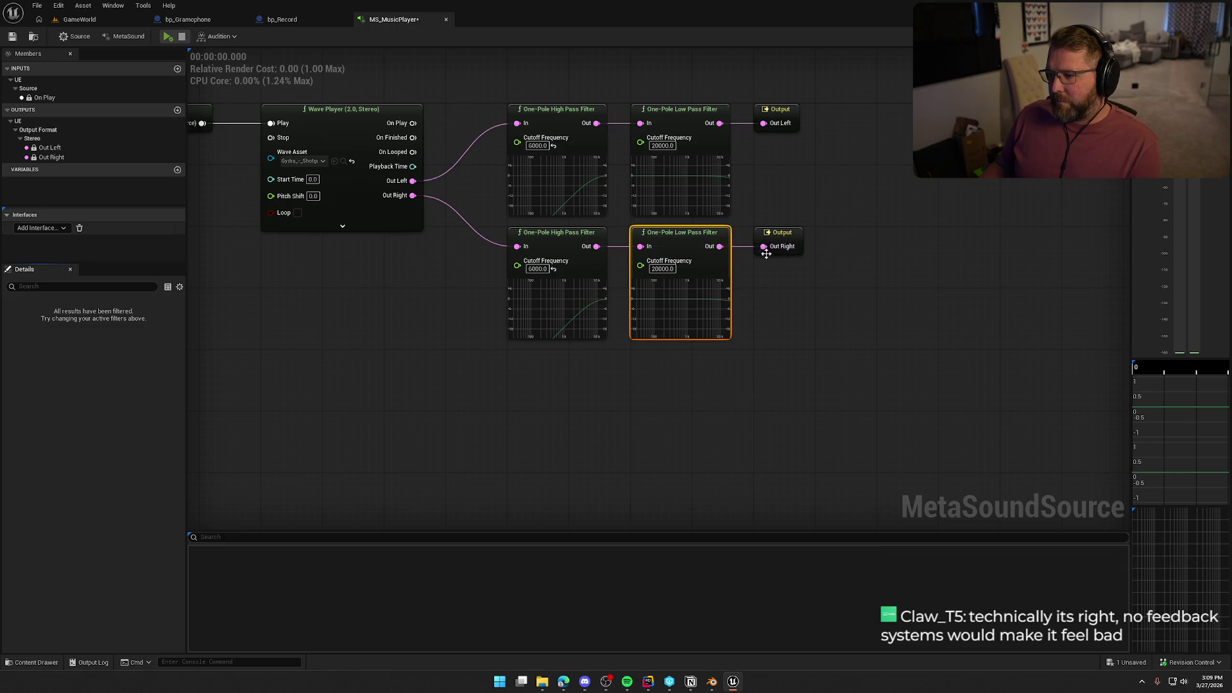
click(668, 411)
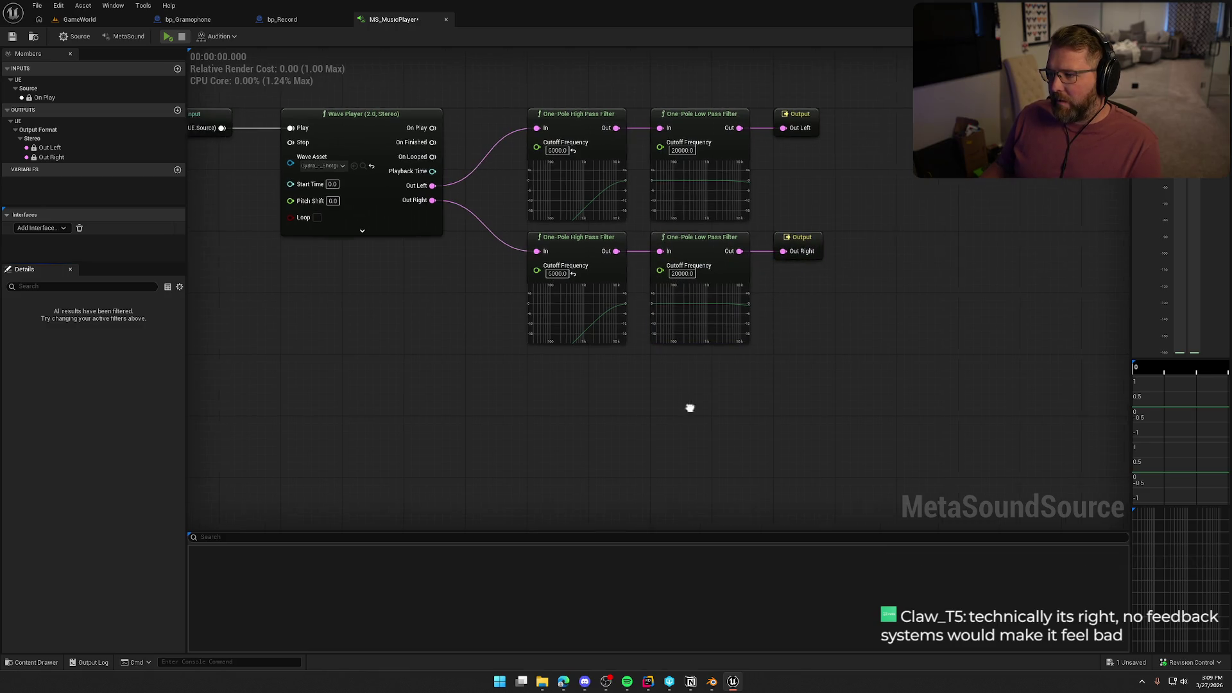
Start the preview and set both low-pass filters' cutoff frequency to 200.
click(168, 36)
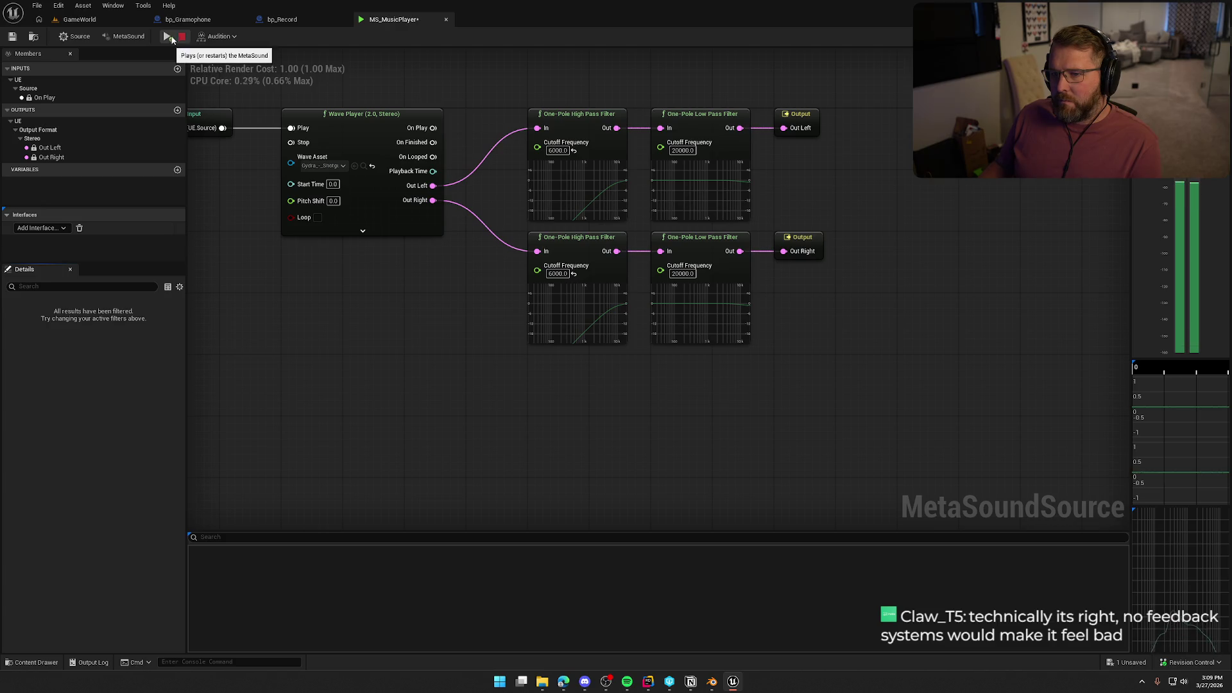
click(683, 150)
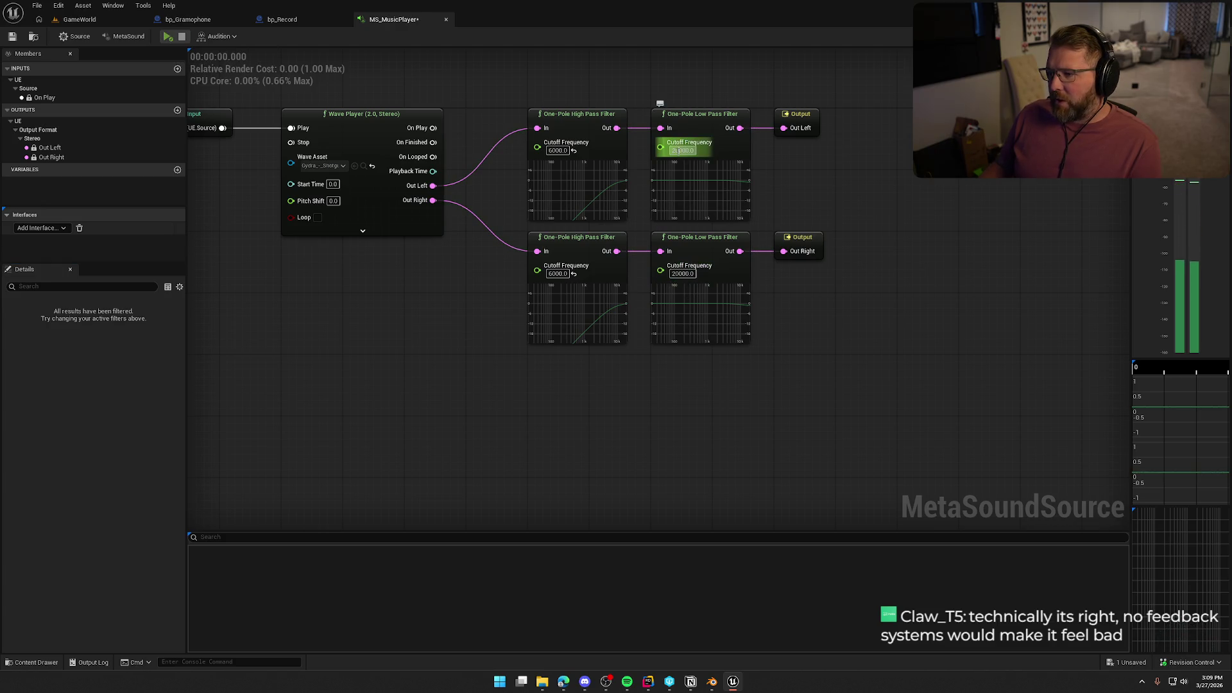
text(200)
key(Return)
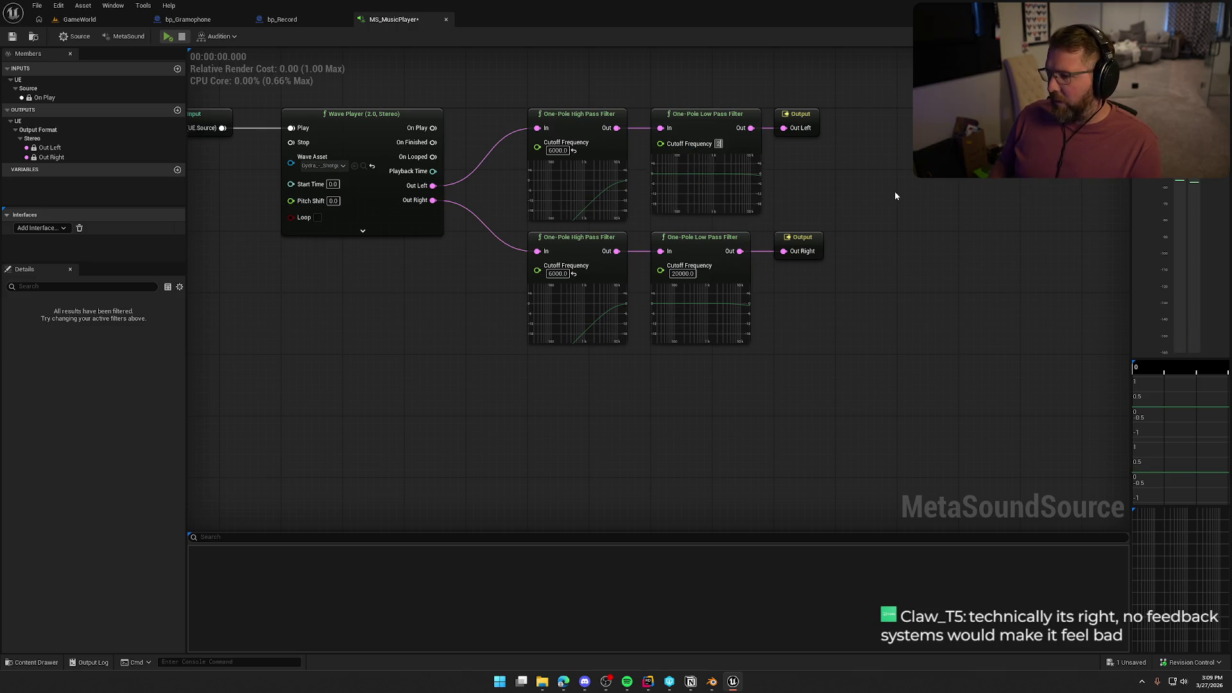
click(683, 273)
text(200)
key(Return)
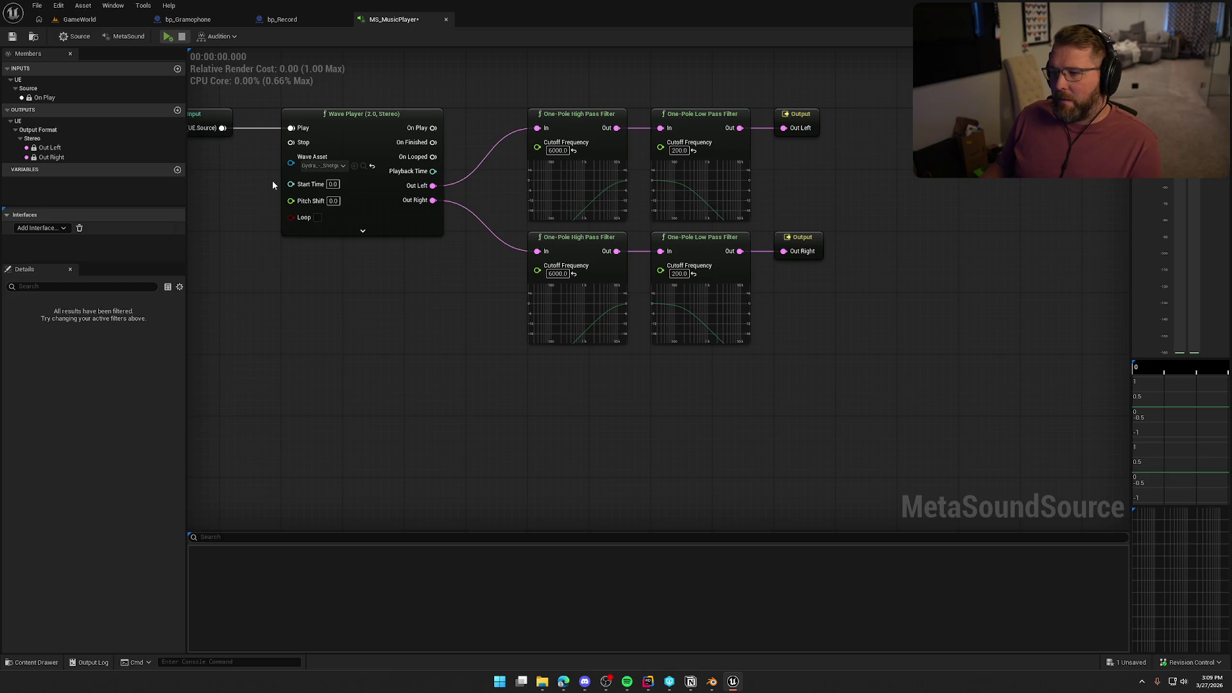
Start the preview and set both high-pass filters' cutoff frequency to 200.
click(164, 38)
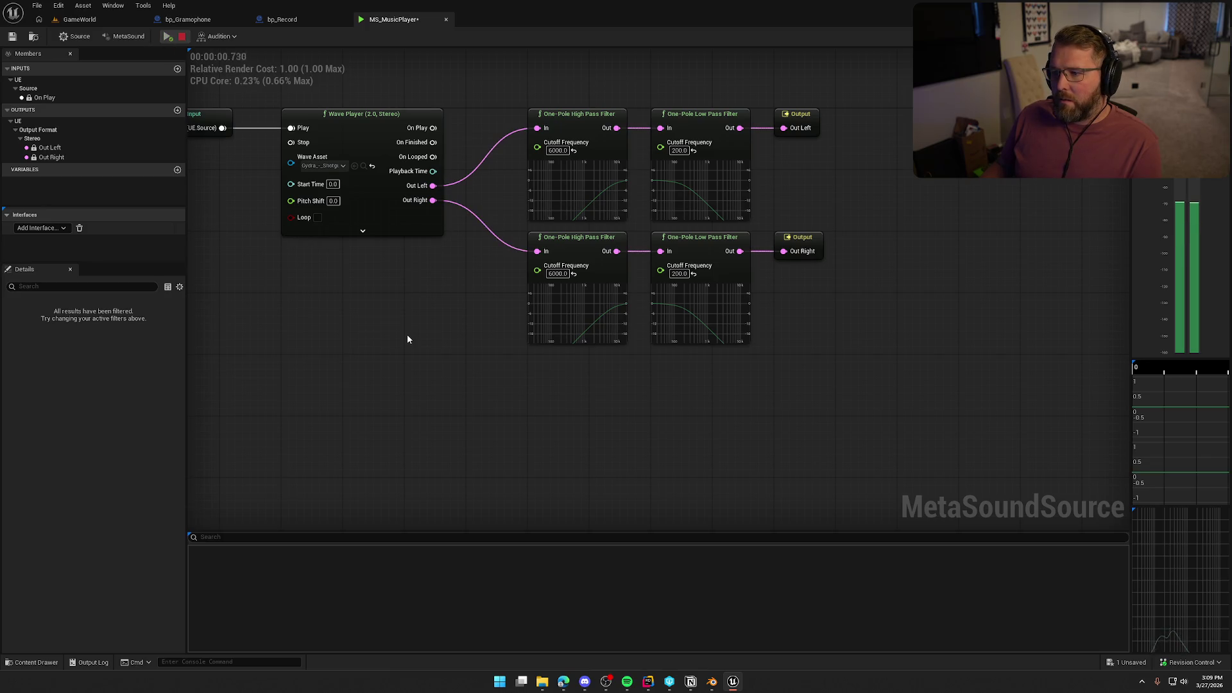
drag(360, 299, 452, 339)
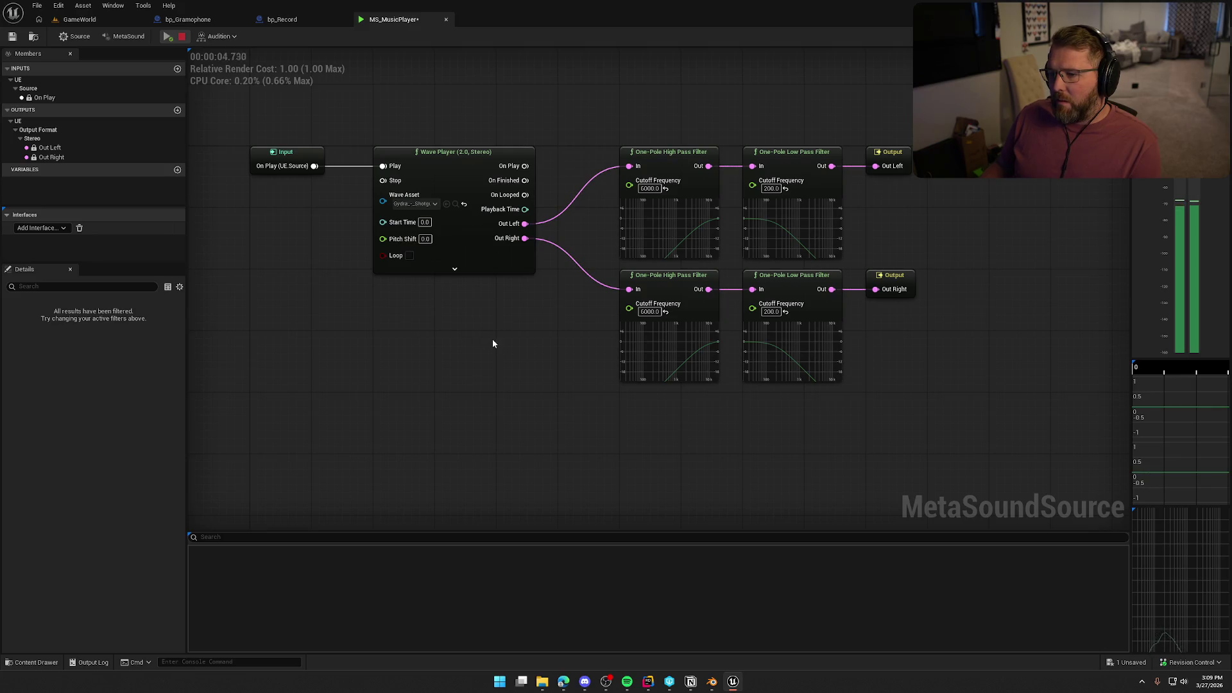
drag(421, 280, 251, 255)
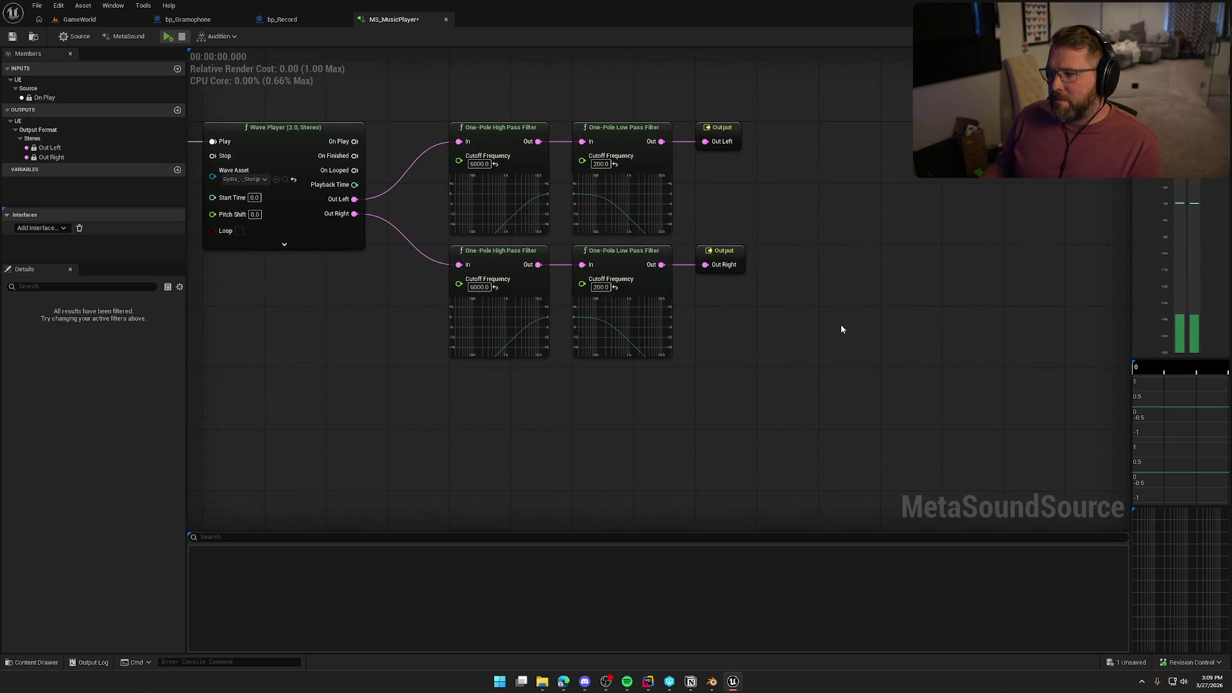
drag(839, 326, 702, 100)
click(824, 239)
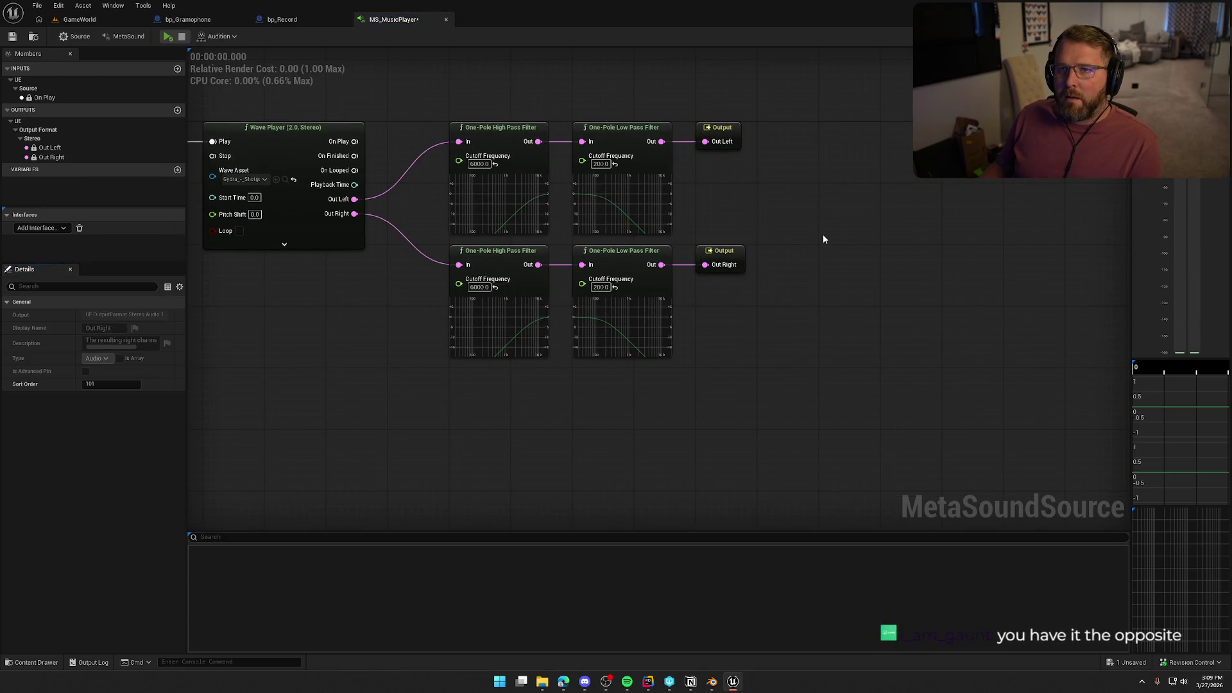
click(478, 164)
text(200)
key(Return)
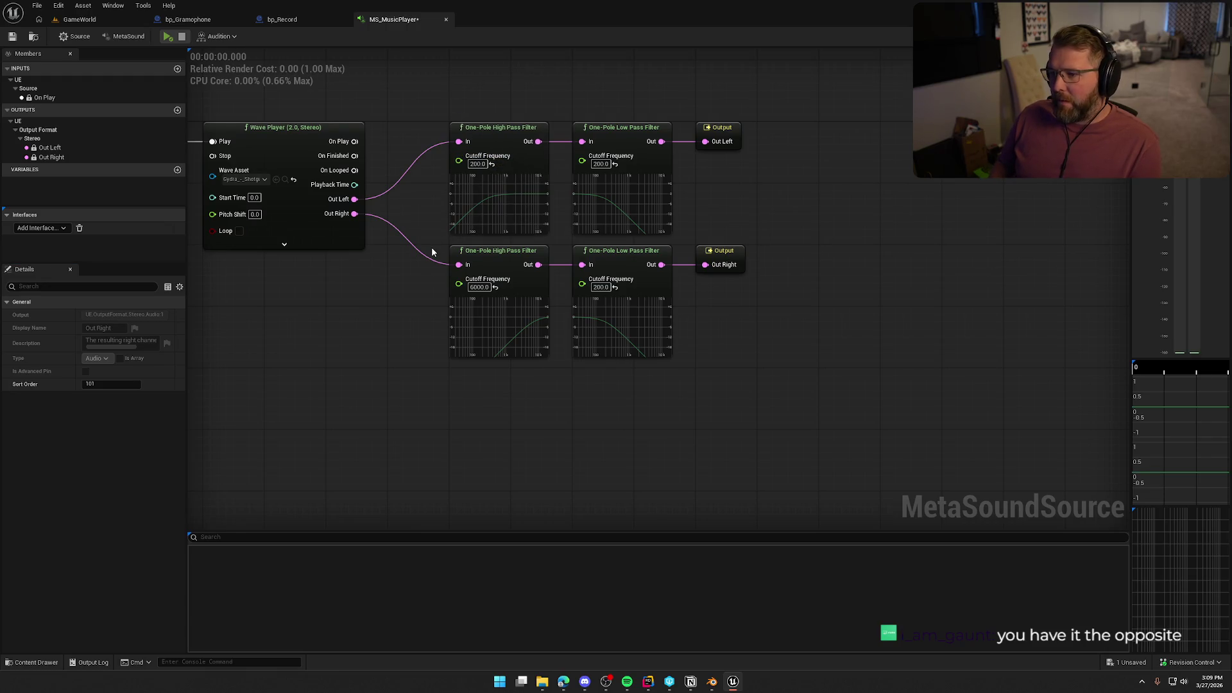
right_click(432, 252)
key(Escape)
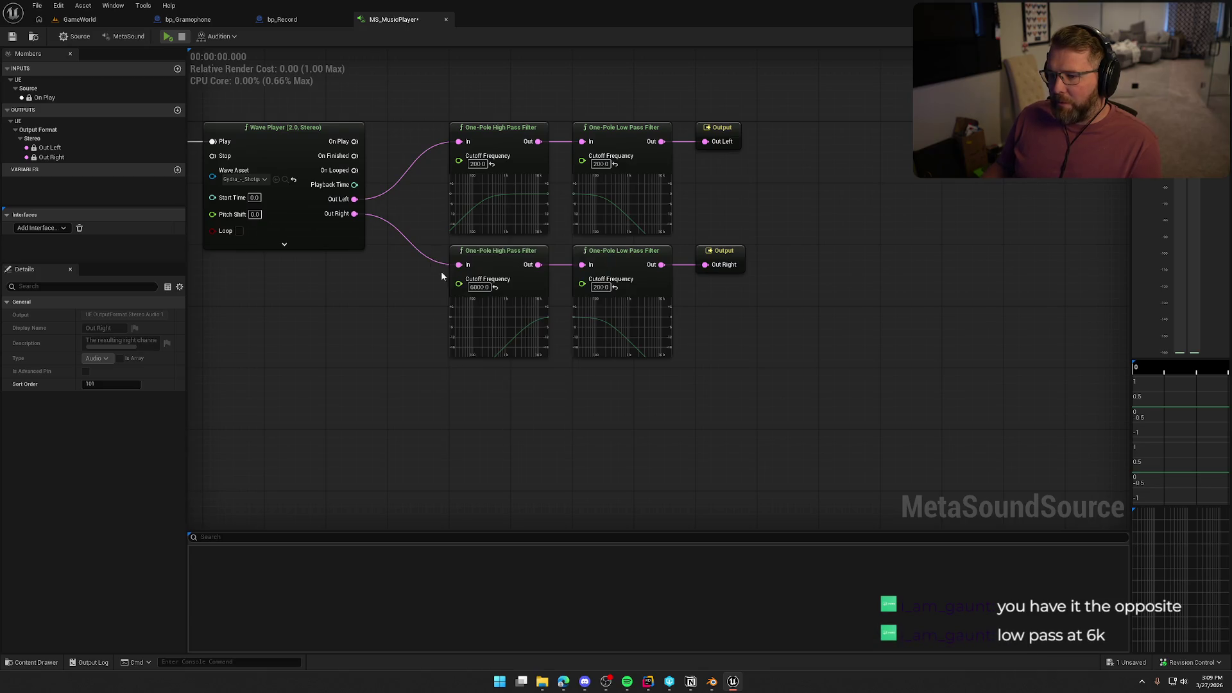
click(479, 287)
text(200)
key(Return)
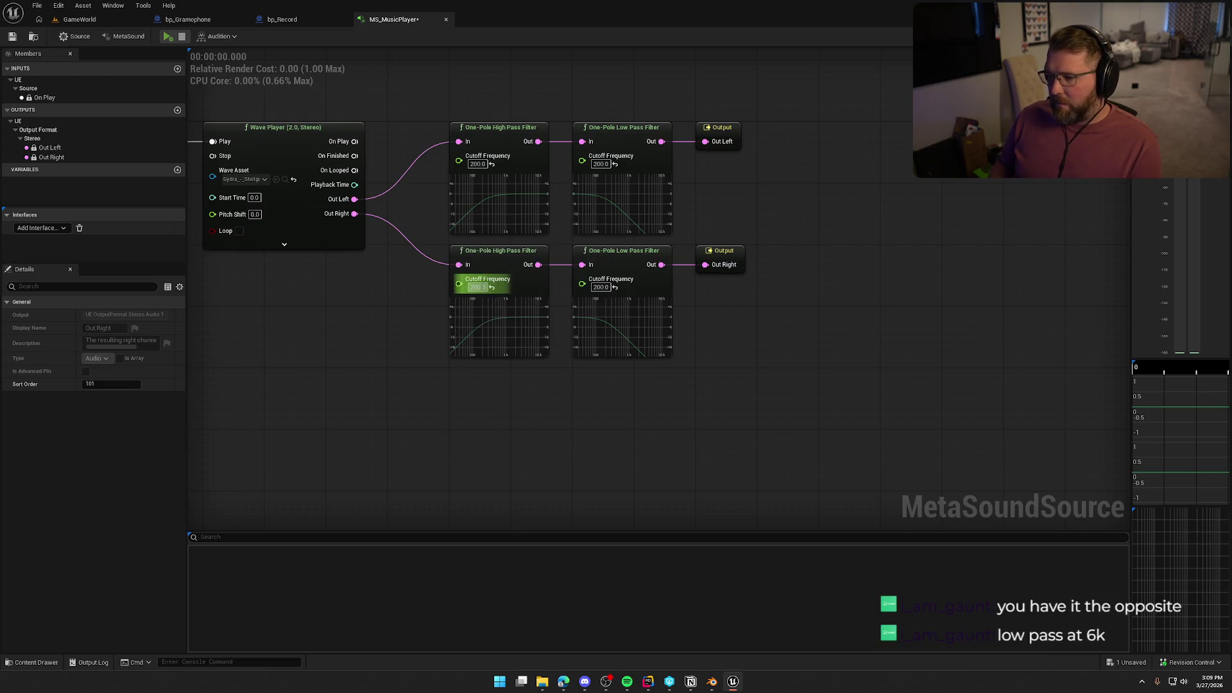
Set both low-pass filters' cutoff frequency to 6000 and play the MetaSound.
text(6000)
key(Return)
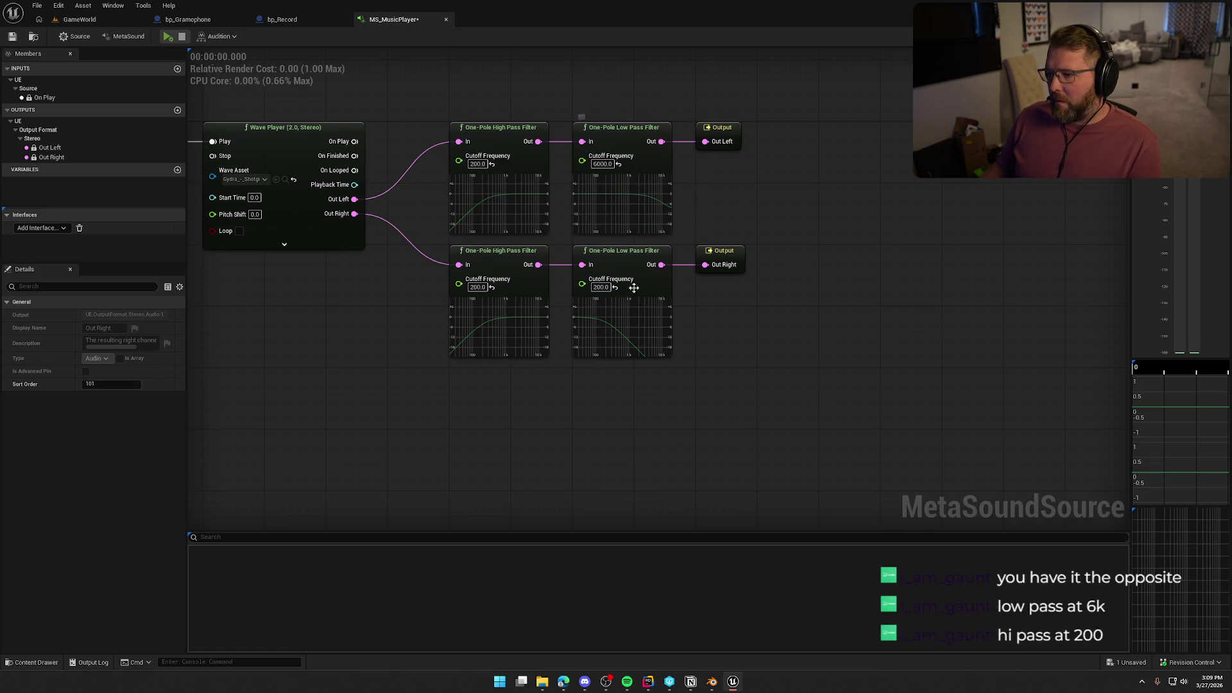
text(6000)
key(Return)
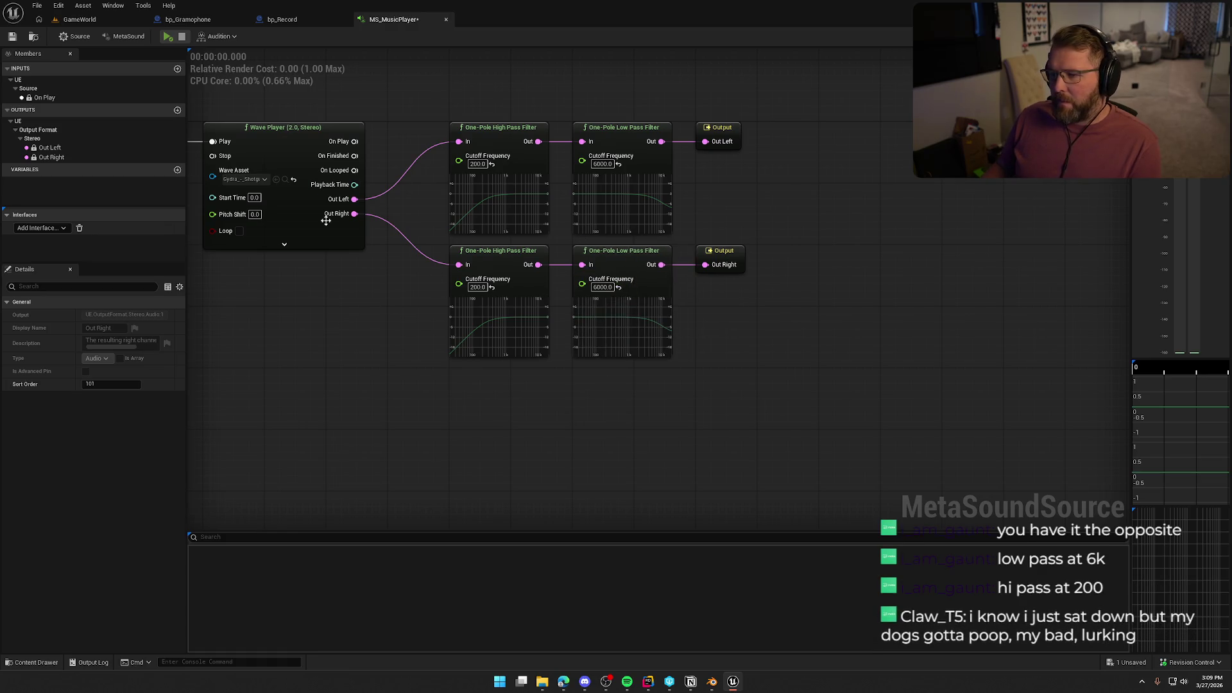
click(167, 36)
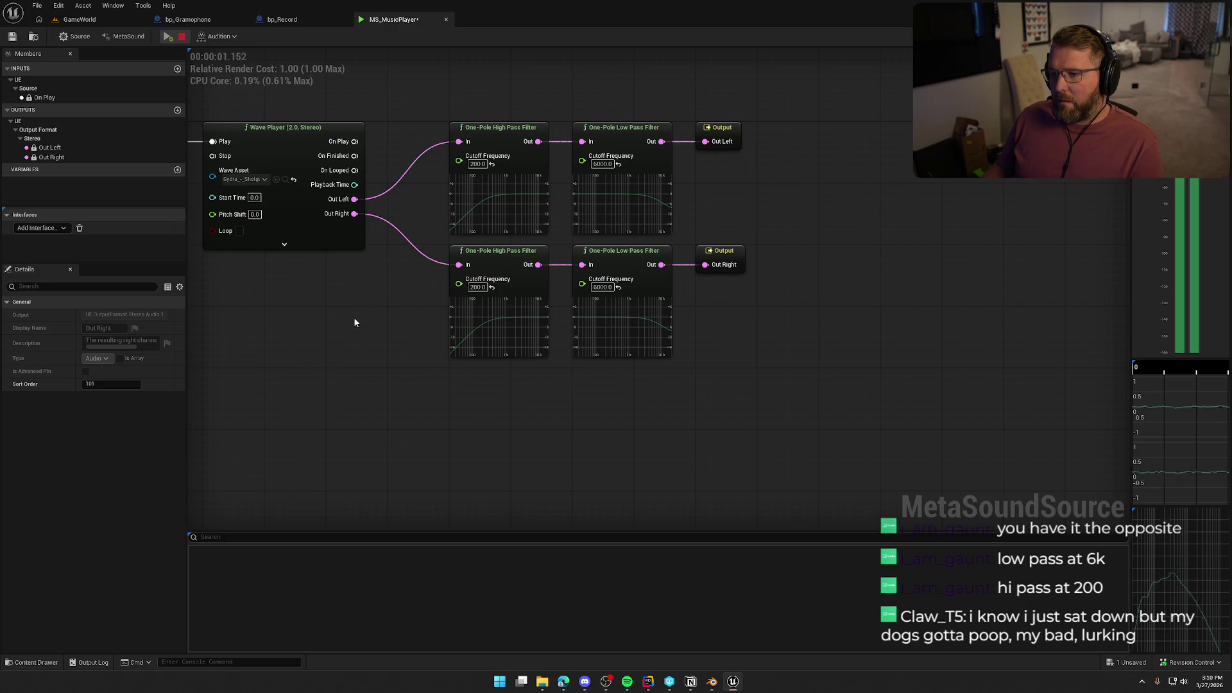
Pan the graph and expand, then collapse, the Wave Player's advanced pins during playback.
drag(353, 317, 469, 332)
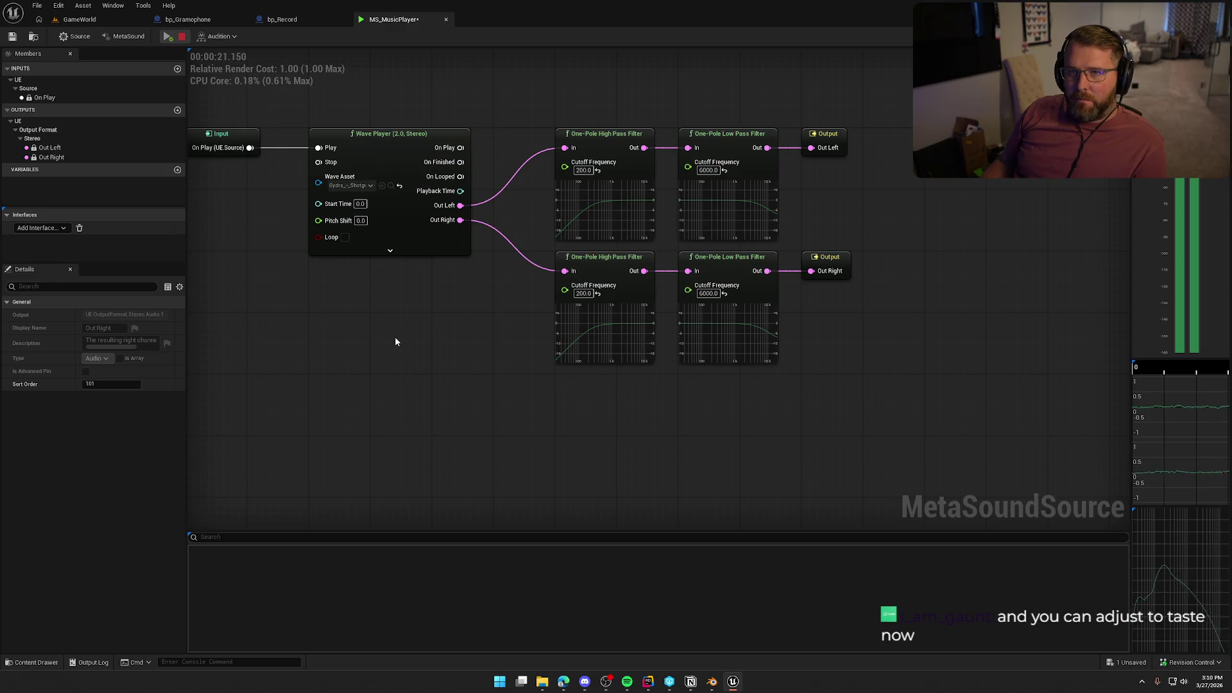
drag(430, 335, 525, 347)
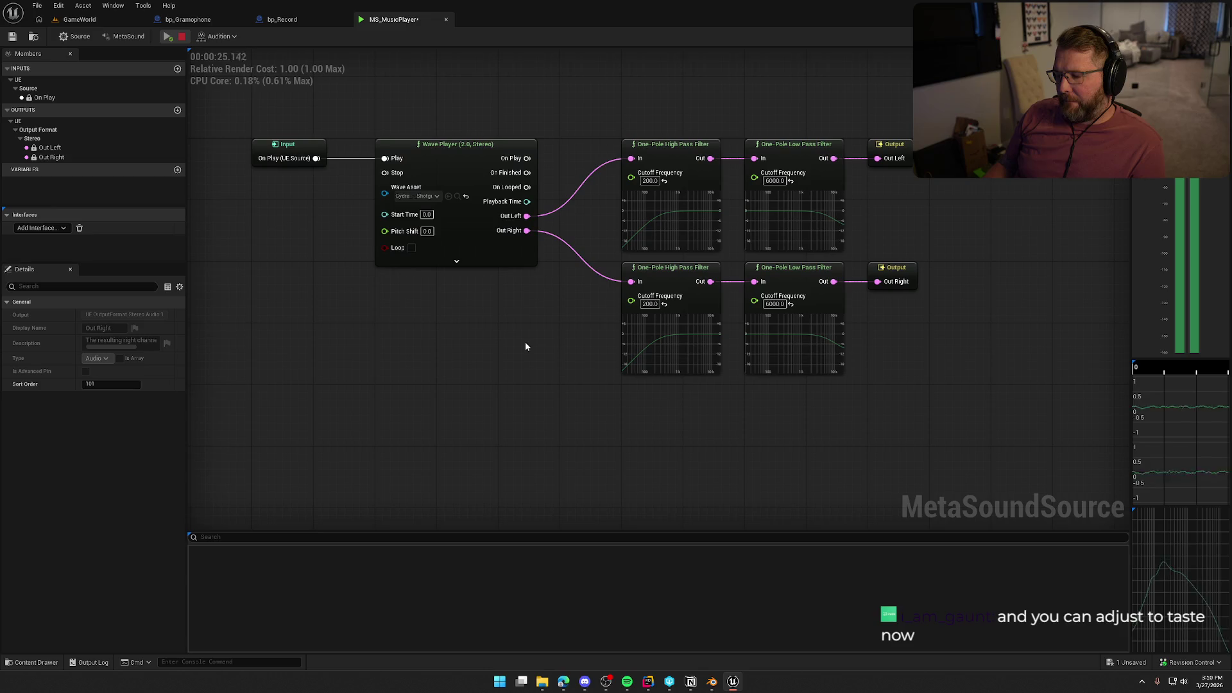
click(467, 262)
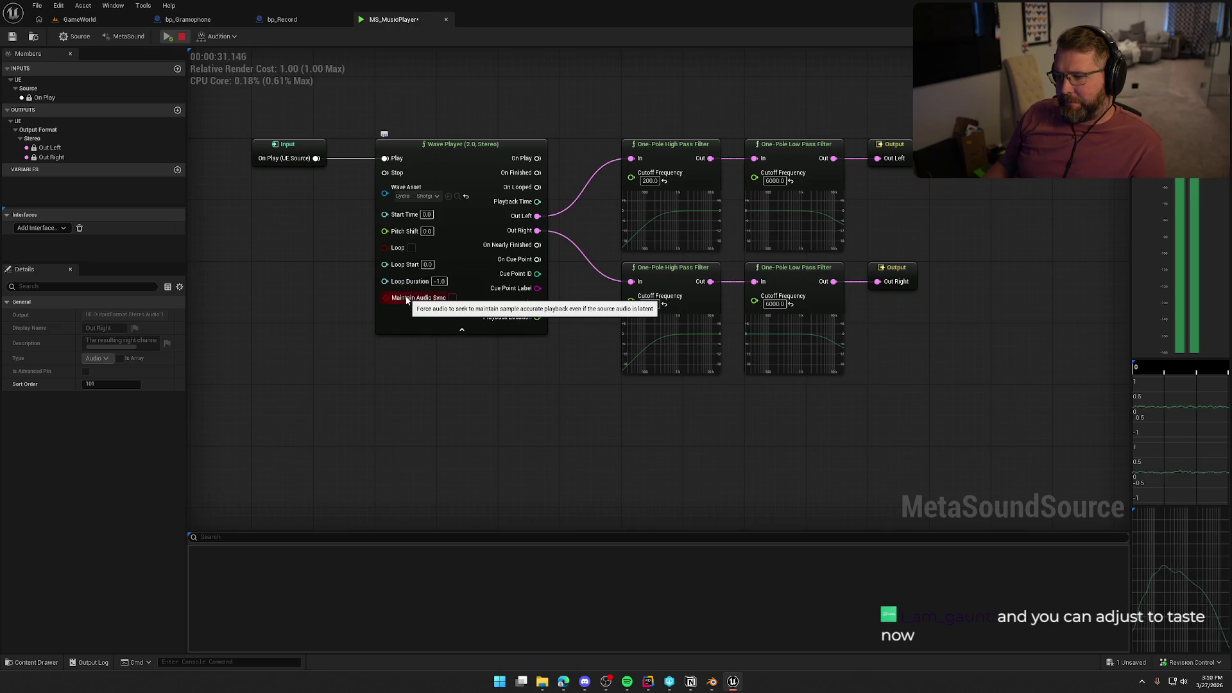
click(448, 331)
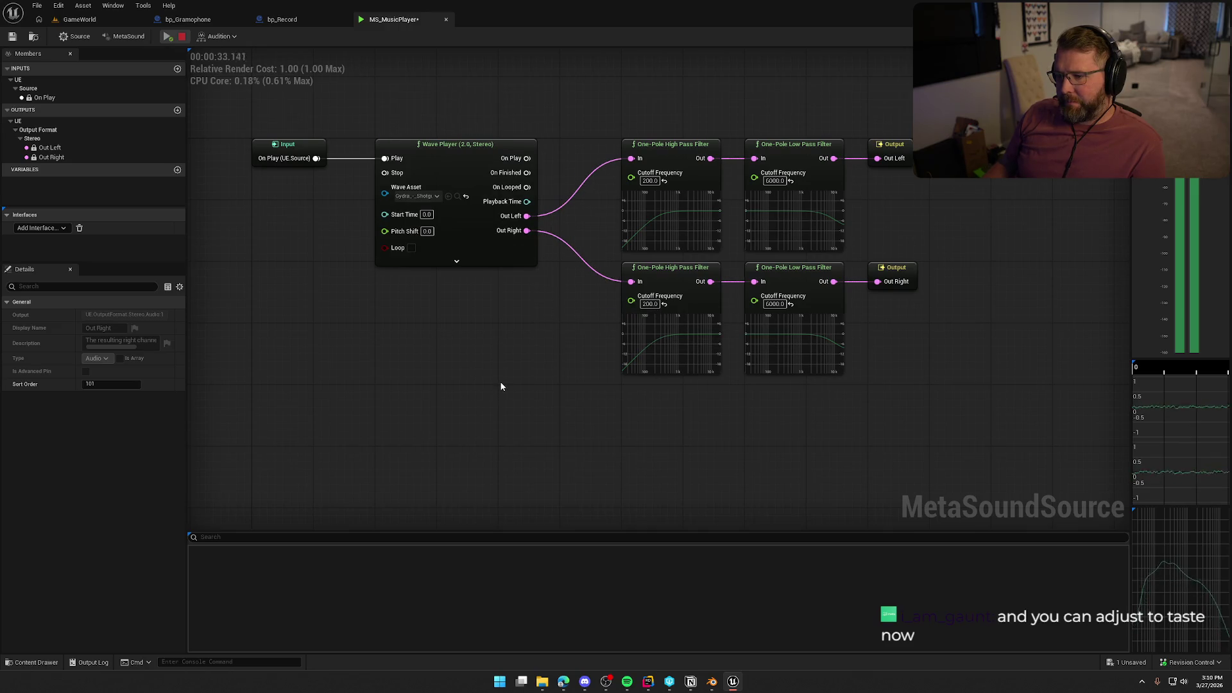
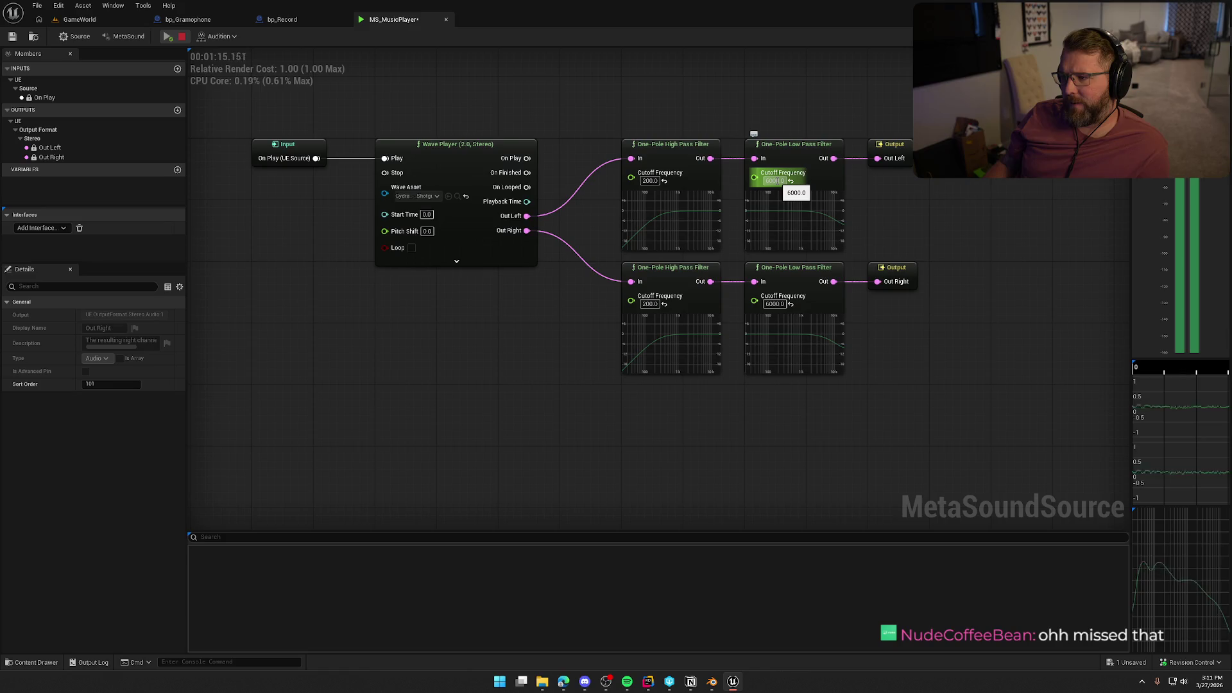
Set both One-Pole Low Pass cutoff frequencies to 4000 and audition the result.
text(40)
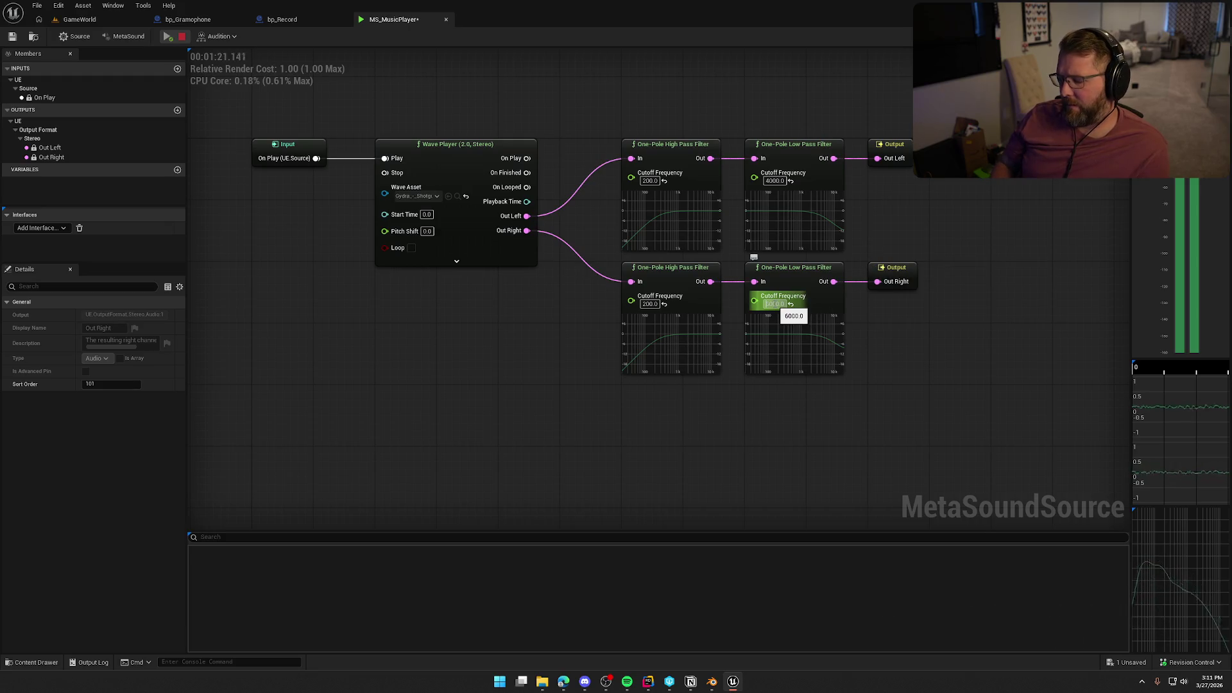
text(4000)
key(Return)
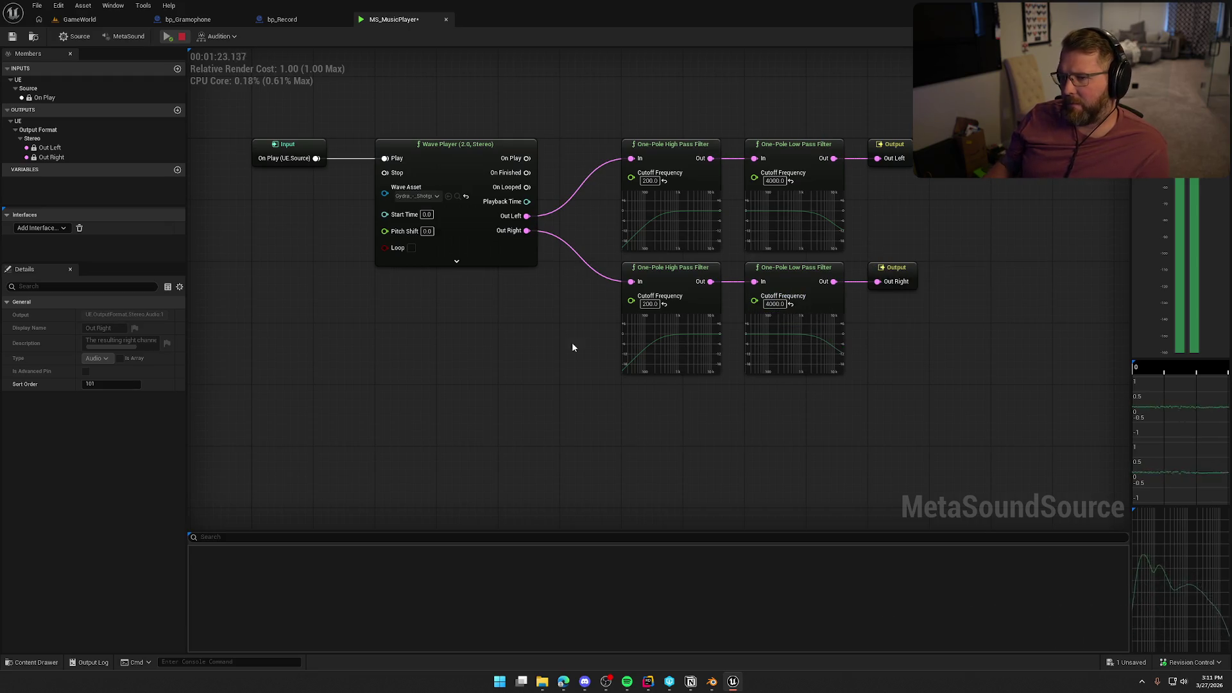
click(182, 36)
click(168, 37)
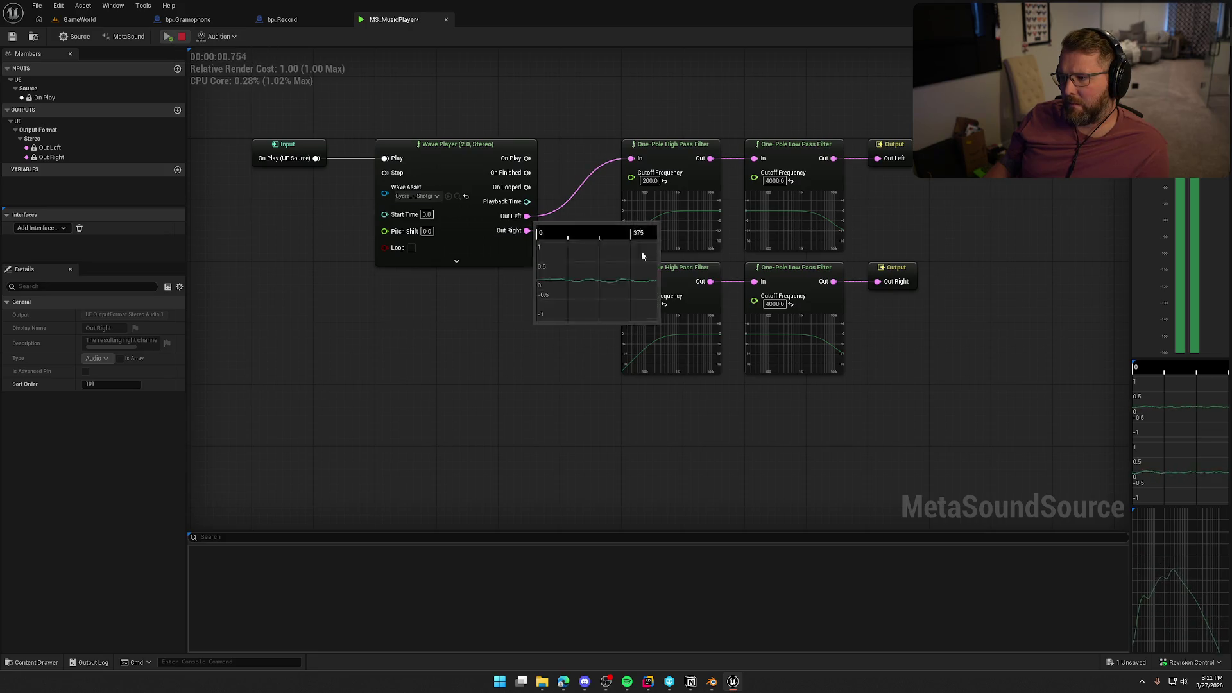
click(182, 36)
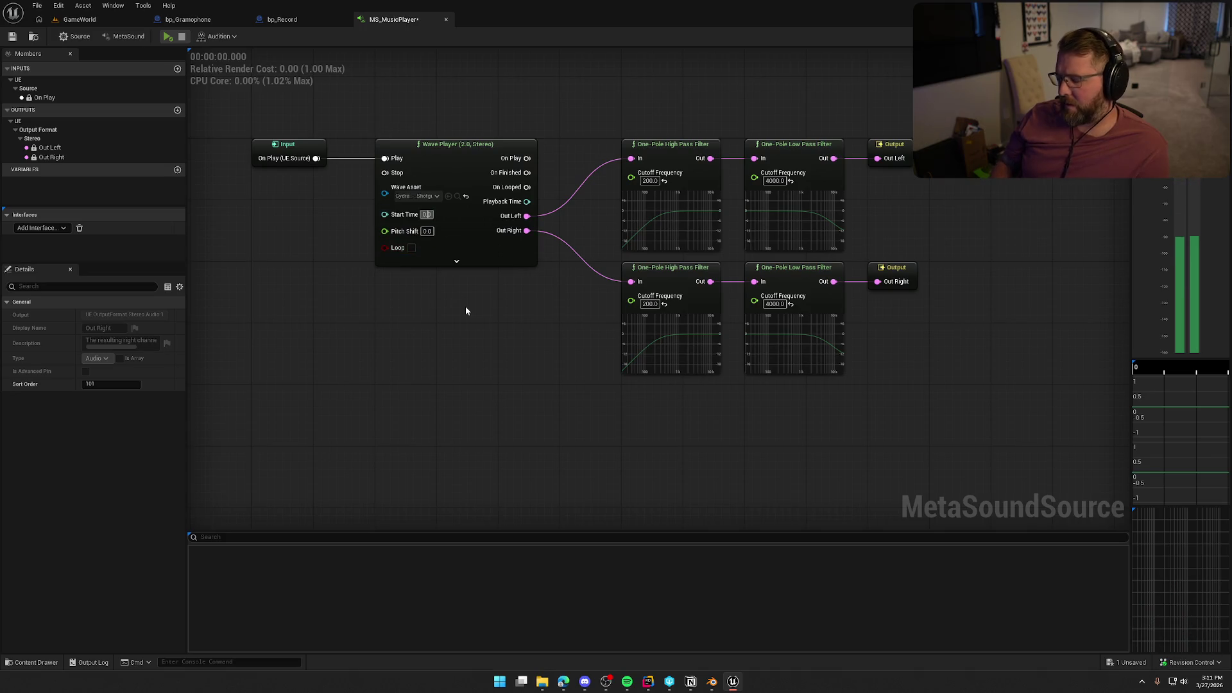
Set the Wave Player start time to 60.0 and play the sound from there.
text(60)
key(Return)
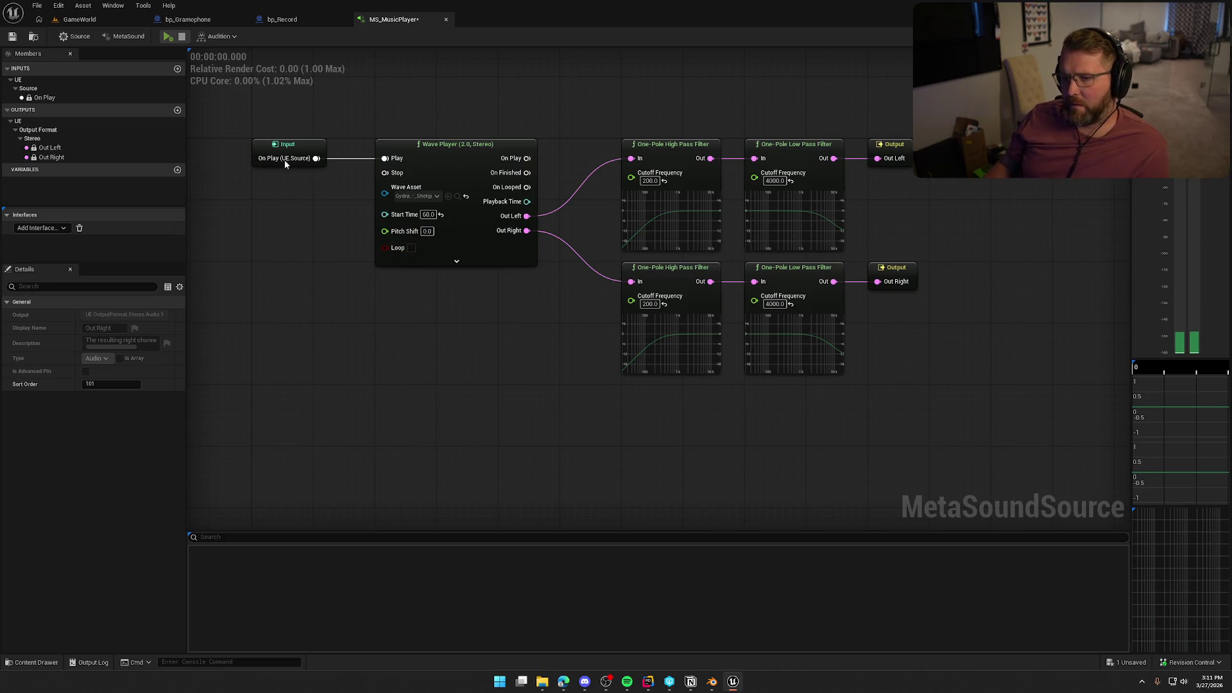
click(166, 36)
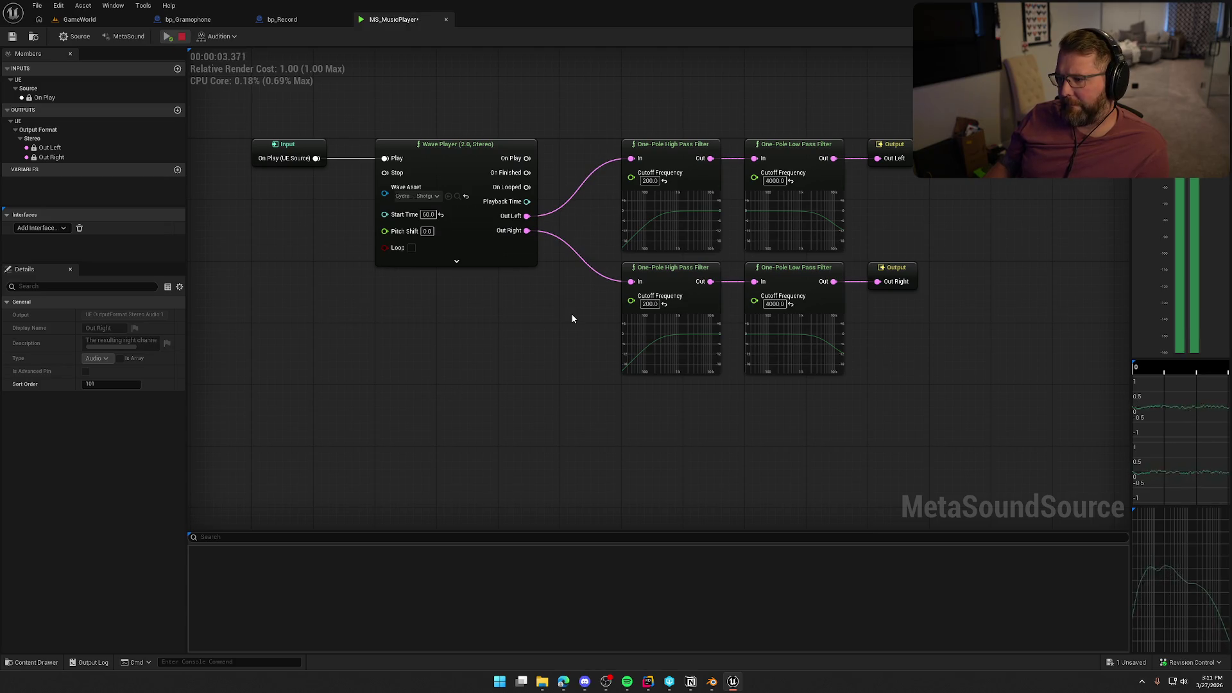
Stop playback and move the low-pass filters and output nodes further right.
drag(572, 313, 528, 302)
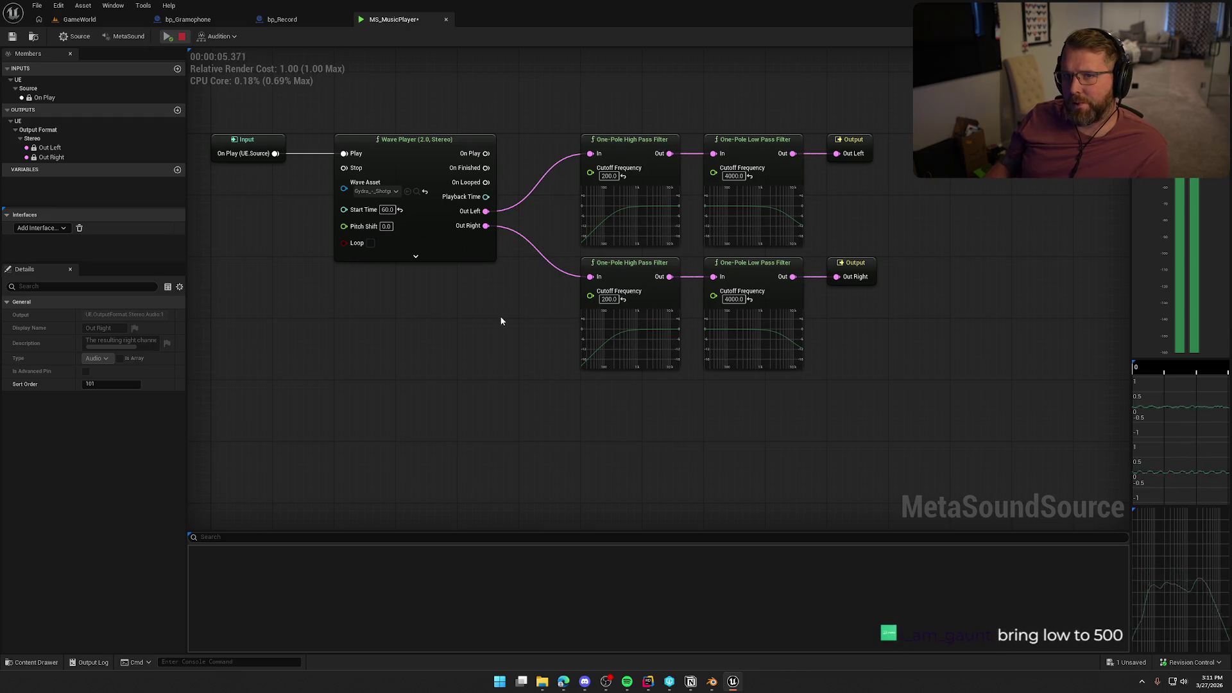
click(181, 36)
mouse_move(886, 263)
mouse_down()
mouse_move(764, 154)
mouse_move(899, 147)
mouse_move(774, 225)
mouse_up()
Promote the low-pass cutoff to a 'LowPass' input wired to both low-pass filters.
click(789, 193)
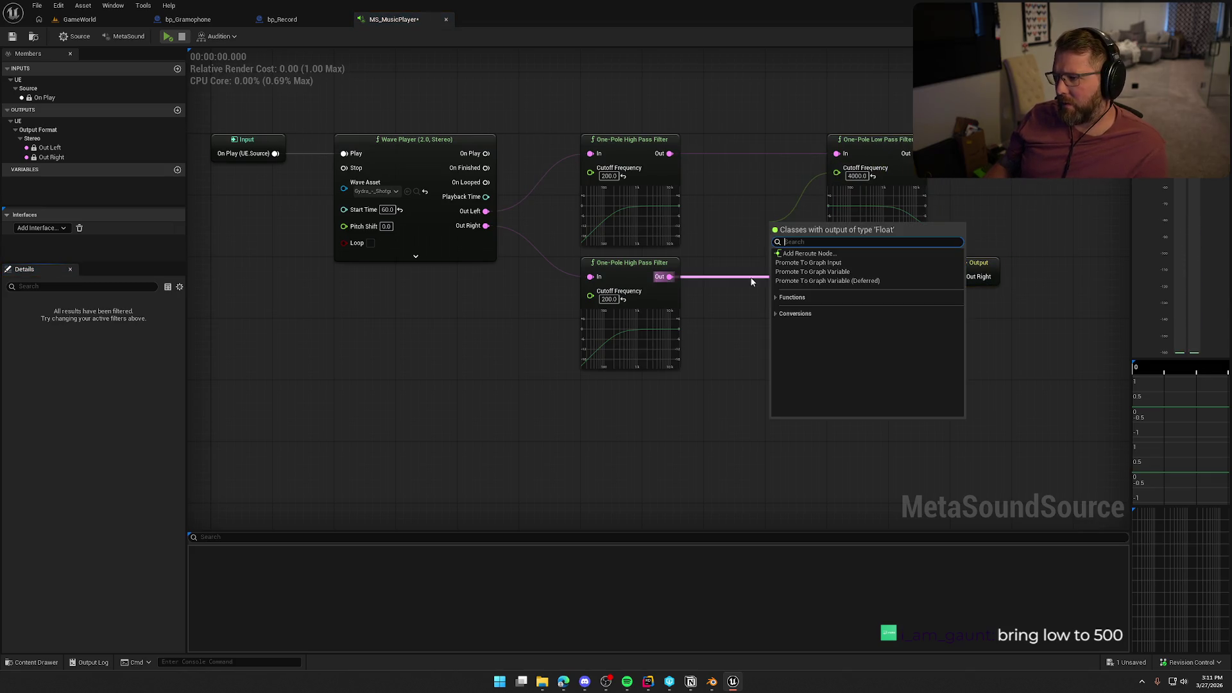
click(819, 263)
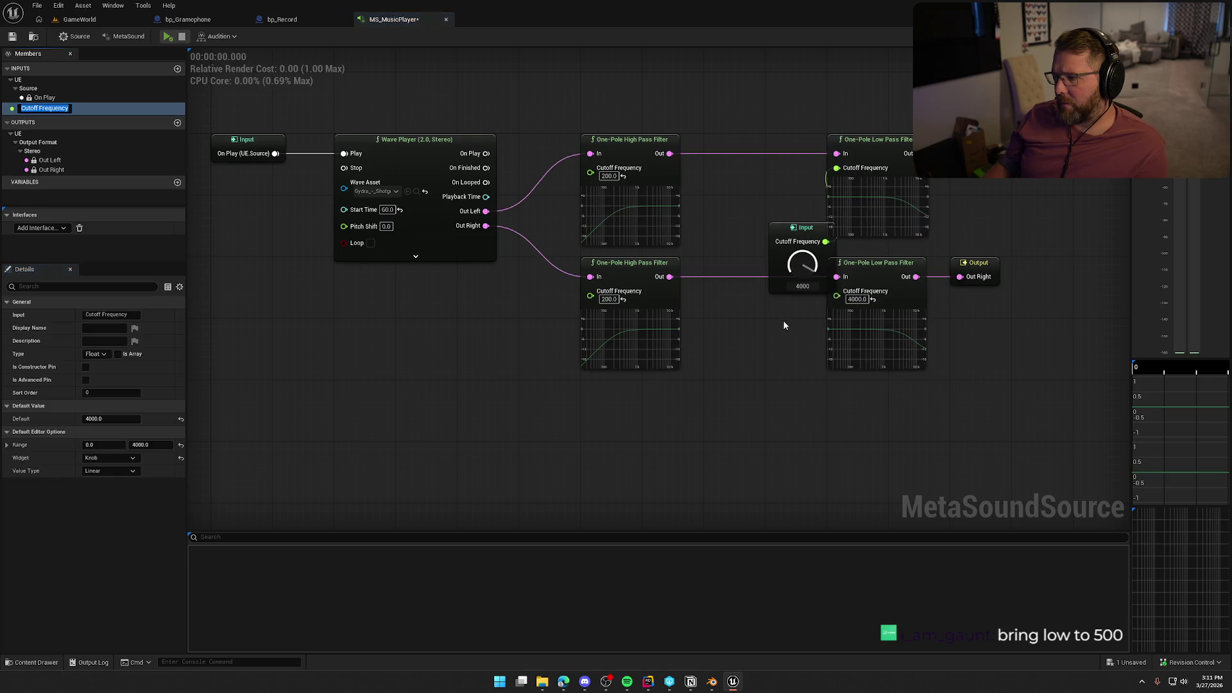
text(LowPass)
key(Return)
mouse_move(800, 232)
mouse_down()
mouse_move(764, 221)
mouse_move(836, 292)
mouse_up()
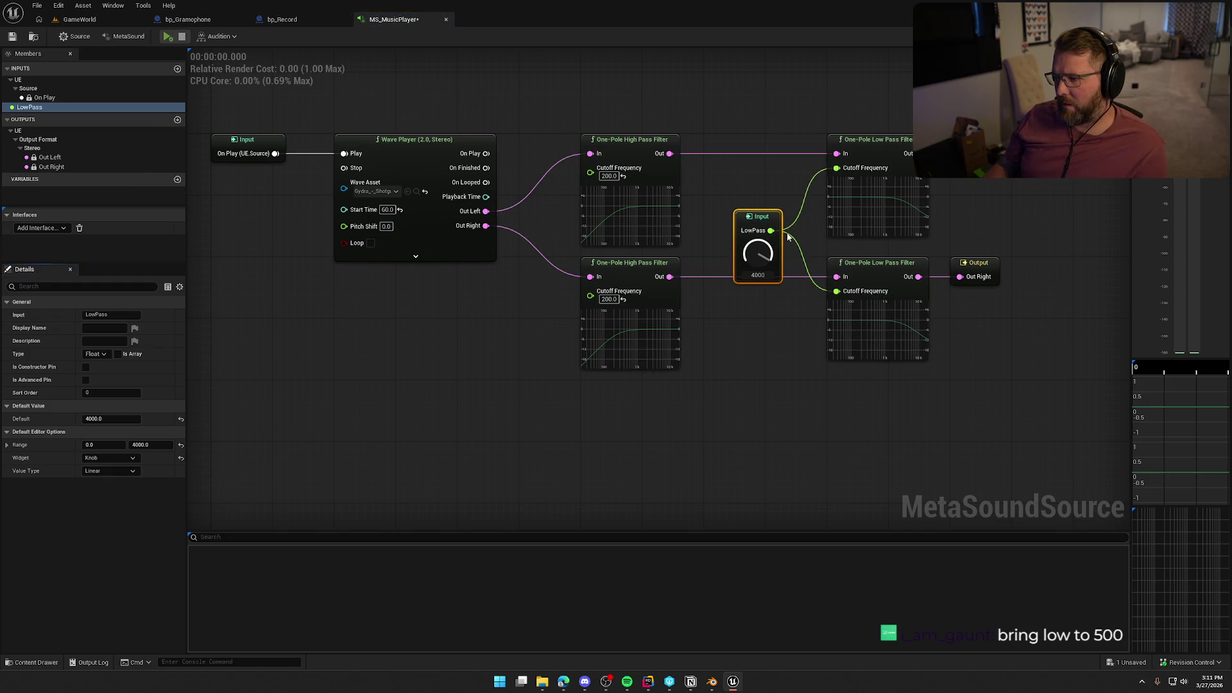
drag(761, 217, 759, 207)
Promote the high-pass cutoff to a 'HighPass' input wired to both high-pass filters.
mouse_move(590, 172)
mouse_down()
mouse_move(505, 278)
mouse_move(521, 291)
mouse_up()
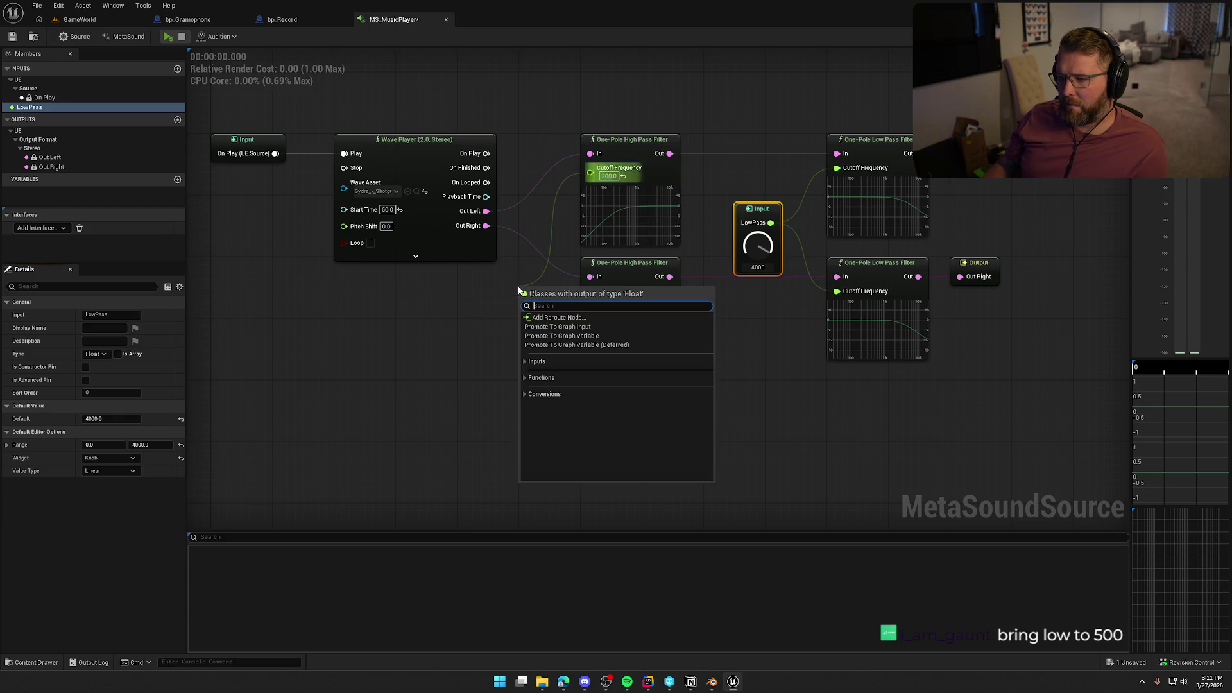
click(560, 327)
text(HighP)
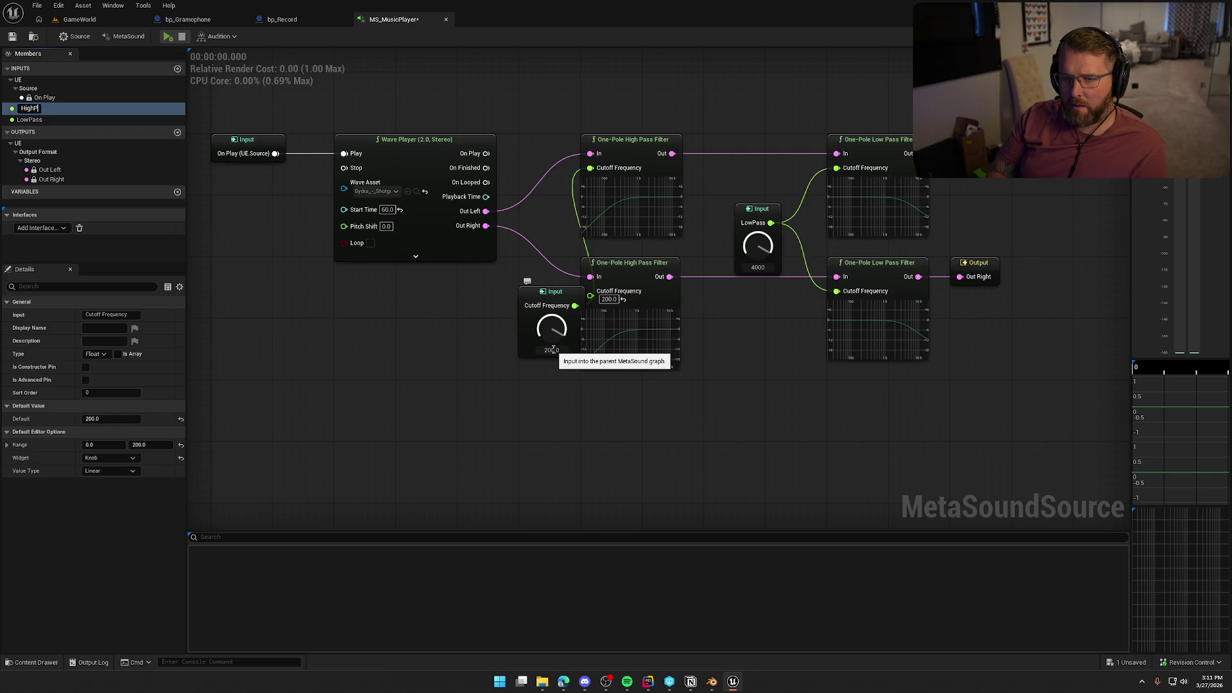
text(ass)
key(Return)
mouse_move(555, 305)
mouse_down()
mouse_move(591, 296)
mouse_move(517, 279)
mouse_up()
Set range maximums of 1000 for HighPass and 10000 for LowPass, then save the asset.
click(154, 444)
text(00)
key(Return)
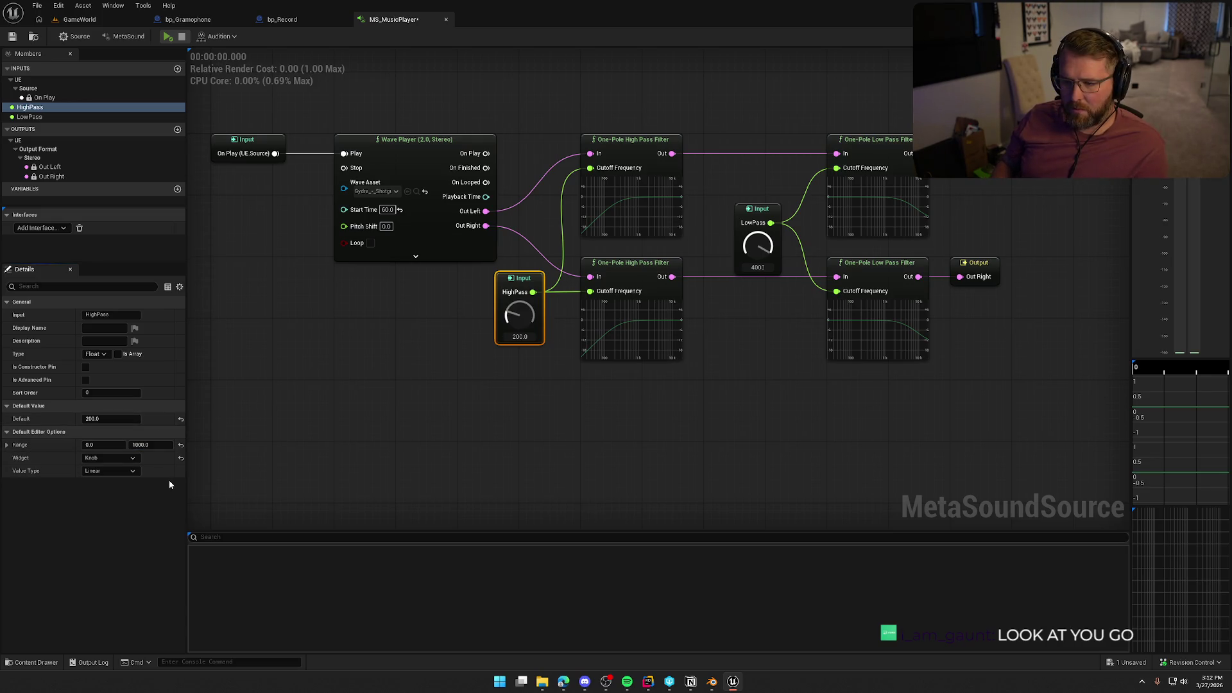
click(757, 208)
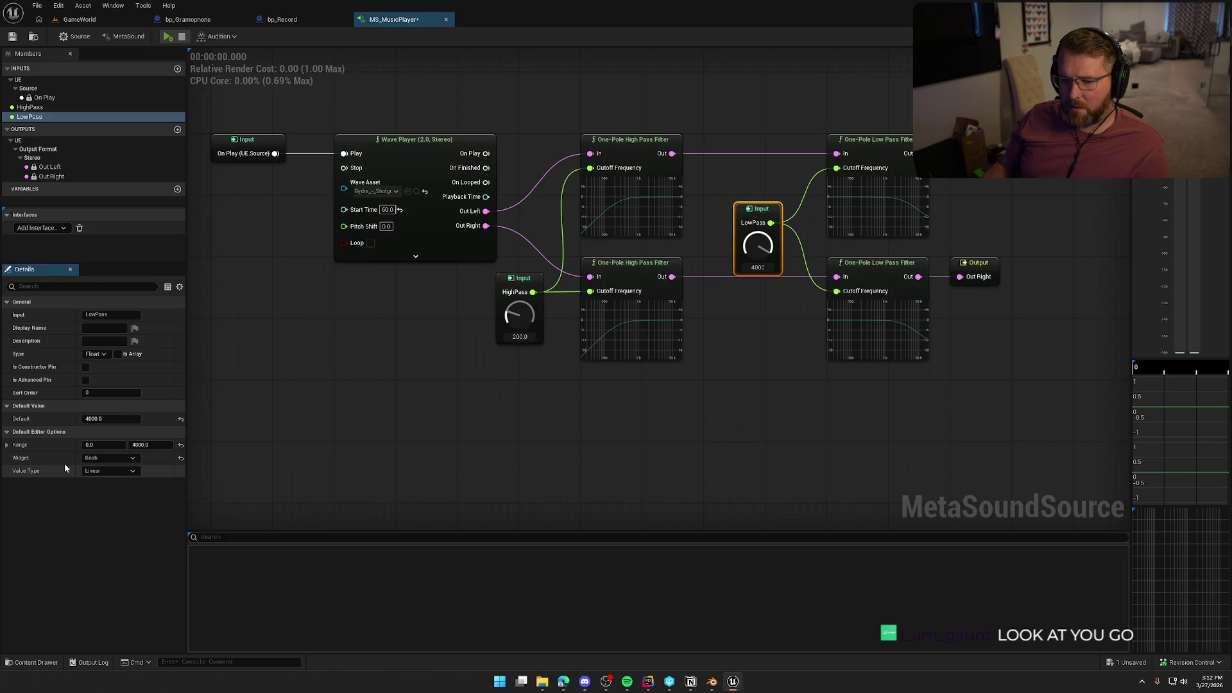
click(149, 445)
text(10000)
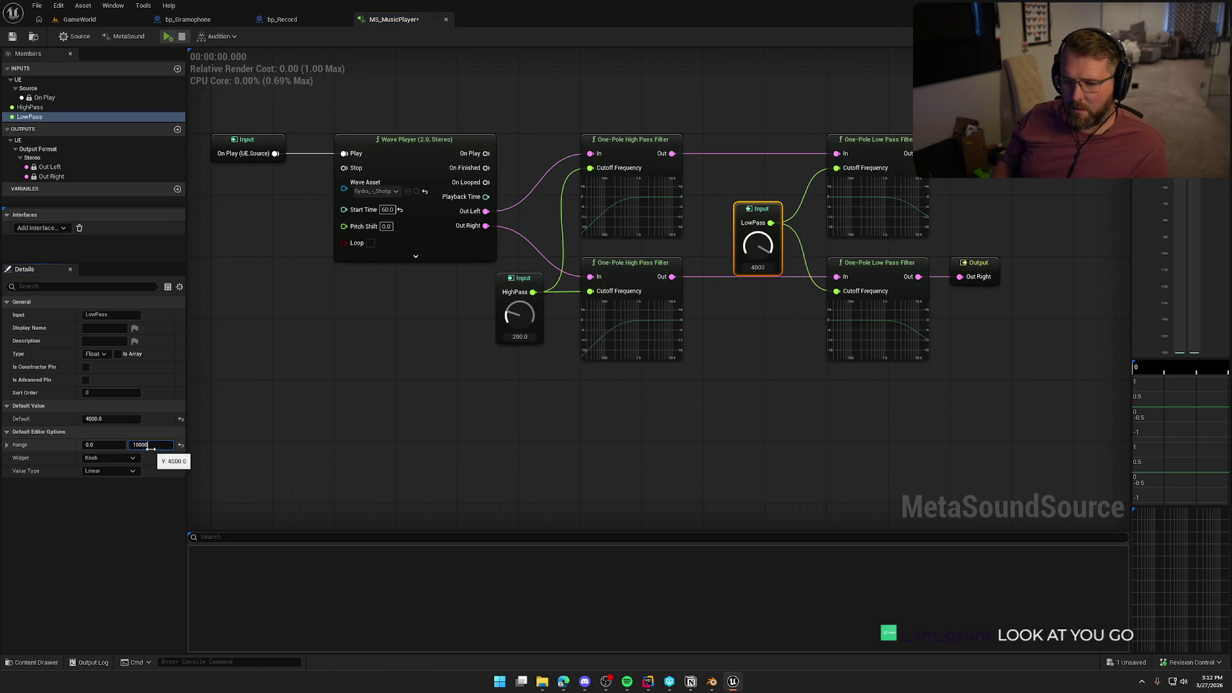
key(Return)
click(358, 393)
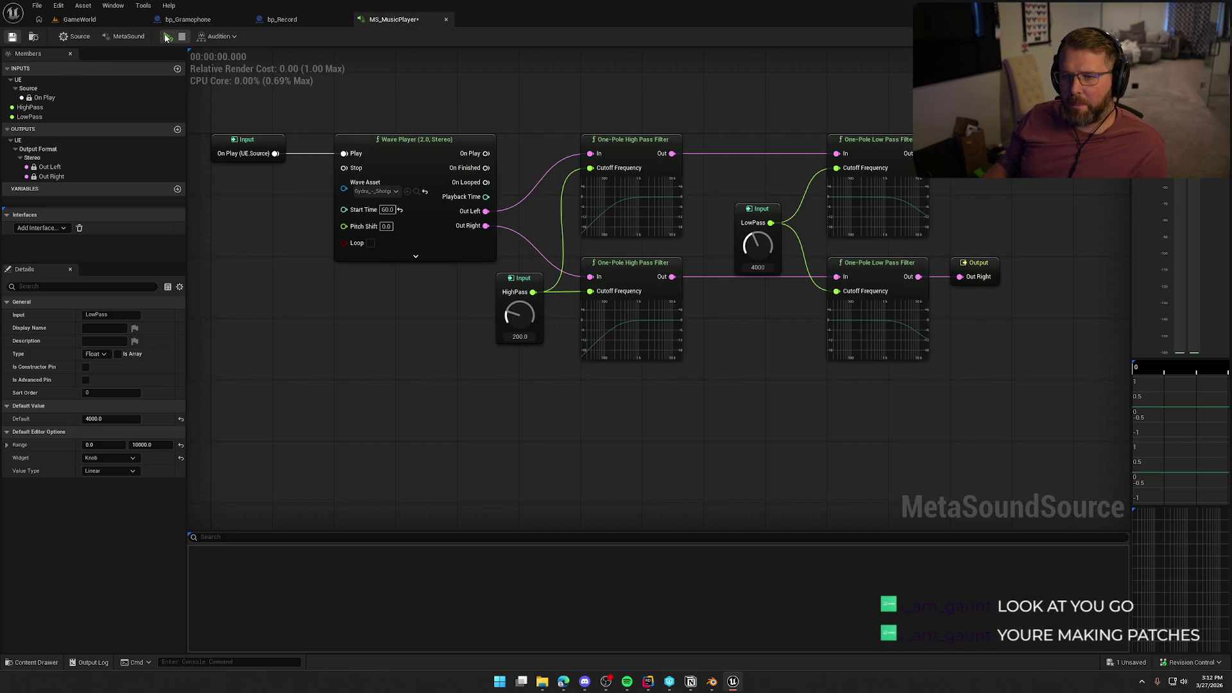
click(11, 36)
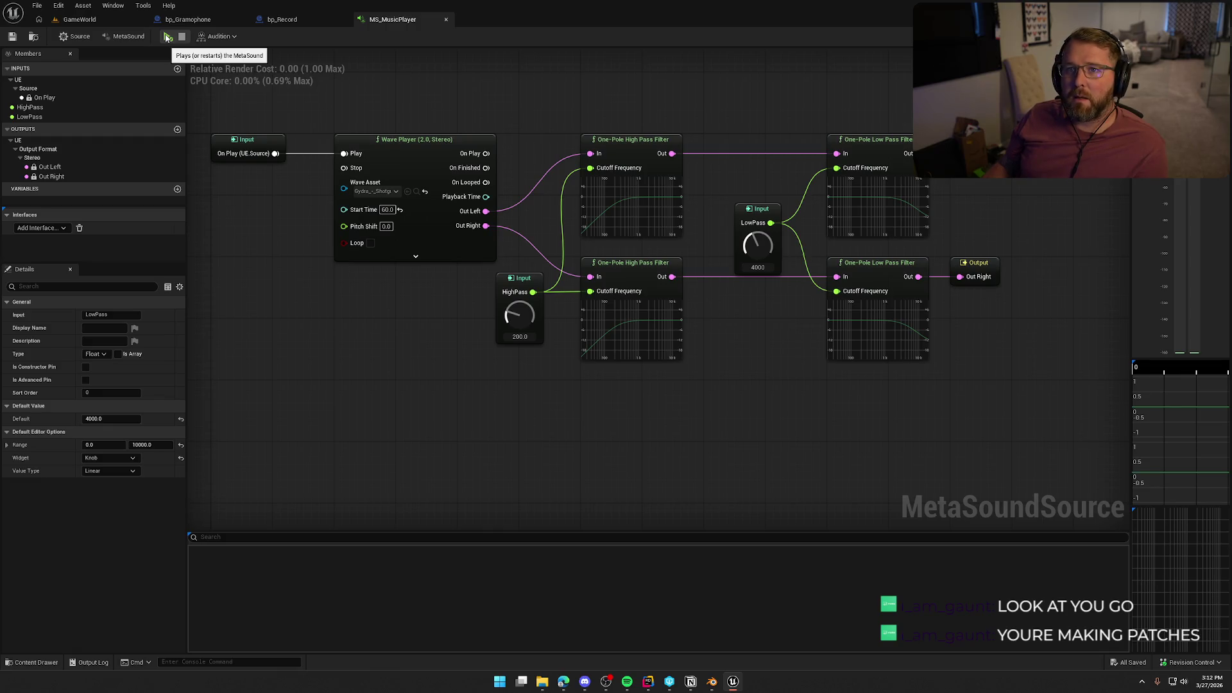
Play the sound and sweep the knobs, settling on HighPass 572 and LowPass 4760.
click(165, 37)
mouse_move(507, 325)
mouse_down()
mouse_move(518, 324)
mouse_move(520, 256)
mouse_up()
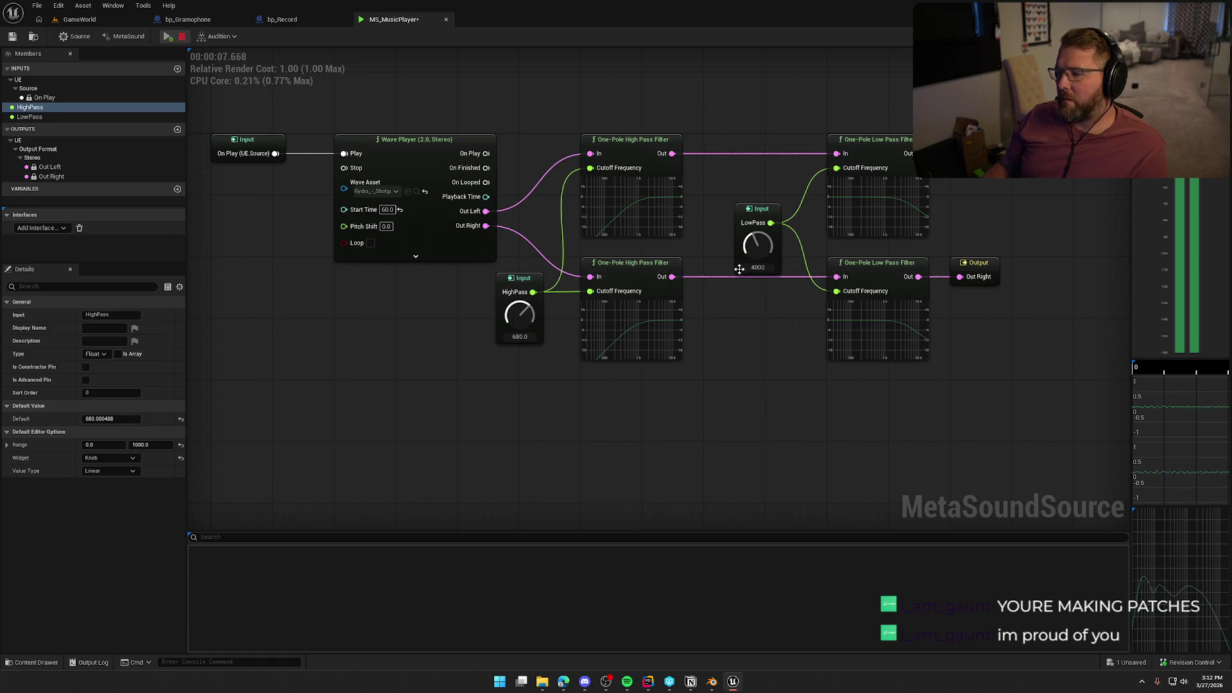
mouse_move(761, 245)
mouse_down()
mouse_move(770, 271)
mouse_move(760, 227)
mouse_up()
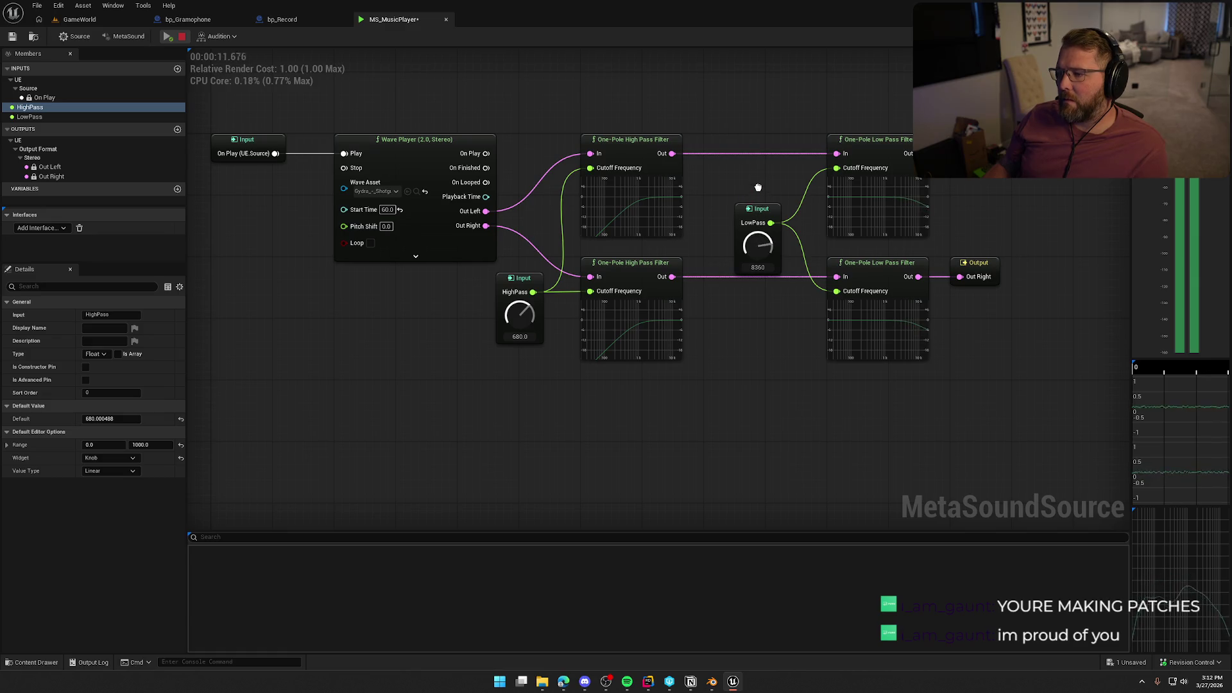
drag(757, 179, 762, 254)
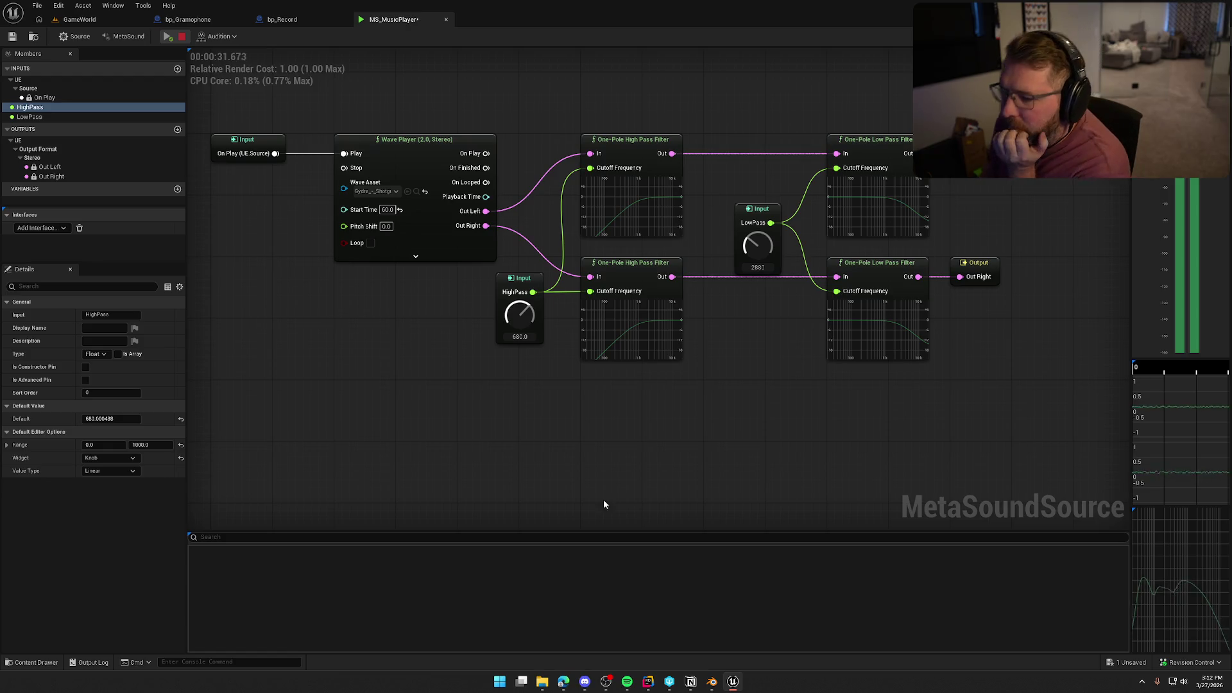
mouse_move(528, 315)
mouse_down()
mouse_move(534, 380)
mouse_move(536, 345)
mouse_up()
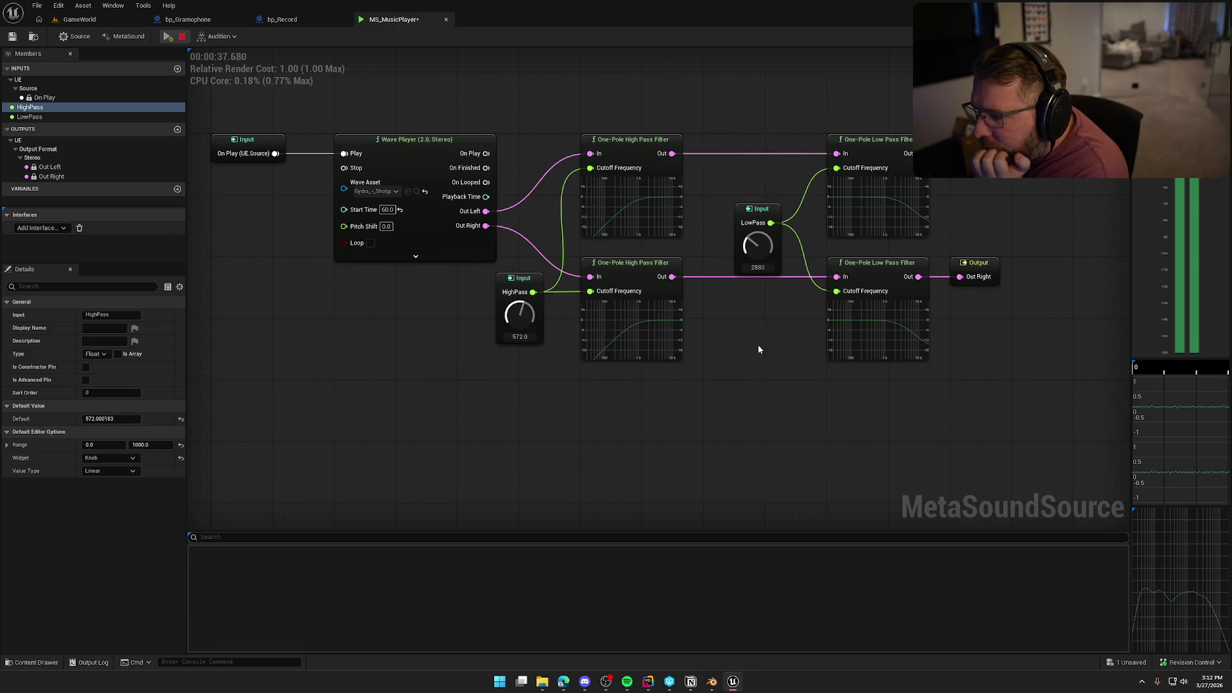
mouse_move(764, 245)
mouse_down()
mouse_move(766, 256)
mouse_move(759, 215)
mouse_up()
drag(800, 393, 728, 389)
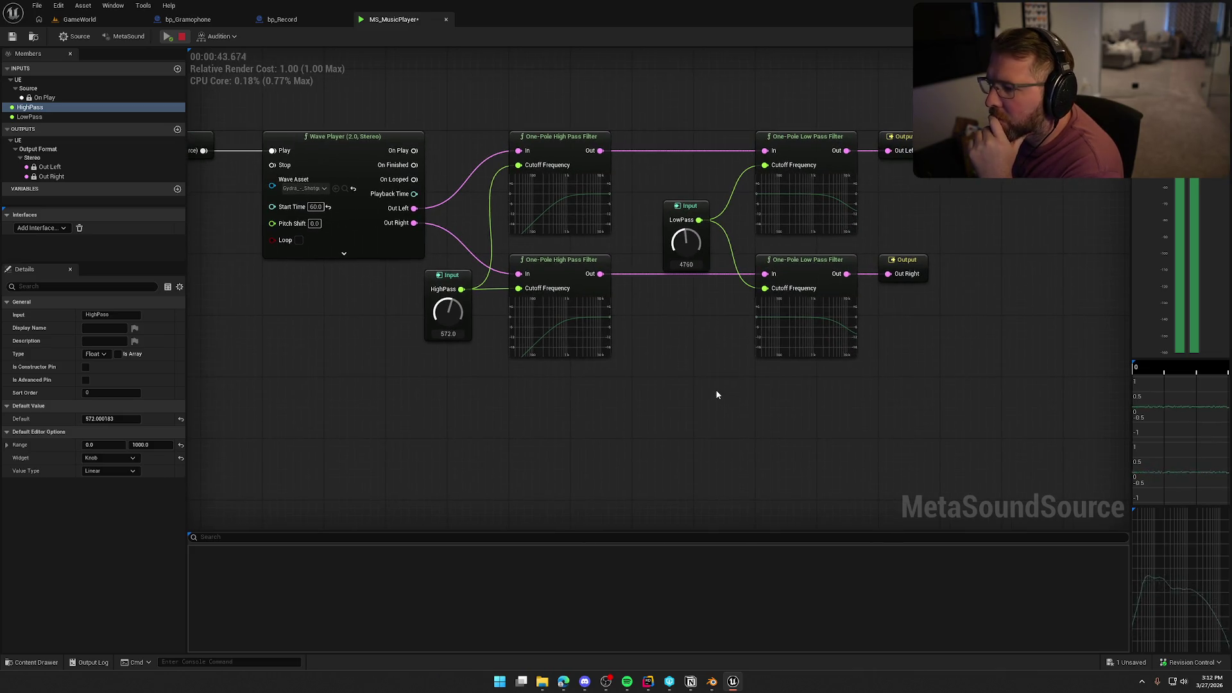
Add a Bitcrusher node from the 'filter' search and place it beside Out Left.
right_click(688, 331)
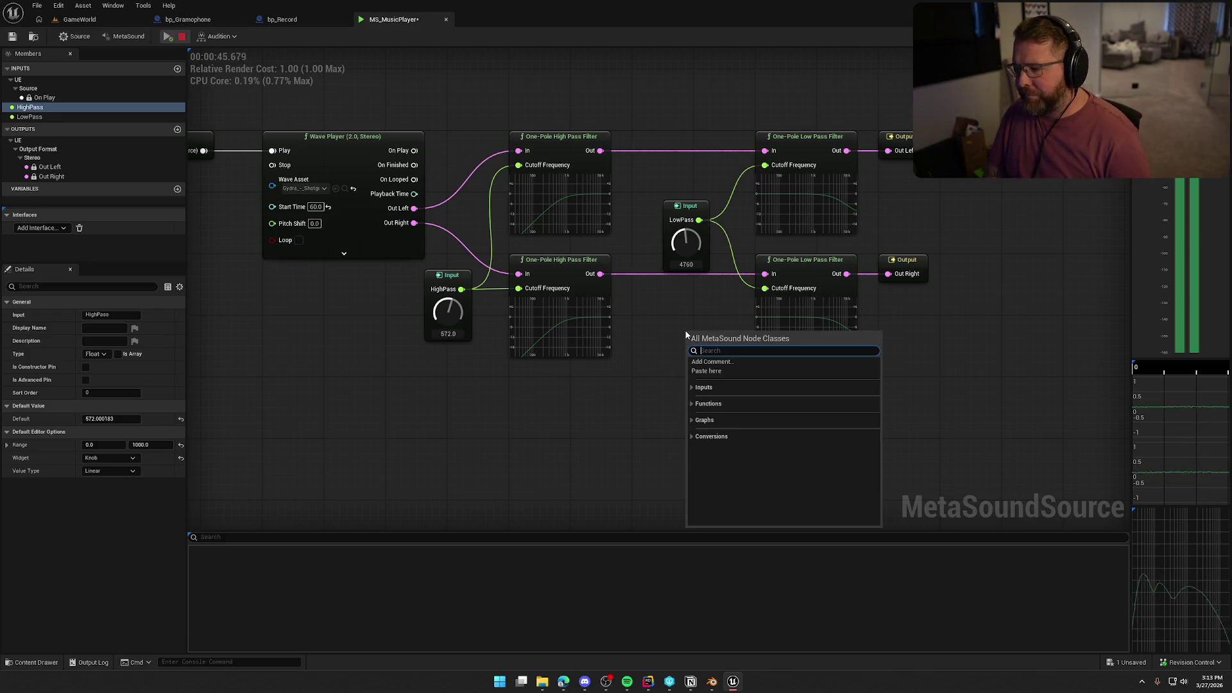
text(filter)
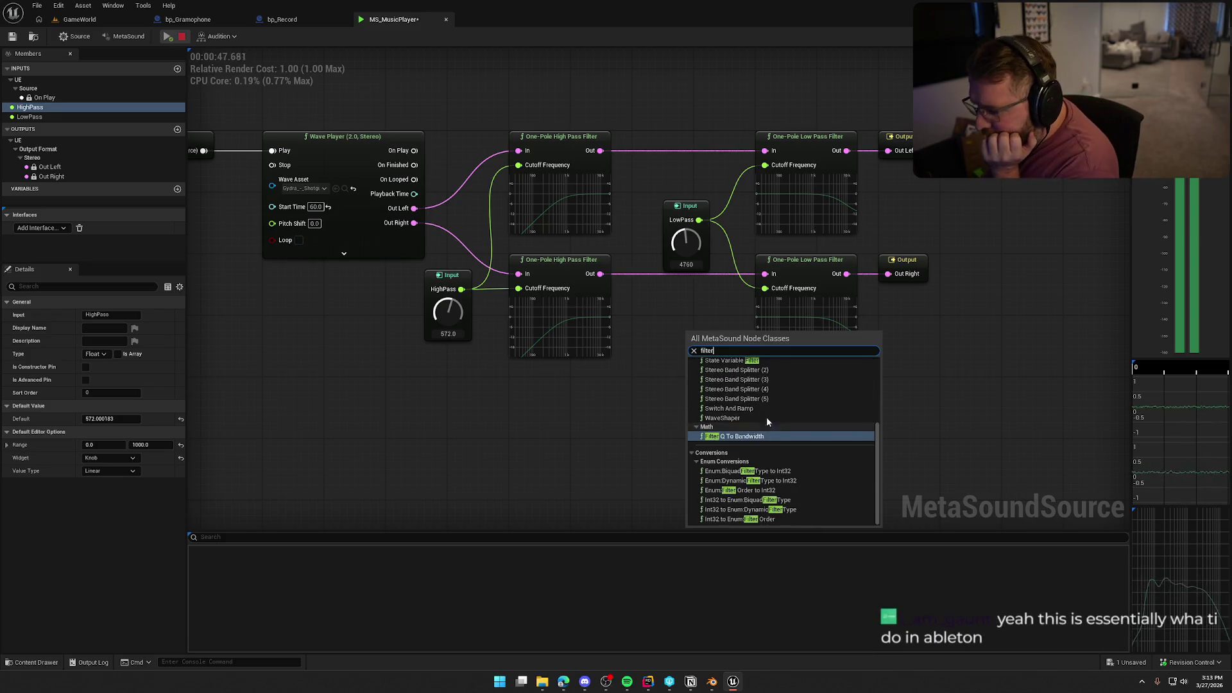
scroll(791, 433, up, 5)
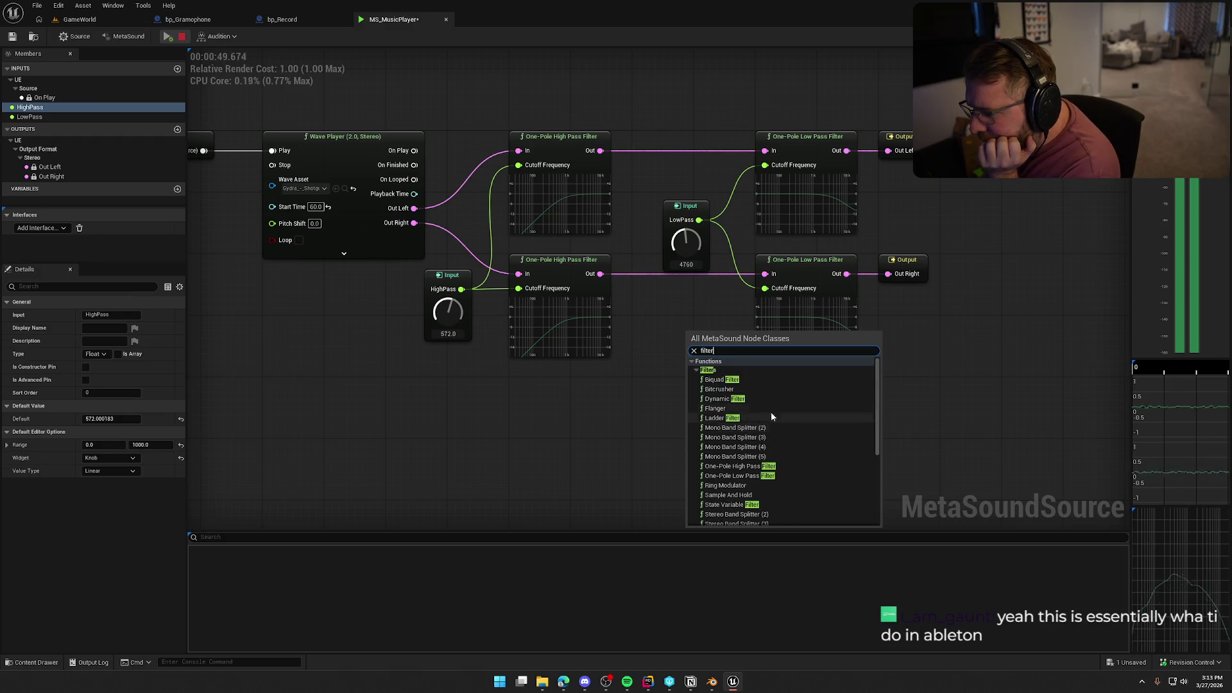
click(750, 389)
drag(742, 346, 942, 184)
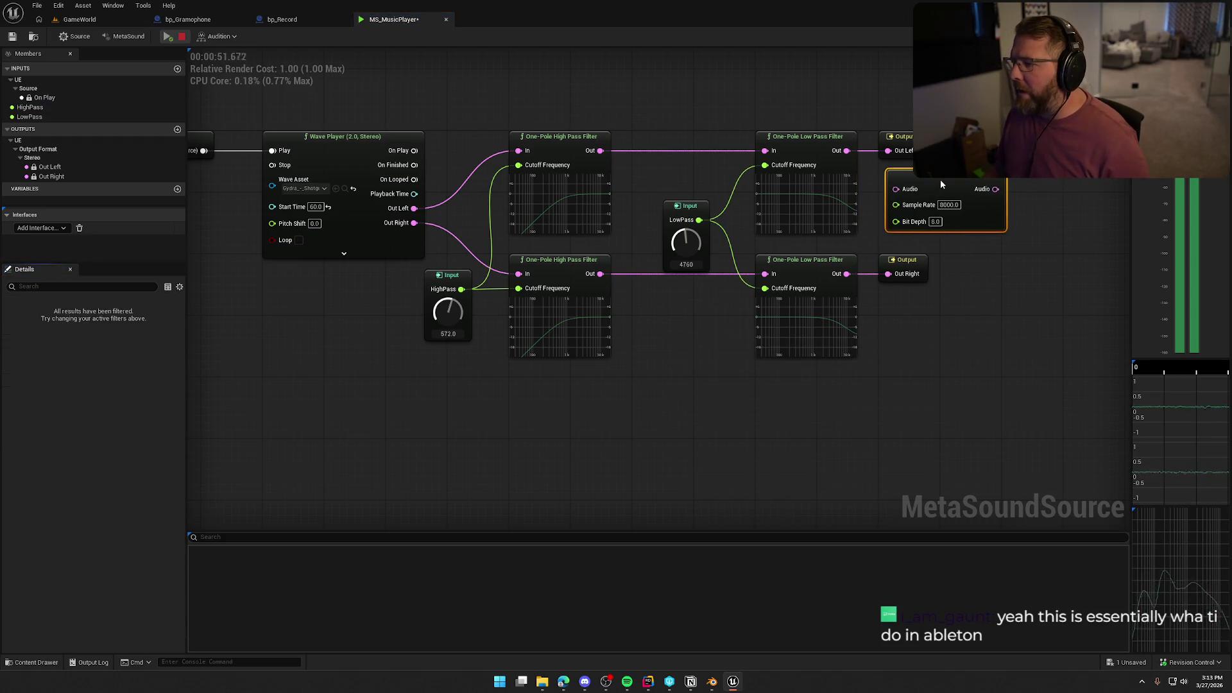
click(182, 36)
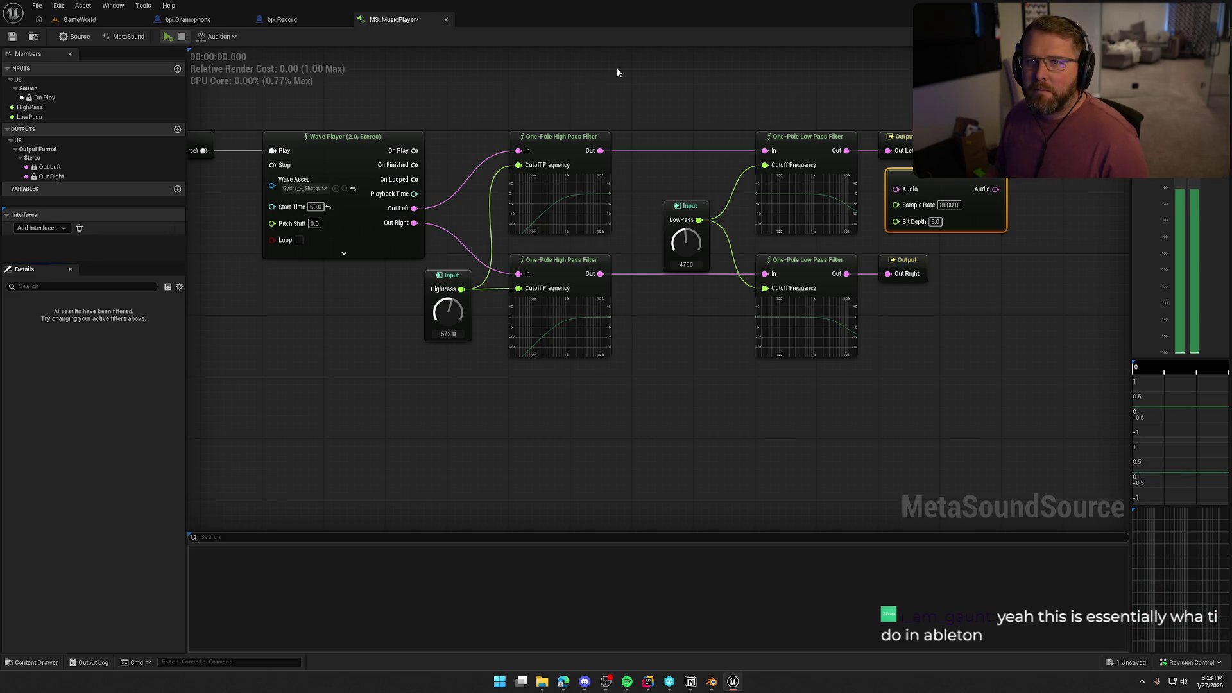
Route the upper low-pass output through the Bitcrusher into Out Left, then audition and stop.
drag(558, 137, 736, 137)
drag(541, 189, 492, 151)
mouse_move(641, 189)
mouse_down()
mouse_move(718, 151)
mouse_move(606, 141)
mouse_move(748, 97)
mouse_move(739, 125)
mouse_up()
click(597, 113)
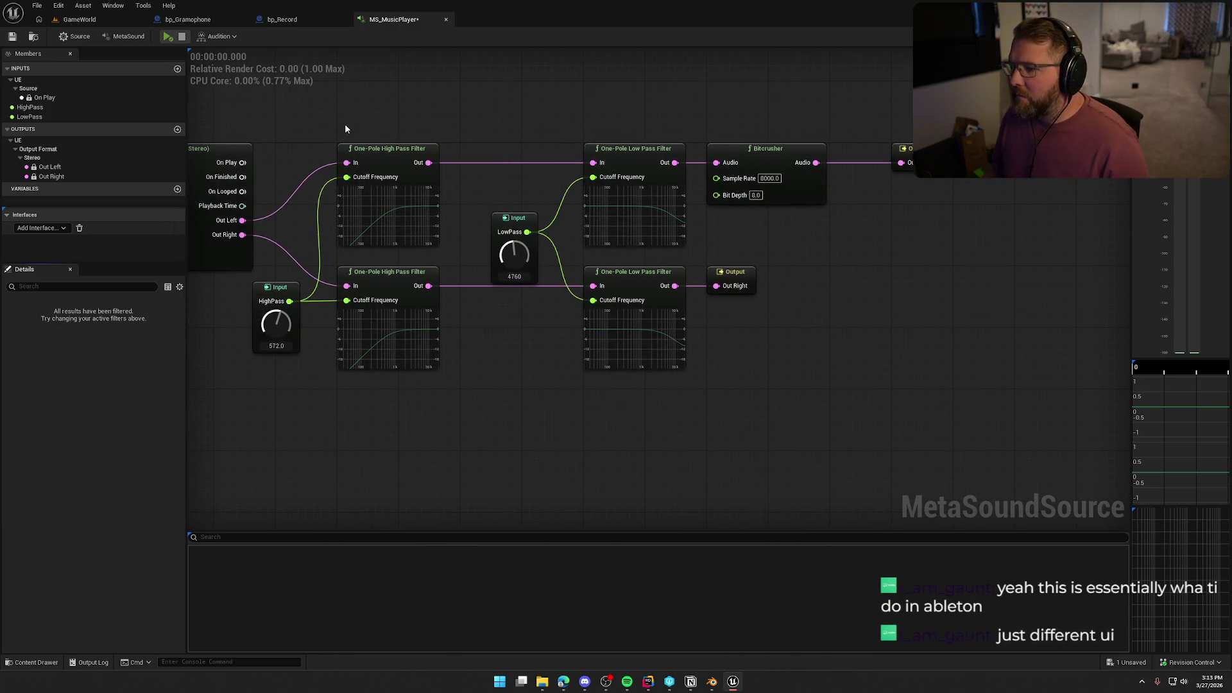
click(168, 37)
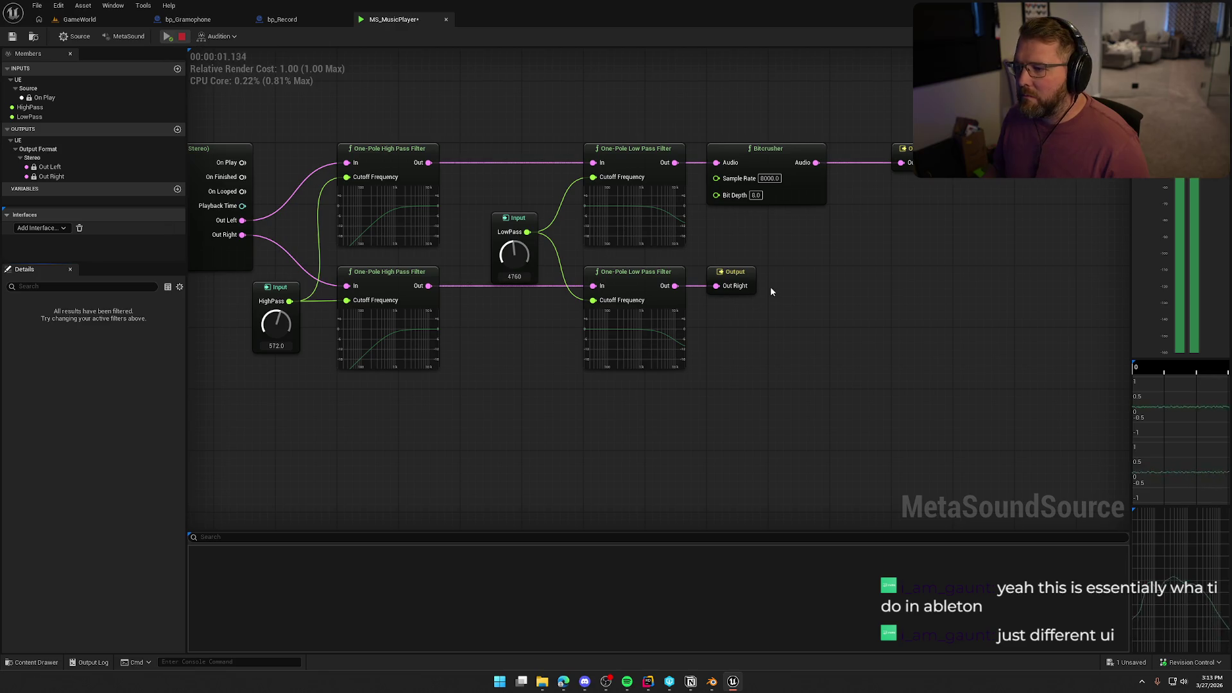
drag(779, 159, 802, 156)
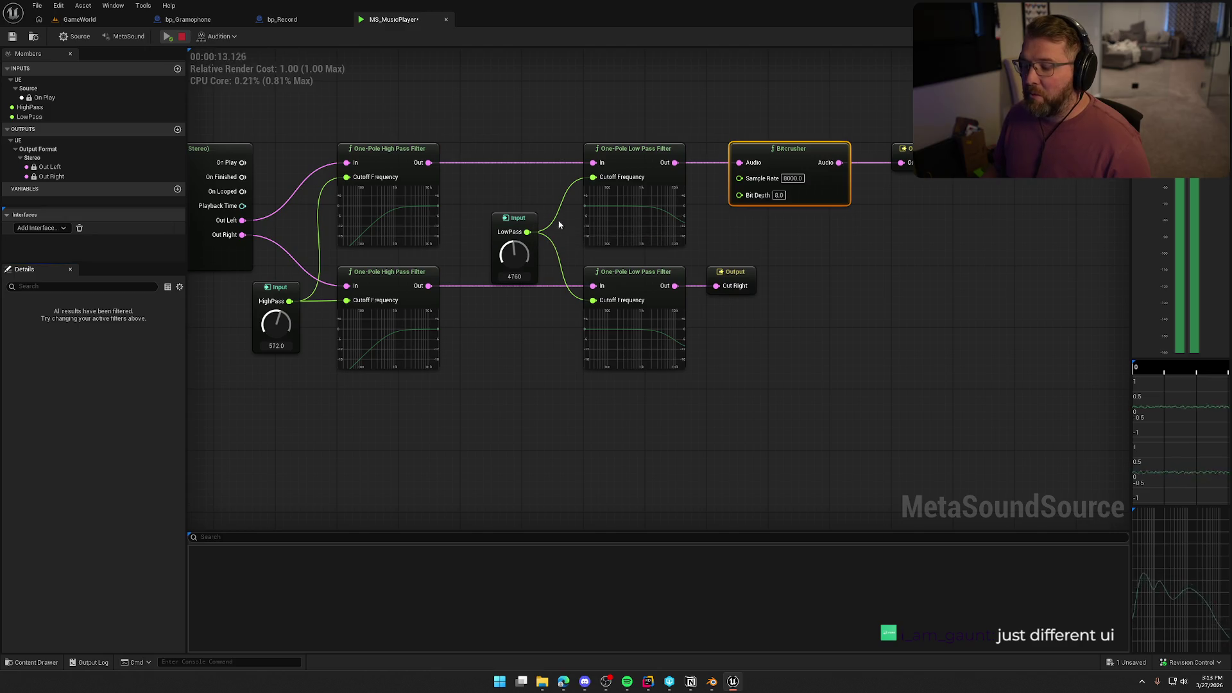
key(space)
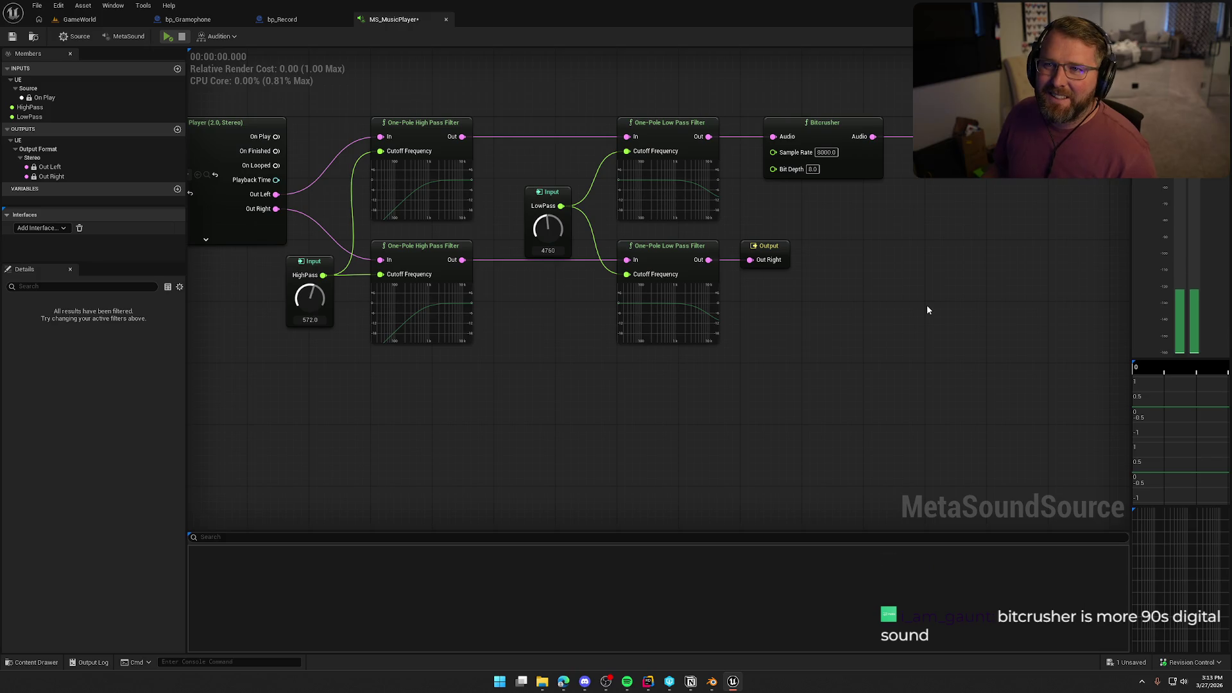
Insert a Ladder Filter between the right-channel low-pass filter and Out Right.
drag(767, 246, 951, 246)
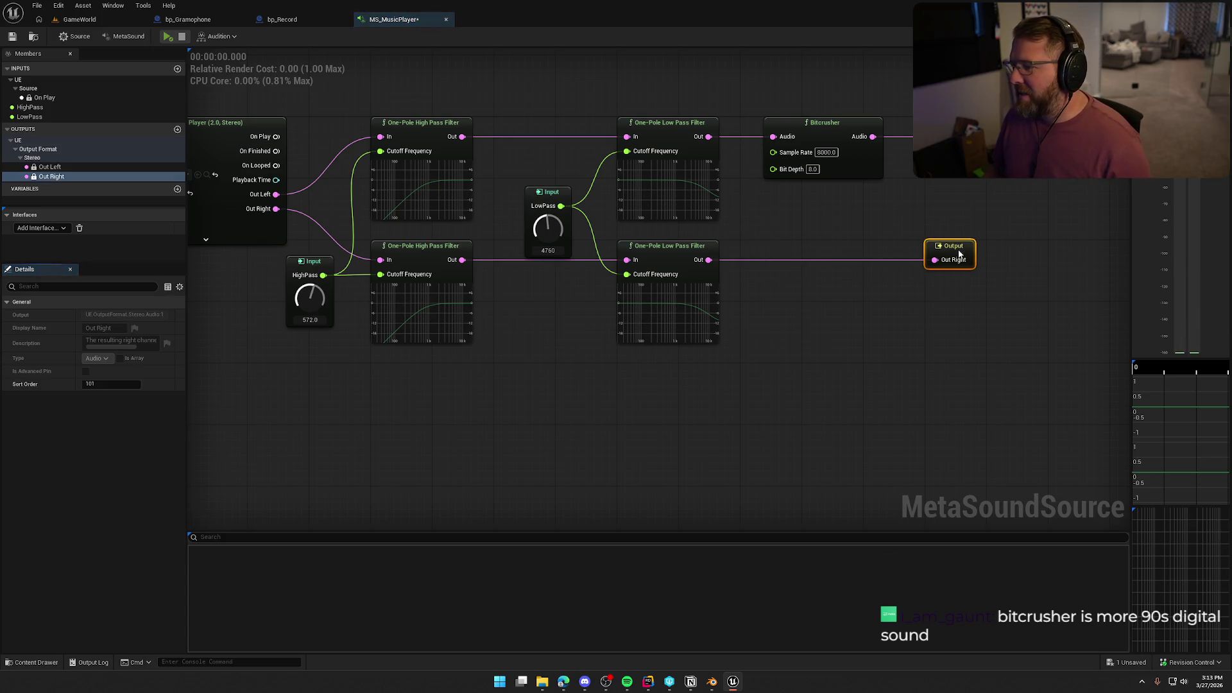
right_click(740, 303)
text(filter)
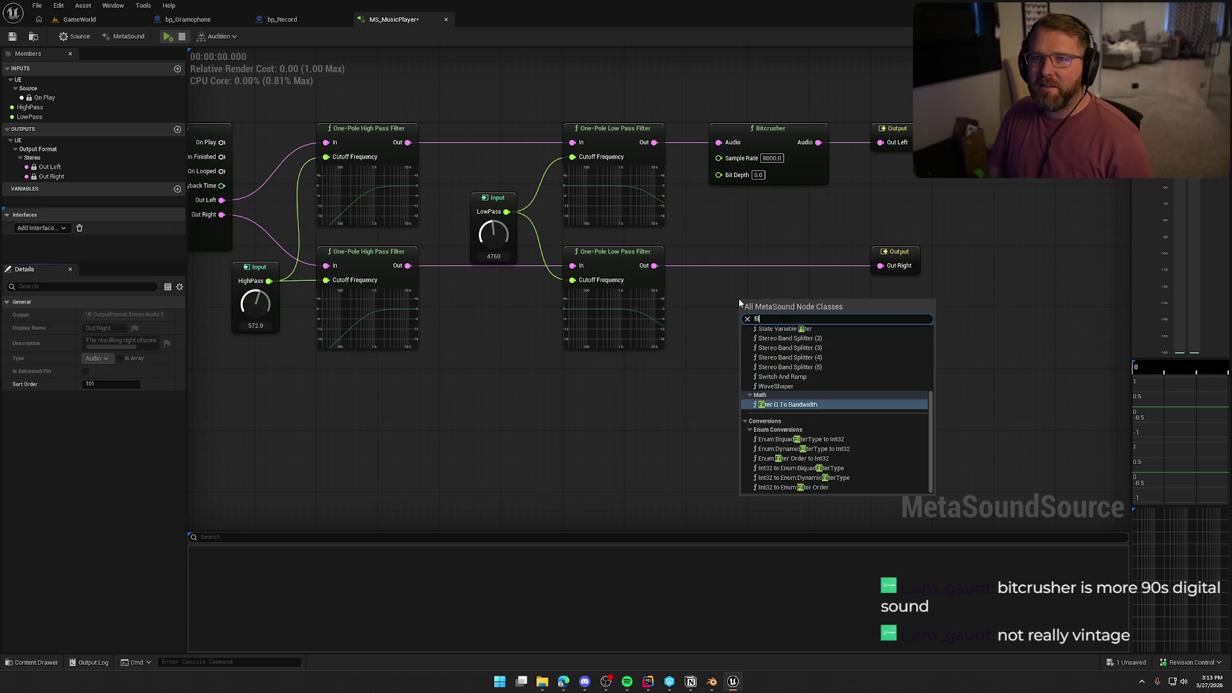
scroll(840, 448, up, 5)
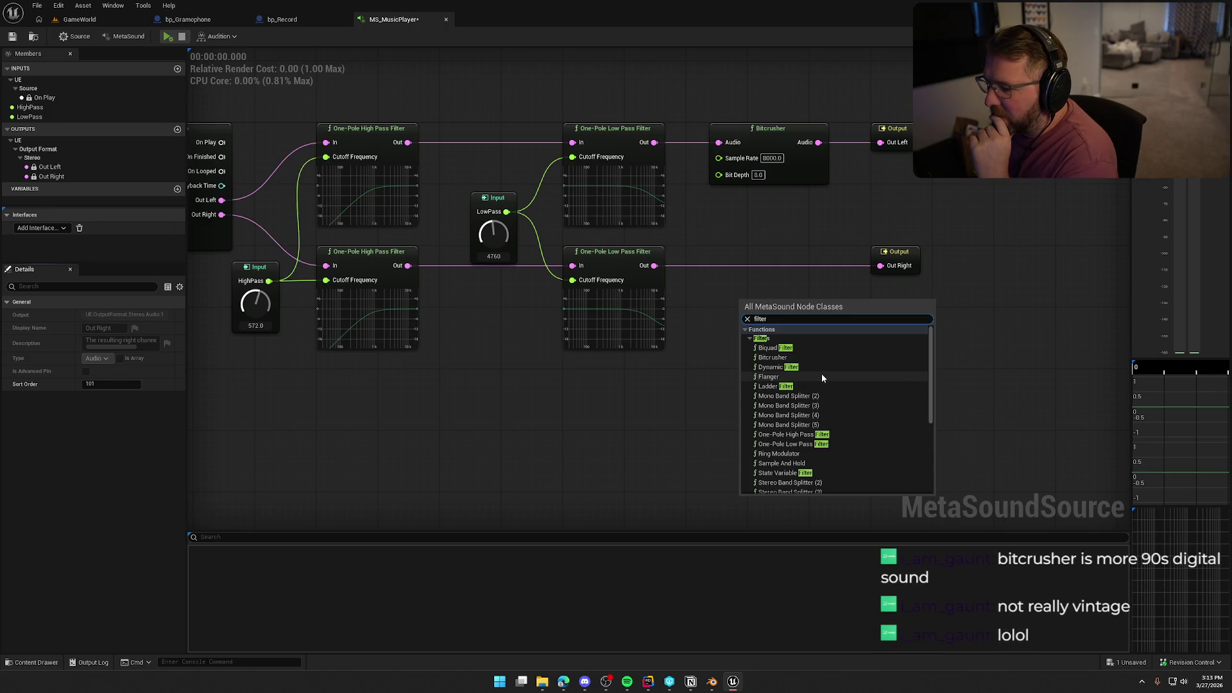
click(821, 386)
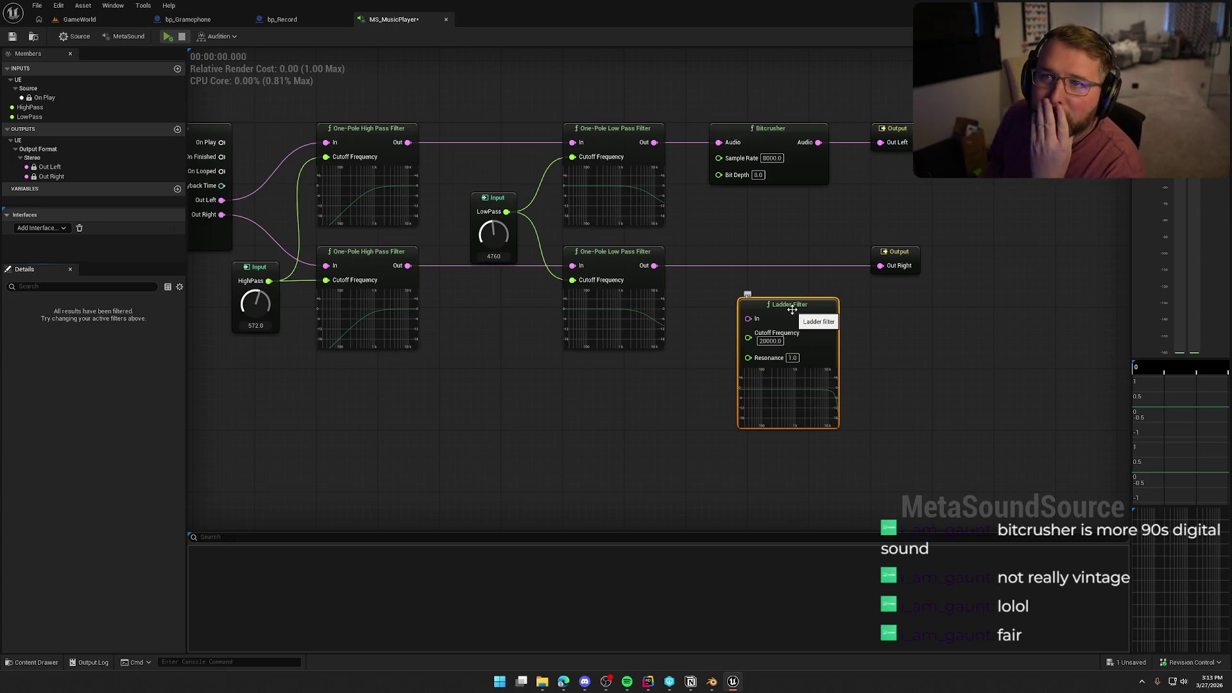
mouse_move(793, 310)
mouse_down()
mouse_move(768, 259)
mouse_move(655, 265)
mouse_up()
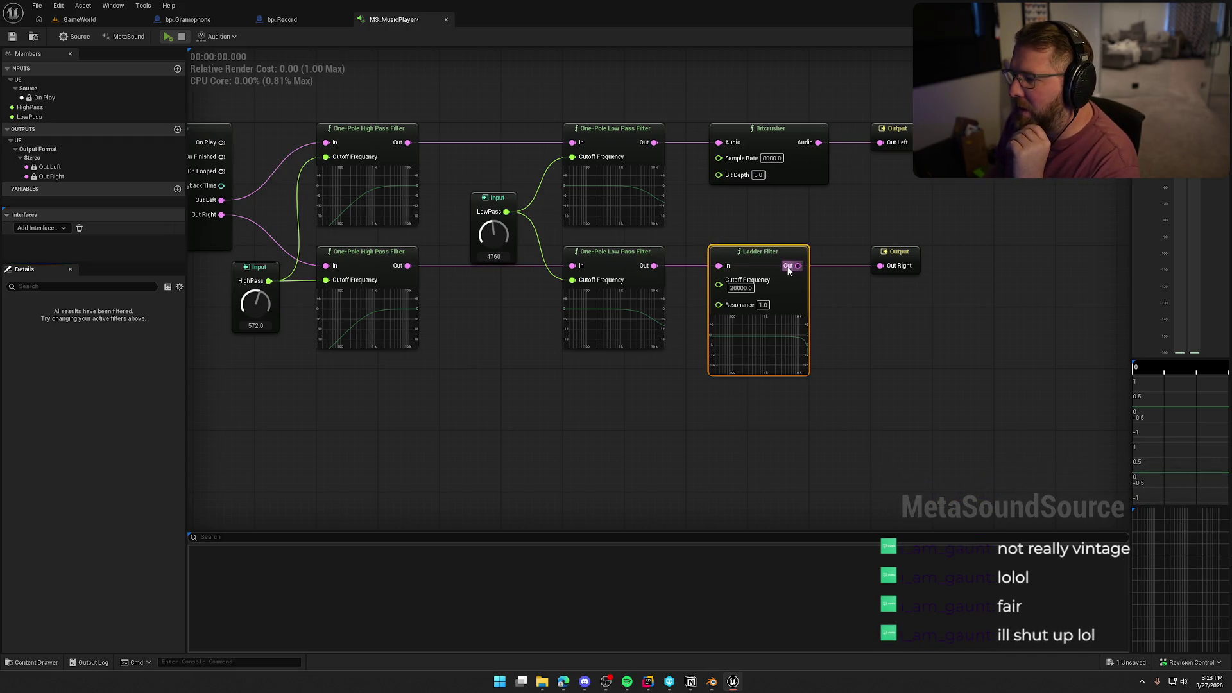
click(677, 208)
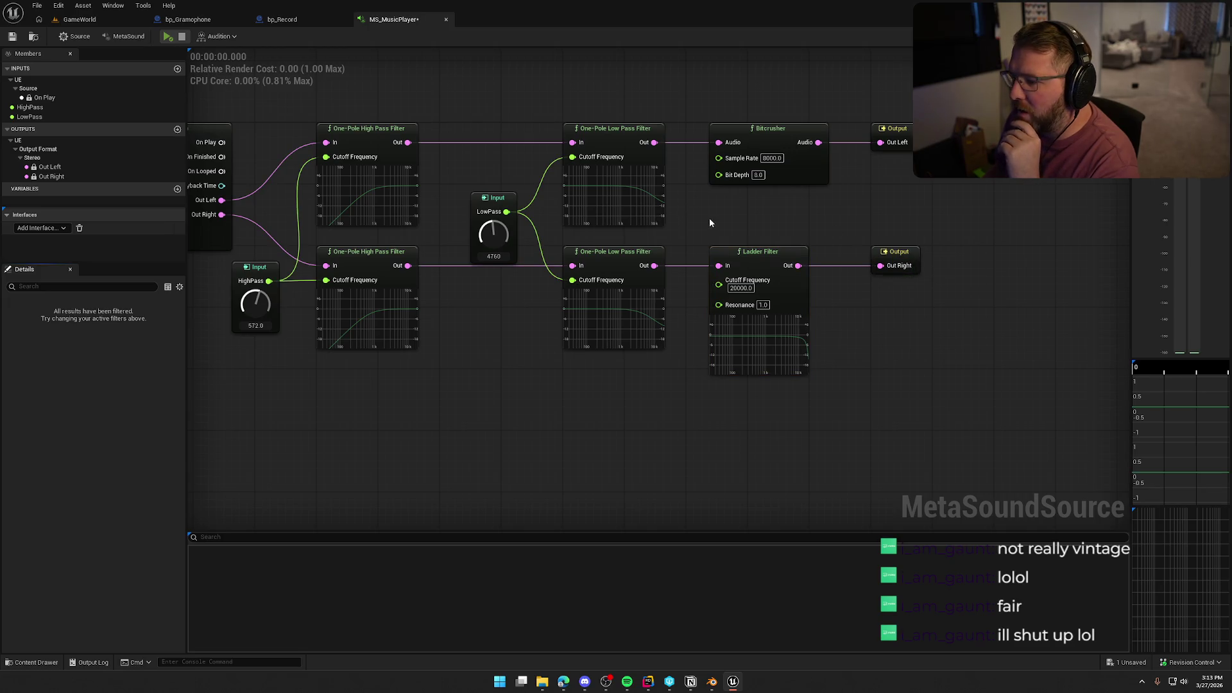
Preview the sound with the Ladder Filter in the right-channel path.
mouse_move(719, 285)
mouse_down()
mouse_move(660, 400)
mouse_move(534, 218)
mouse_move(536, 249)
mouse_move(618, 390)
mouse_move(574, 390)
mouse_up()
key(Escape)
click(168, 37)
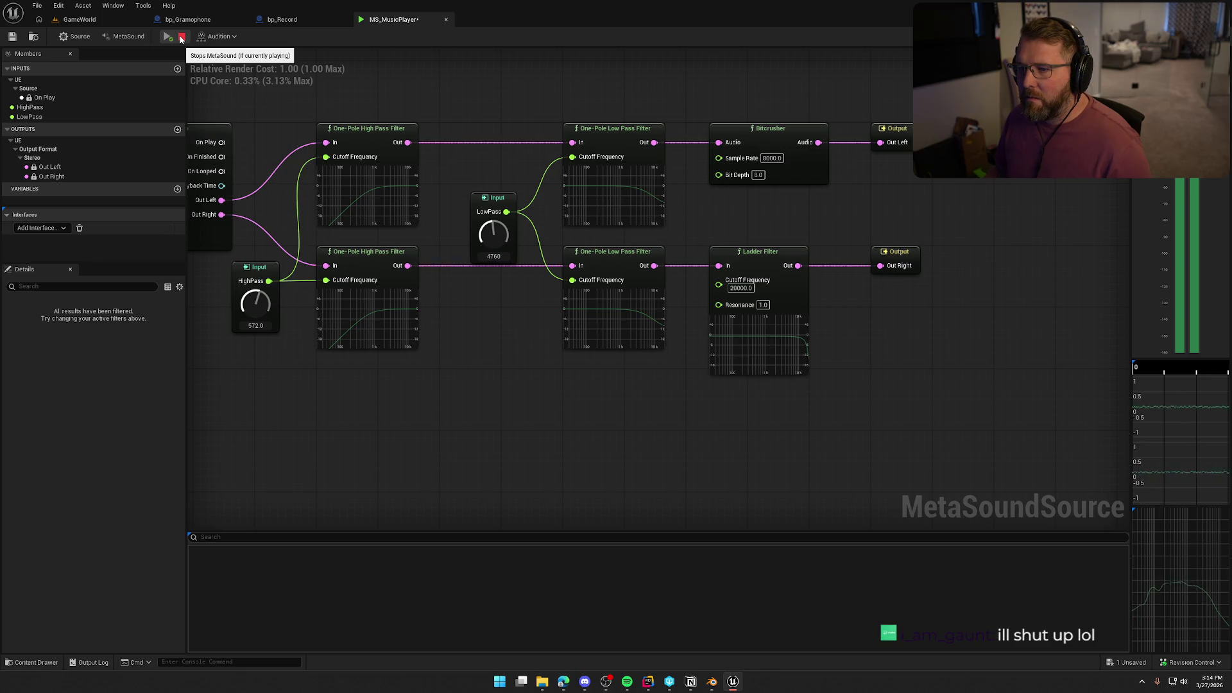
click(182, 36)
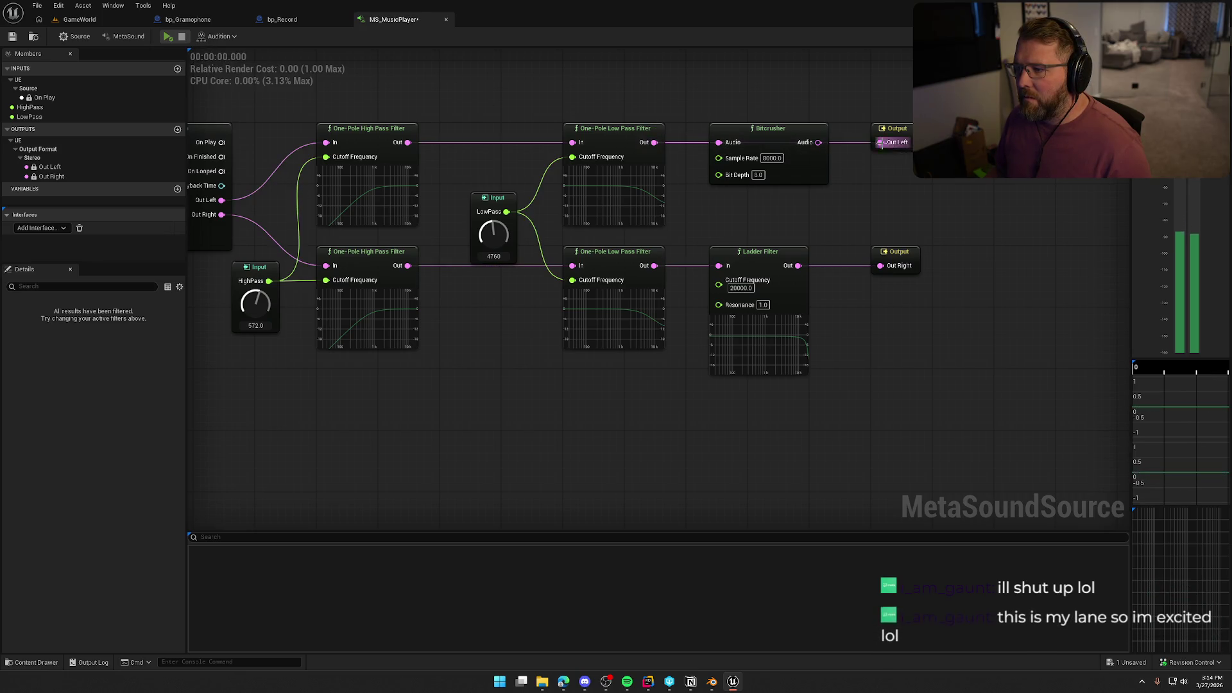
click(770, 128)
drag(193, 193, 419, 182)
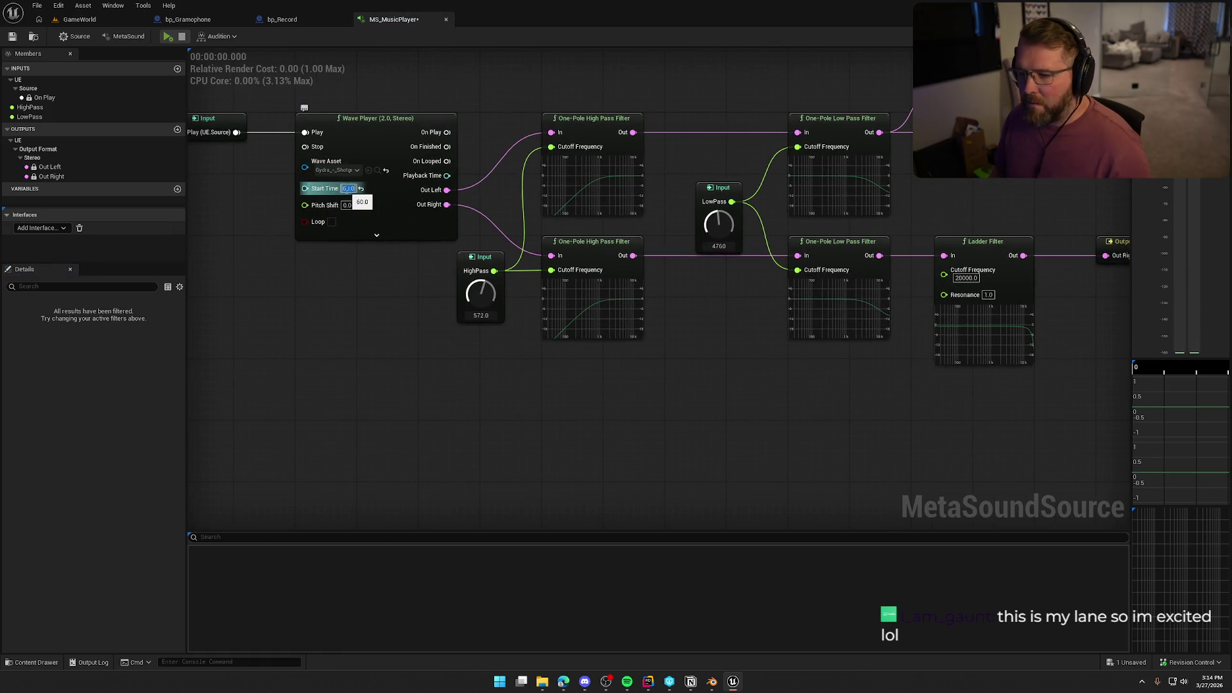
click(167, 37)
drag(684, 76, 451, 68)
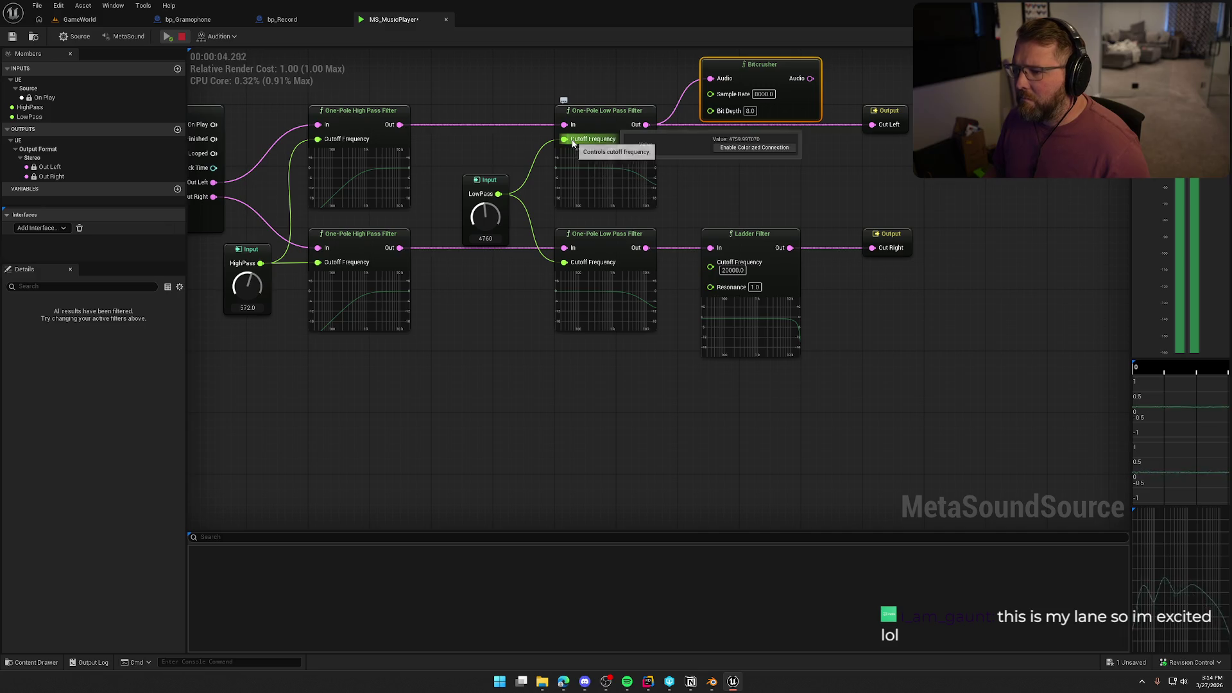
mouse_move(567, 119)
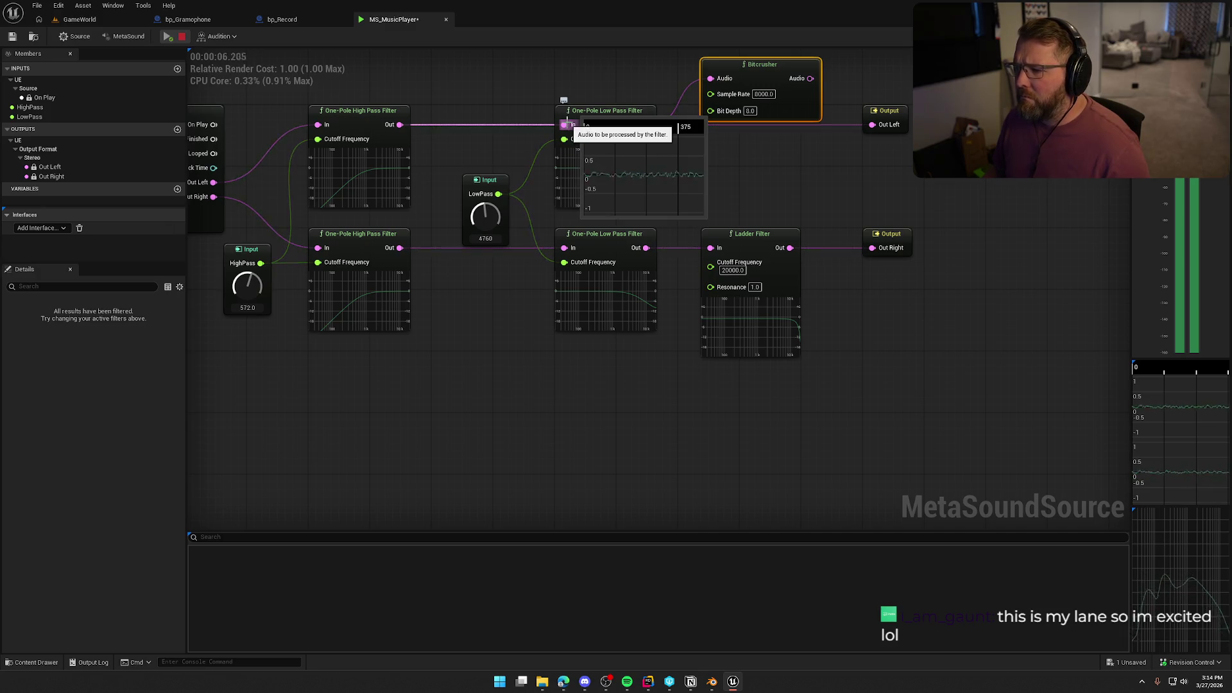
mouse_move(880, 249)
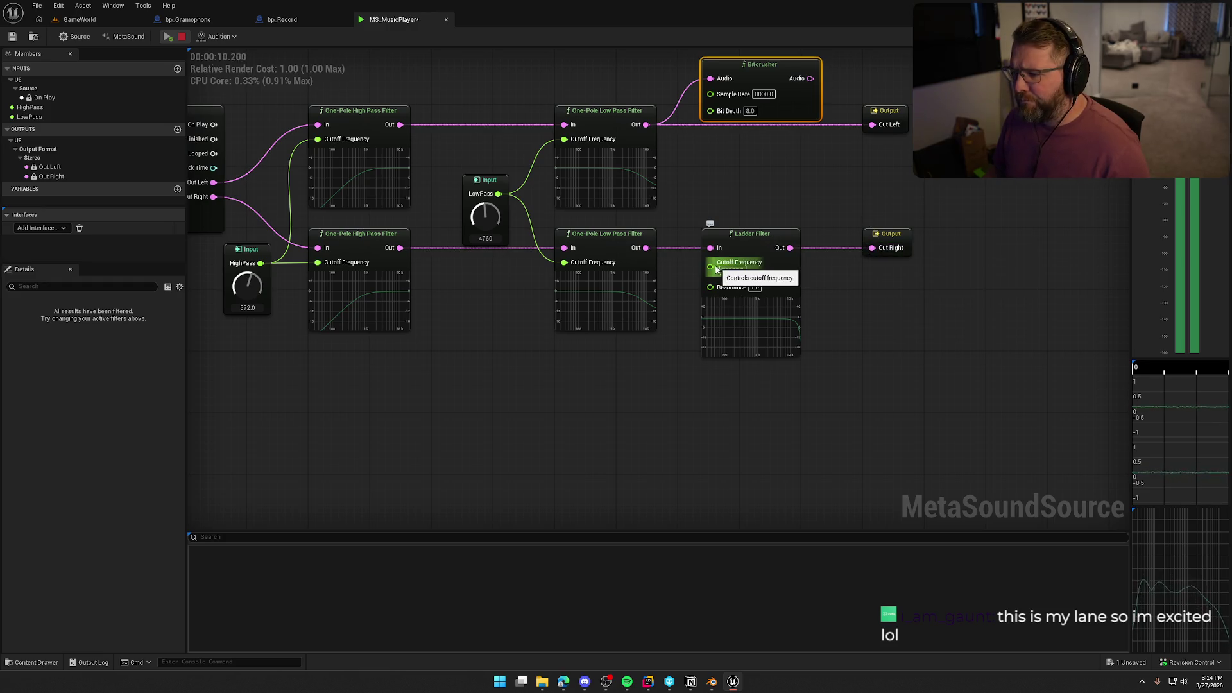
click(182, 36)
Promote the Ladder Filter cutoff to an input knob, sweep it to about 12640, then delete it.
mouse_move(714, 275)
mouse_down()
mouse_move(609, 390)
mouse_move(672, 390)
mouse_move(626, 366)
mouse_move(642, 507)
mouse_up()
click(684, 417)
key(space)
mouse_move(646, 515)
mouse_down()
mouse_move(635, 398)
mouse_move(663, 512)
mouse_move(654, 408)
mouse_move(638, 389)
mouse_move(633, 468)
mouse_move(624, 384)
mouse_up()
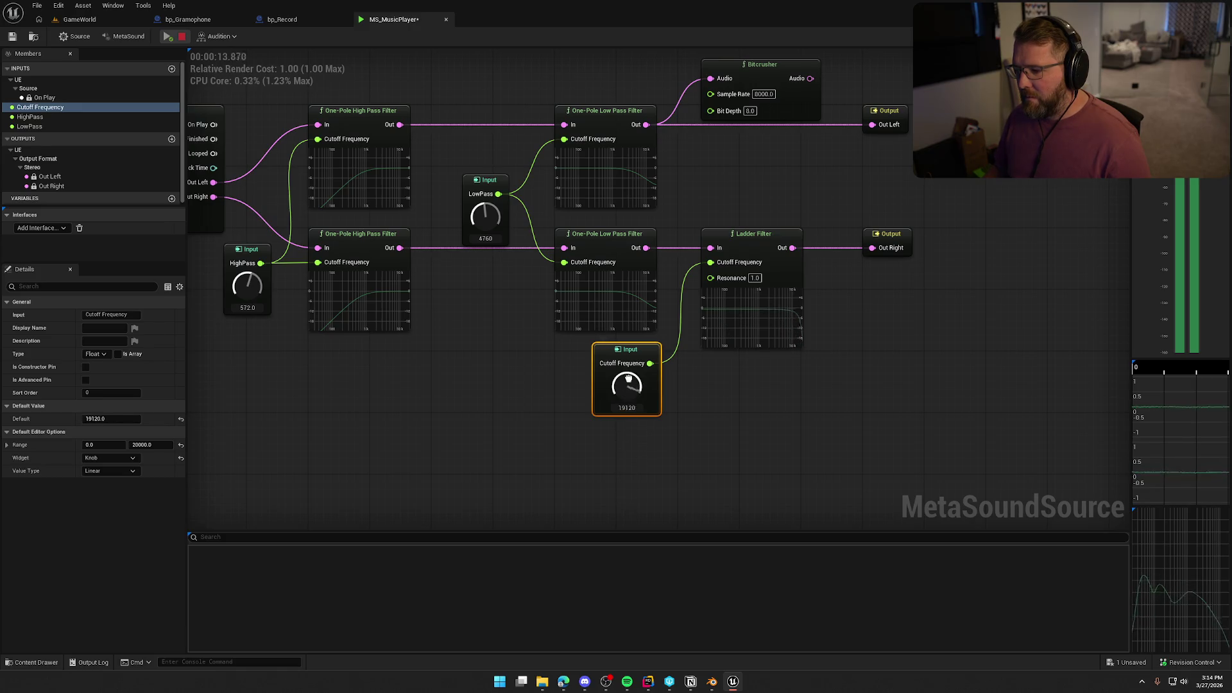
mouse_move(627, 339)
mouse_down()
mouse_move(641, 463)
mouse_move(635, 442)
mouse_up()
key(space)
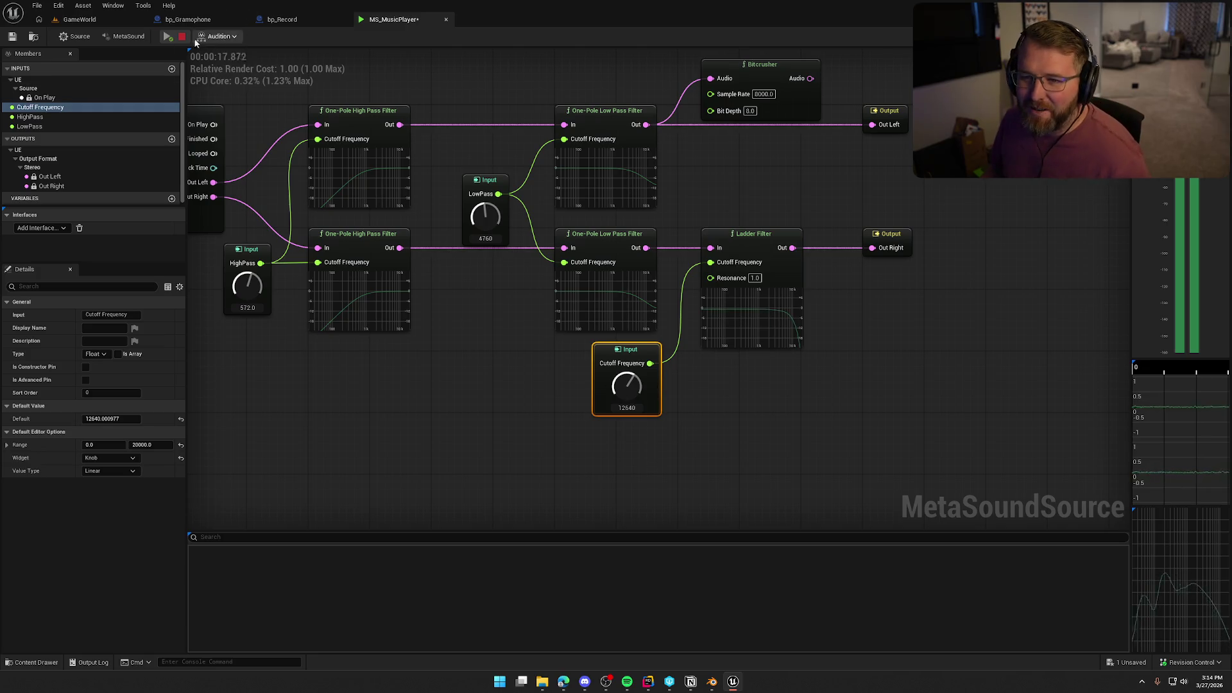
mouse_move(552, 441)
mouse_down()
mouse_move(553, 379)
mouse_move(561, 433)
mouse_up()
key(Delete)
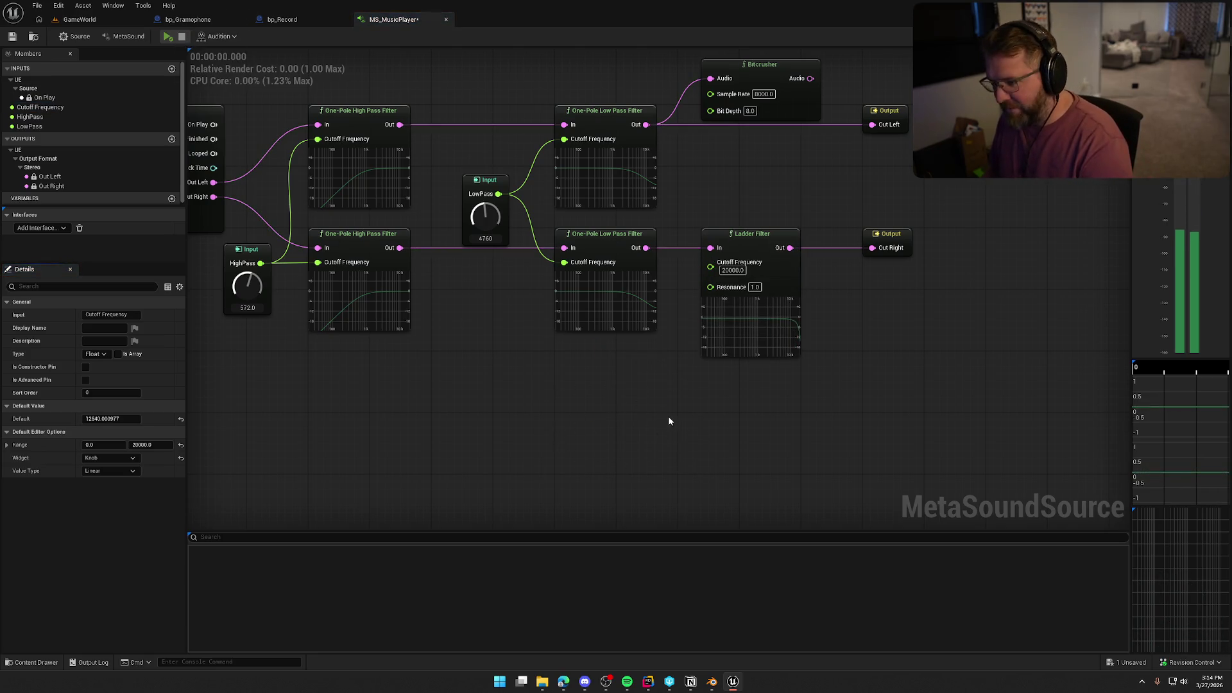
Delete the Cutoff Frequency input, the Ladder Filter and the Bitcrusher.
click(64, 108)
key(Delete)
click(751, 234)
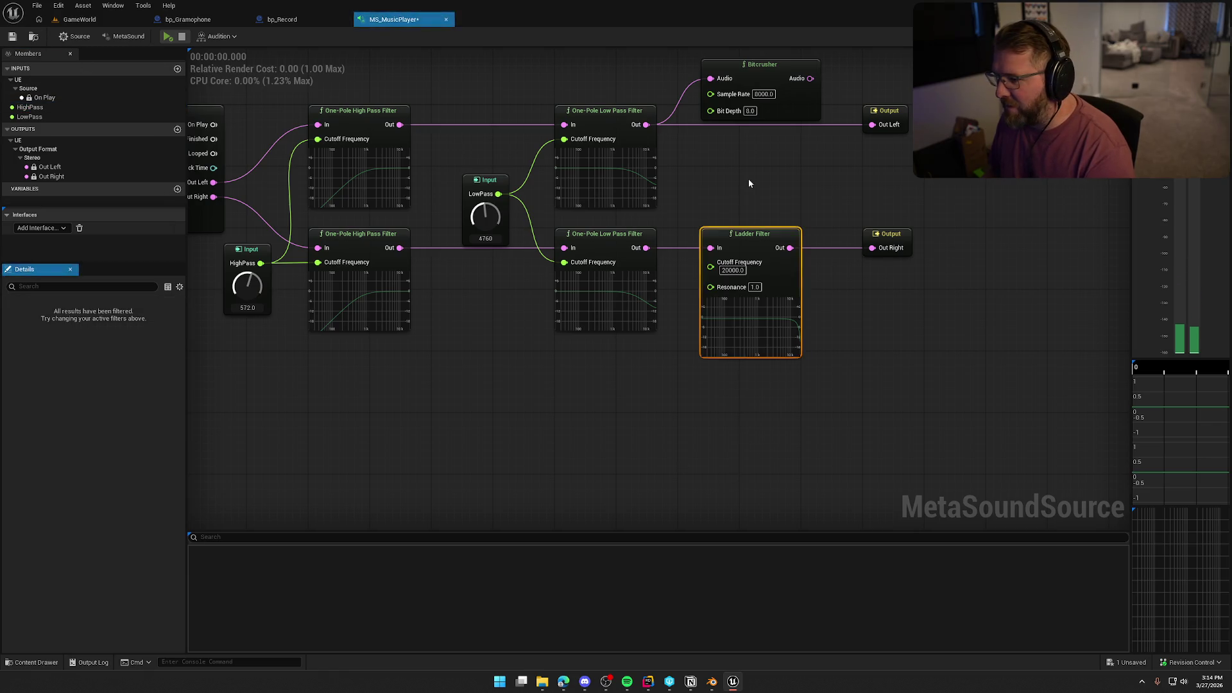
key(Delete)
click(763, 64)
key(Delete)
Wire the lower low-pass output to Out Right and move both outputs beside the filters.
drag(647, 248, 872, 248)
drag(854, 93, 924, 263)
drag(881, 118, 706, 110)
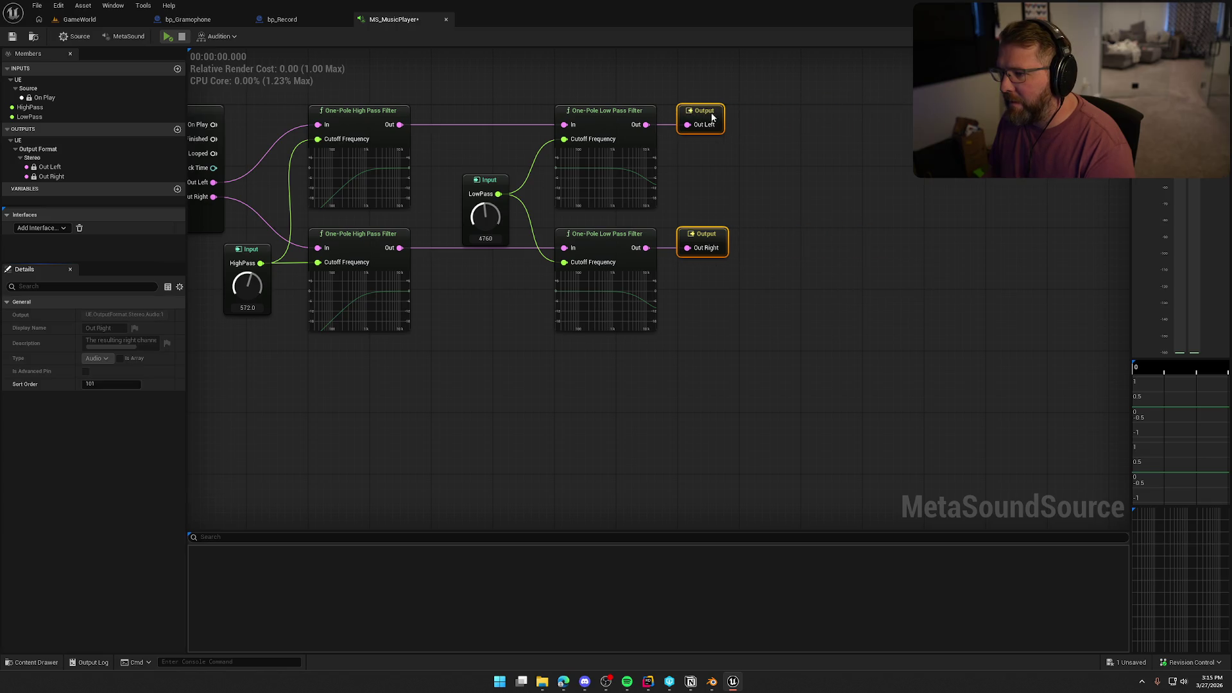
mouse_move(731, 418)
mouse_down()
mouse_move(722, 394)
mouse_move(688, 407)
mouse_move(791, 394)
mouse_up()
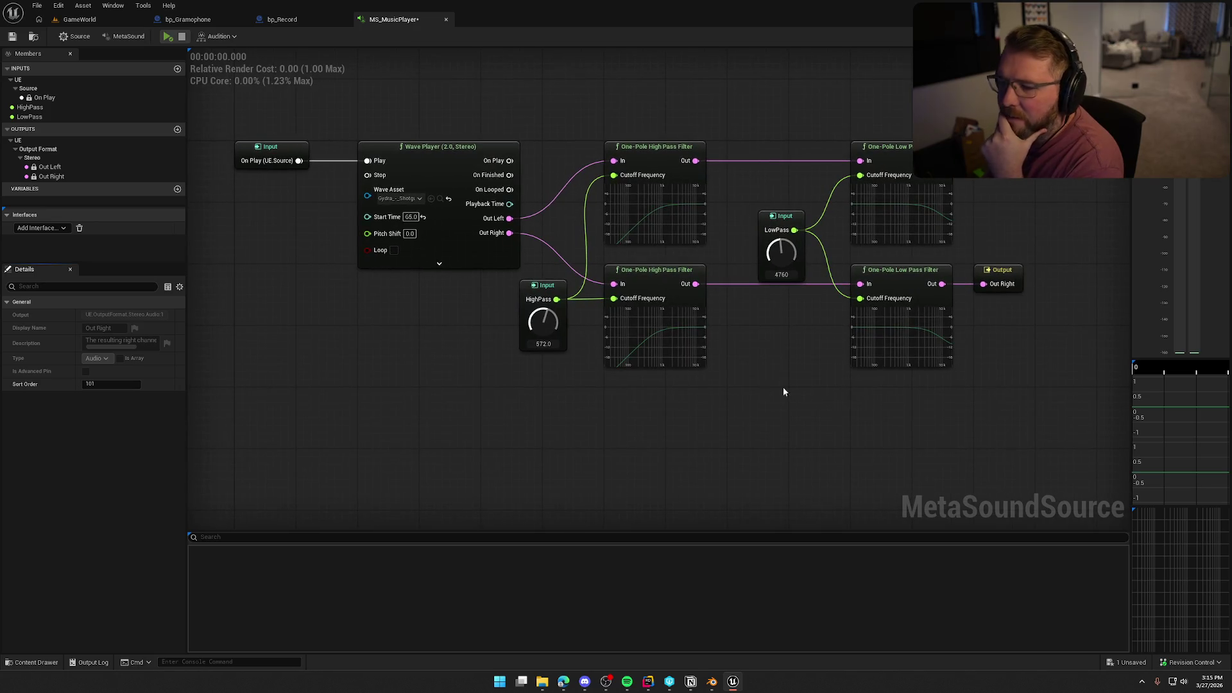
right_click(563, 403)
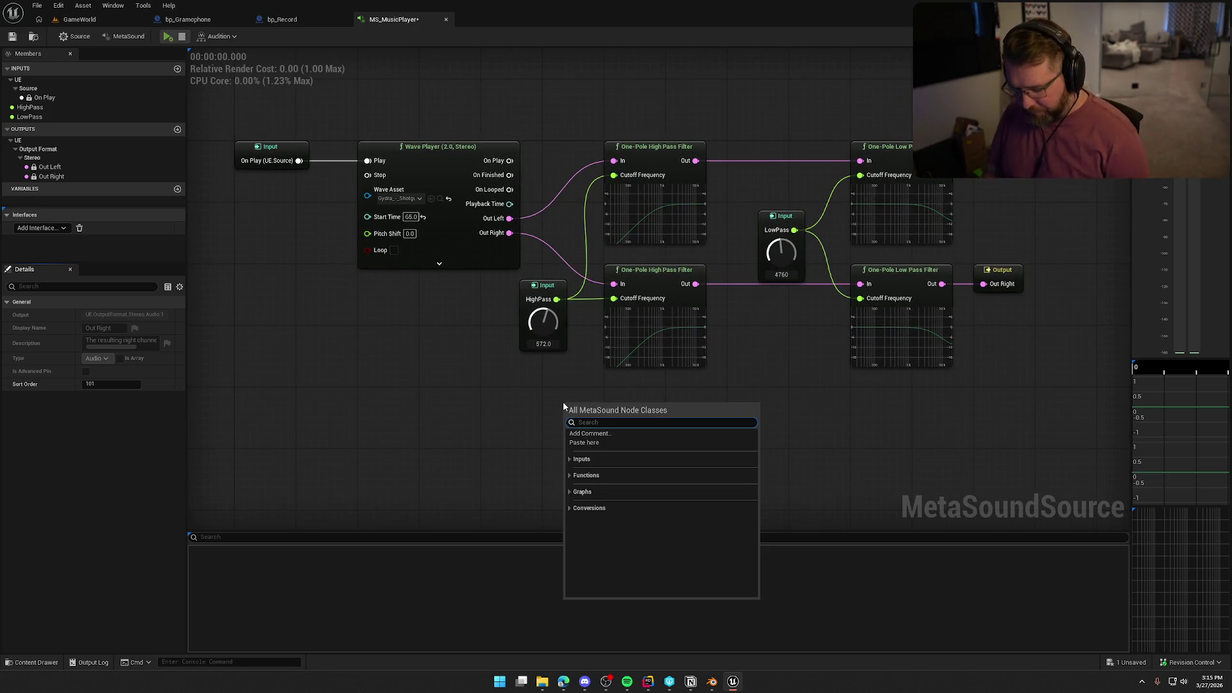
text(war)
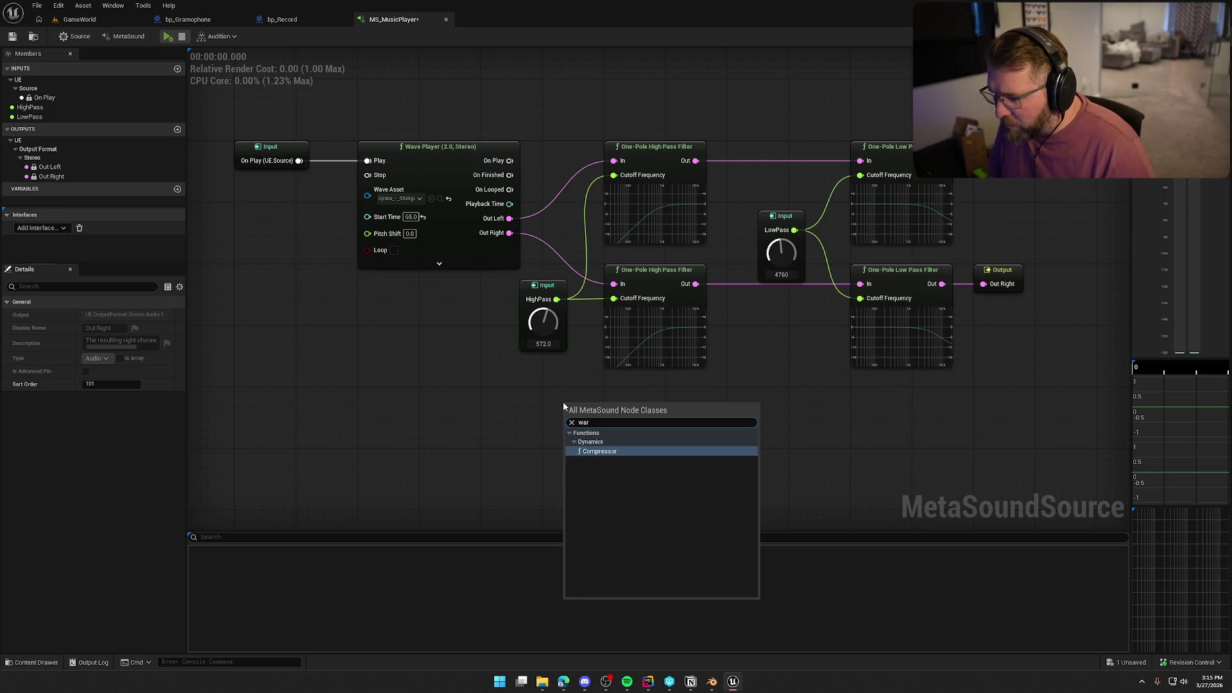
click(640, 452)
mouse_move(641, 452)
mouse_down()
mouse_move(666, 398)
mouse_move(667, 321)
mouse_move(666, 335)
mouse_up()
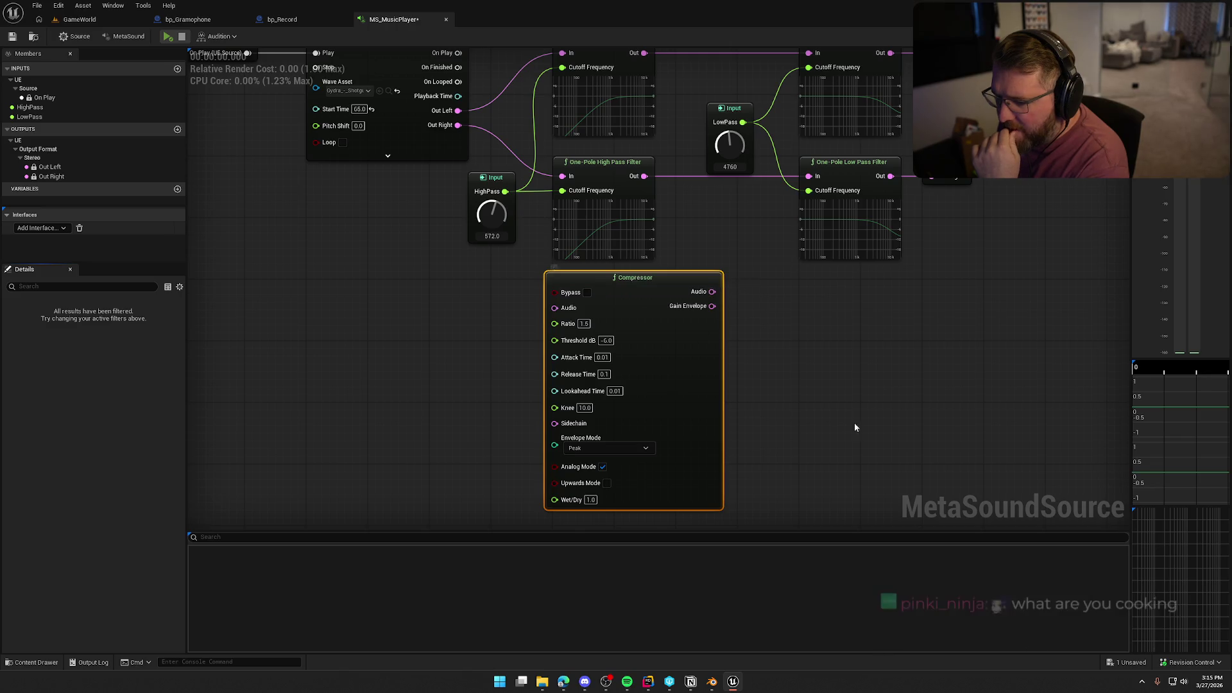
drag(855, 422, 798, 353)
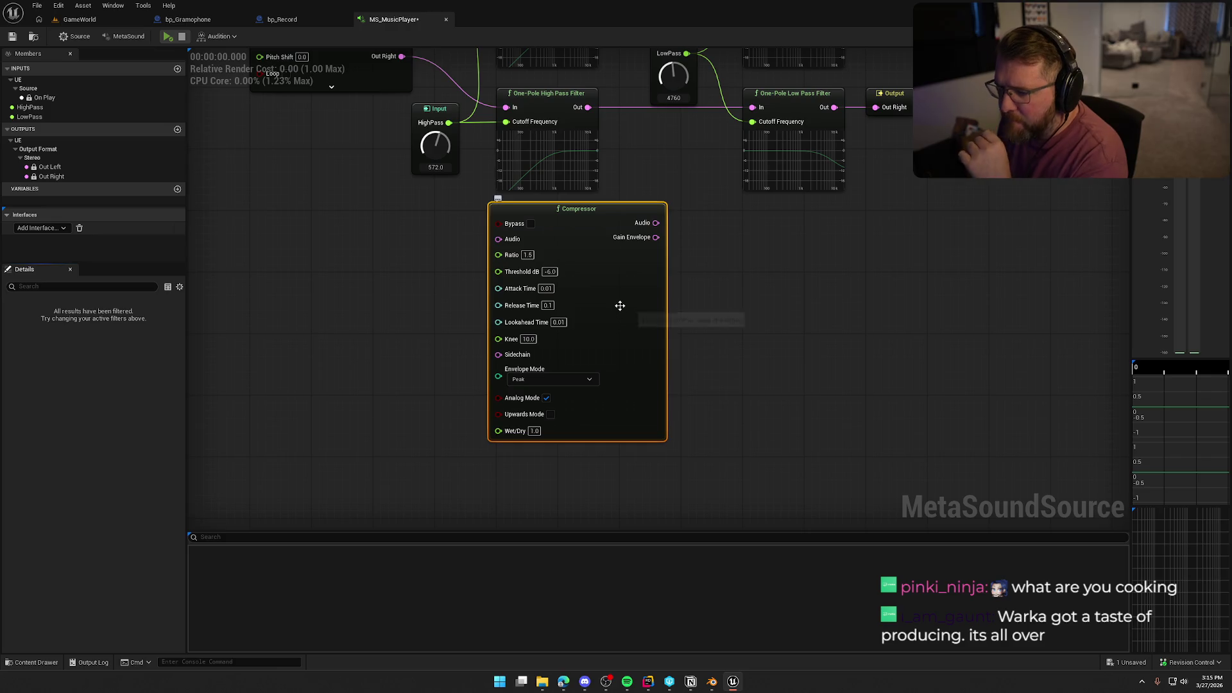
key(Delete)
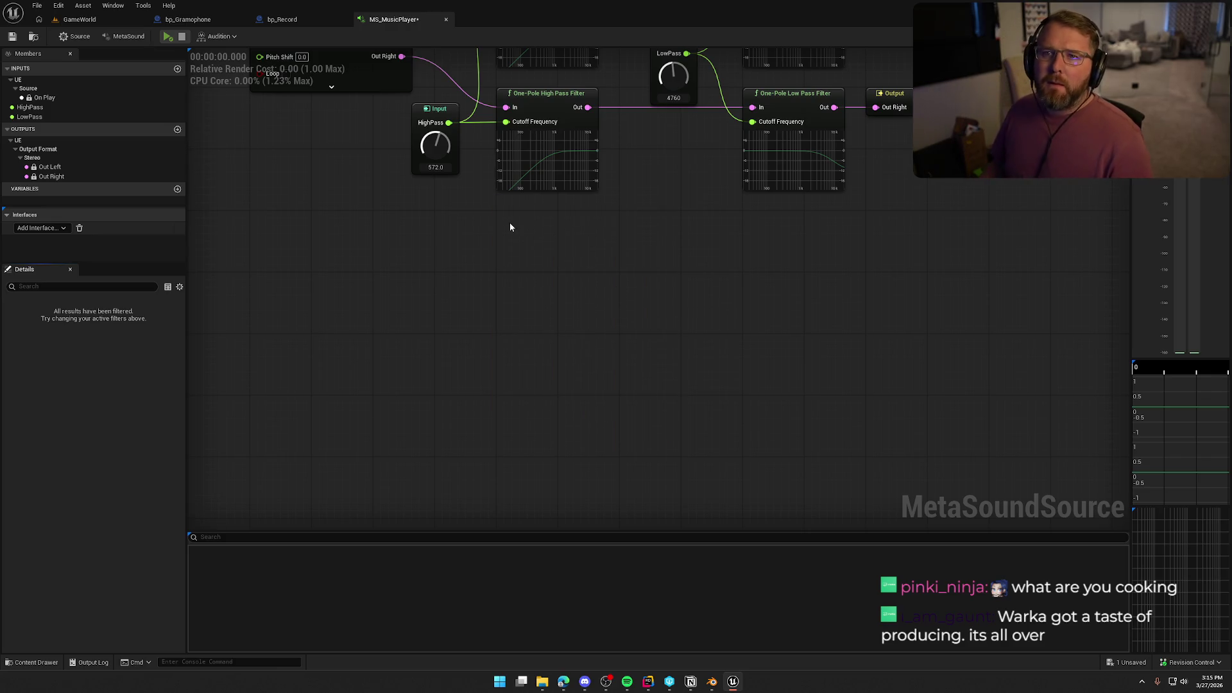
right_click(511, 227)
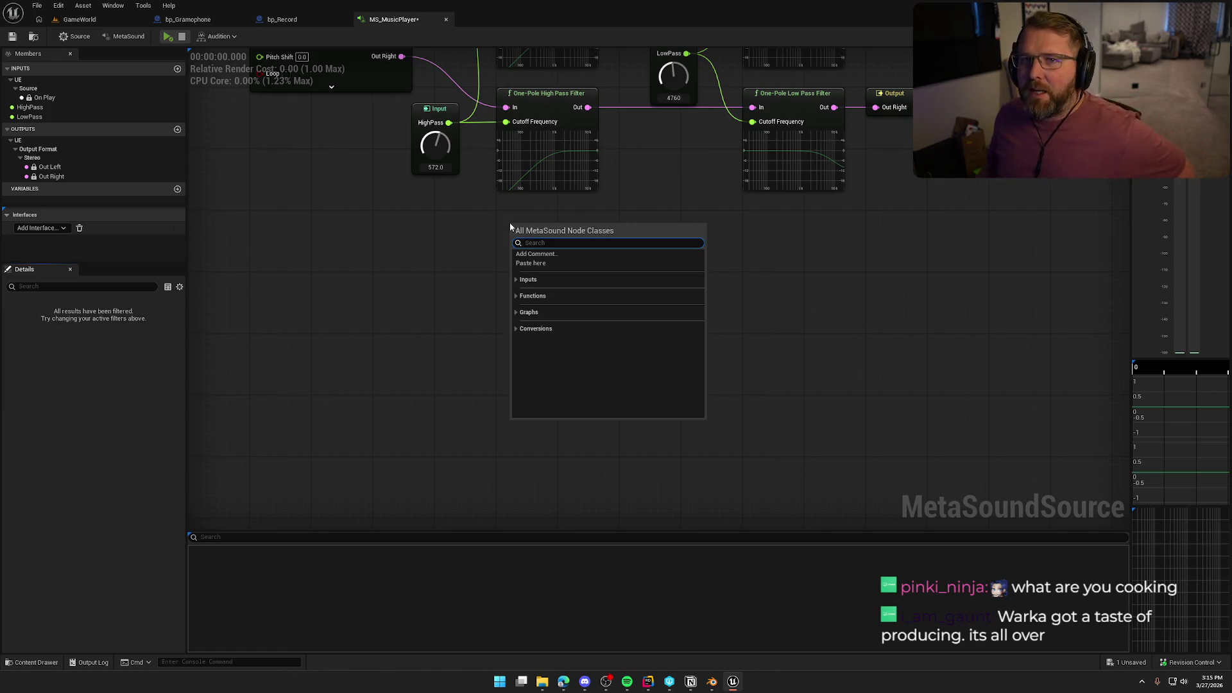
key(Escape)
key(Home)
drag(538, 452, 536, 413)
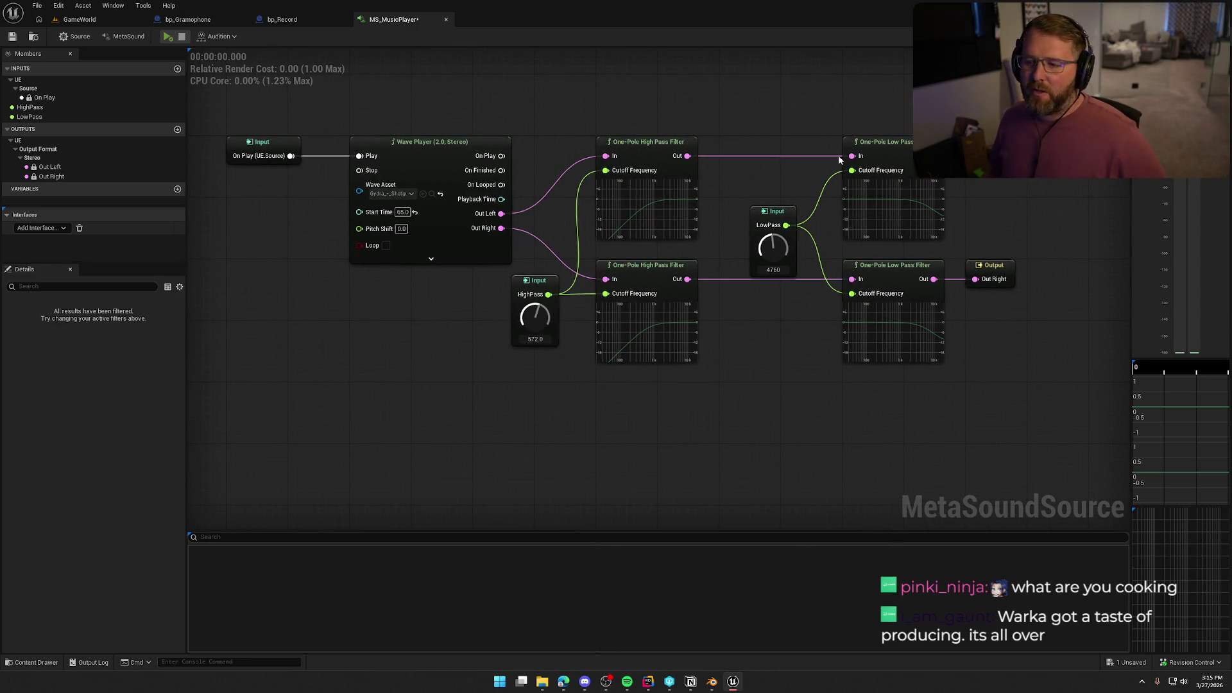
click(188, 19)
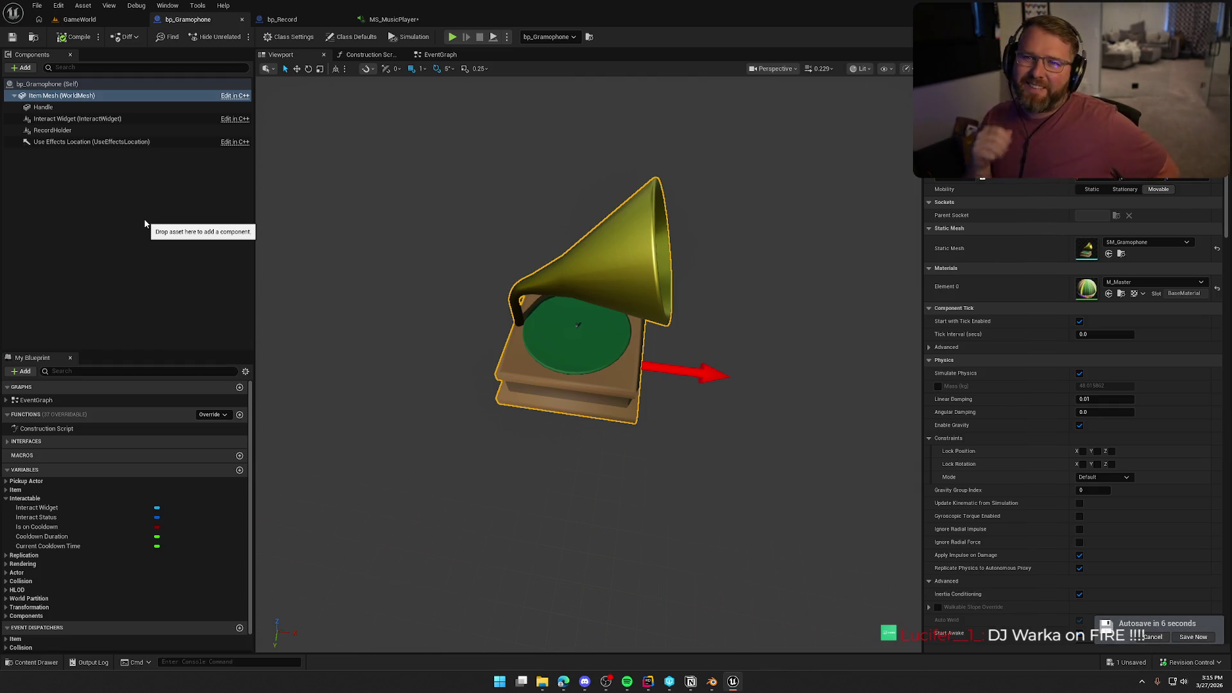
Bring the MS_MusicPlayer graph forward and pan its nodes into view.
click(394, 21)
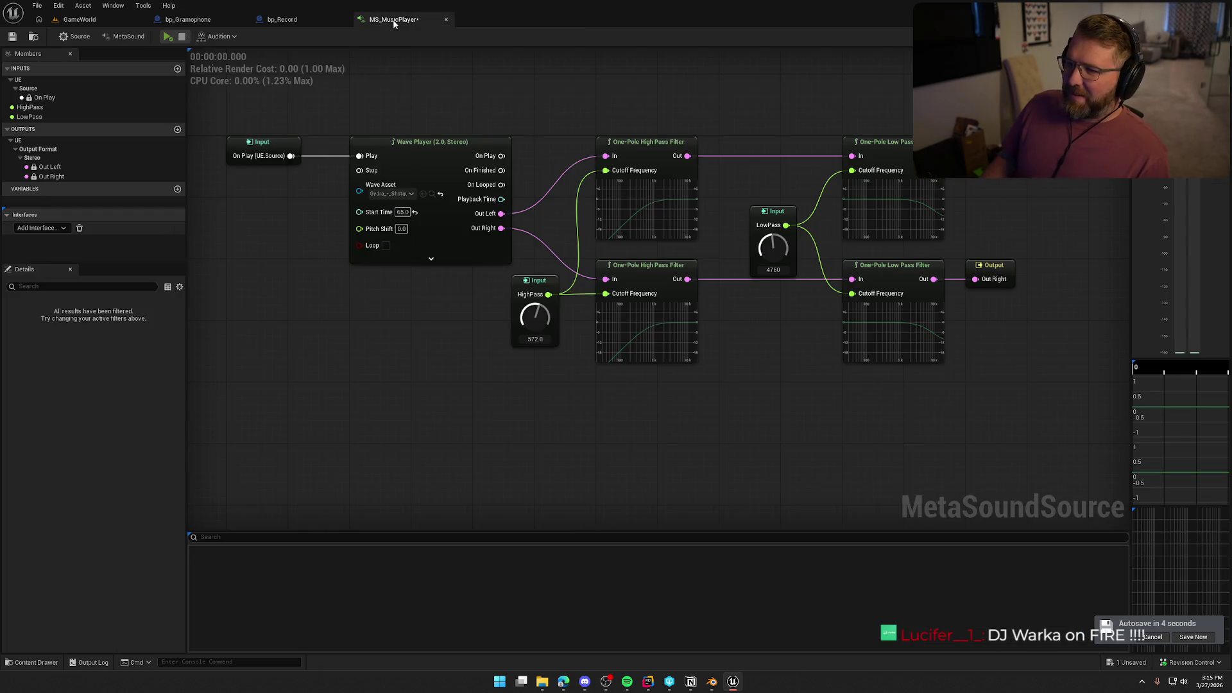
mouse_move(739, 399)
mouse_down()
mouse_move(669, 296)
mouse_move(679, 341)
mouse_up()
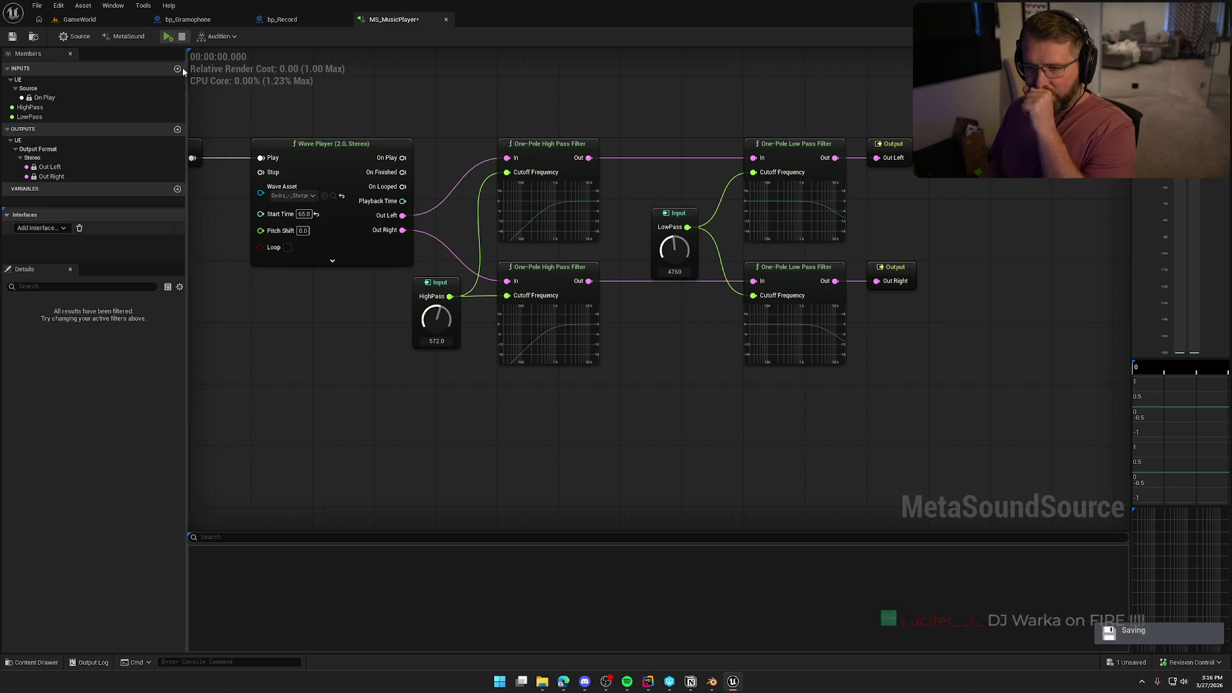
Preview the music, sweep HighPass down to 0 and back up to 664.0, then stop.
click(168, 37)
drag(437, 317, 443, 398)
mouse_move(674, 250)
mouse_down()
mouse_move(677, 303)
mouse_move(688, 116)
mouse_move(675, 239)
mouse_move(678, 176)
mouse_up()
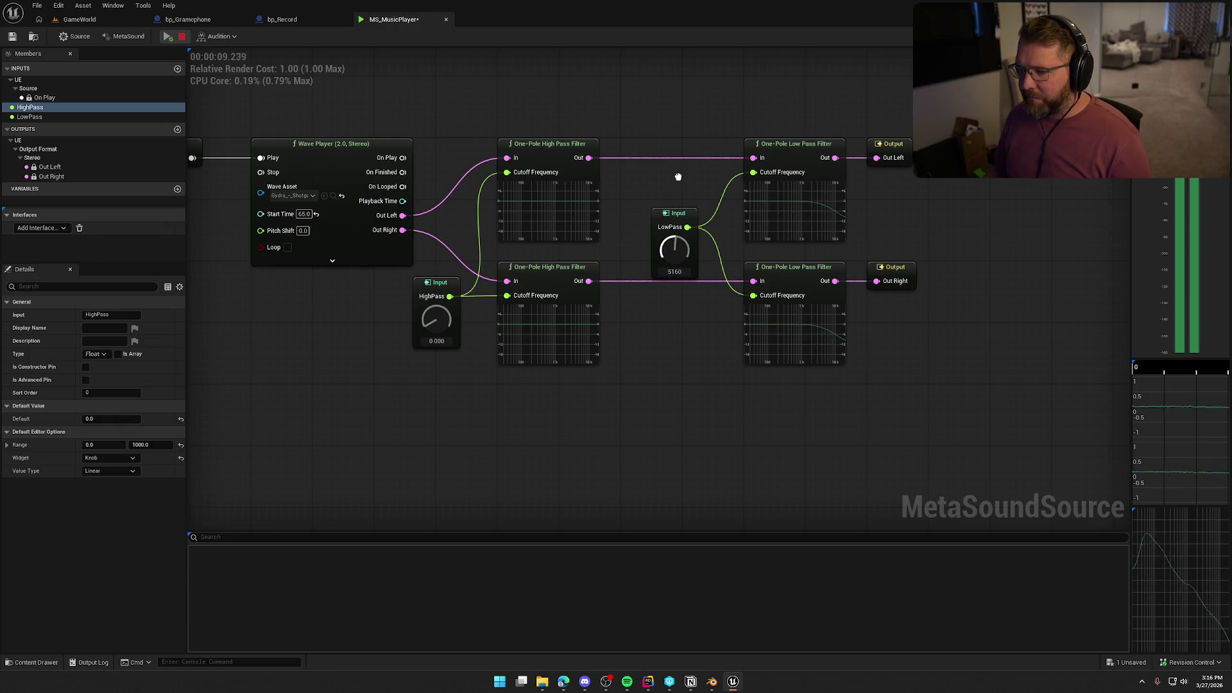
drag(666, 358, 633, 353)
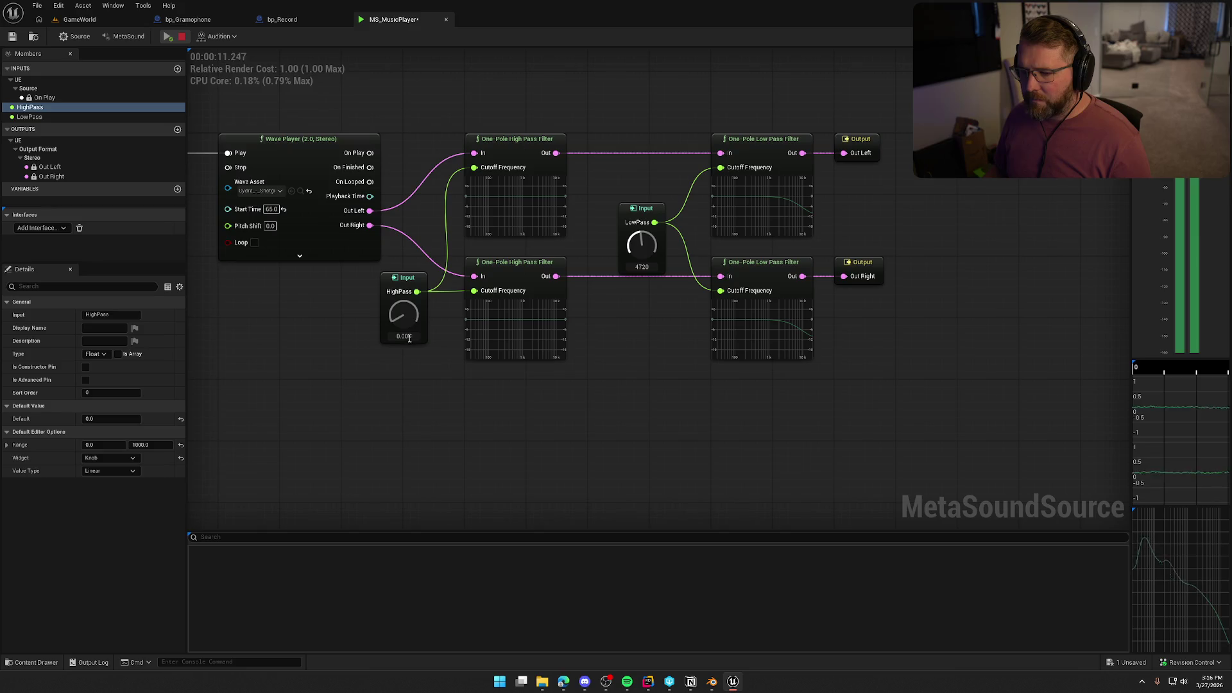
mouse_move(405, 321)
mouse_down()
mouse_move(420, 219)
mouse_move(423, 241)
mouse_up()
scroll(648, 378, down, 1)
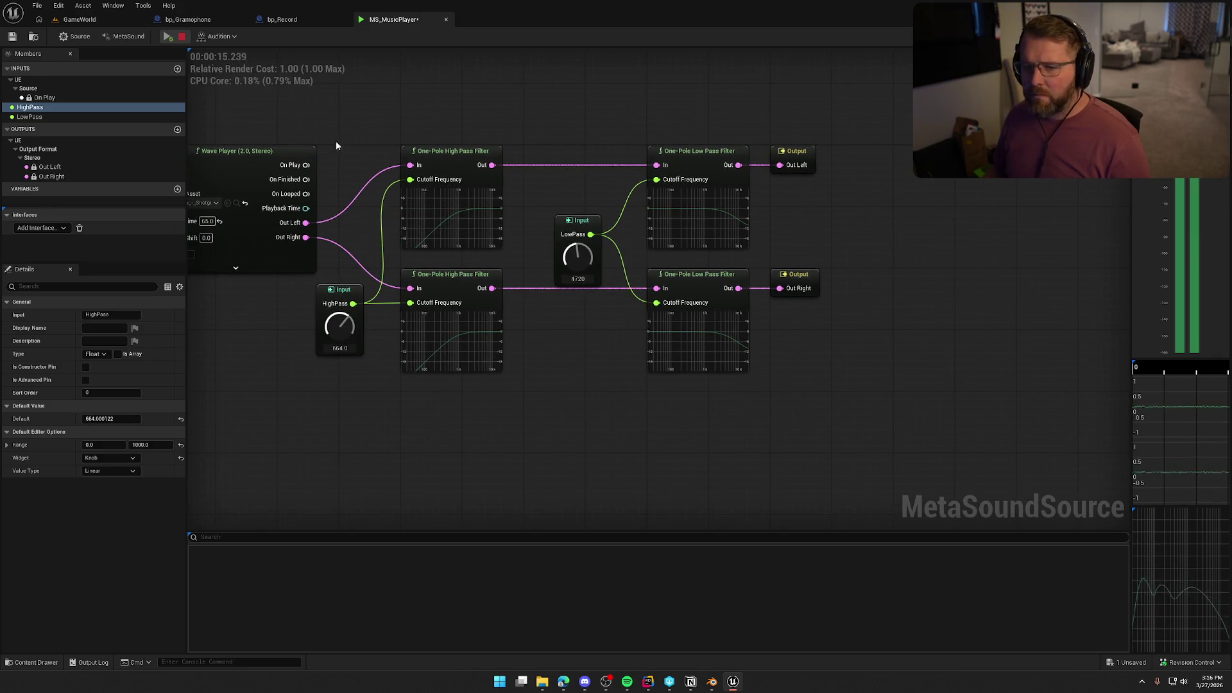
scroll(337, 140, up, 2)
scroll(493, 189, down, 1)
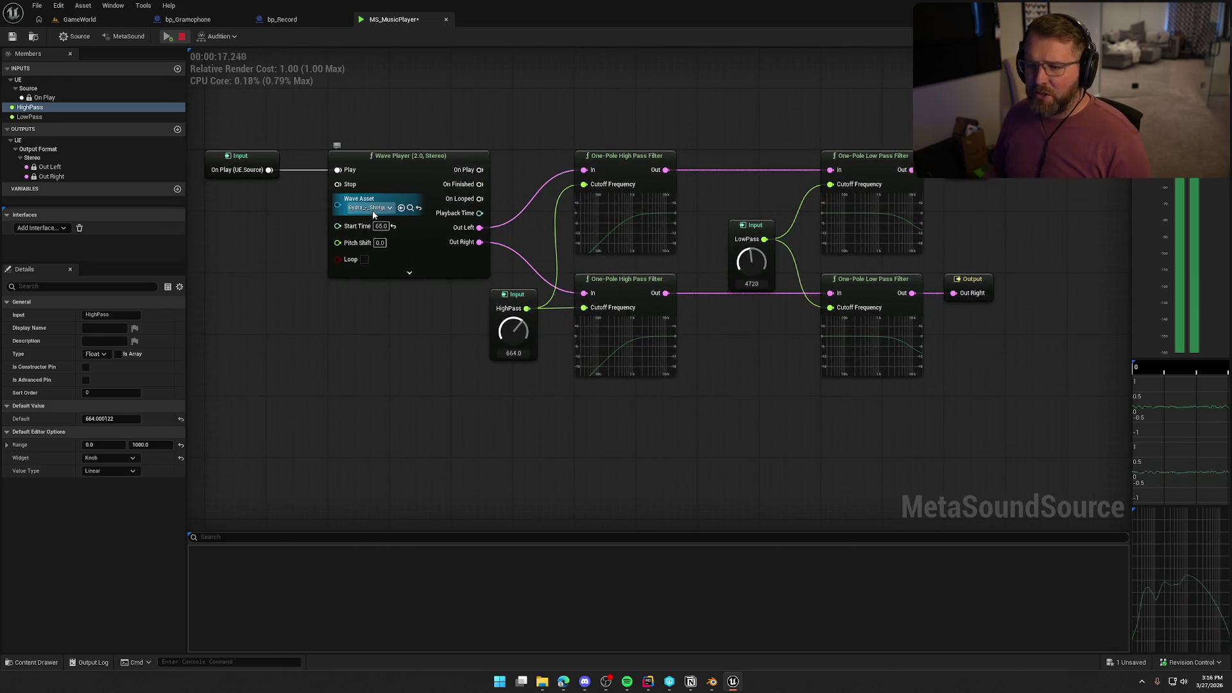
click(182, 39)
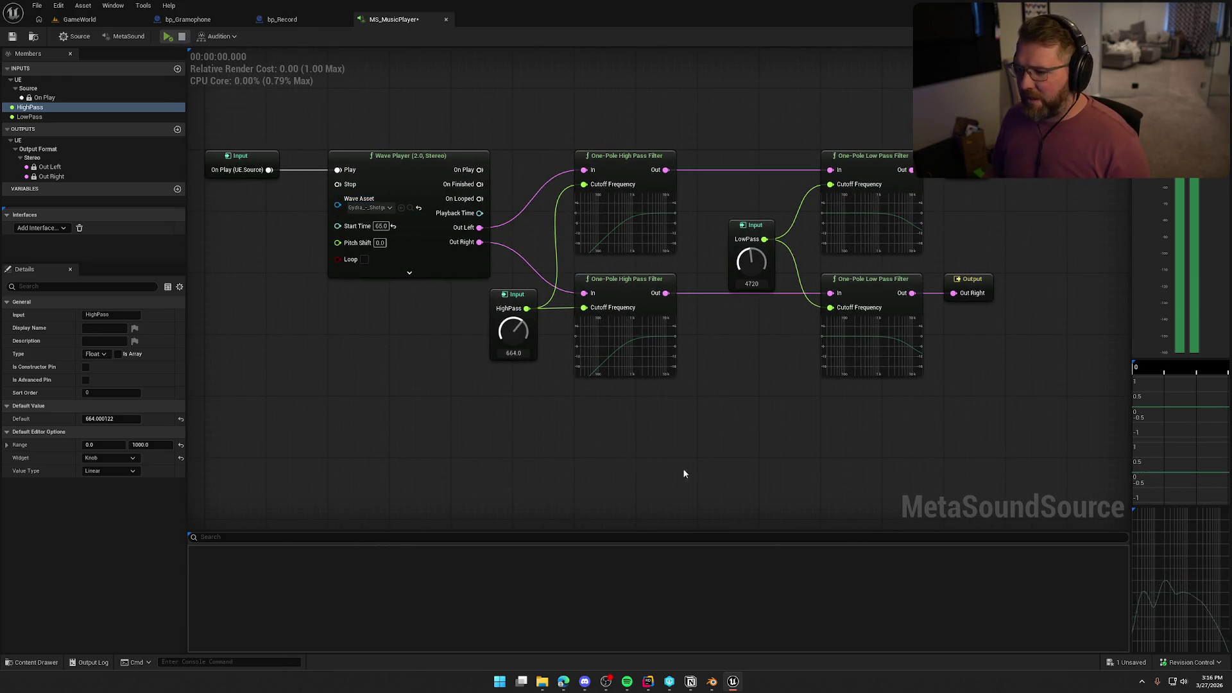
Open the node class list and browse the Functions, Inputs and Graphs categories.
right_click(690, 255)
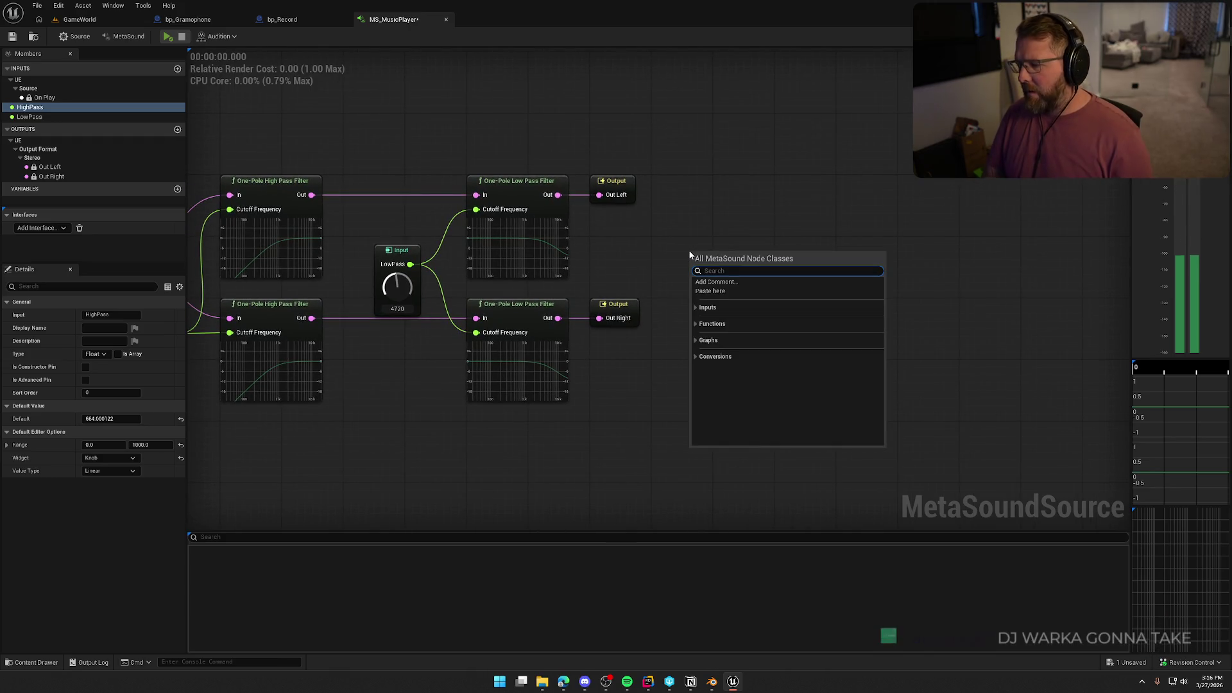
click(695, 324)
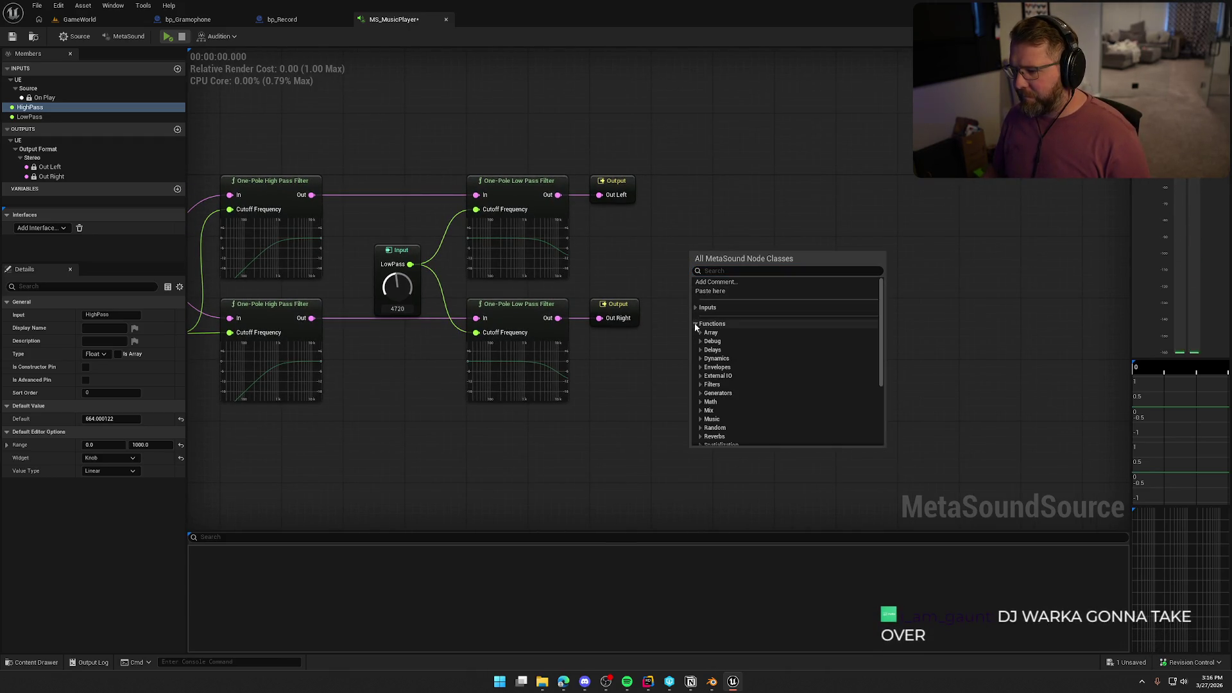
click(697, 309)
click(698, 309)
scroll(758, 339, down, 5)
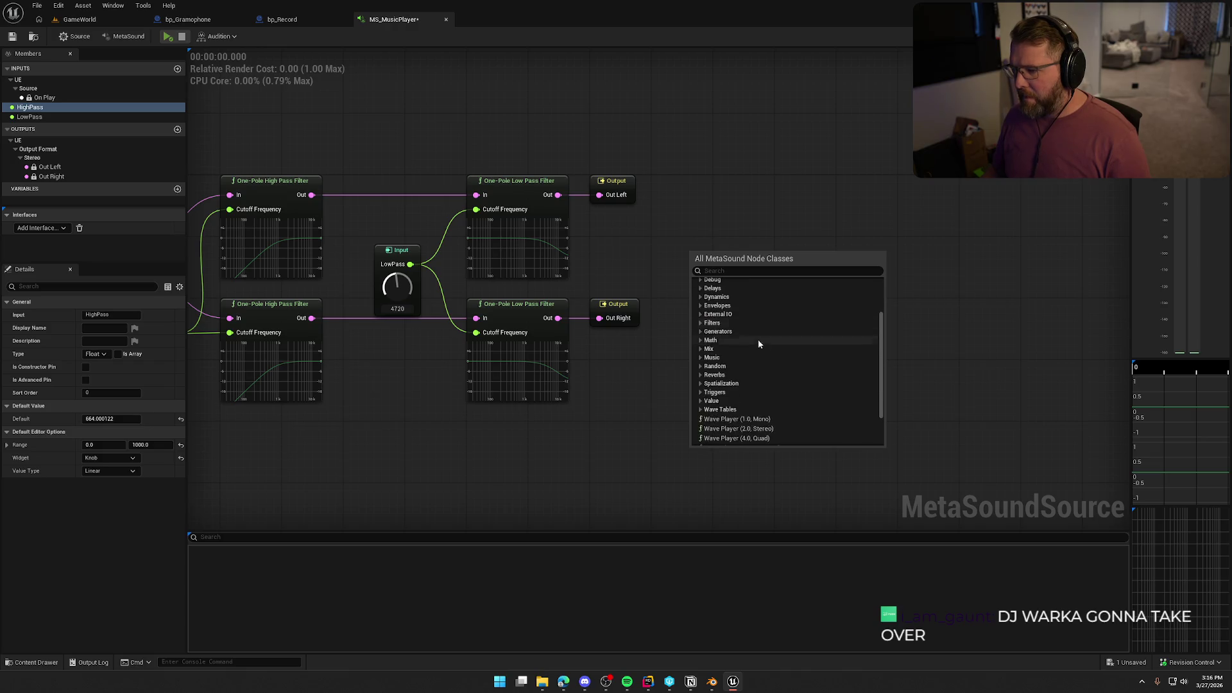
click(697, 425)
scroll(719, 421, down, 1)
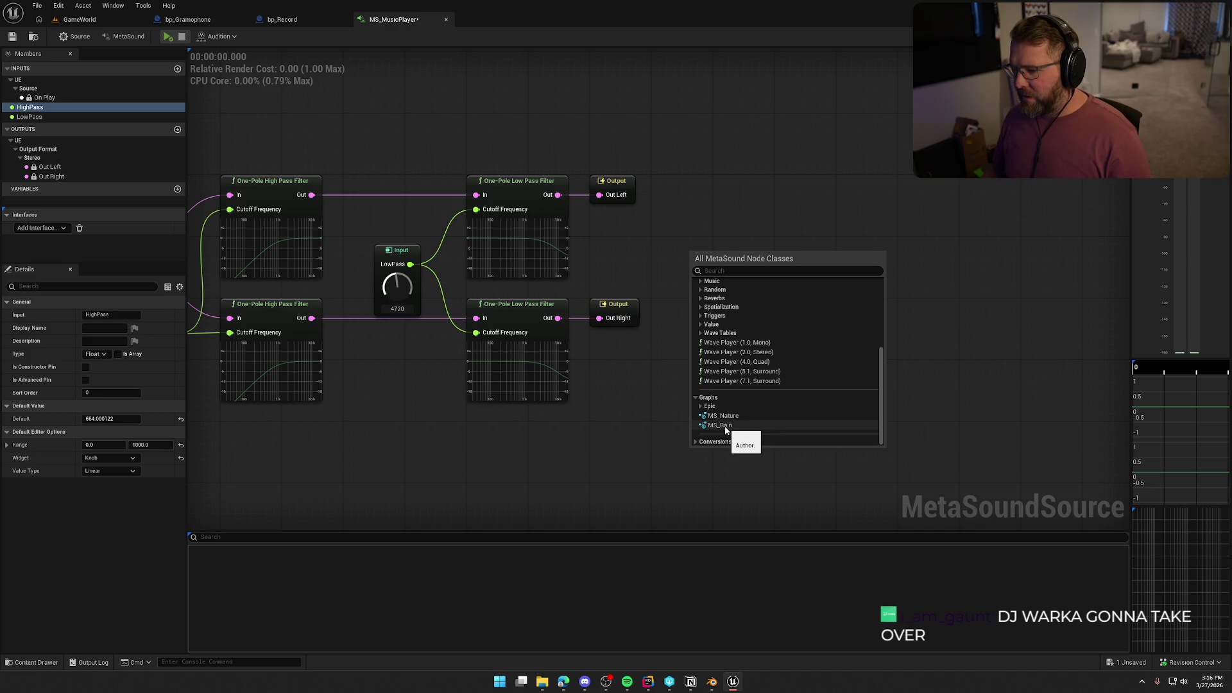
scroll(706, 408, up, 3)
scroll(707, 402, up, 1)
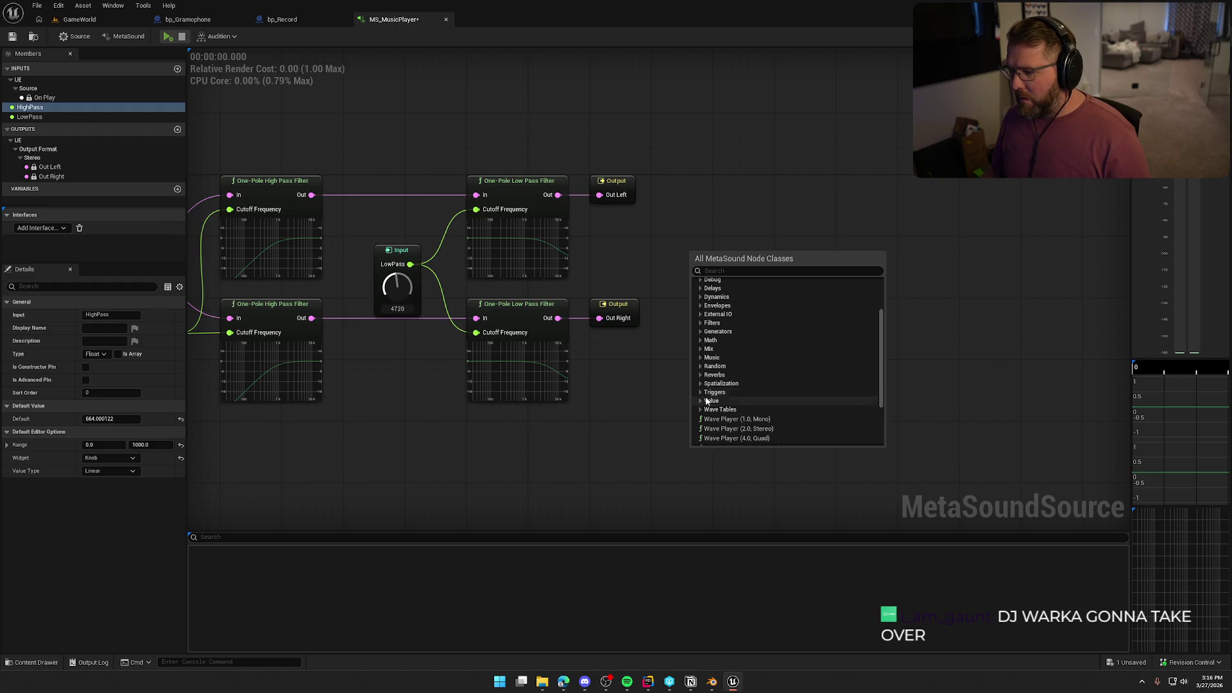
Browse the Random, Music, Mix, Math and Generators categories.
click(701, 367)
click(701, 367)
click(701, 358)
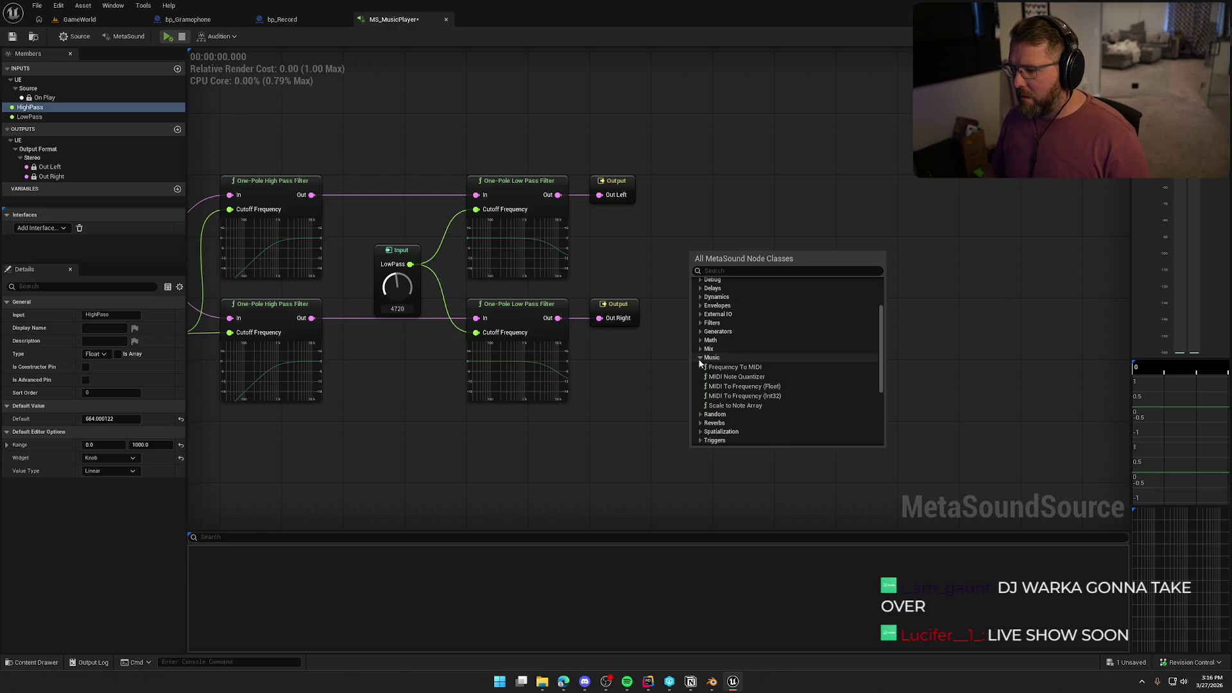
click(700, 357)
click(701, 348)
click(701, 348)
click(700, 341)
scroll(776, 352, down, 2)
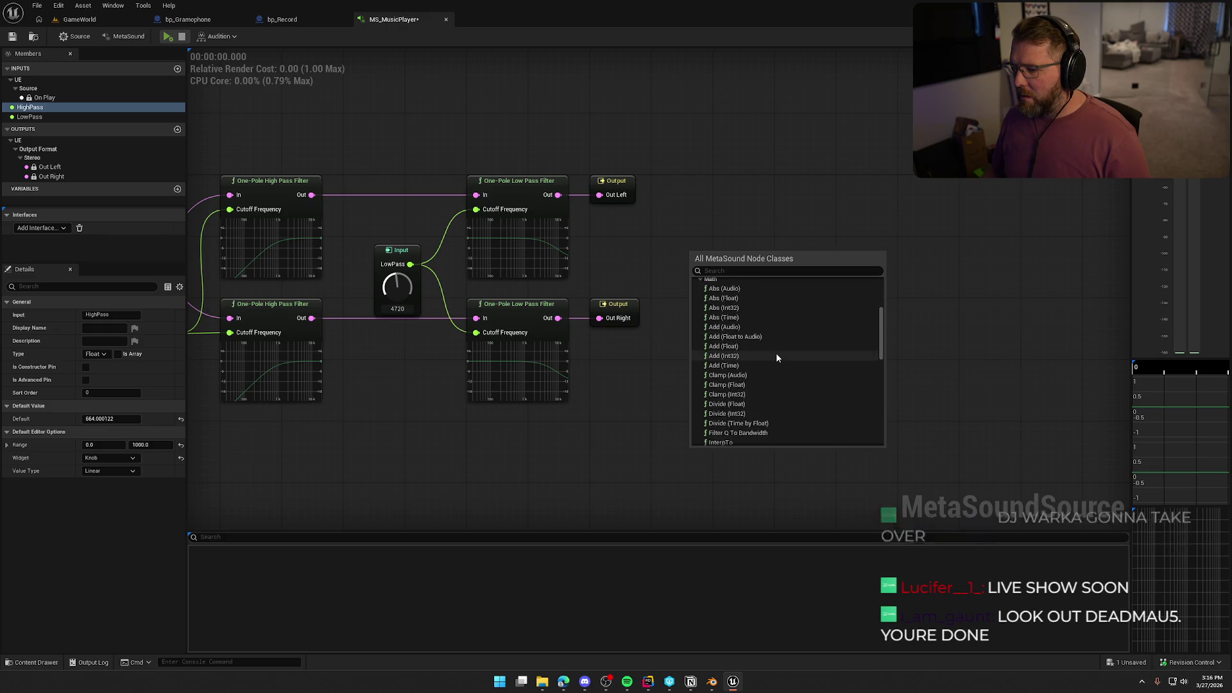
click(700, 309)
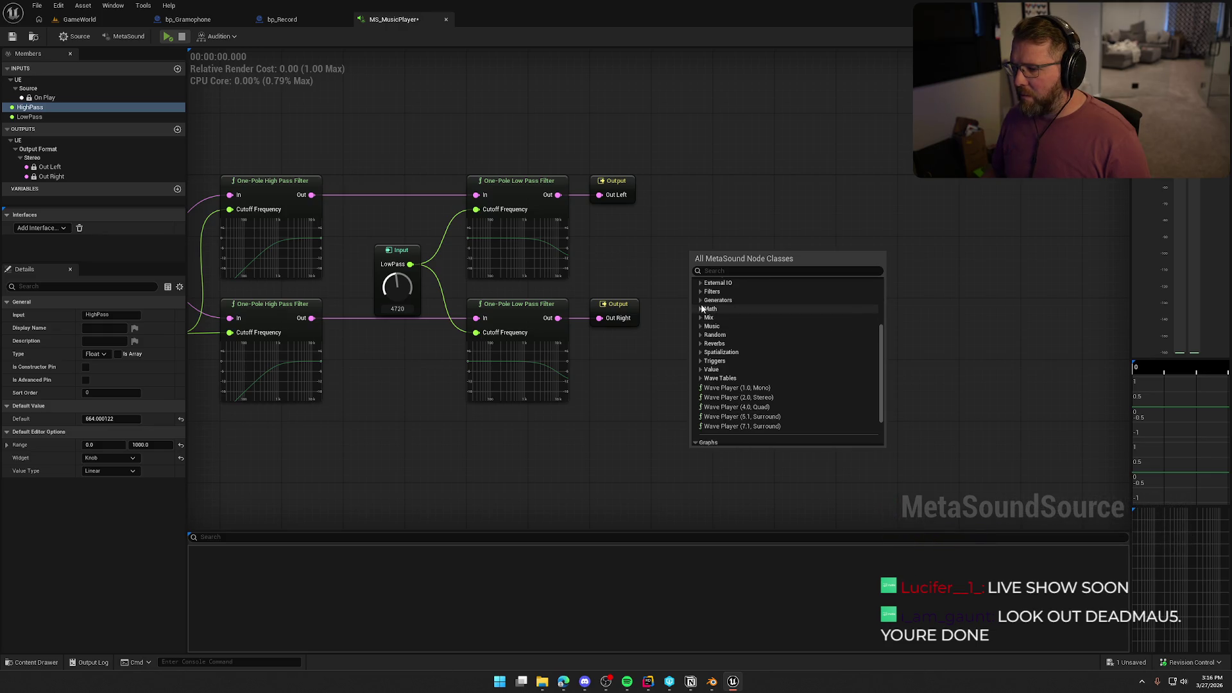
click(701, 301)
scroll(702, 309, up, 2)
Browse the Filters, External IO, Envelopes and Dynamics categories, ending on Delays expanded.
click(699, 323)
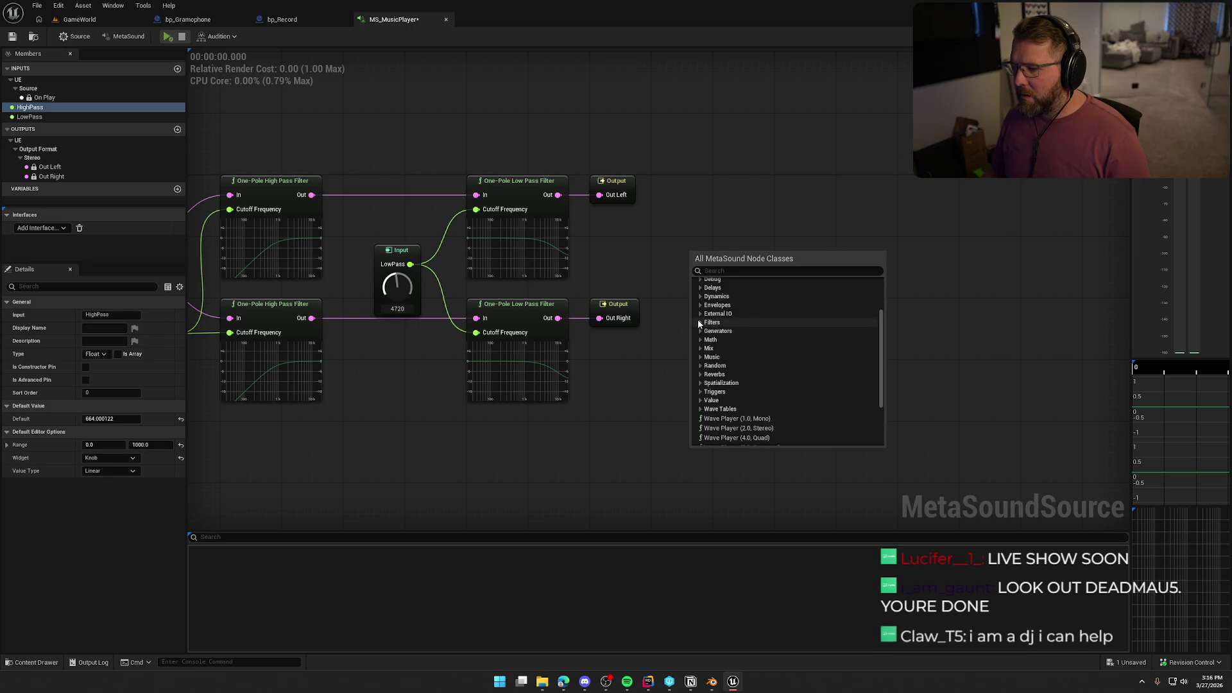
click(701, 323)
click(701, 315)
scroll(699, 308, down, 3)
scroll(703, 330, up, 2)
click(698, 302)
click(699, 284)
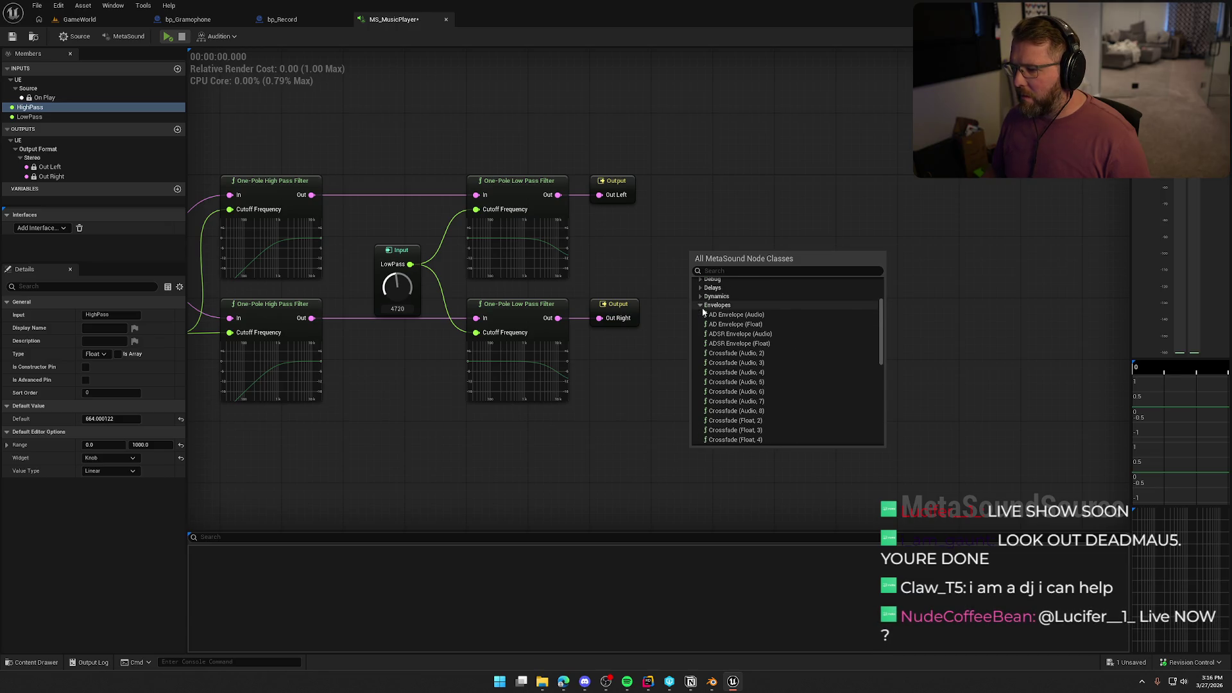
scroll(803, 353, up, 5)
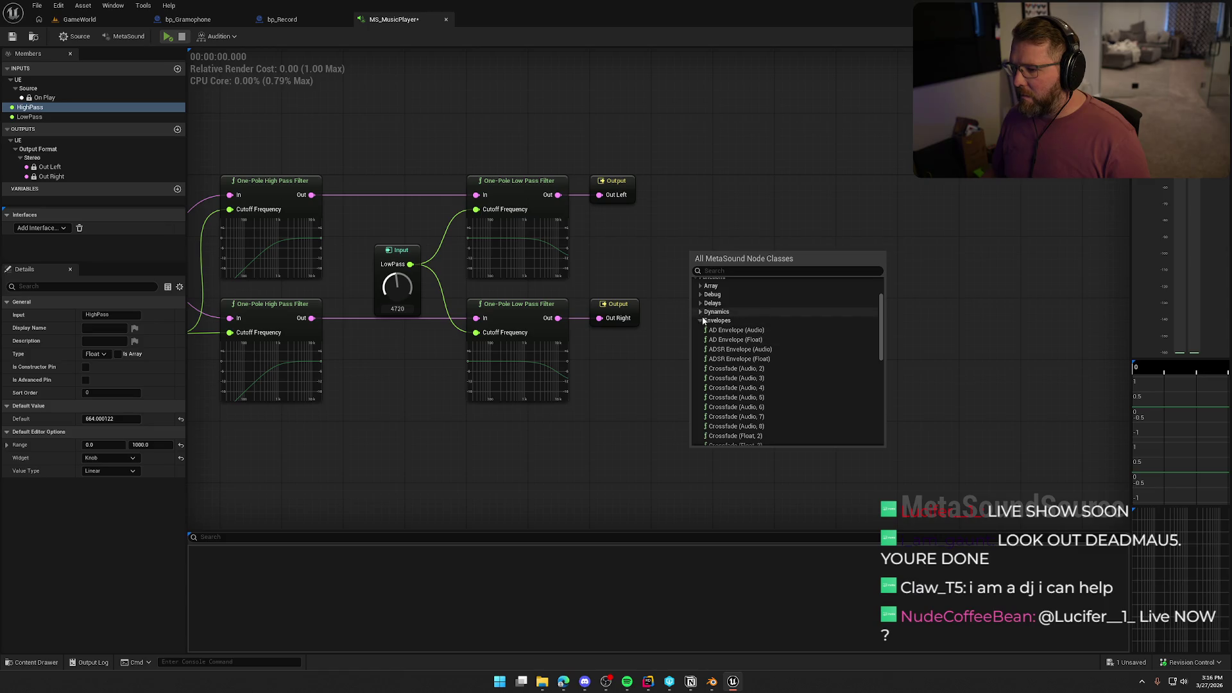
click(701, 321)
click(701, 313)
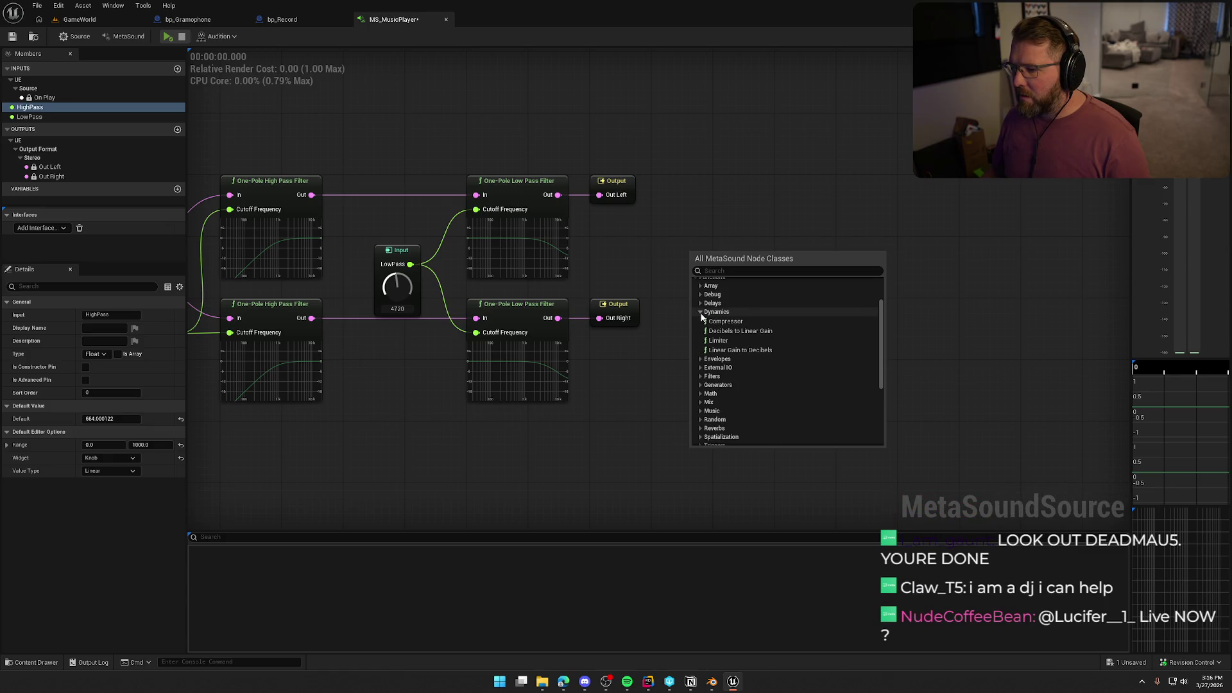
click(701, 313)
click(701, 304)
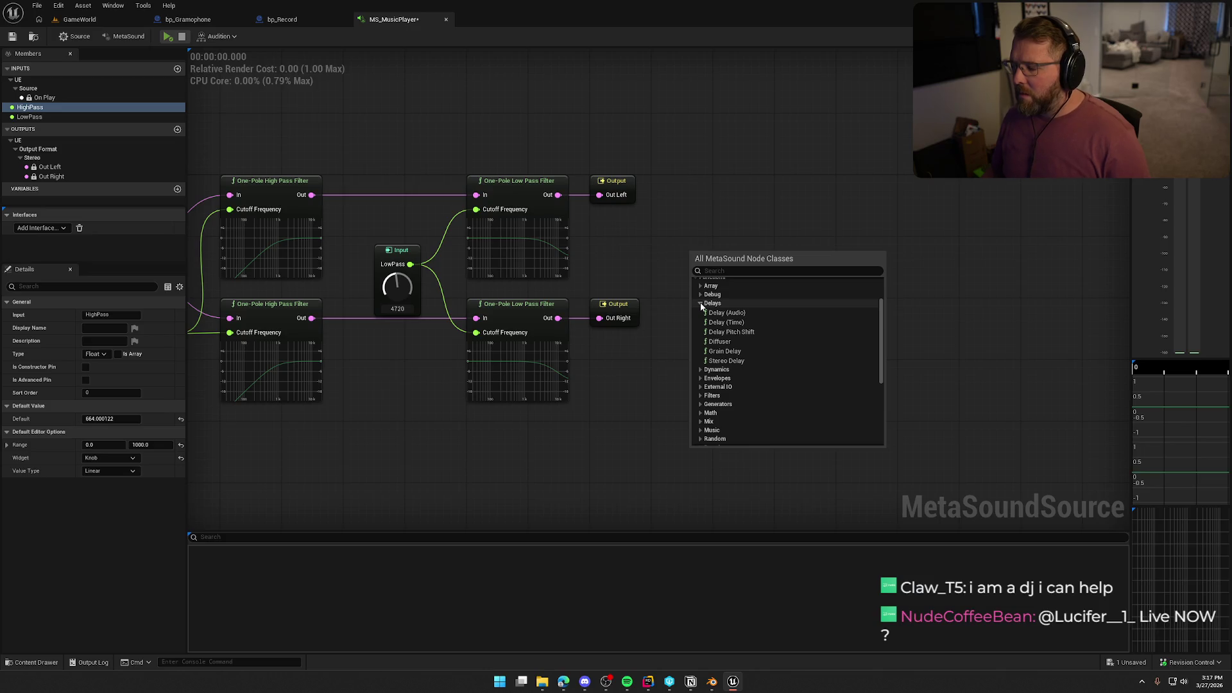
Browse the node class list, collapsing and re-expanding the Delays category.
click(700, 306)
scroll(704, 330, up, 2)
click(702, 340)
click(702, 341)
click(702, 340)
click(702, 341)
scroll(702, 339, down, 1)
click(700, 319)
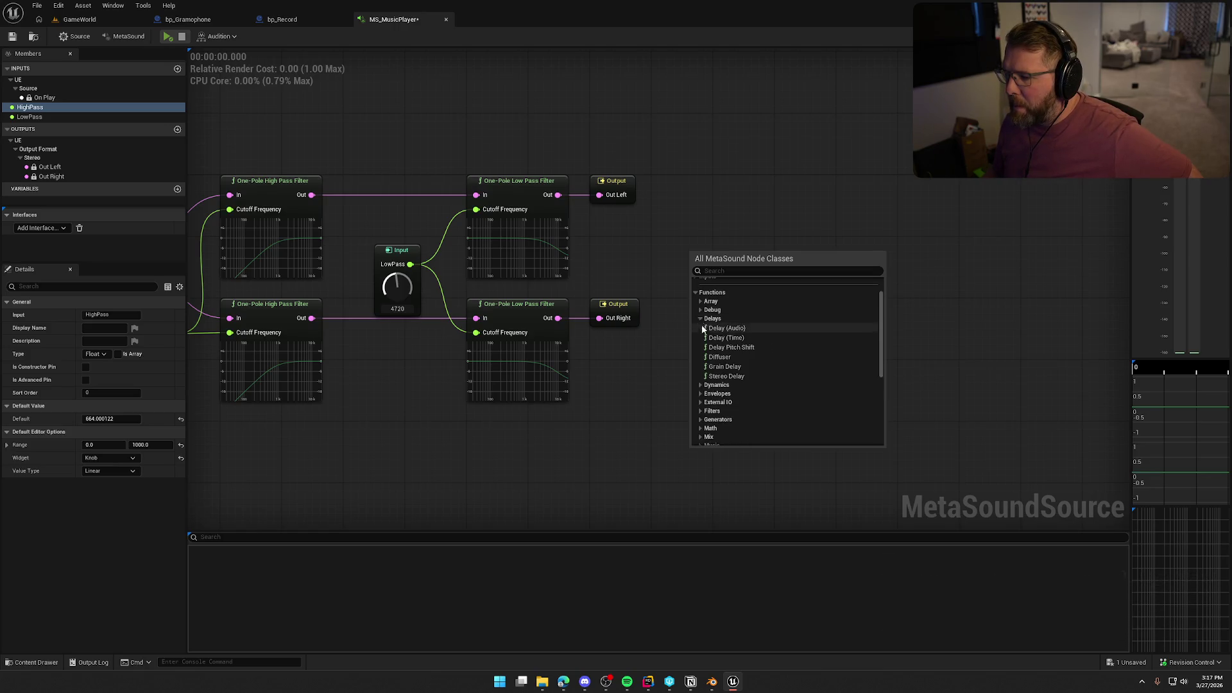
scroll(700, 309, down, 1)
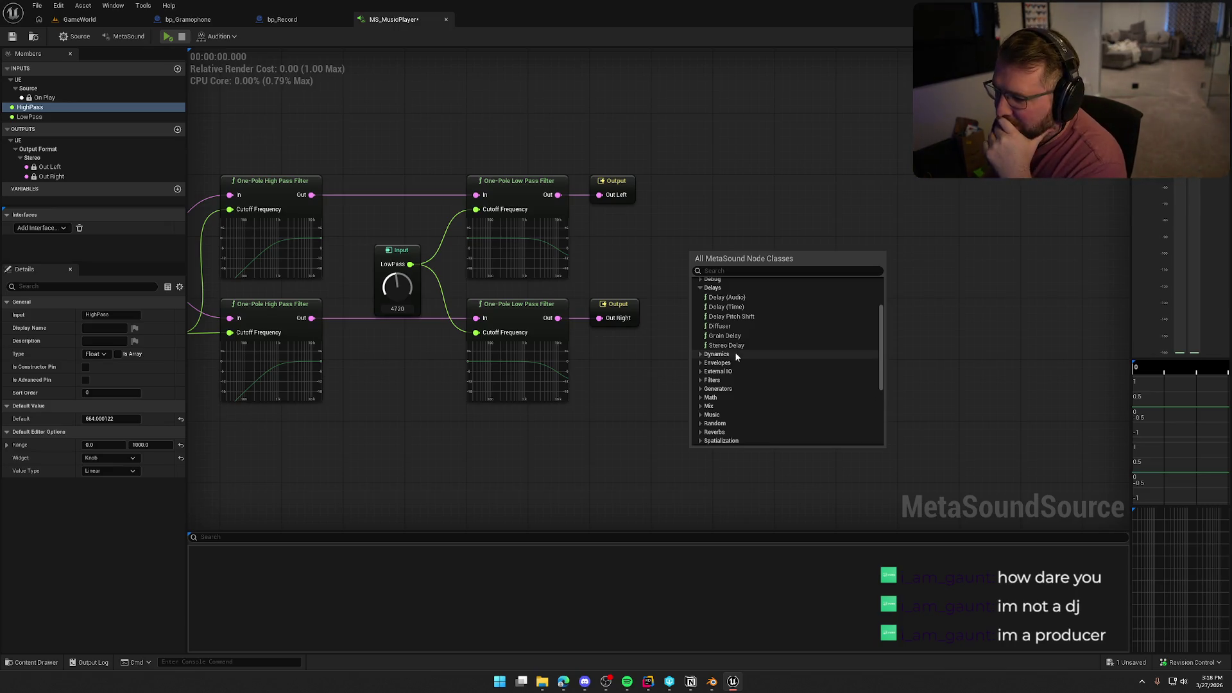
Expand Dynamics and Filters, then add a Flanger node to the graph.
click(735, 354)
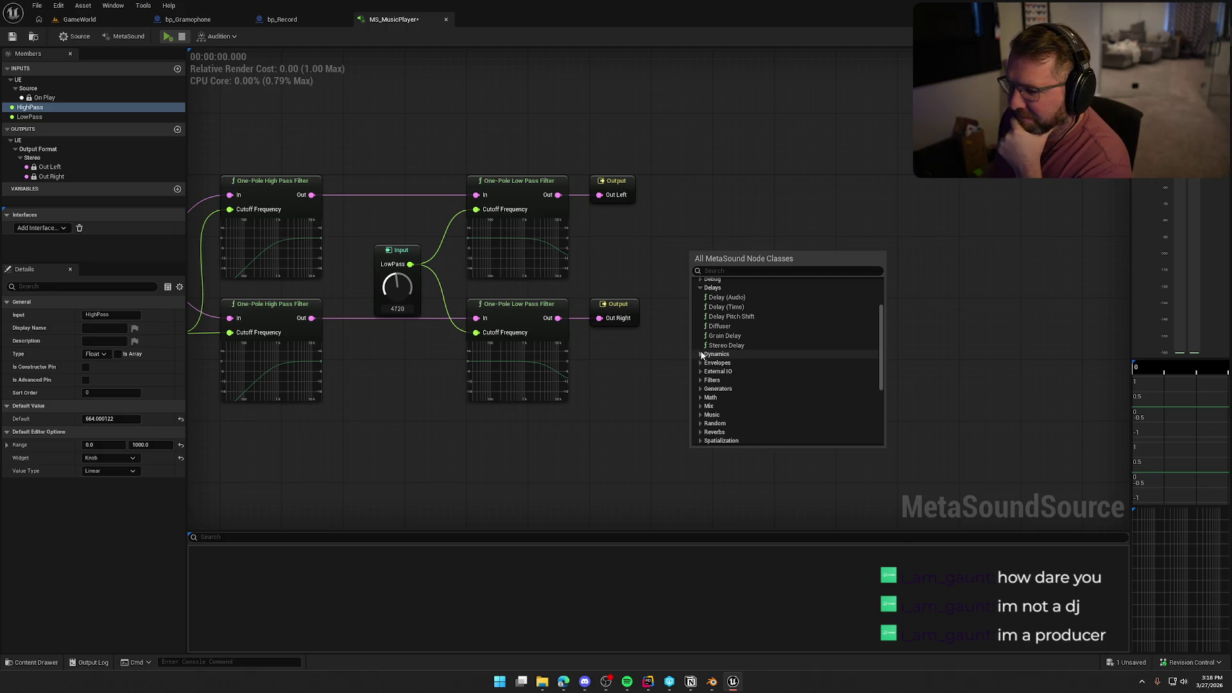
scroll(755, 371, down, 1)
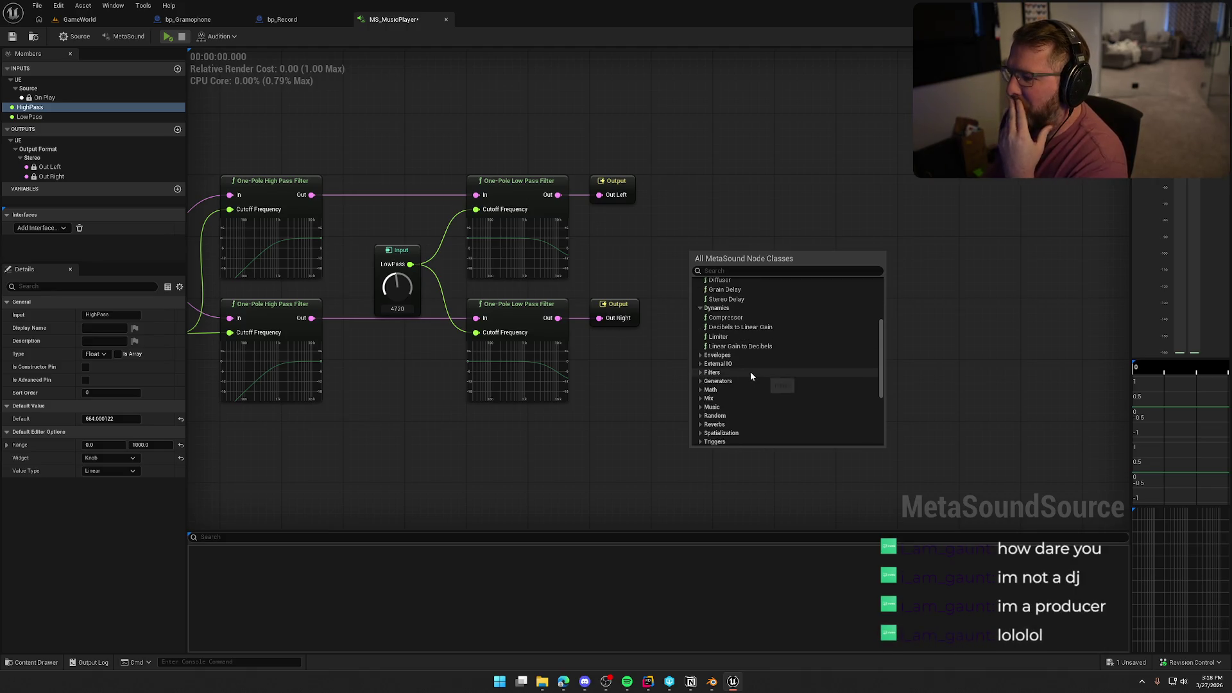
click(712, 373)
scroll(711, 383, down, 3)
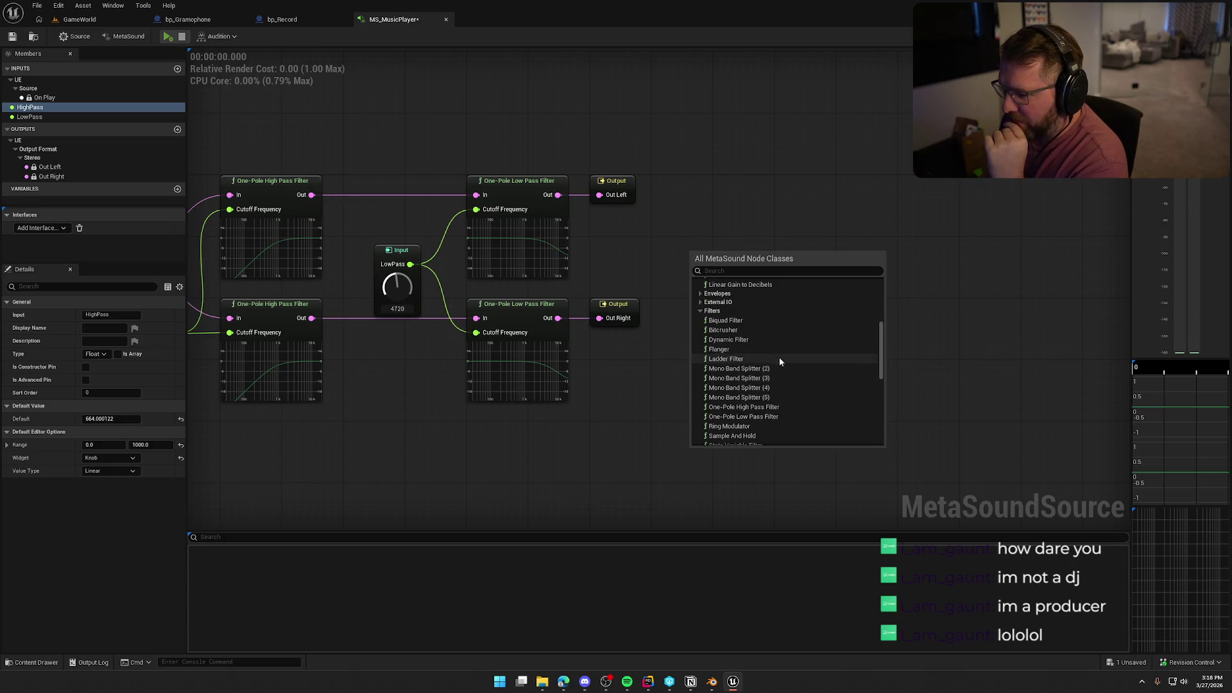
click(723, 349)
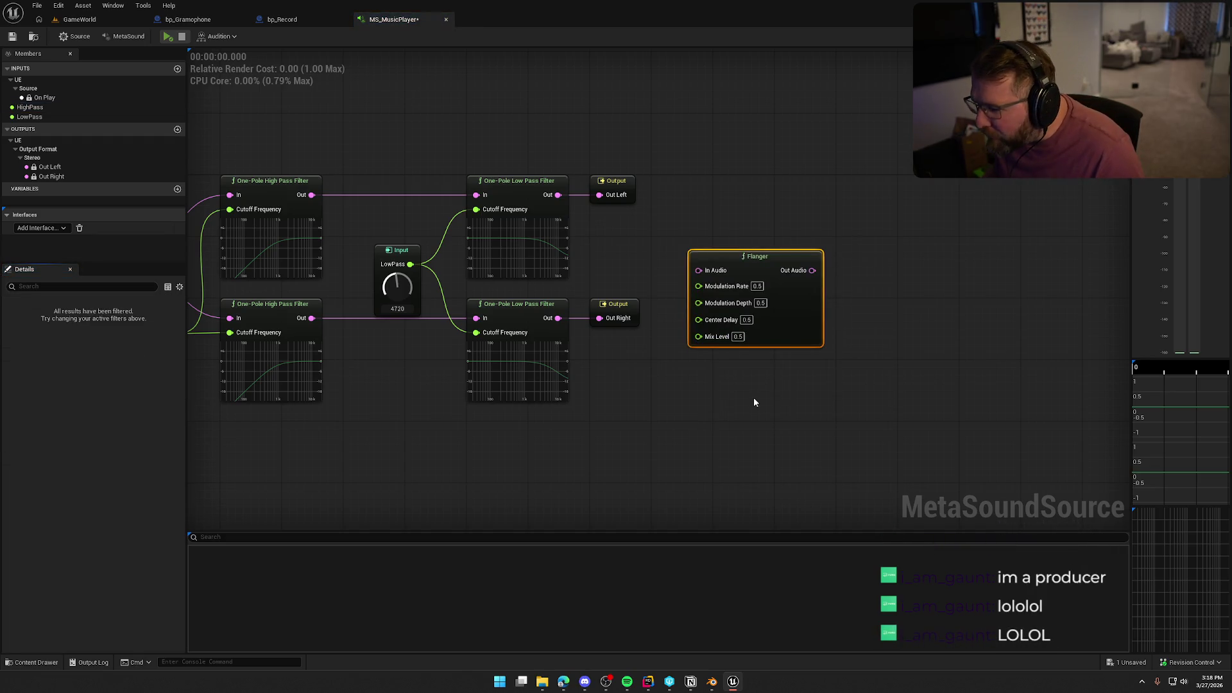
Insert a Flanger between each low-pass filter and Out Left / Out Right.
mouse_move(776, 255)
mouse_down()
mouse_move(690, 209)
mouse_move(674, 355)
mouse_up()
drag(619, 305, 866, 306)
drag(626, 188, 865, 187)
drag(660, 366, 666, 320)
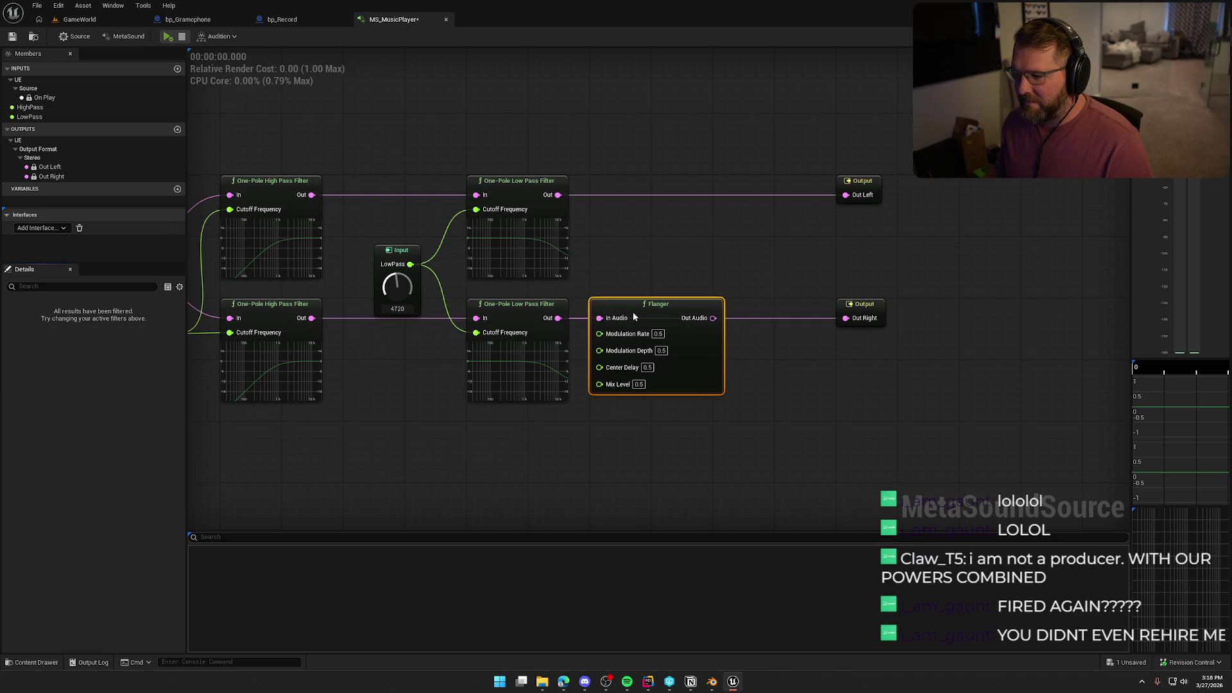
drag(714, 318, 858, 323)
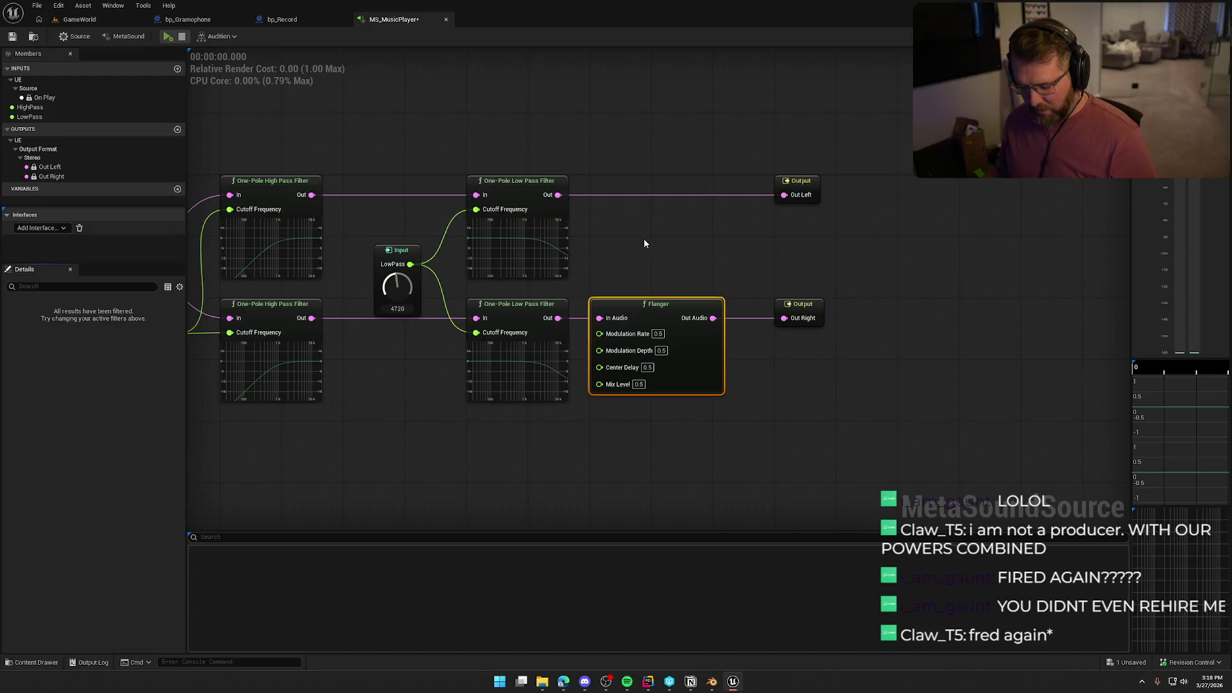
drag(600, 195, 558, 195)
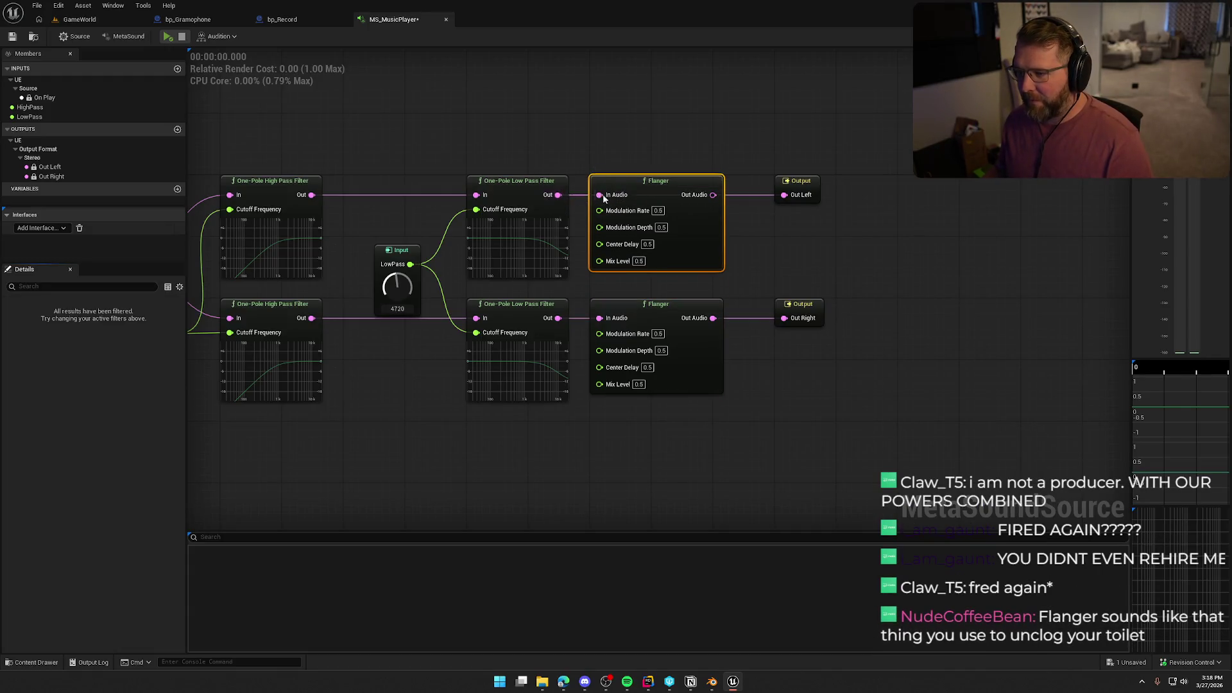
drag(713, 195, 785, 195)
click(772, 265)
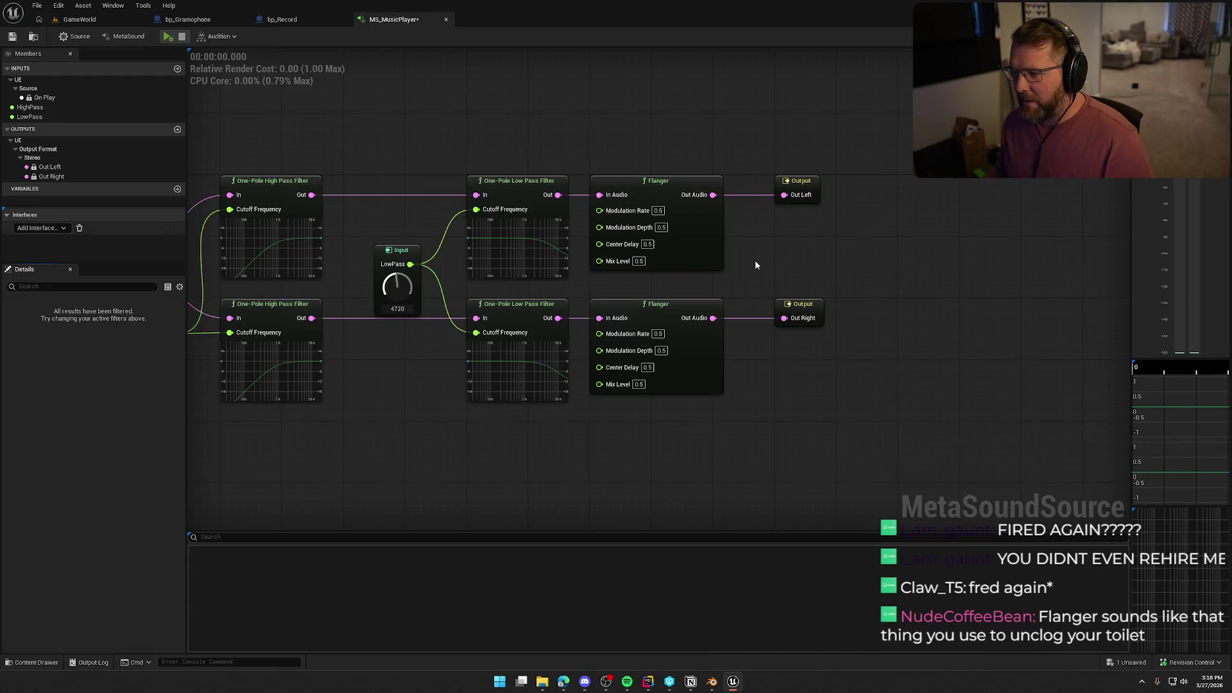
drag(756, 264, 778, 229)
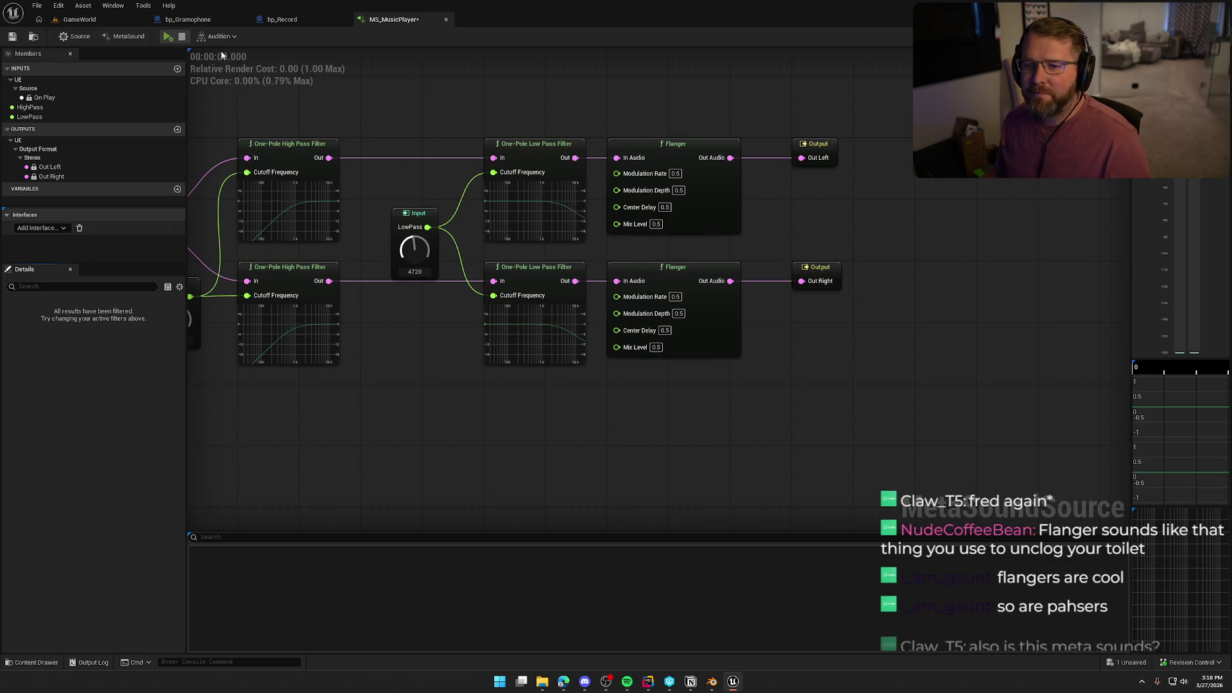
Audition the MetaSound while lowering the LowPass cutoff to 4560.
key(space)
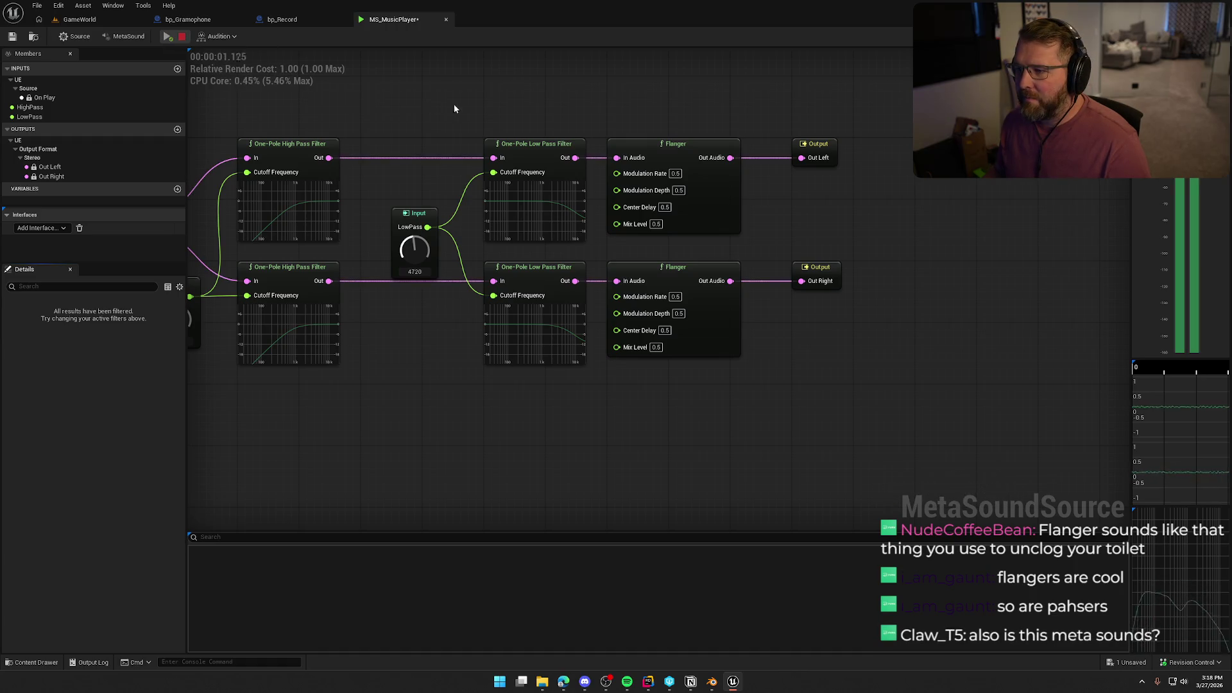
drag(455, 108, 502, 106)
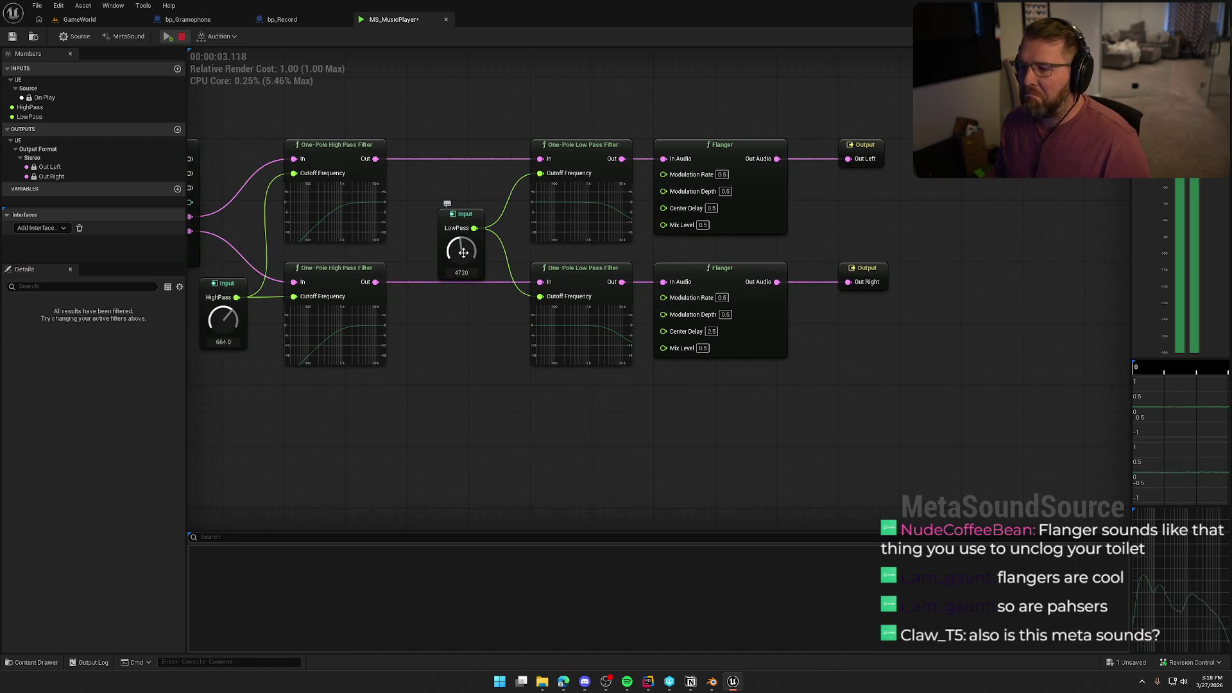
mouse_move(464, 252)
mouse_down()
mouse_move(454, 287)
mouse_move(462, 256)
mouse_up()
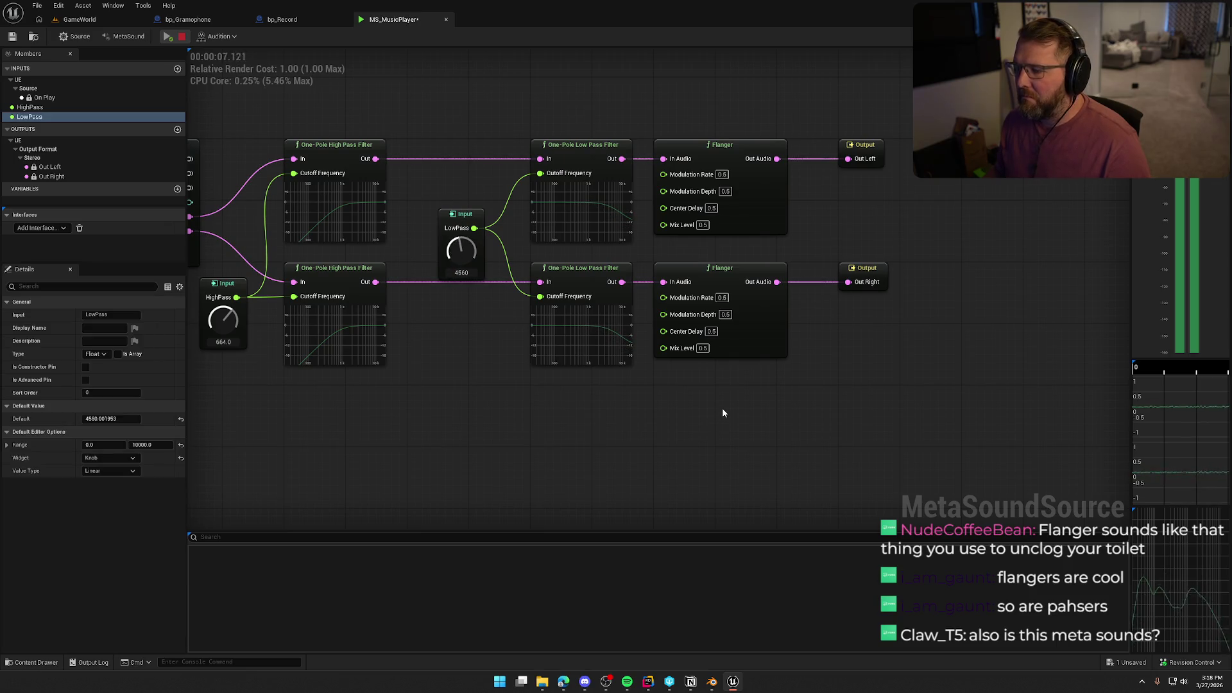
drag(753, 405, 665, 400)
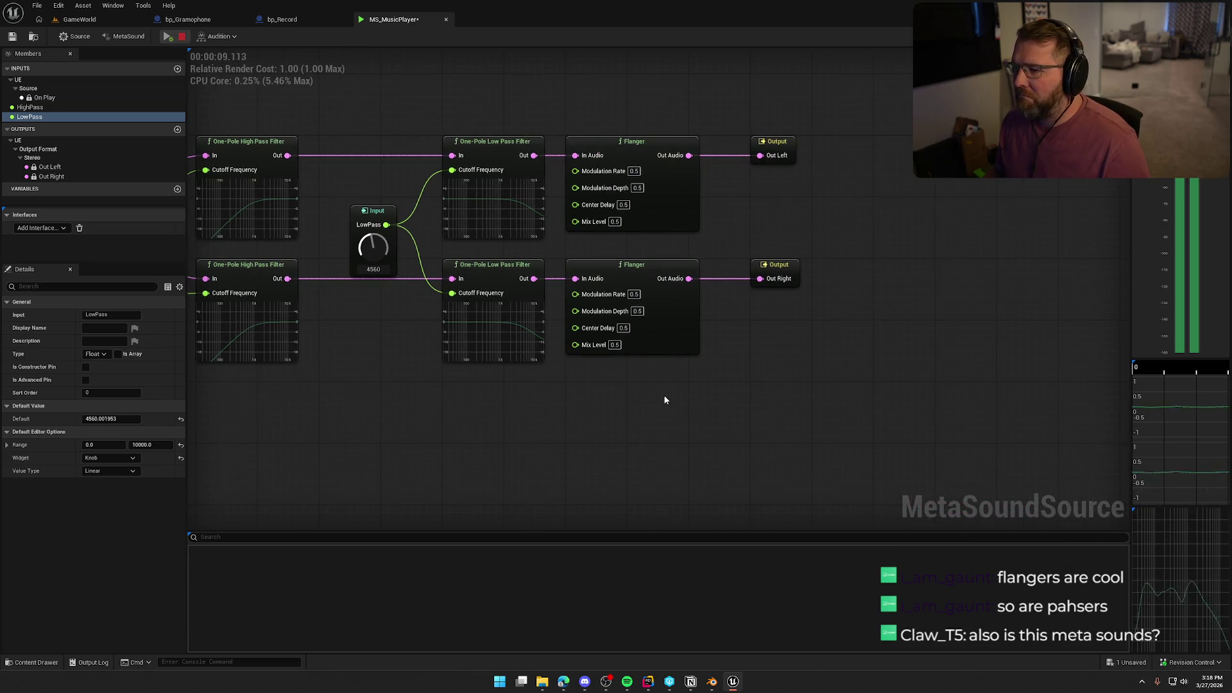
key(space)
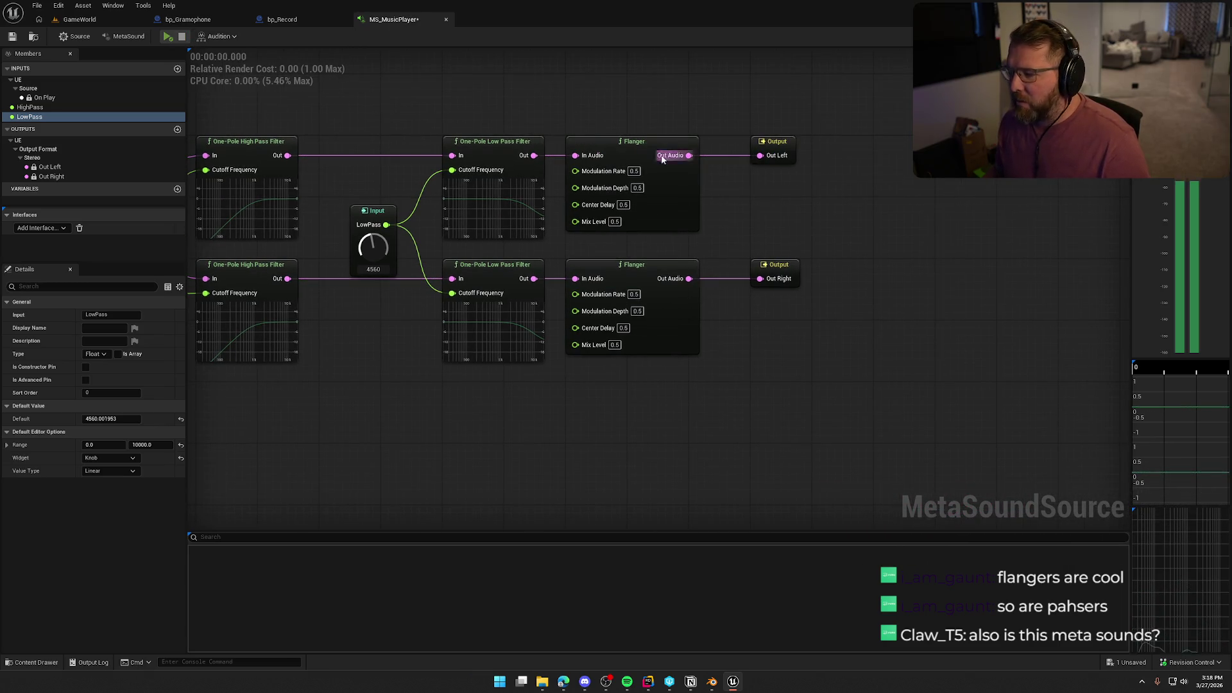
Shift the Flangers and outputs right and promote Modulation Rate to a shared graph input.
drag(809, 125, 559, 363)
mouse_move(635, 192)
mouse_down()
mouse_move(924, 185)
mouse_move(615, 262)
mouse_move(698, 294)
mouse_up()
click(652, 210)
click(639, 282)
mouse_move(633, 251)
mouse_down()
mouse_move(601, 219)
mouse_move(599, 244)
mouse_move(600, 204)
mouse_move(600, 300)
mouse_up()
click(168, 36)
Raise Modulation Rate to 0.8 and wire it to both Flangers' Modulation Depth.
drag(598, 253, 593, 191)
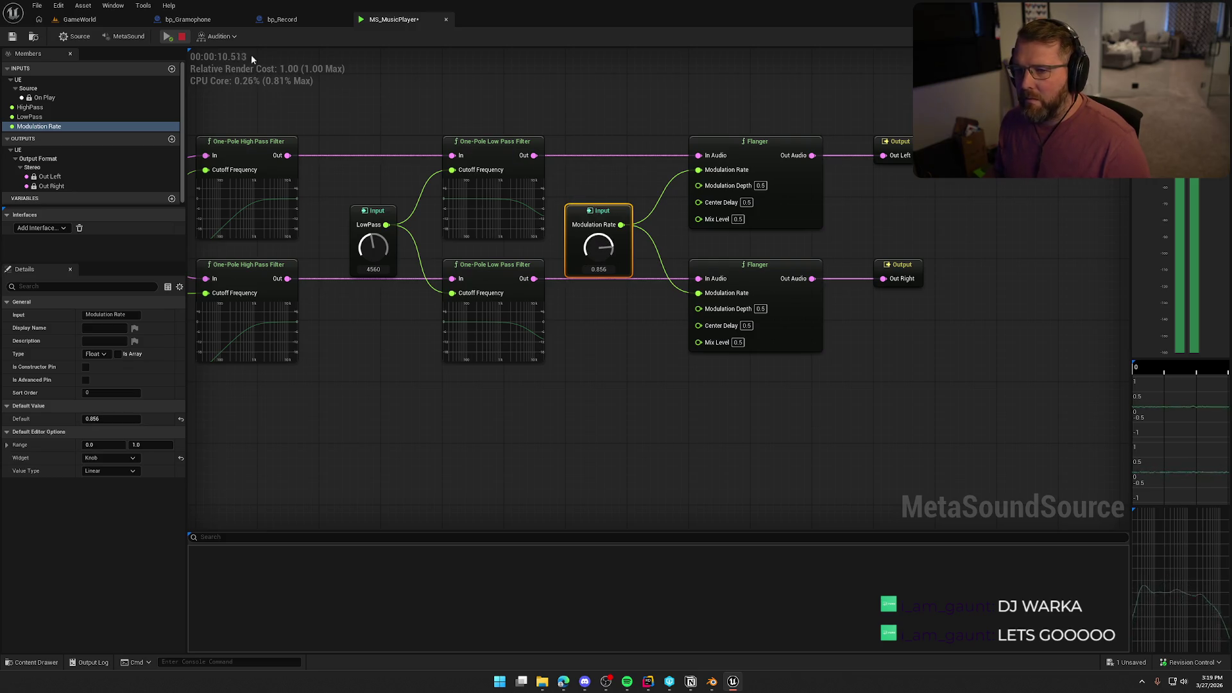
click(182, 35)
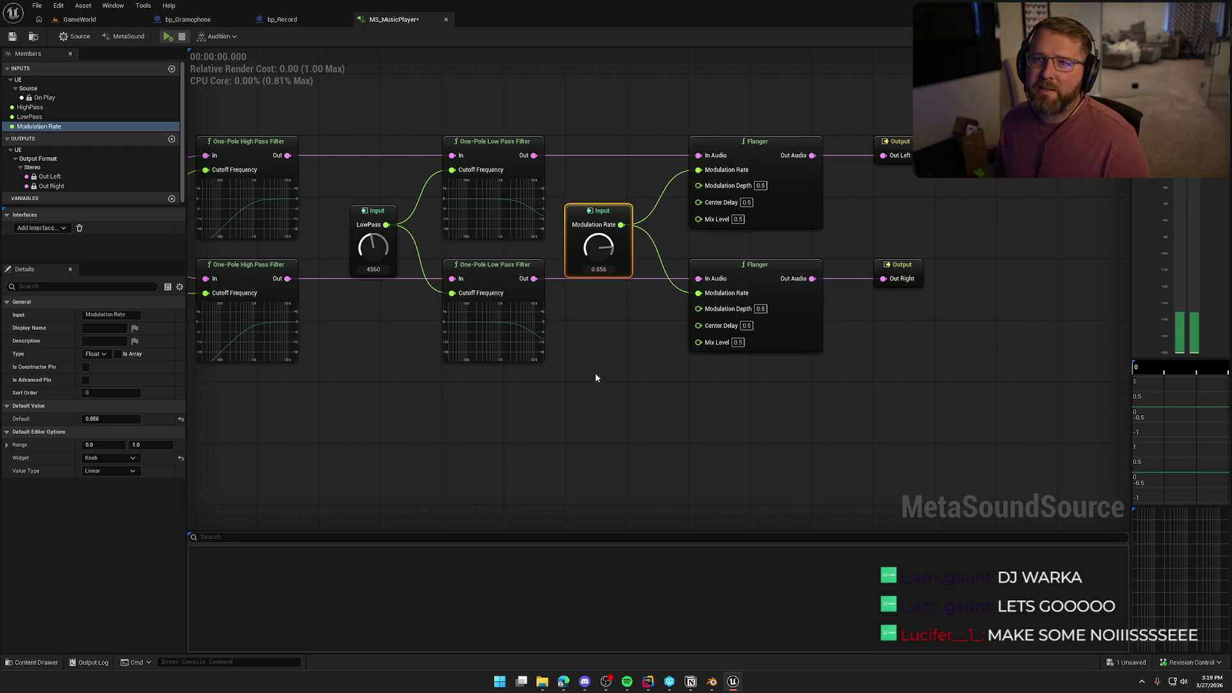
drag(595, 372, 561, 368)
drag(588, 219, 664, 177)
drag(586, 217, 664, 300)
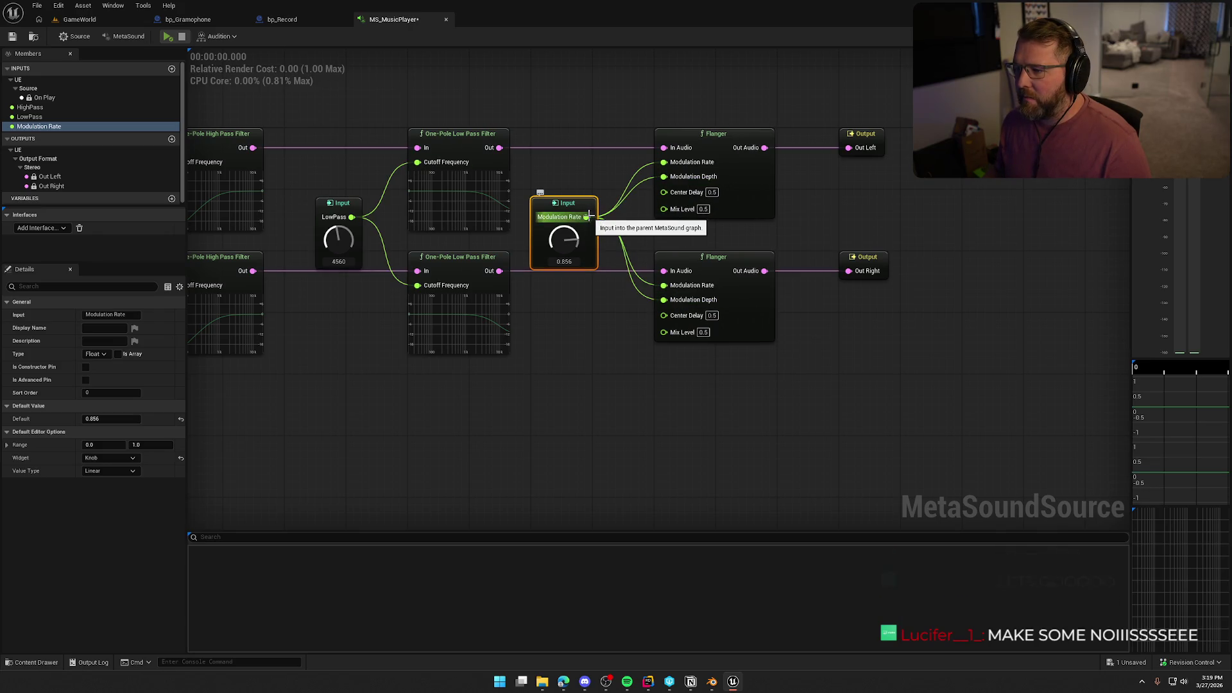
Audition with Modulation Rate near 0.3, then set its range maximum to 10.
click(167, 36)
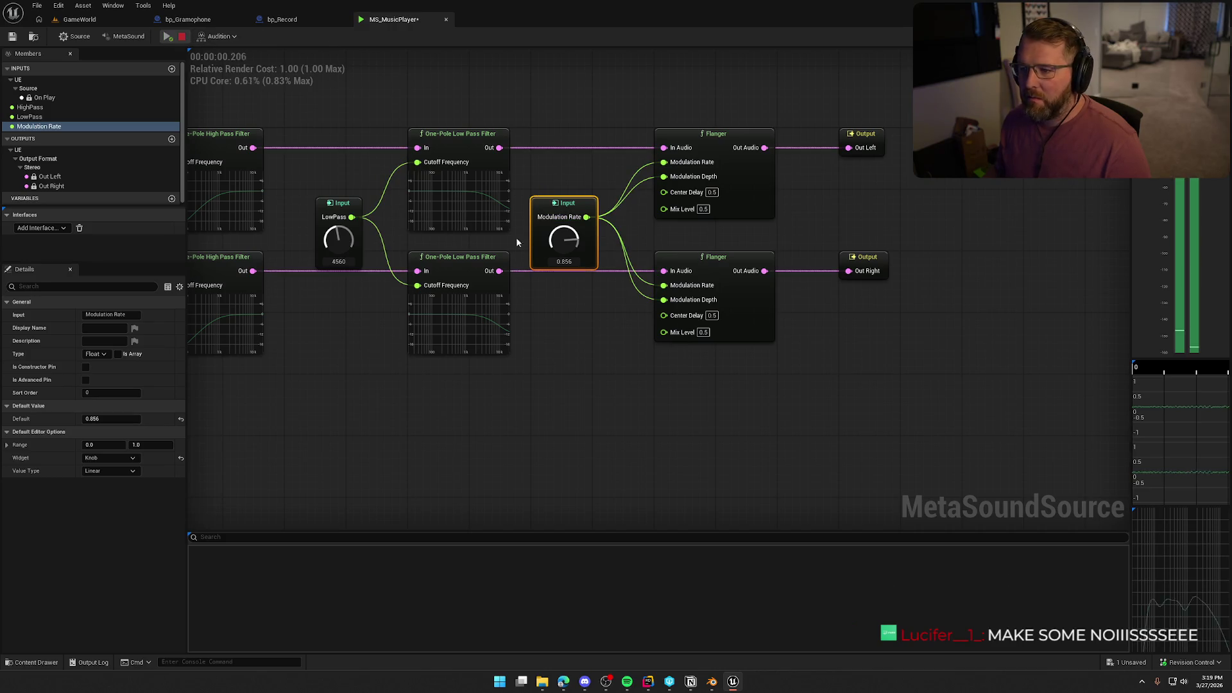
mouse_move(565, 263)
mouse_down()
mouse_move(567, 310)
mouse_move(569, 210)
mouse_up()
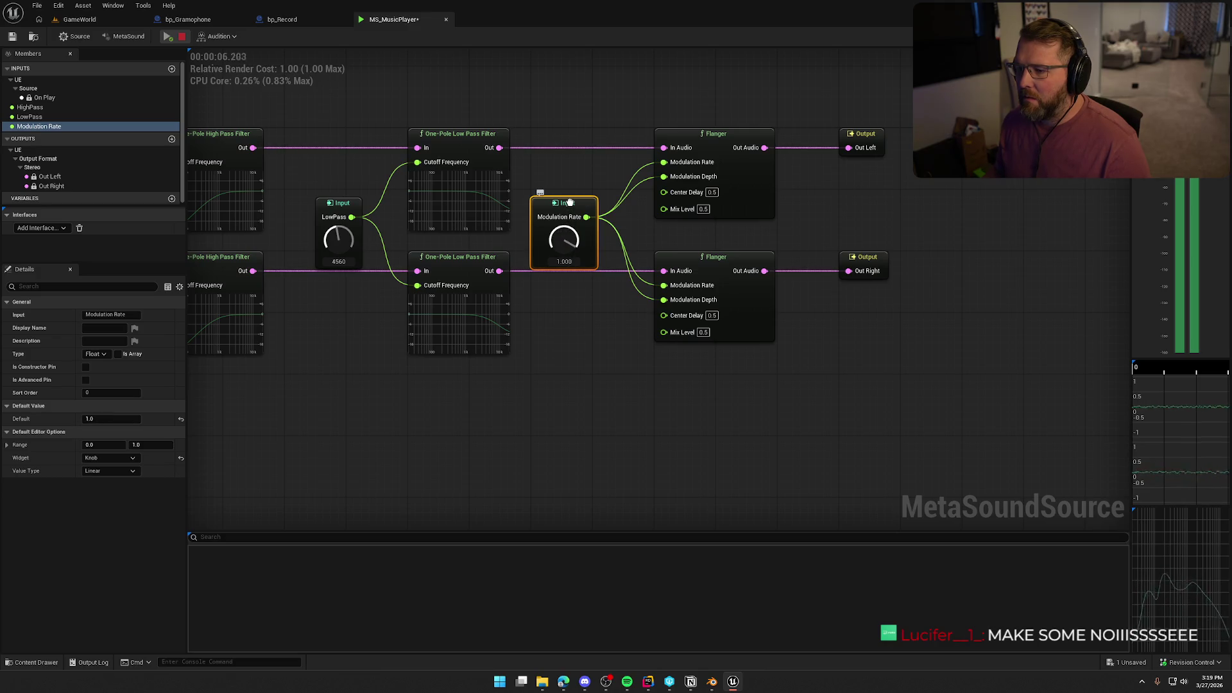
click(145, 444)
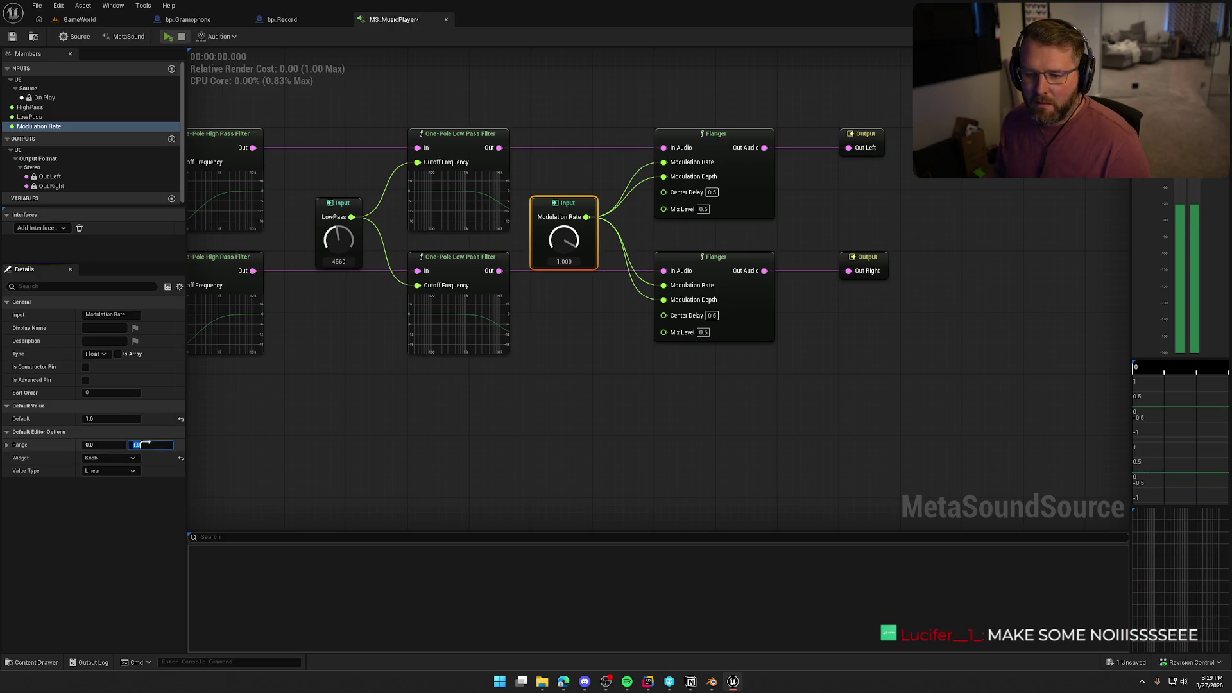
text(10)
key(Return)
click(321, 434)
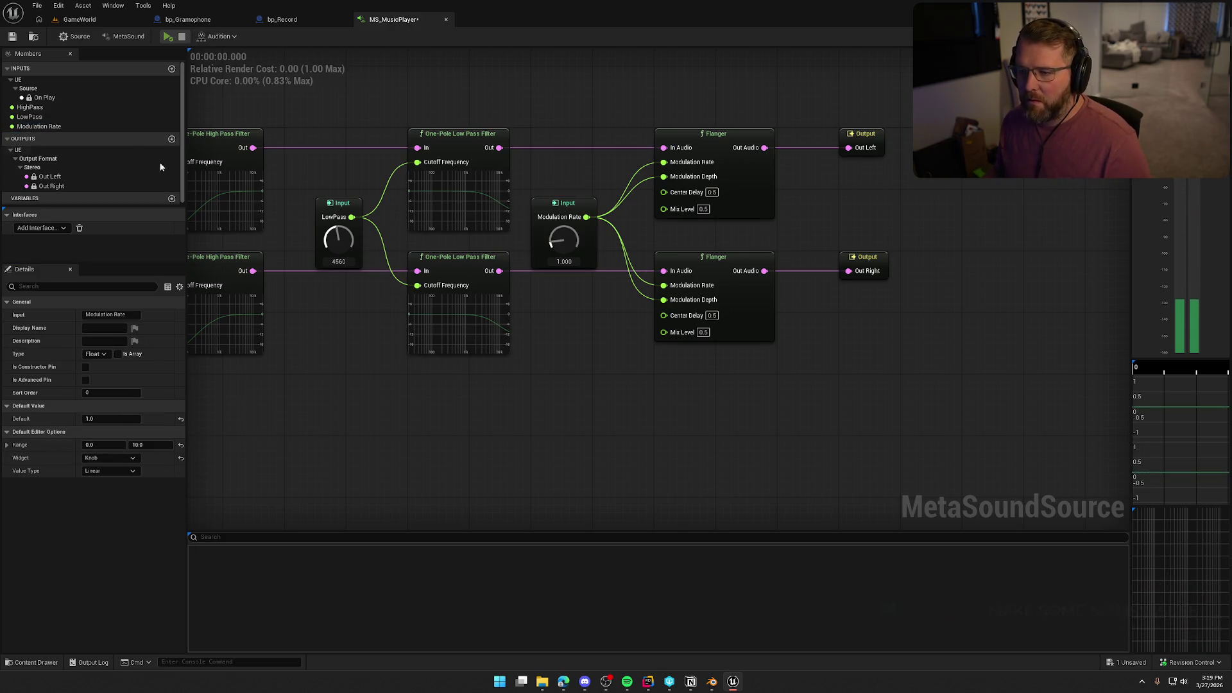
Audition at Modulation Rate 1.48, then wire it to both Flangers' Center Delay and Mix Level.
click(167, 36)
mouse_move(561, 243)
mouse_down()
mouse_move(568, 156)
mouse_move(572, 238)
mouse_up()
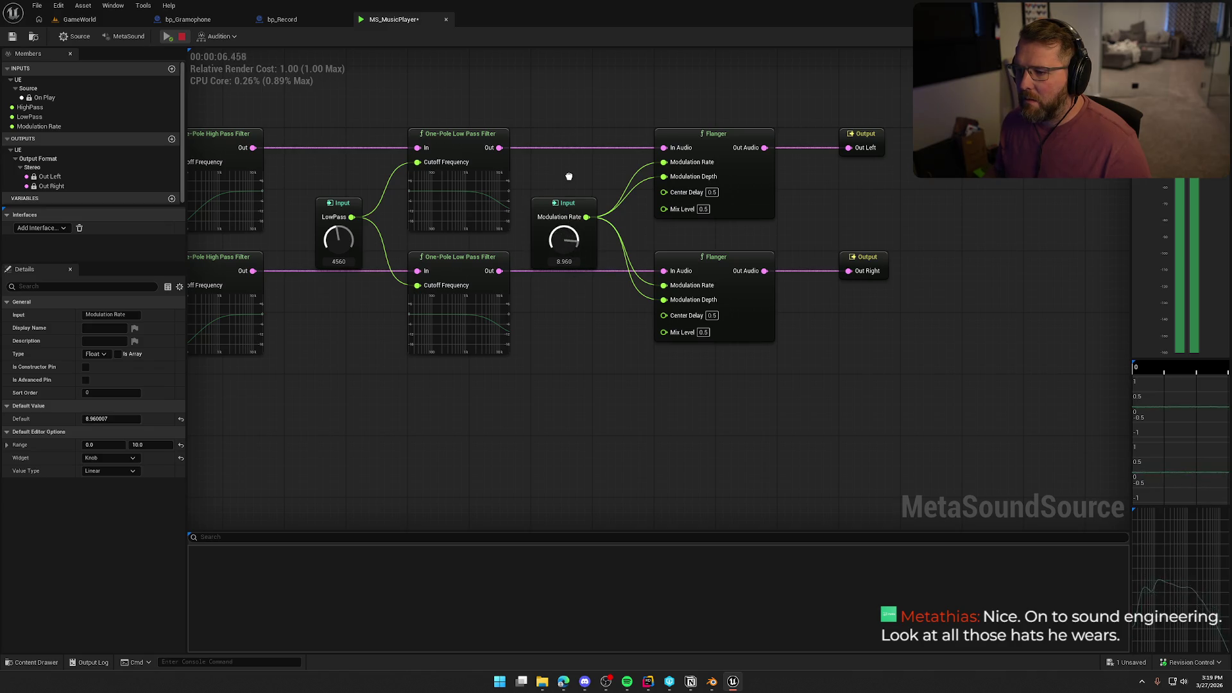
click(562, 227)
click(183, 37)
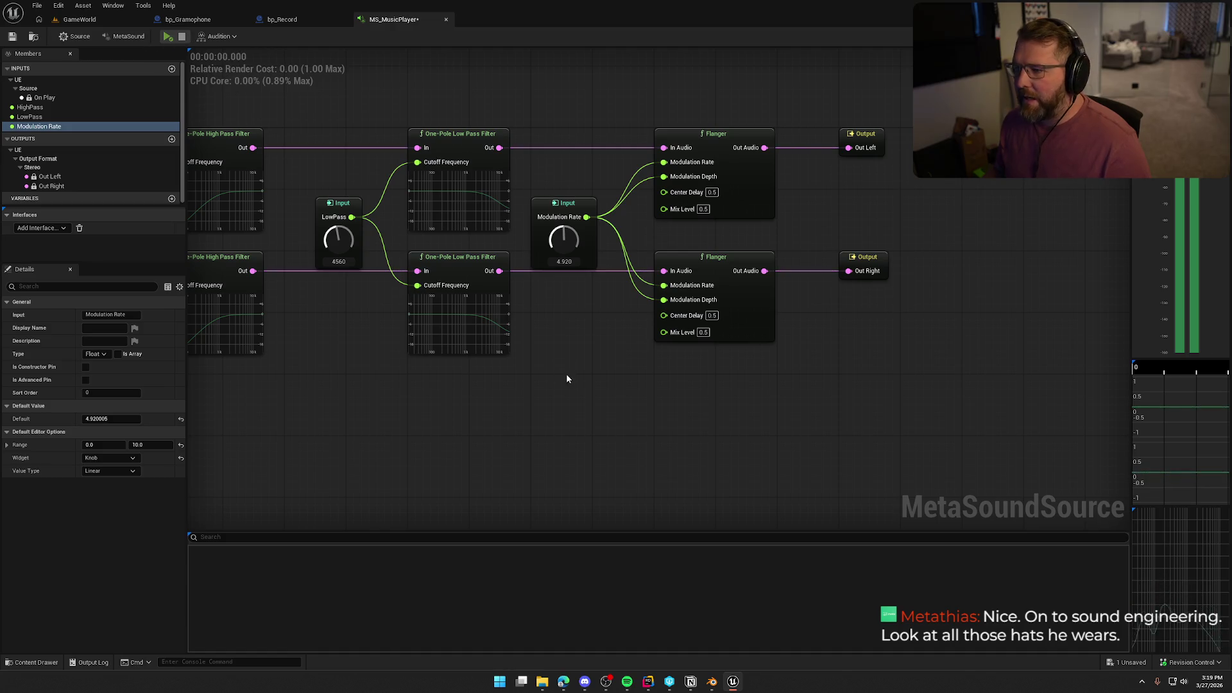
mouse_move(587, 217)
mouse_down()
mouse_move(664, 192)
mouse_move(581, 218)
mouse_move(663, 314)
mouse_up()
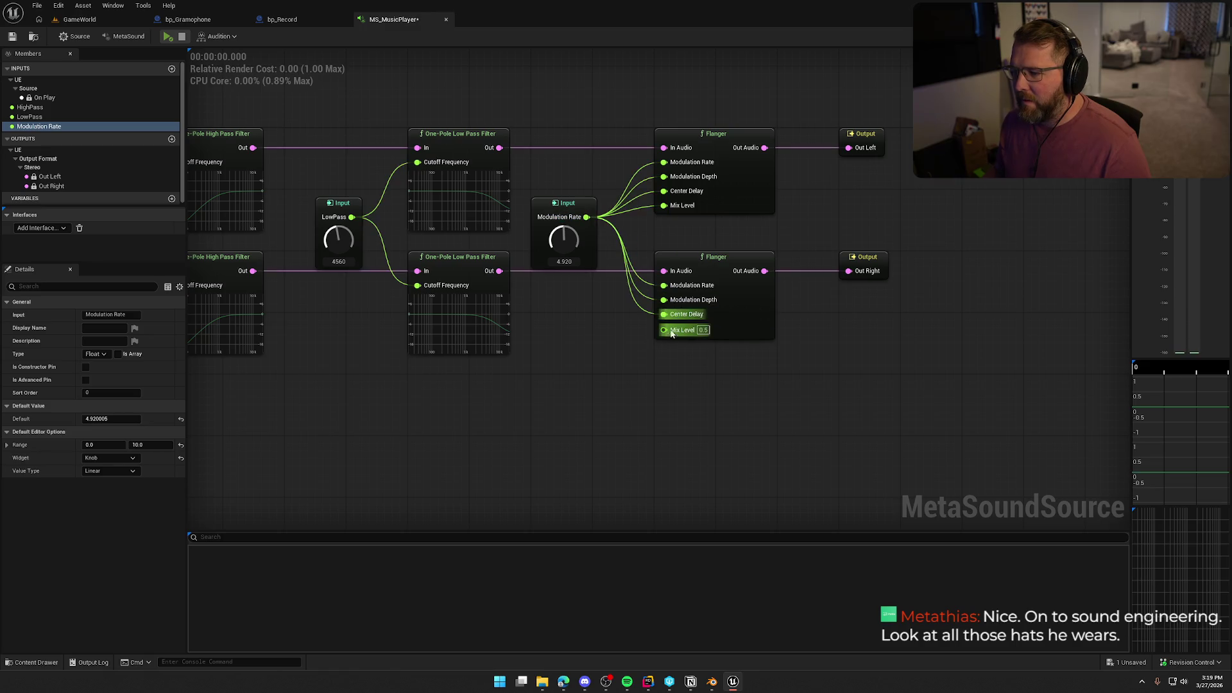
mouse_move(584, 217)
mouse_down()
mouse_move(565, 247)
mouse_move(569, 230)
mouse_up()
Audition while raising Modulation Rate to about 5.12.
click(168, 37)
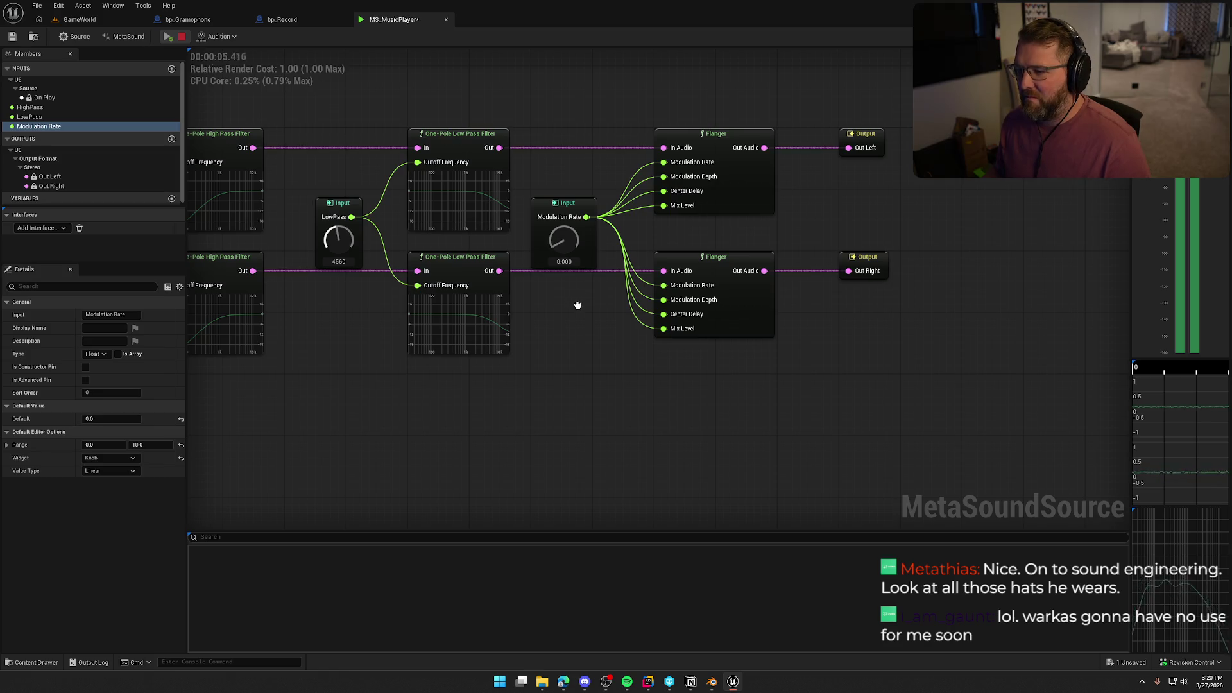
drag(565, 249, 574, 234)
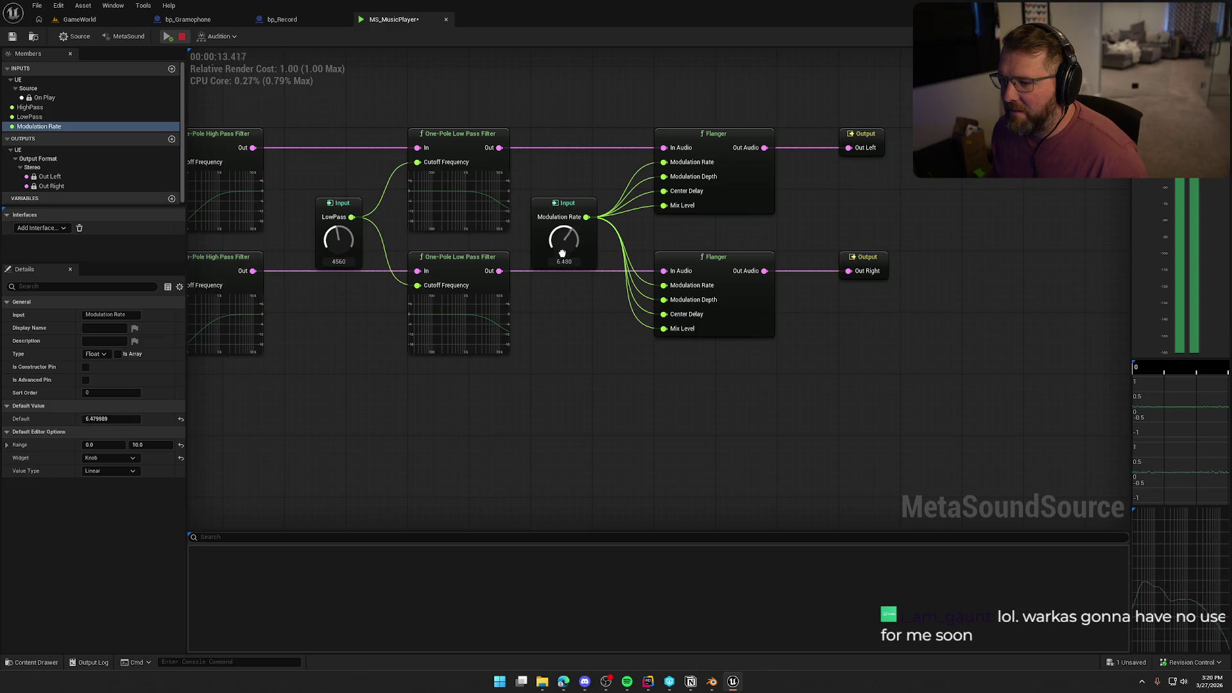
click(182, 37)
Delete both Flangers and the Modulation Rate input, including its leftover member.
drag(611, 172, 729, 376)
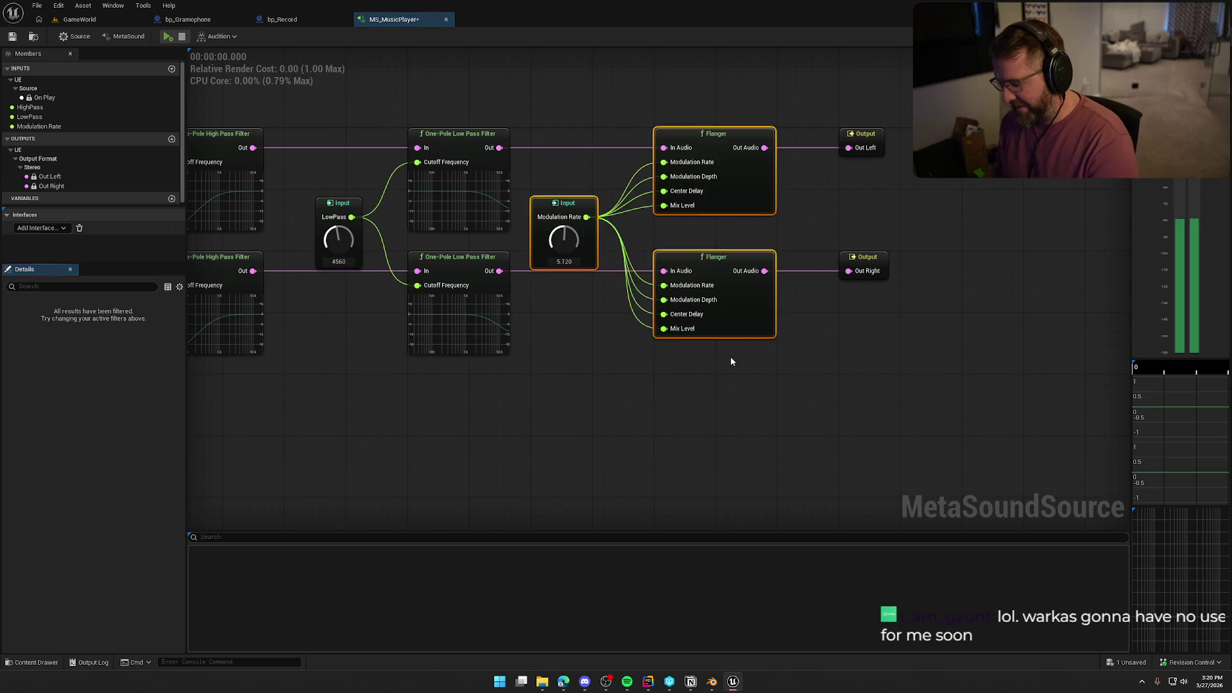
key(Delete)
click(51, 125)
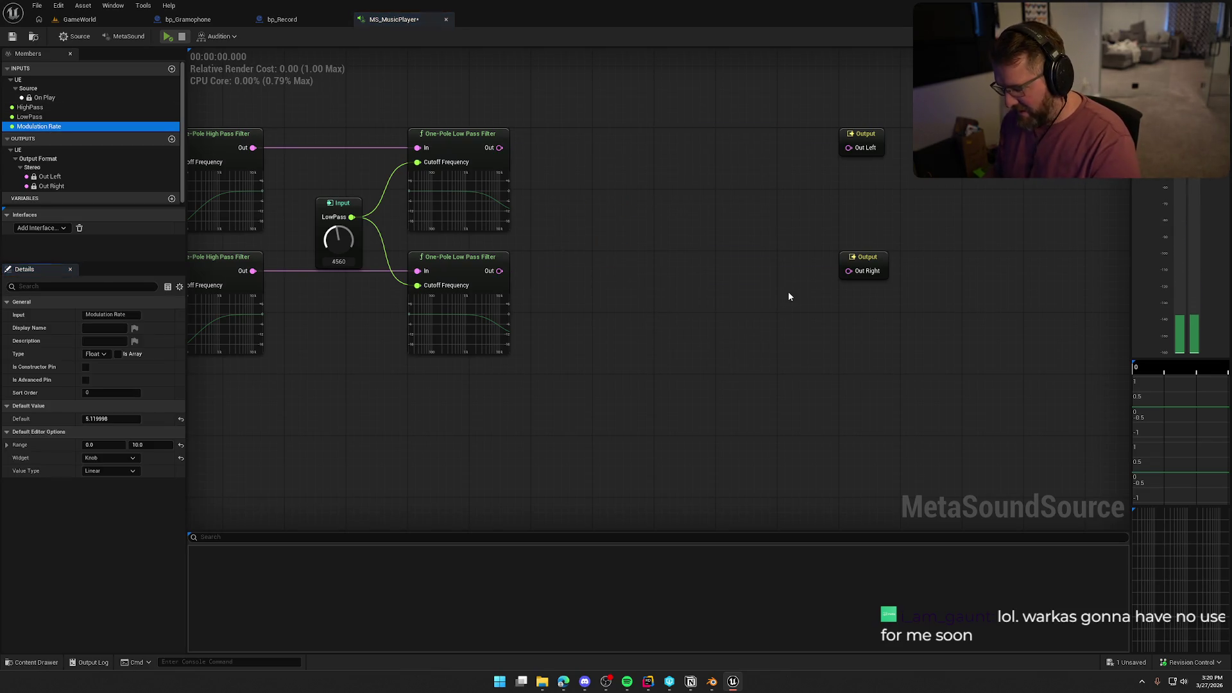
key(Delete)
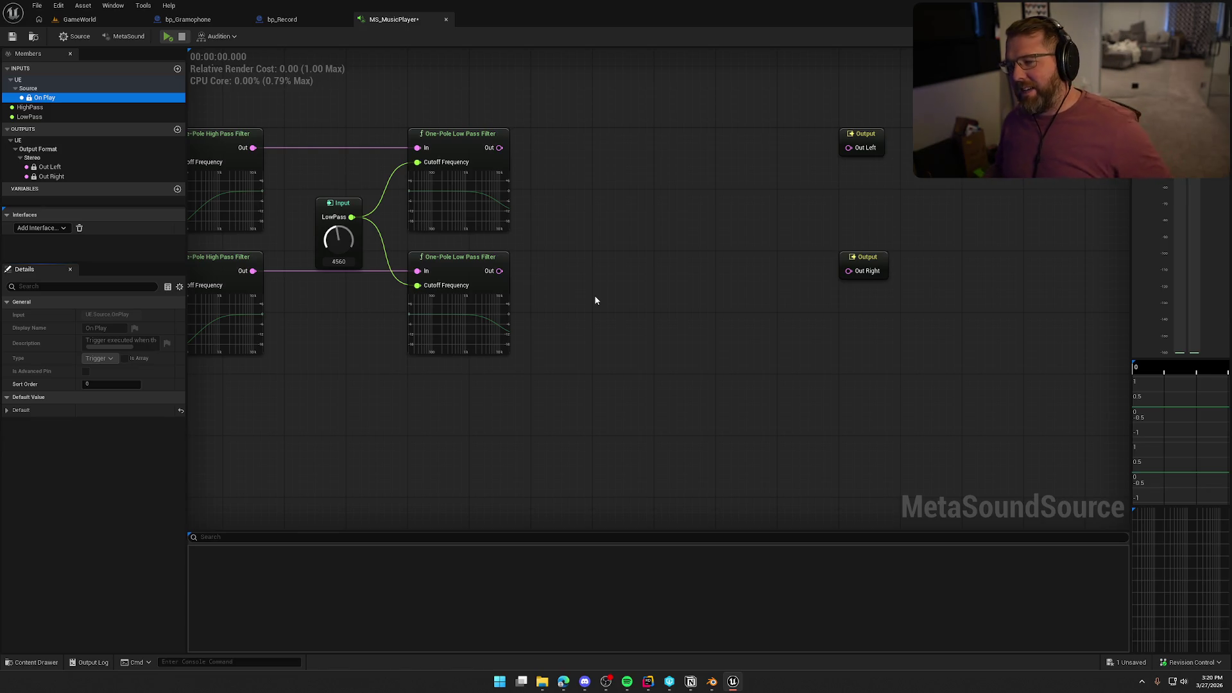
Inspect the now unconnected Output nodes and bring up the node class list.
drag(937, 328, 747, 172)
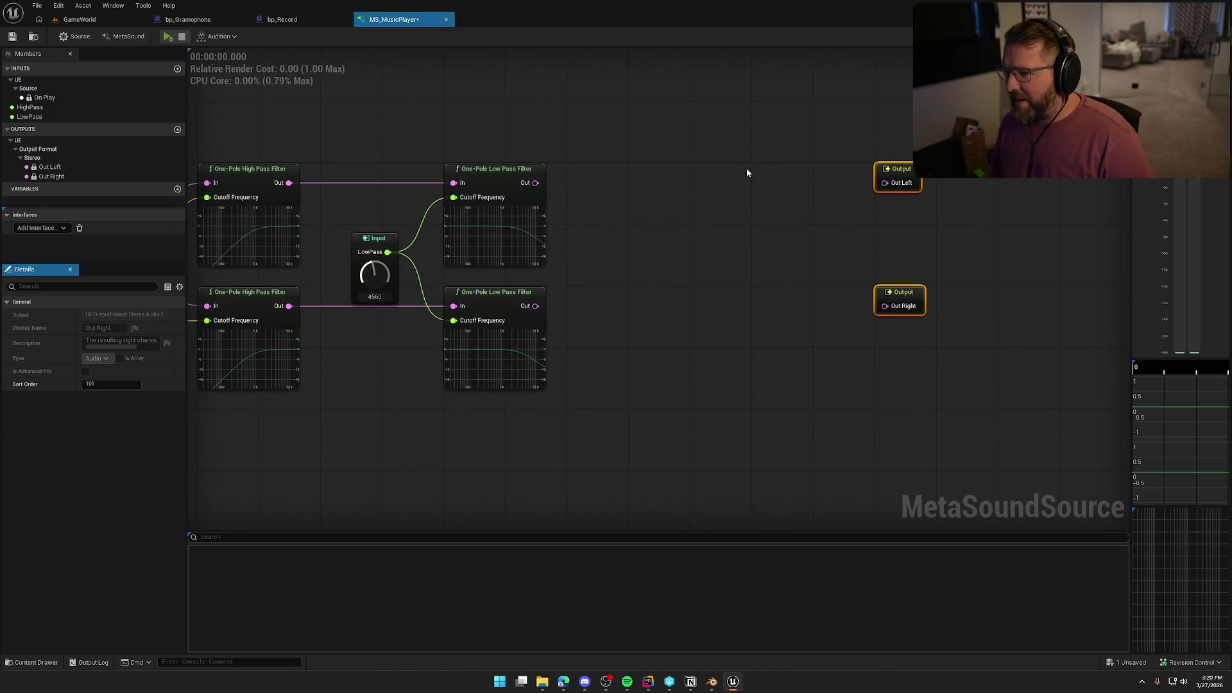
click(694, 212)
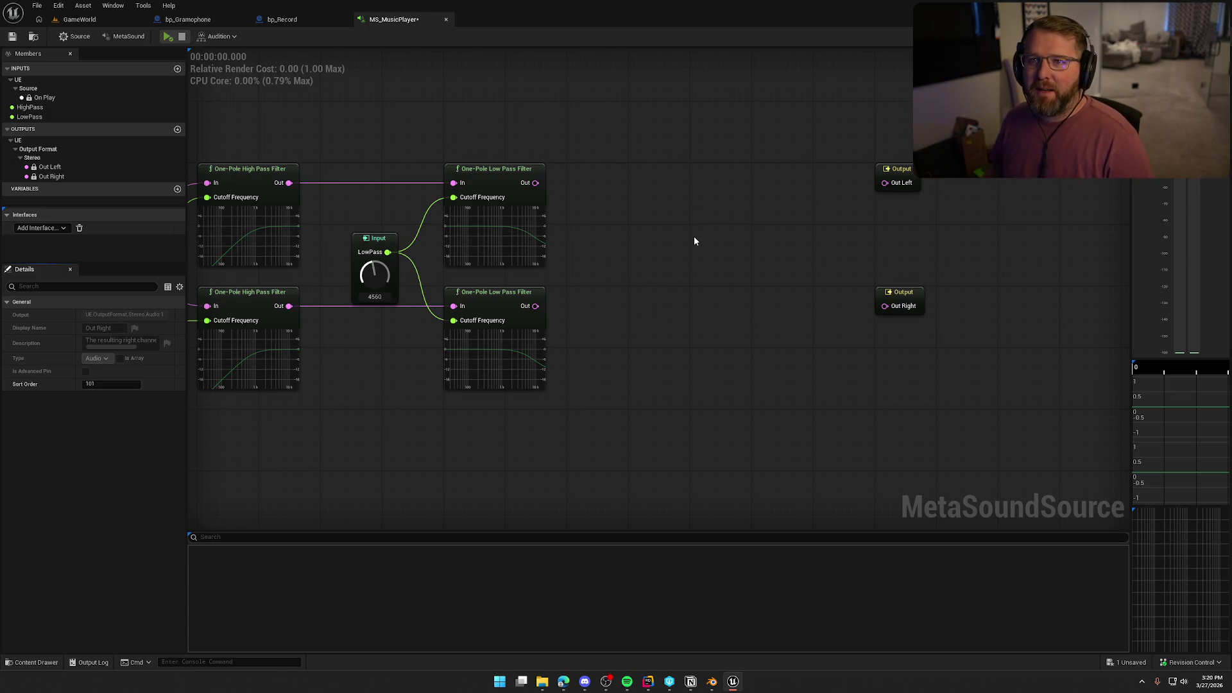
mouse_move(694, 241)
mouse_down()
mouse_move(700, 189)
mouse_move(681, 240)
mouse_up()
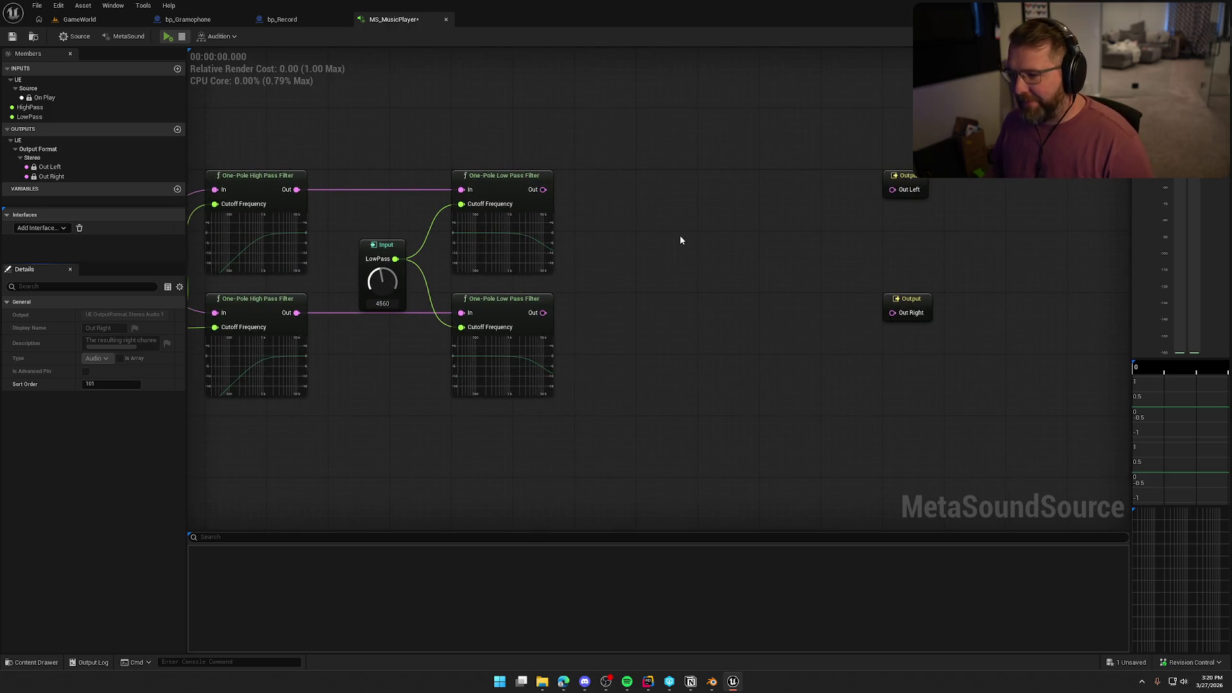
right_click(621, 233)
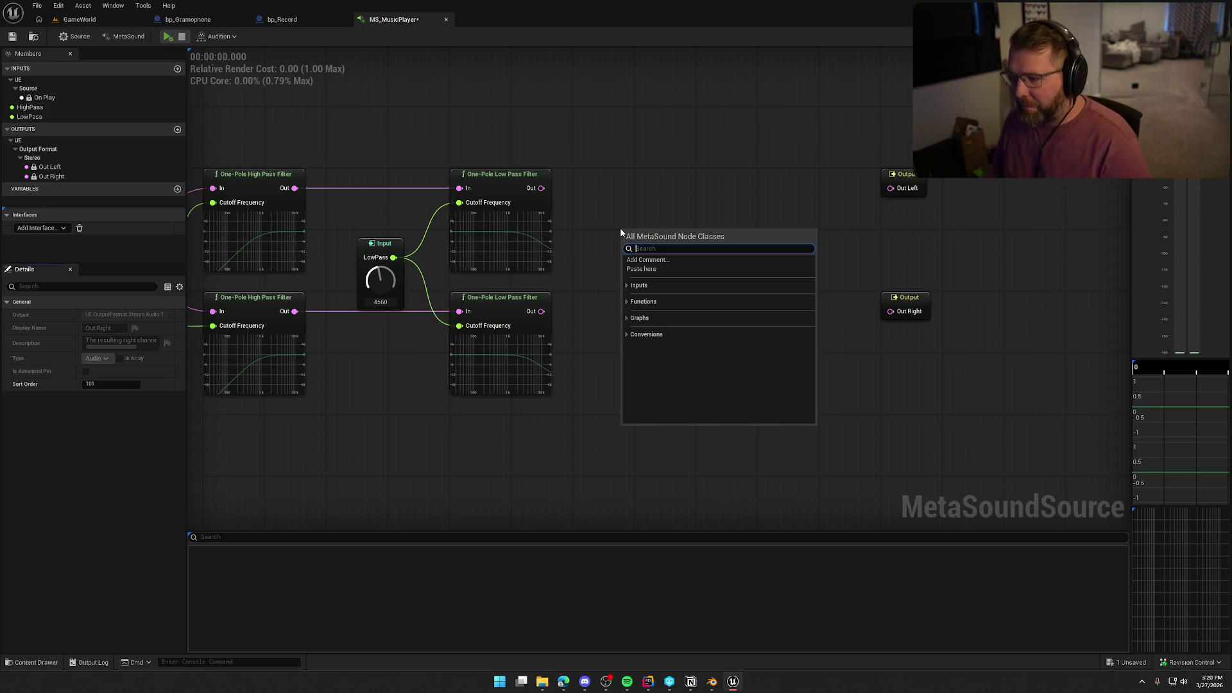
Add a Mono Band Splitter (2) from Filters, keep Two Pole order, then delete it.
click(628, 301)
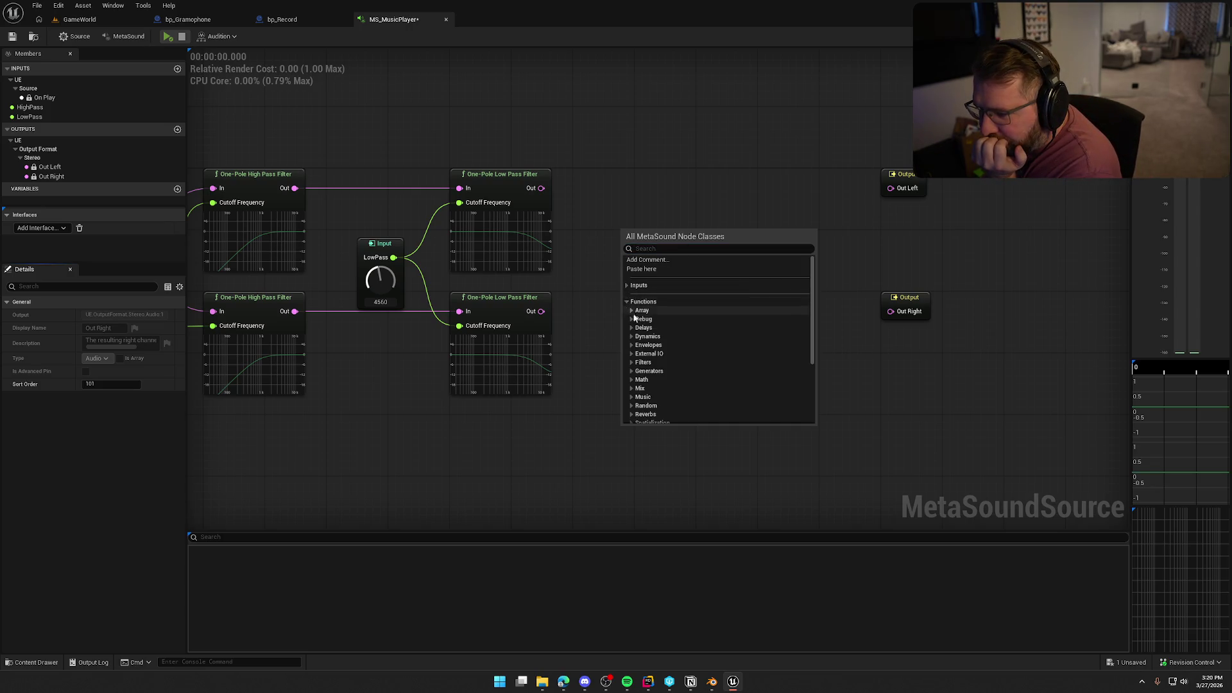
scroll(696, 360, down, 2)
click(631, 316)
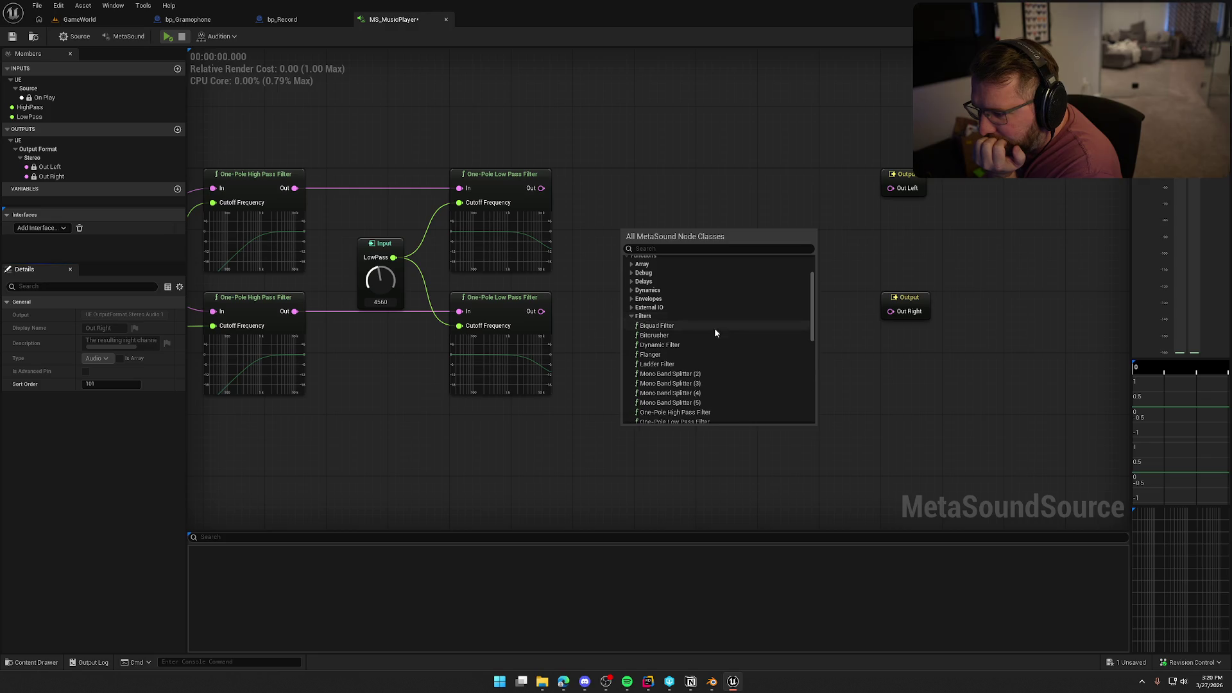
scroll(756, 347, down, 2)
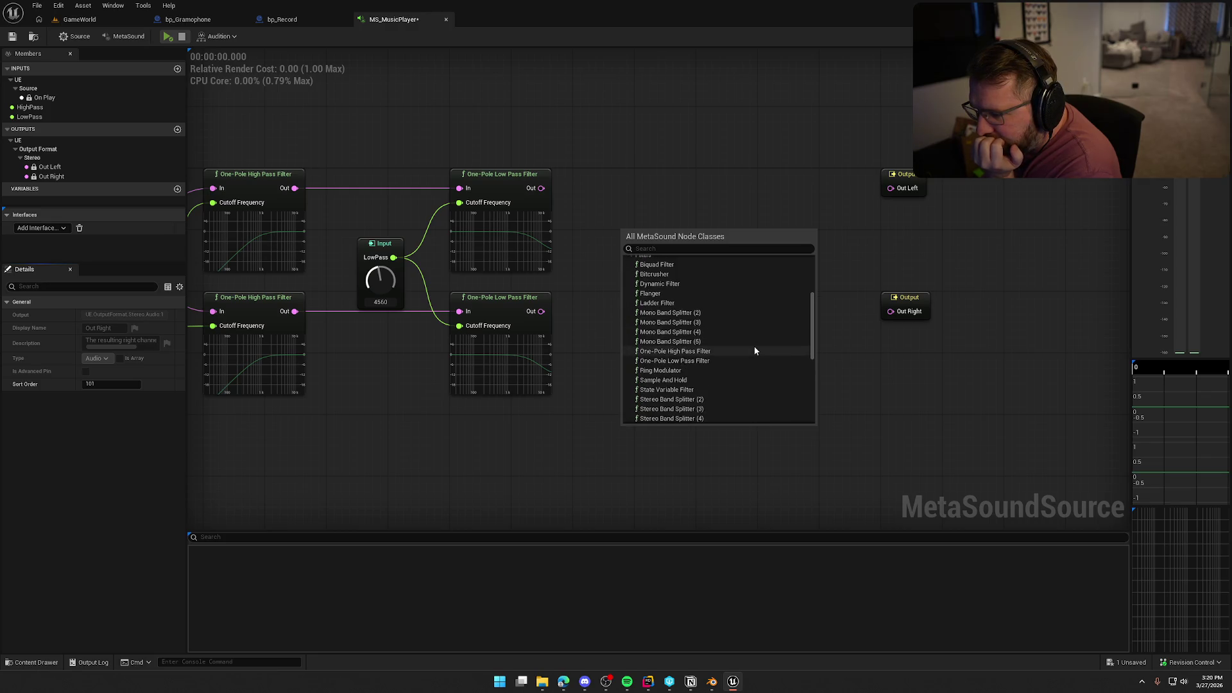
click(704, 314)
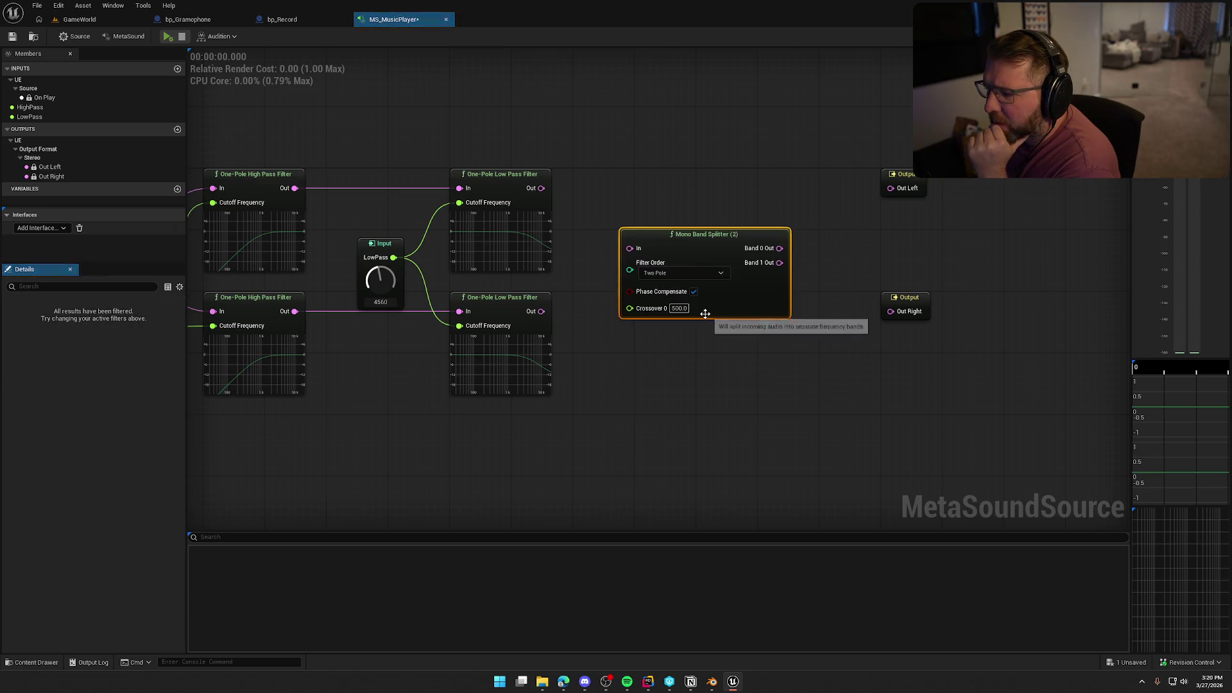
click(667, 275)
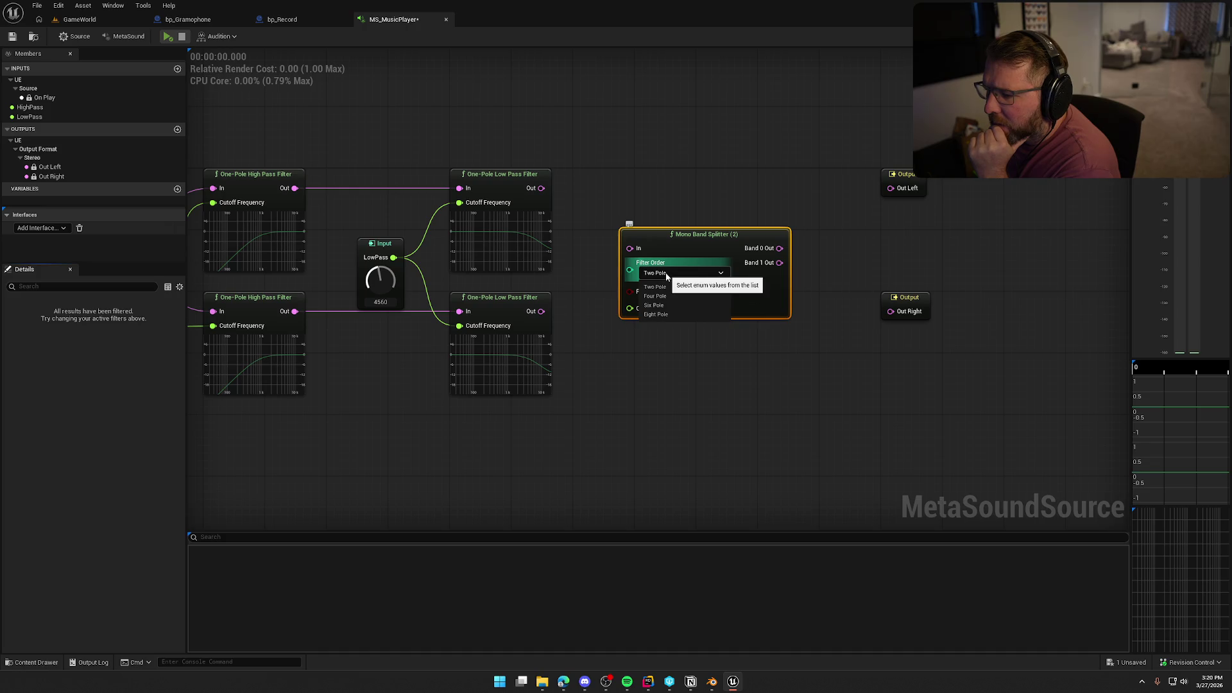
click(667, 276)
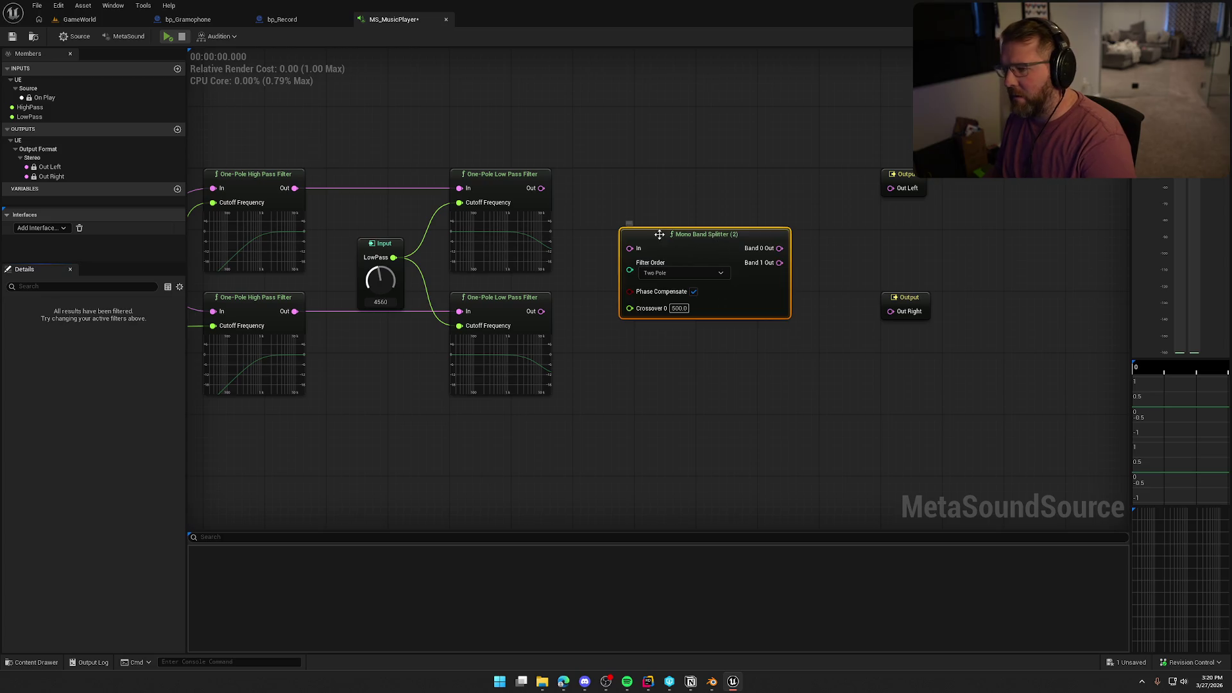
key(Delete)
Scroll the Functions > Filters list and add a WaveShaper node.
right_click(627, 230)
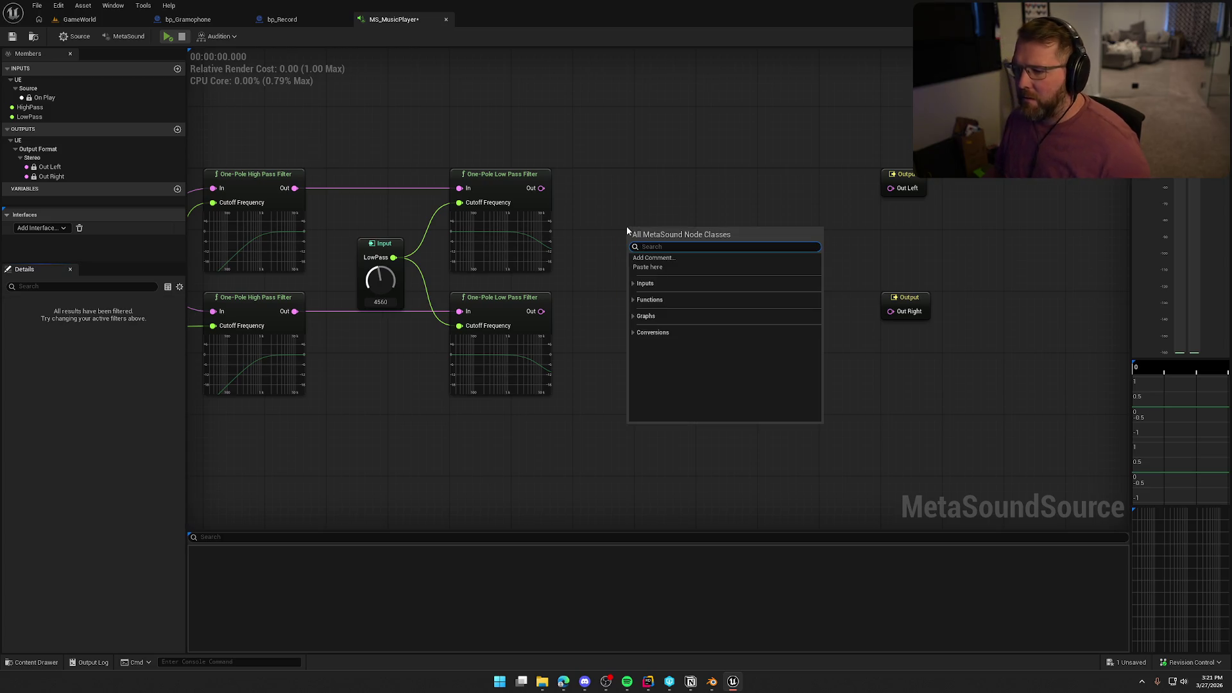
click(636, 300)
click(648, 360)
scroll(729, 361, down, 2)
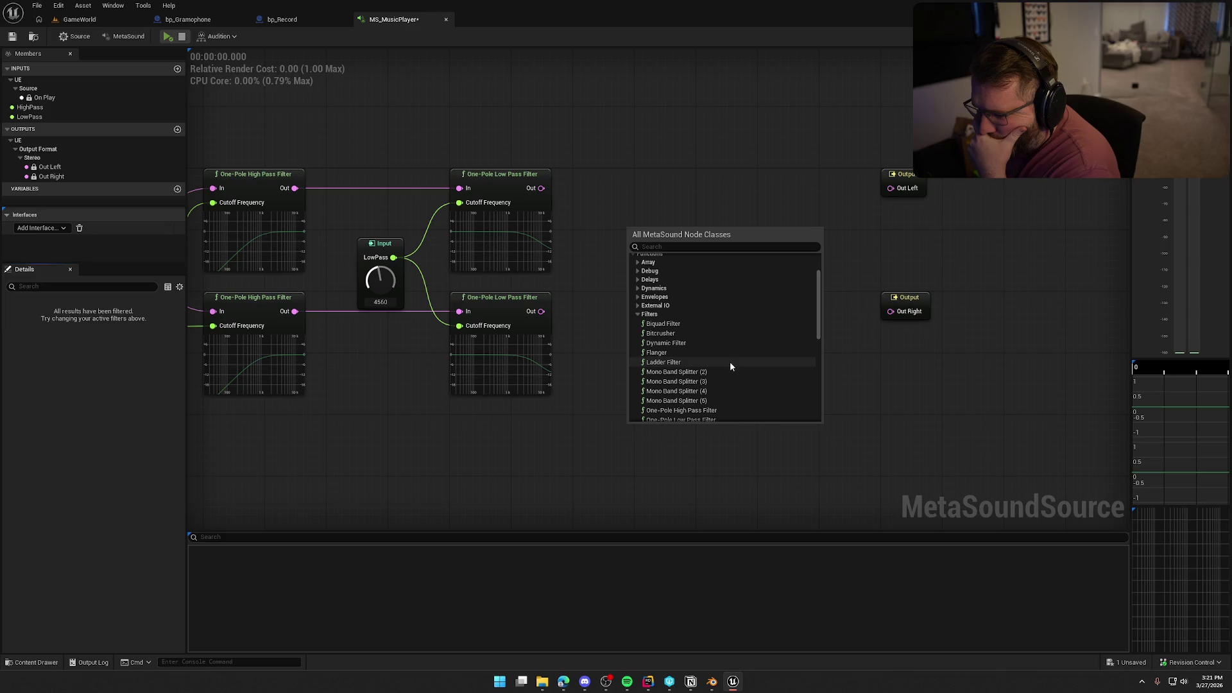
scroll(731, 360, down, 2)
scroll(730, 361, down, 2)
scroll(730, 361, down, 2)
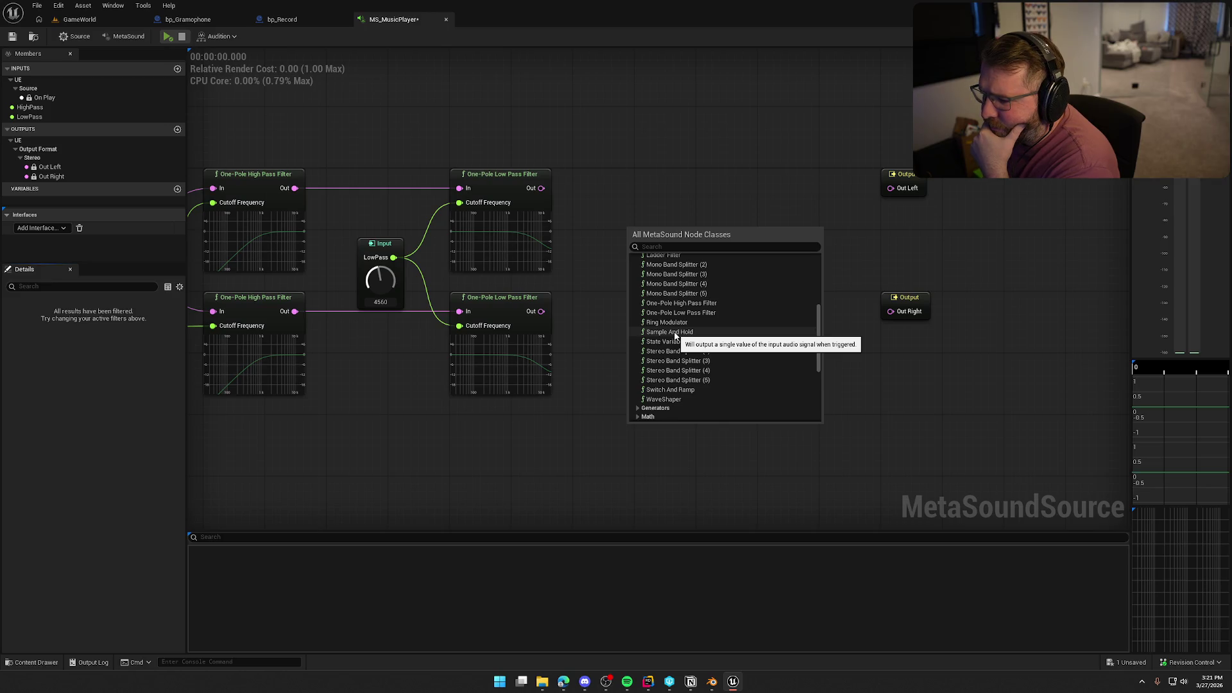
click(675, 400)
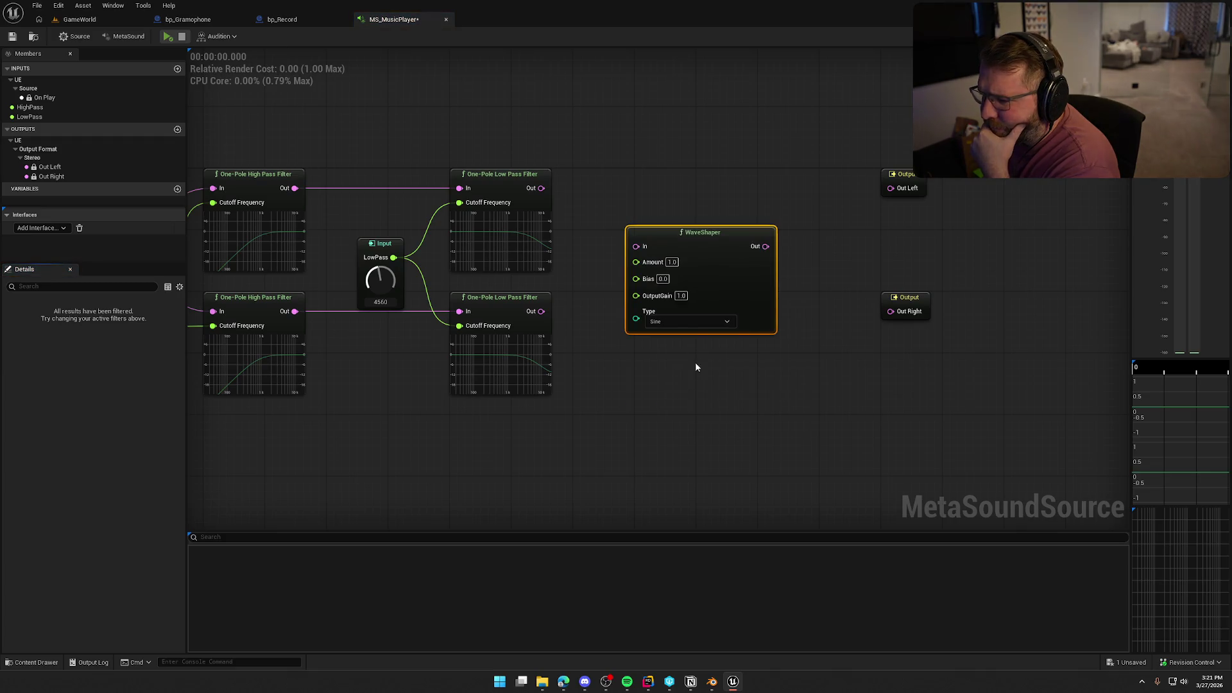
Wire the WaveShaper between the upper low pass filter and Out Left.
click(681, 322)
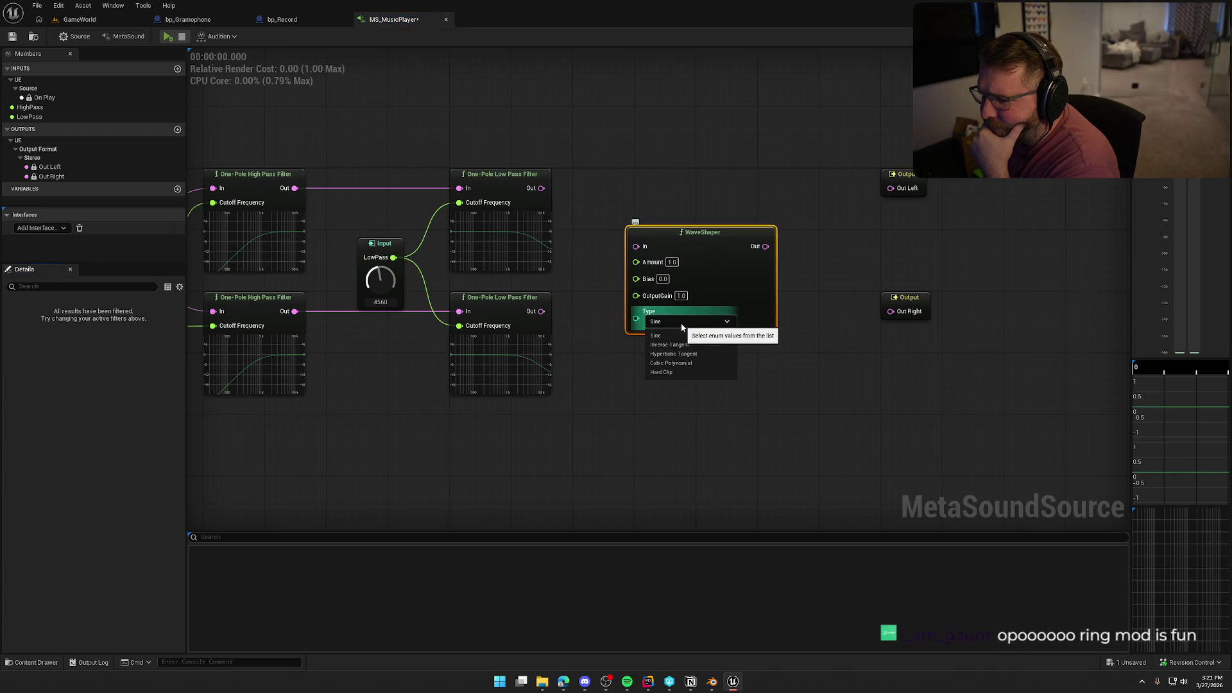
click(681, 323)
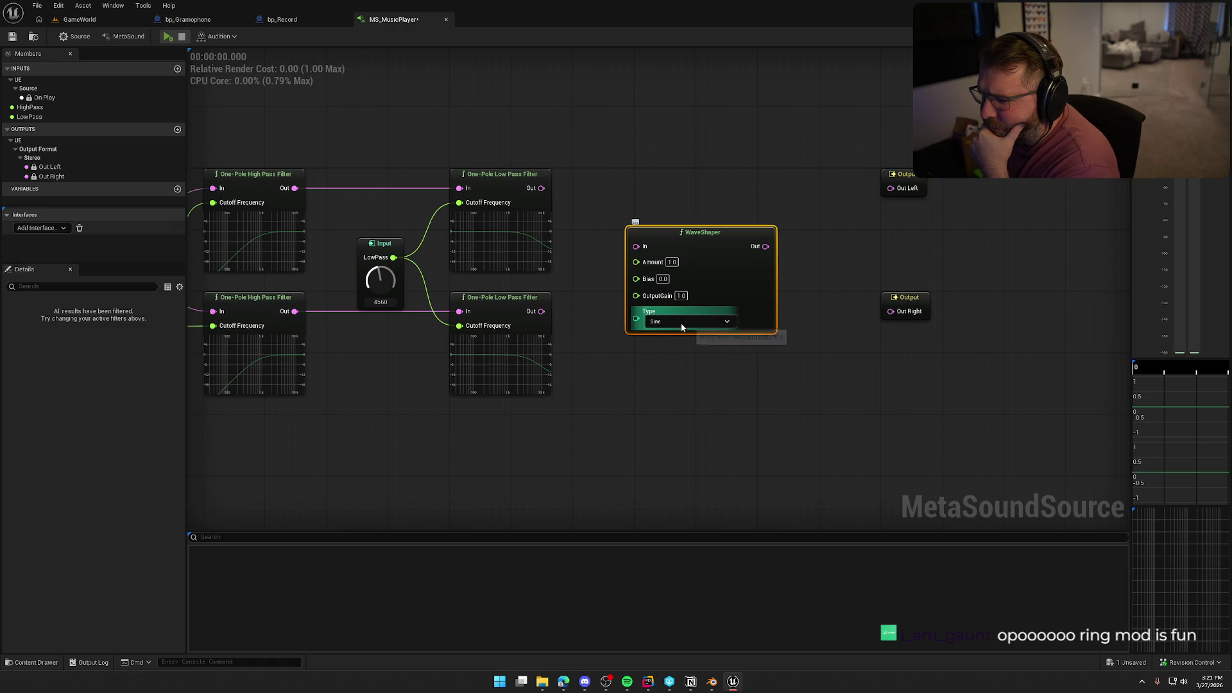
drag(726, 242, 742, 199)
drag(666, 208, 543, 190)
drag(883, 190, 891, 188)
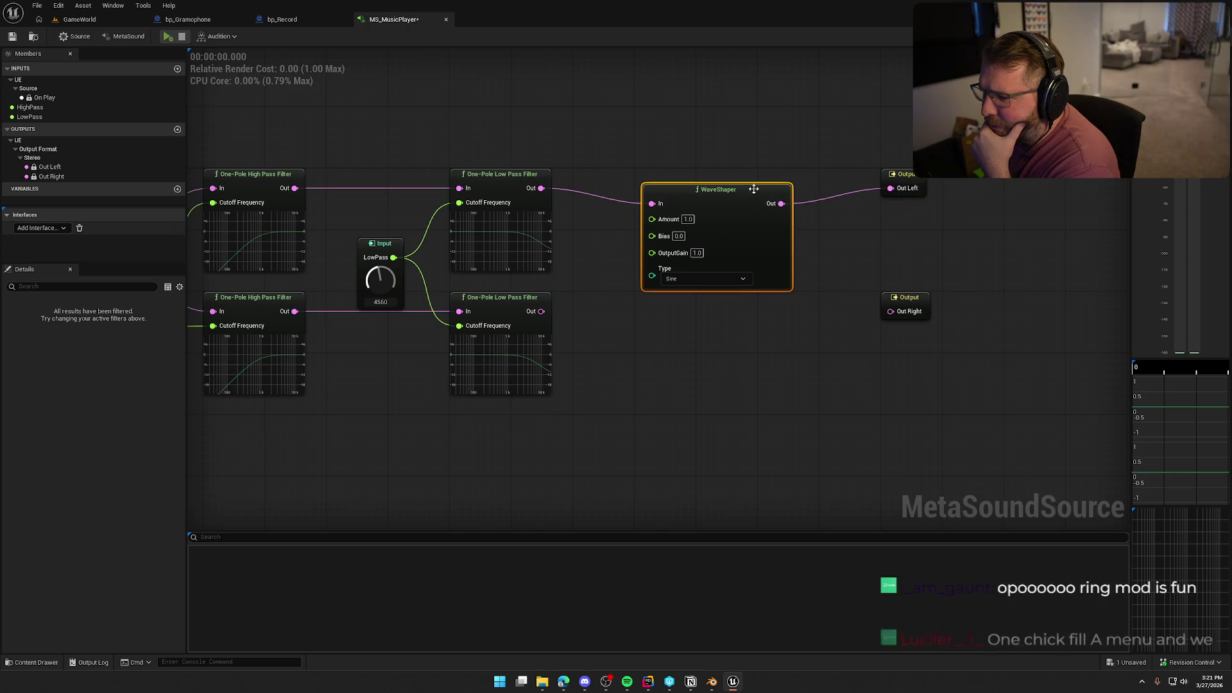
drag(725, 210, 717, 194)
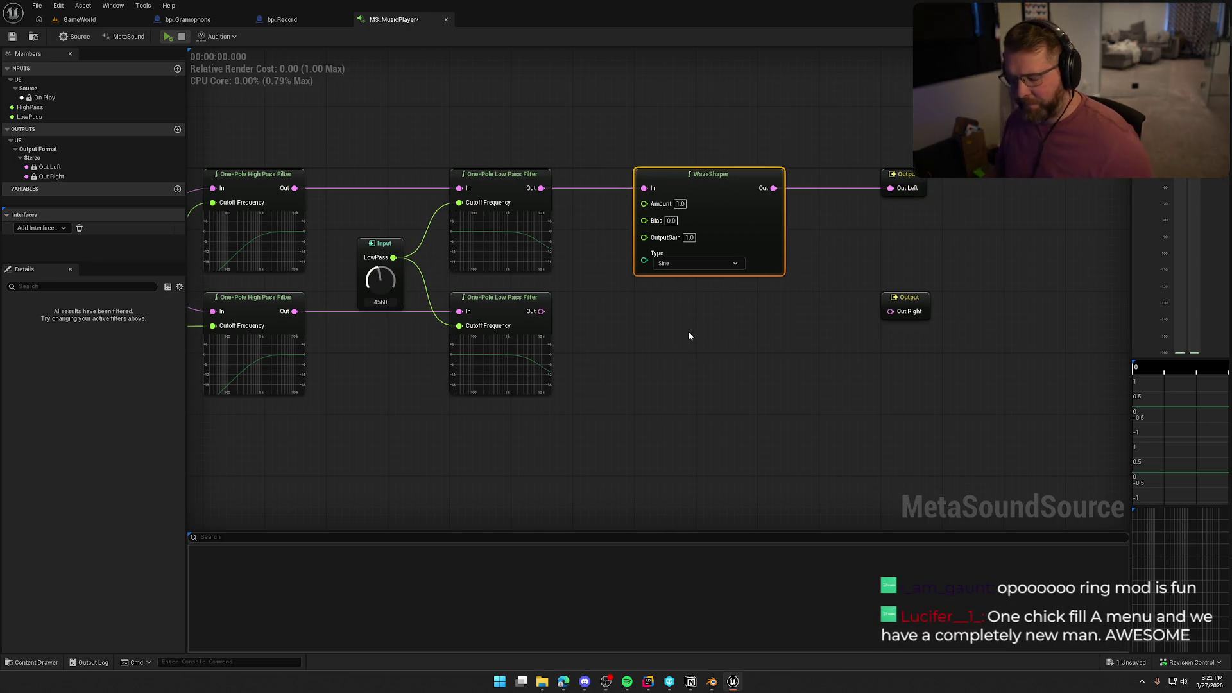
Preview the sound with WaveShaper Type left at Sine, then duplicate the WaveShaper.
click(168, 37)
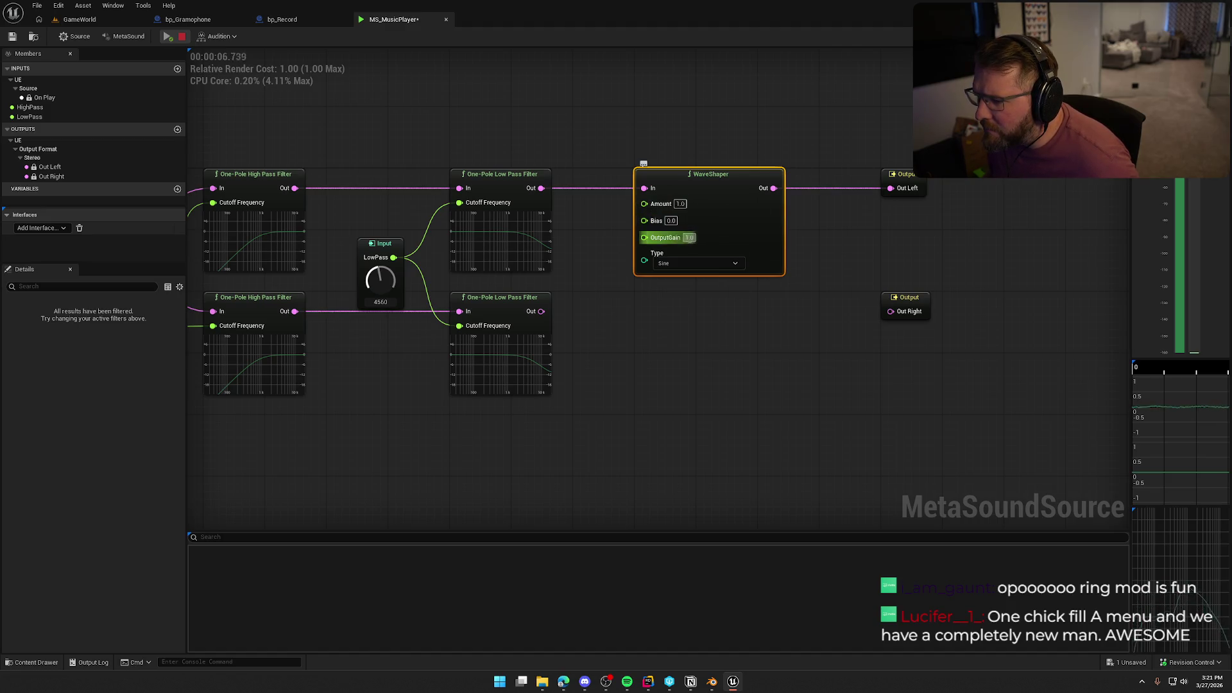
click(679, 264)
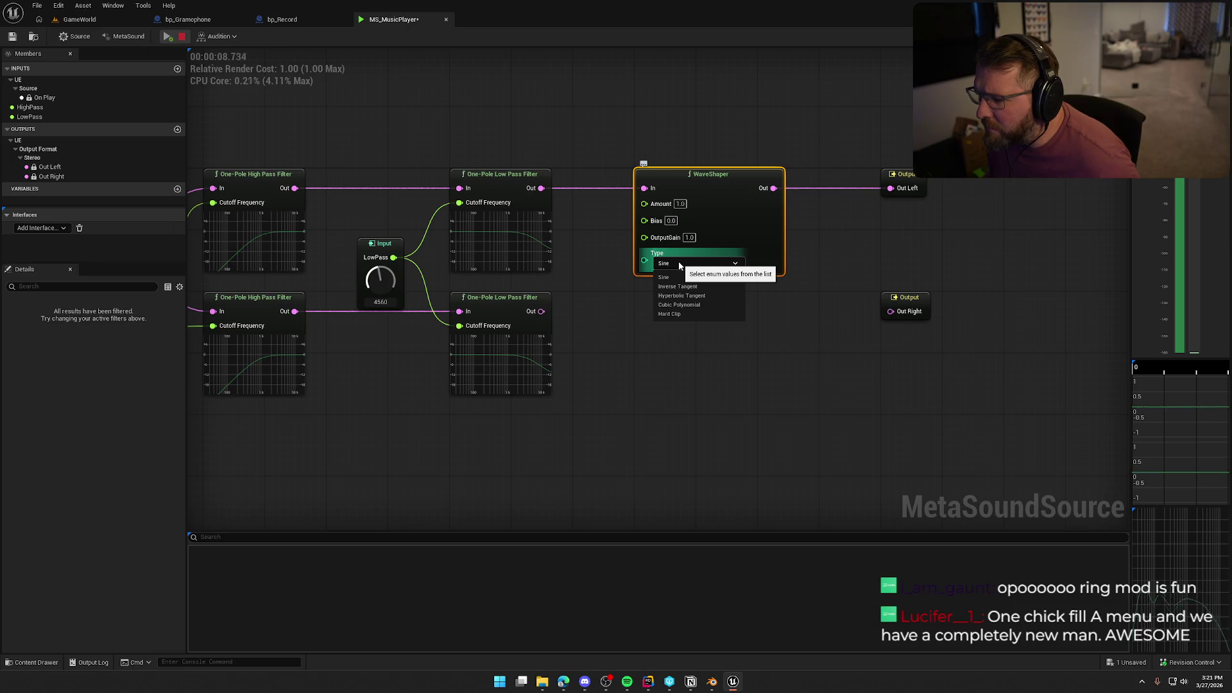
click(664, 276)
click(181, 36)
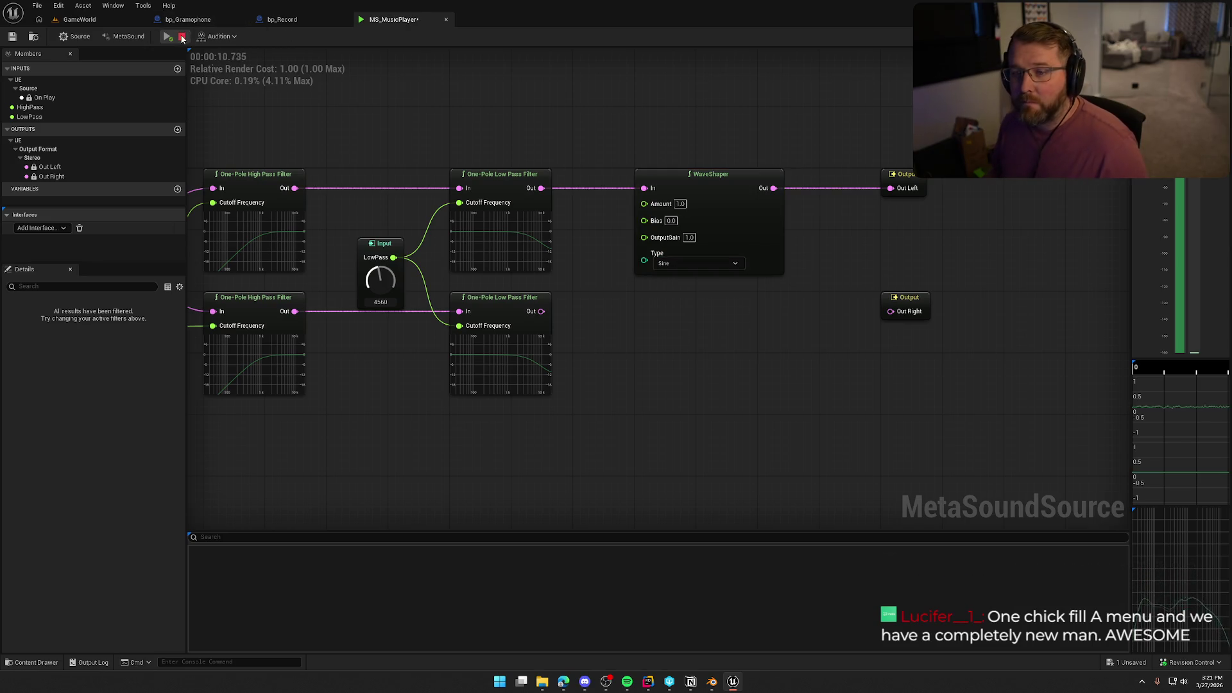
click(706, 272)
key(ctrl+c)
key(ctrl+v)
Route the lower filter through the copied WaveShaper into Out Right.
drag(667, 350, 548, 313)
mouse_move(732, 335)
mouse_down()
mouse_move(709, 298)
mouse_move(770, 314)
mouse_move(890, 312)
mouse_up()
mouse_move(982, 440)
mouse_down()
mouse_move(668, 177)
mouse_move(850, 182)
mouse_move(806, 176)
mouse_move(645, 256)
mouse_move(769, 327)
mouse_up()
click(592, 244)
Drive both WaveShapers from shared Amount and Bias graph inputs.
click(744, 296)
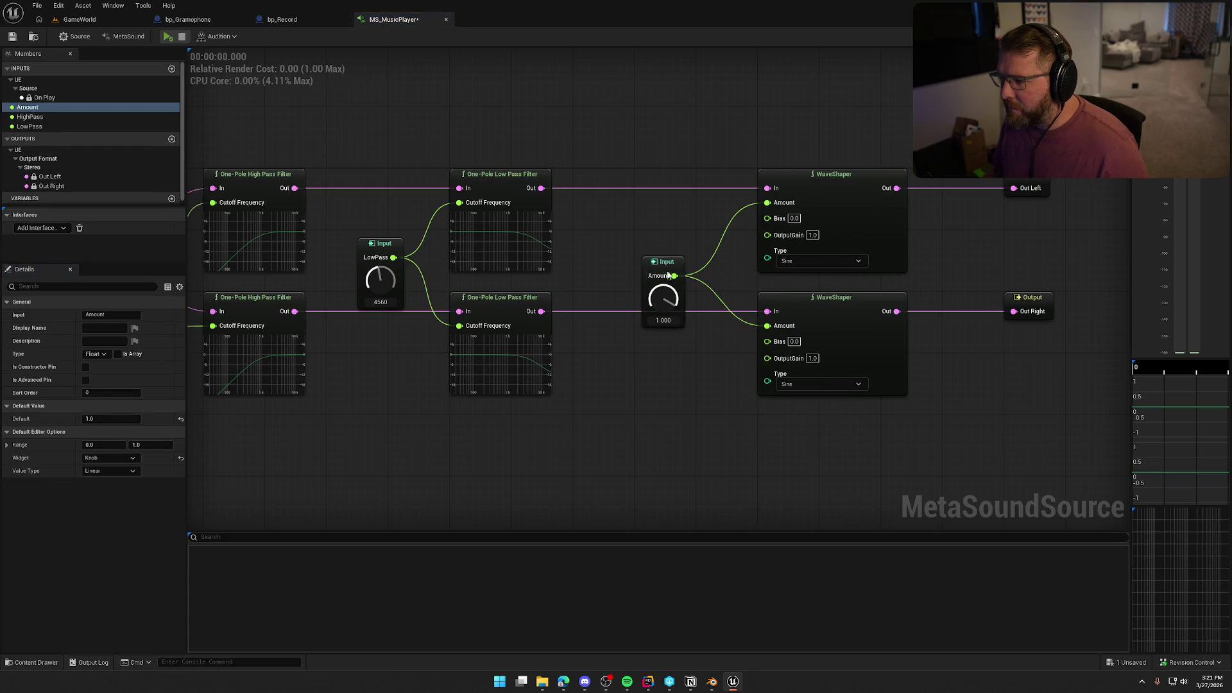
drag(669, 271, 622, 222)
mouse_move(768, 219)
mouse_down()
mouse_move(661, 315)
mouse_move(768, 340)
mouse_up()
click(704, 353)
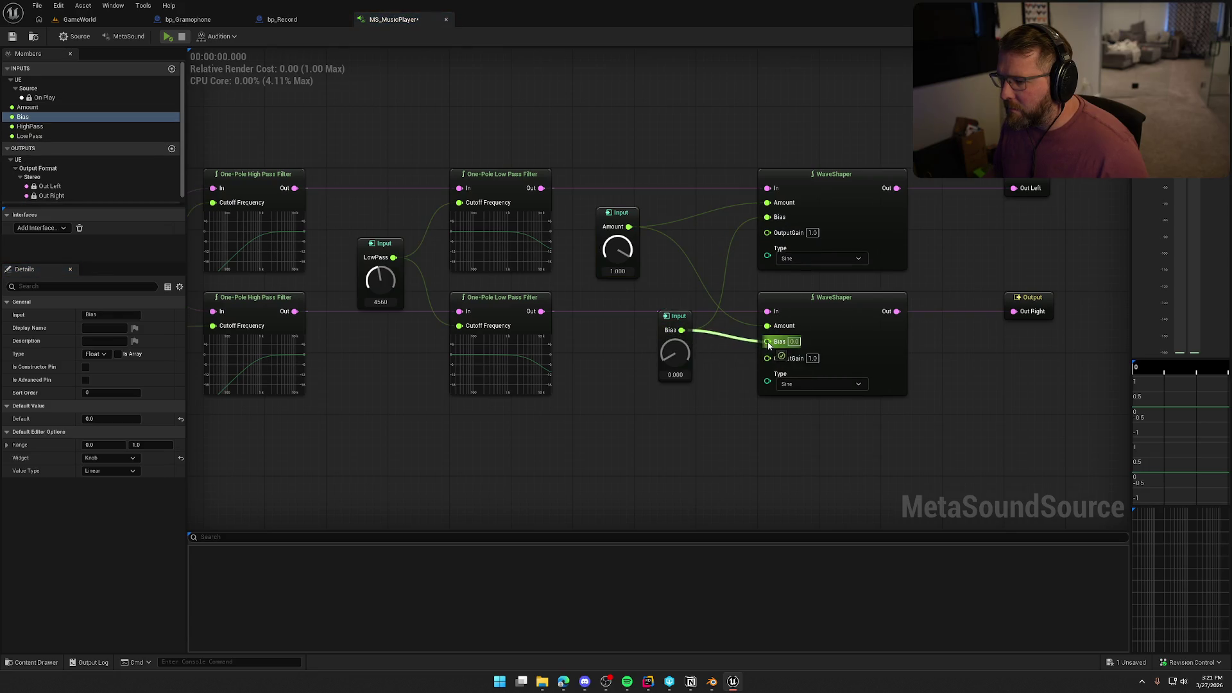
drag(670, 319, 609, 291)
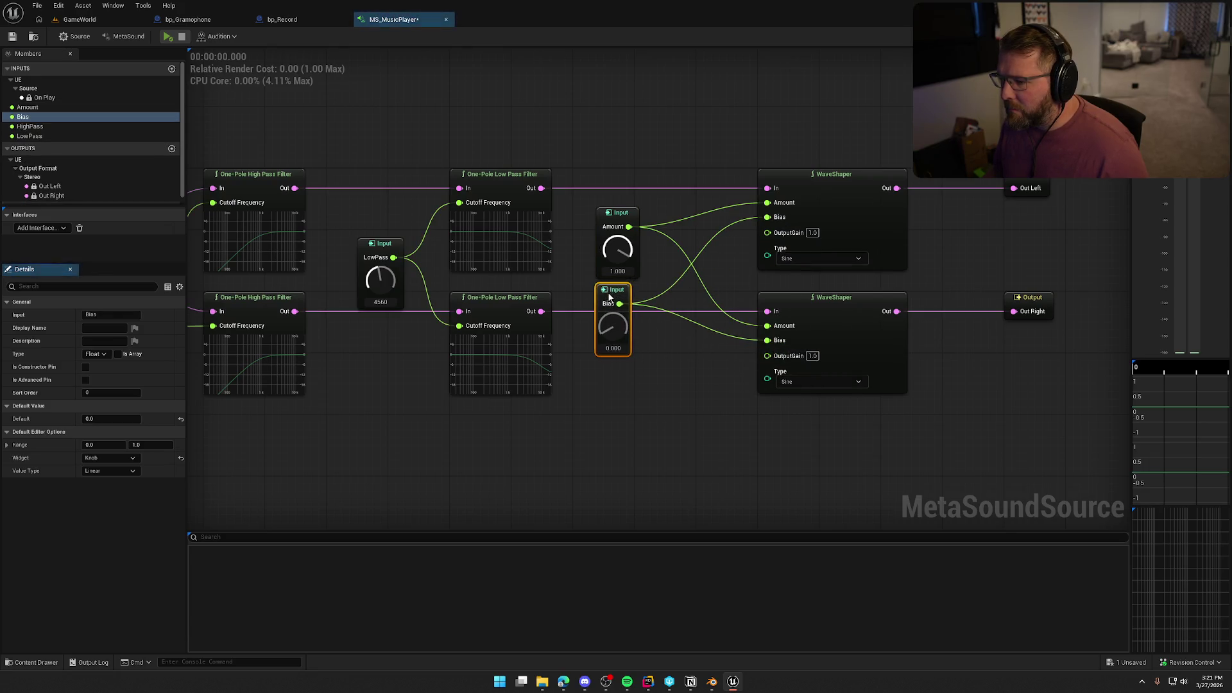
click(688, 392)
click(801, 260)
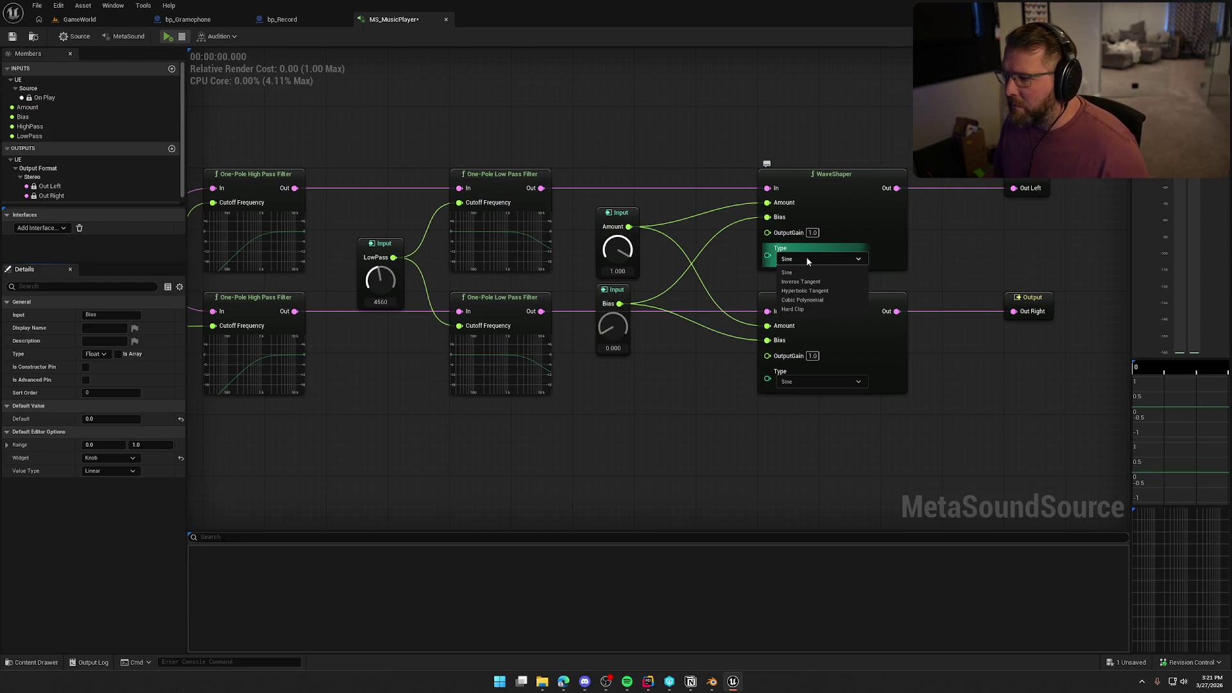
Try promoting WaveShaper Type to an input, undo it, and reposition the Bias node.
click(810, 270)
drag(768, 256, 668, 365)
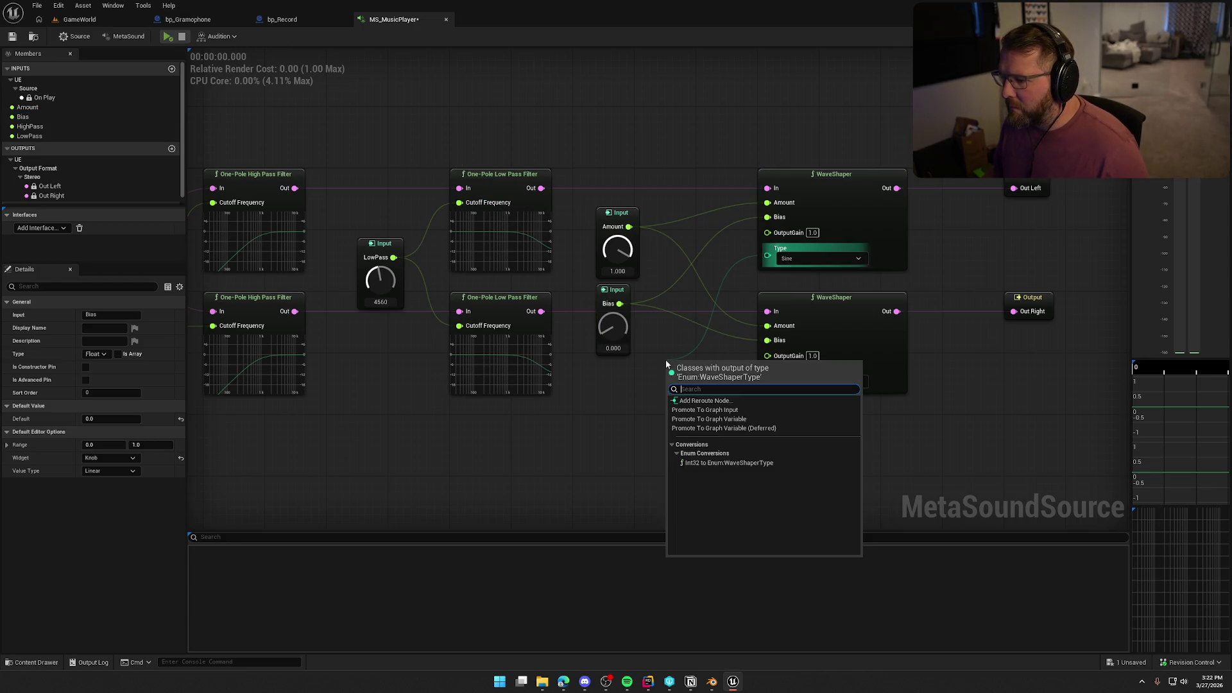
click(705, 410)
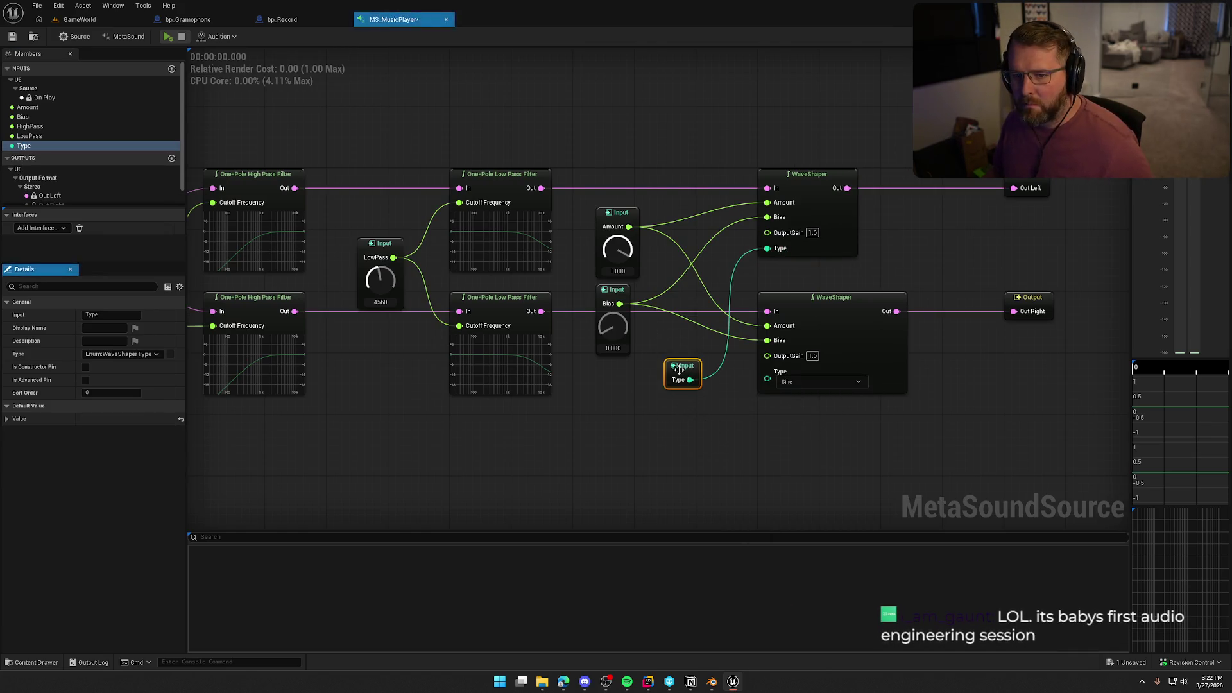
key(ctrl+z)
key(ctrl+z)
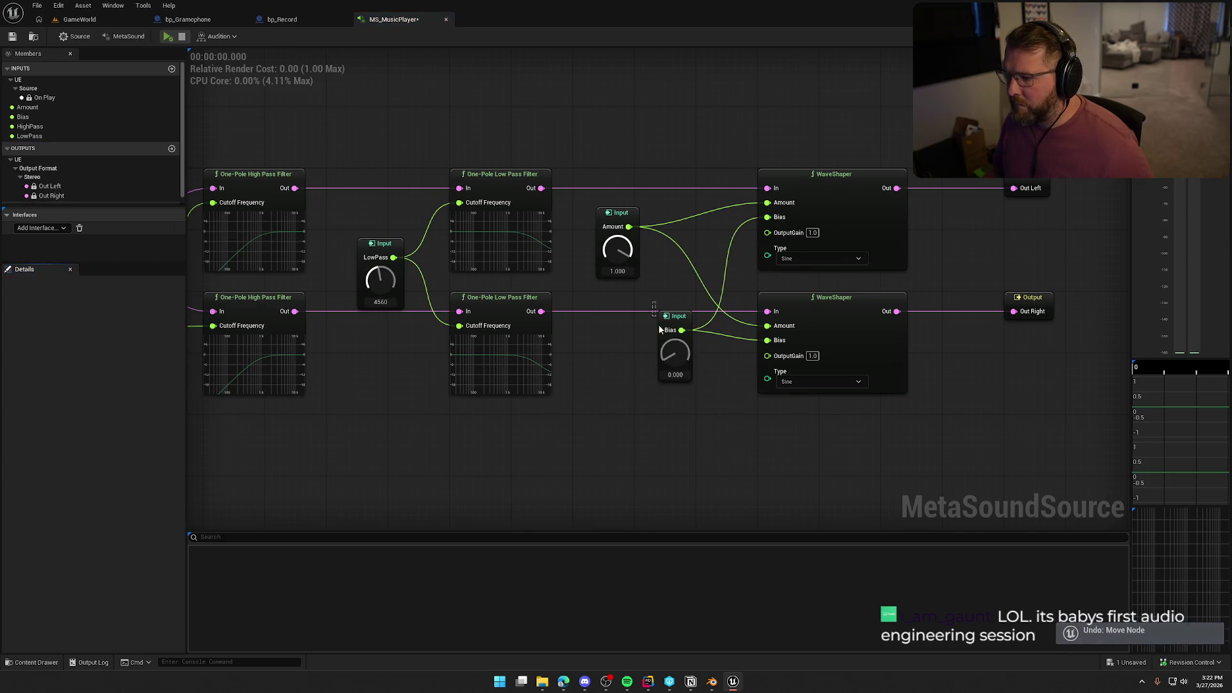
drag(676, 318, 615, 292)
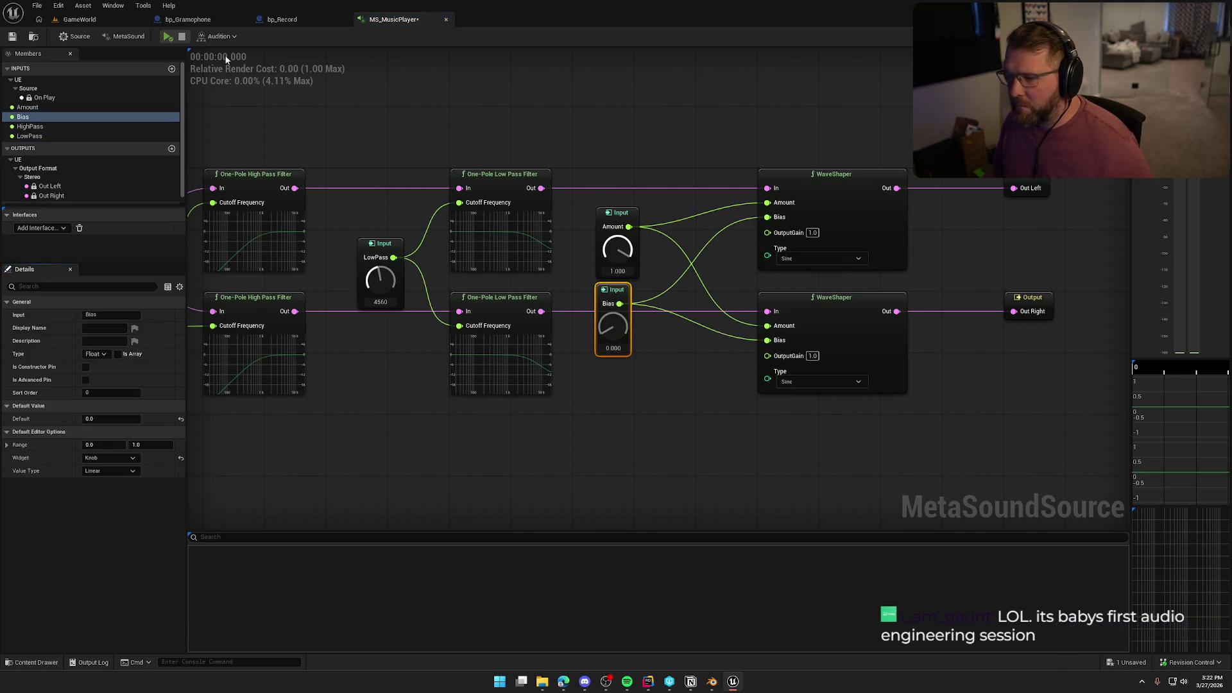
Preview while sweeping Bias up to 1.0, then down to 0.484.
click(168, 37)
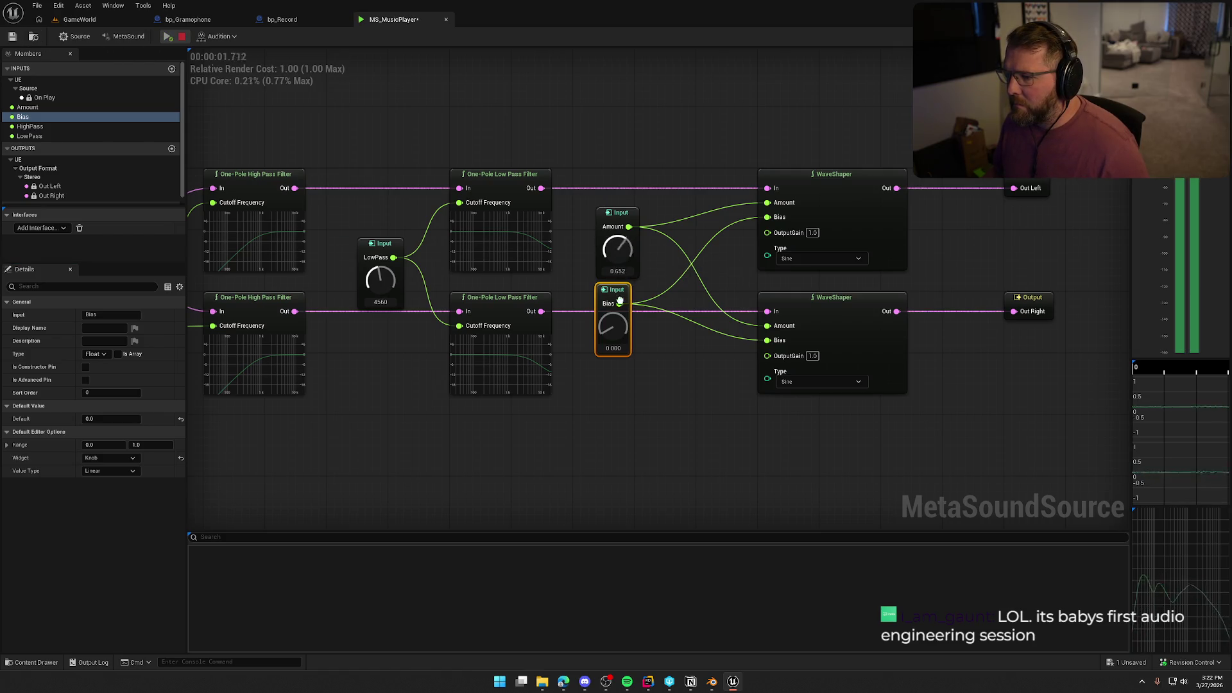
drag(618, 265, 614, 281)
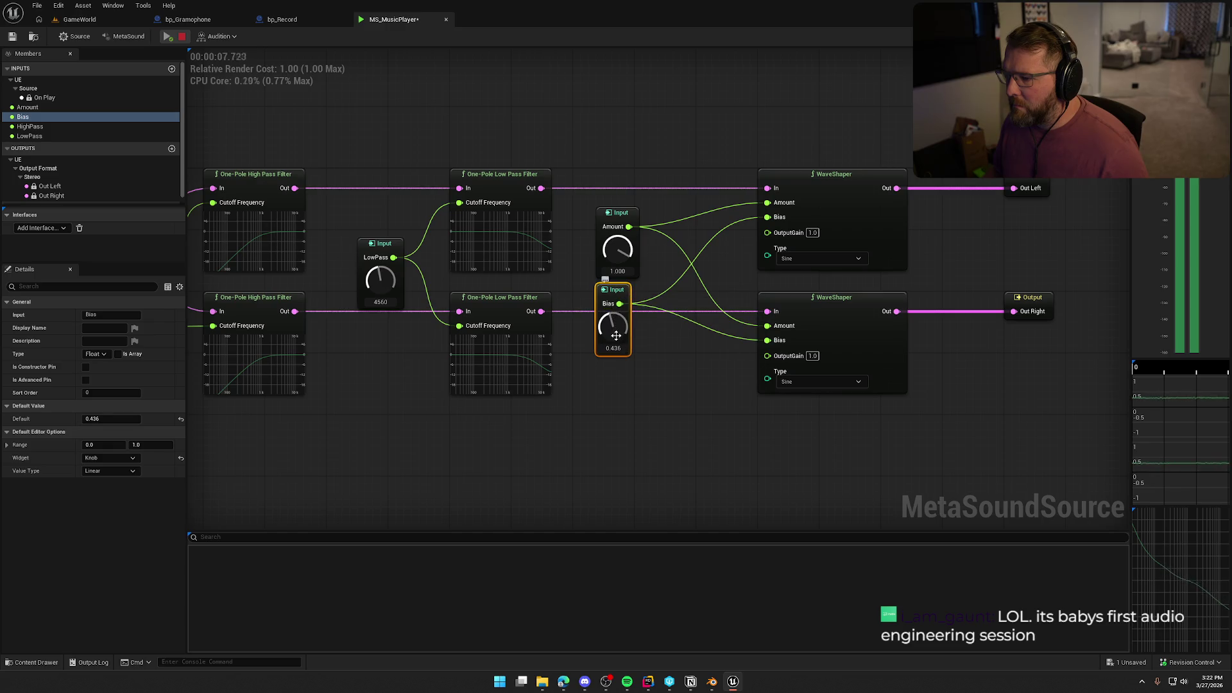
drag(616, 335, 617, 302)
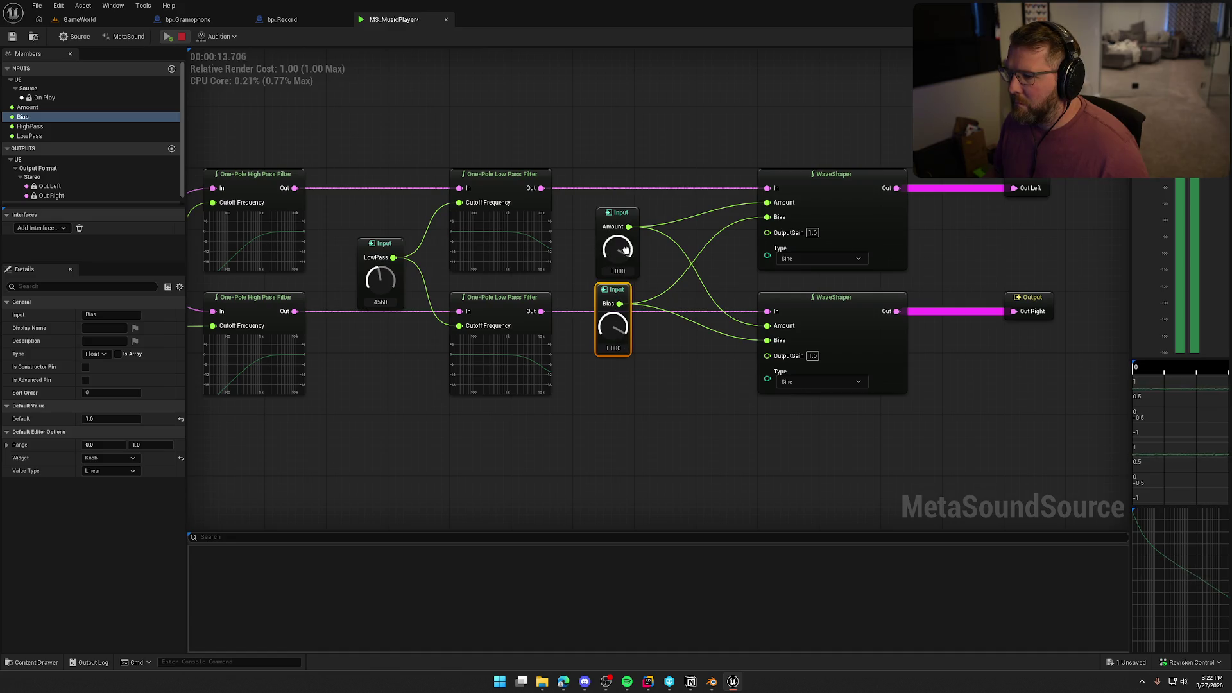
drag(613, 326, 615, 393)
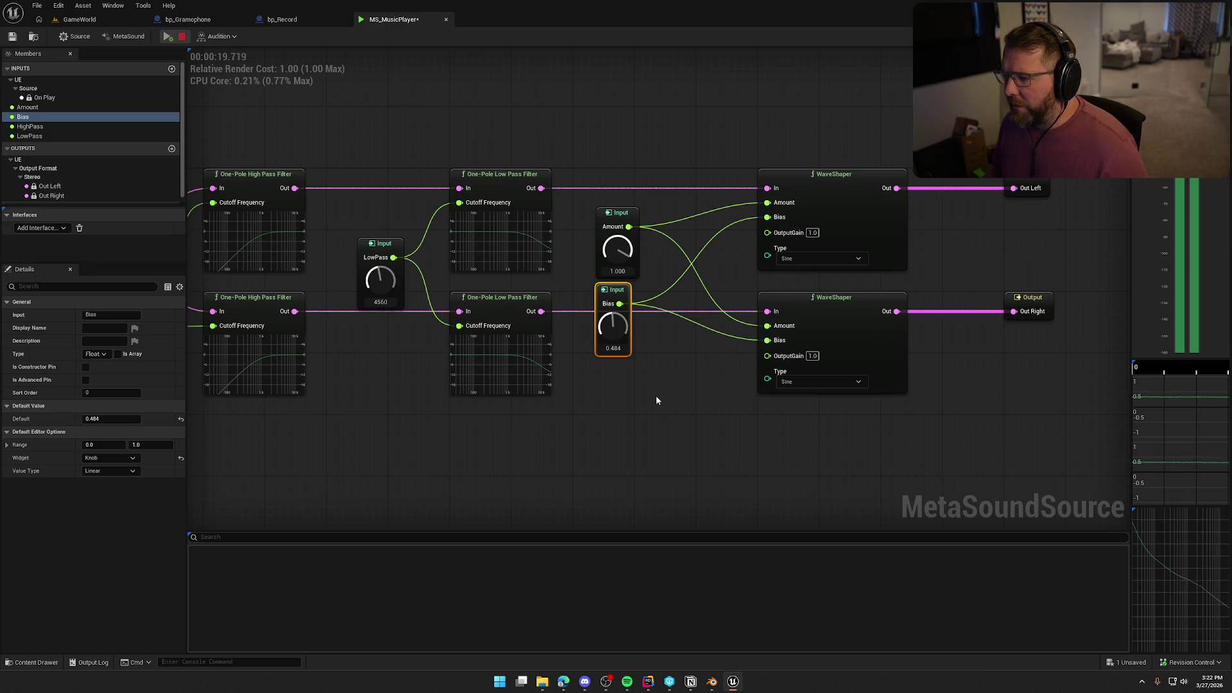
click(801, 383)
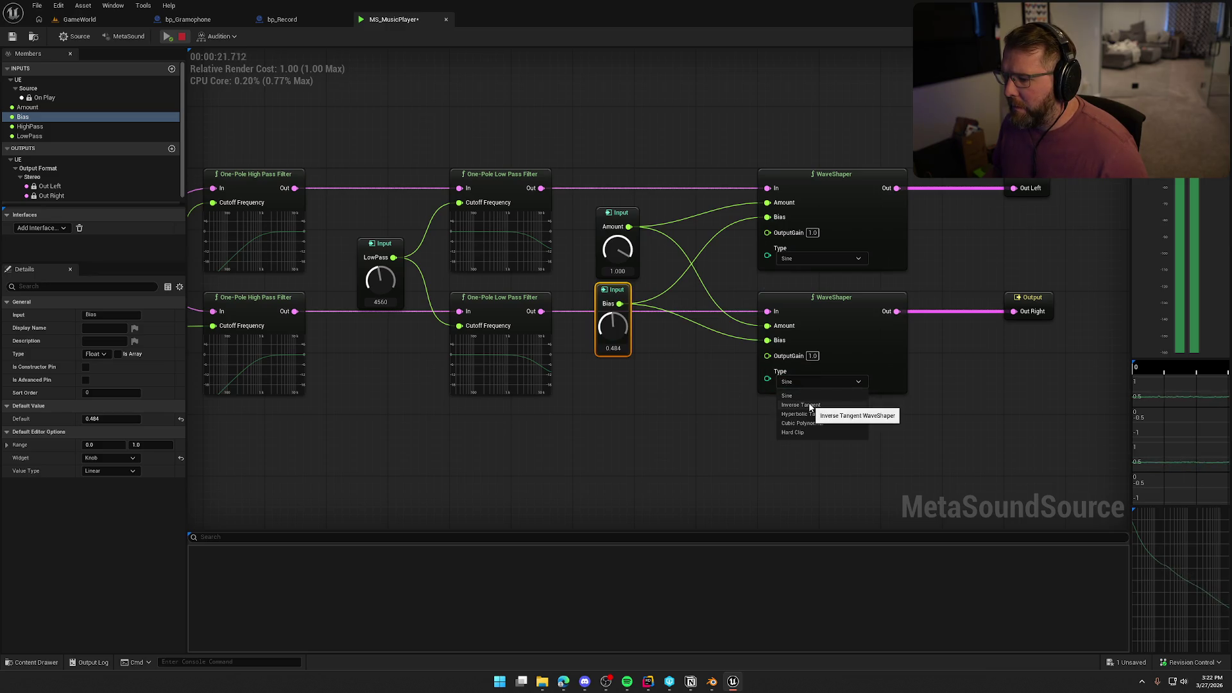
Stop the preview and switch both WaveShapers' Type to Inverse Tangent.
click(182, 36)
click(799, 256)
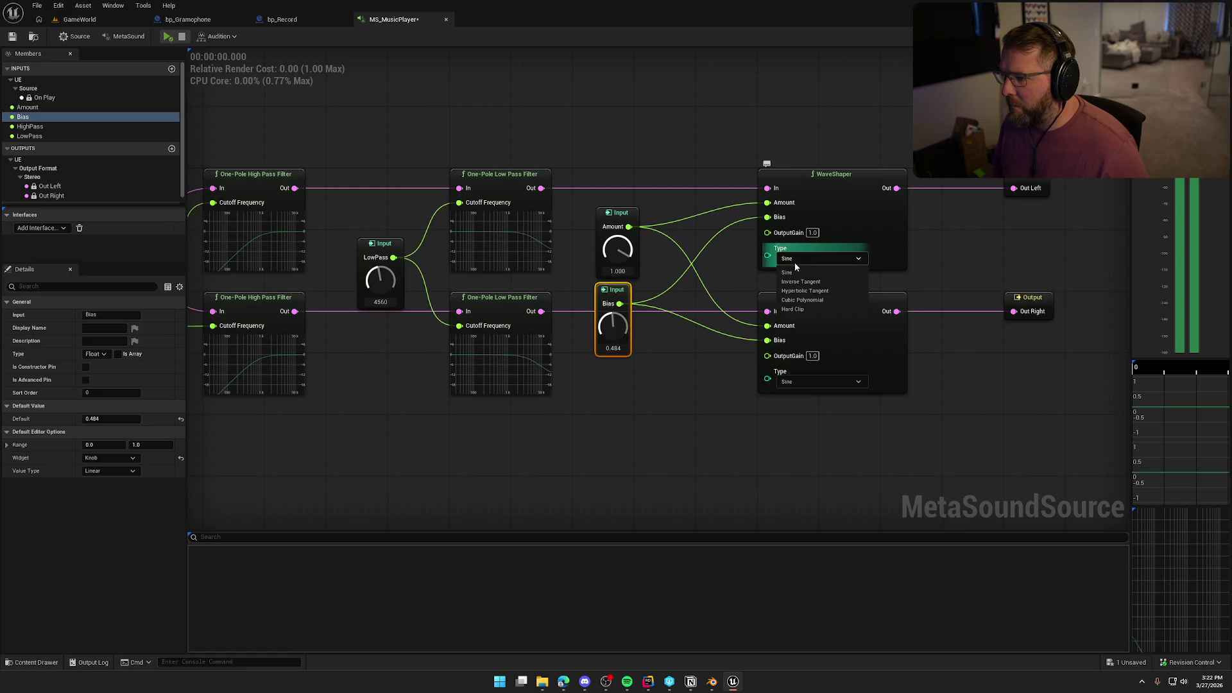
click(803, 281)
click(810, 383)
click(810, 404)
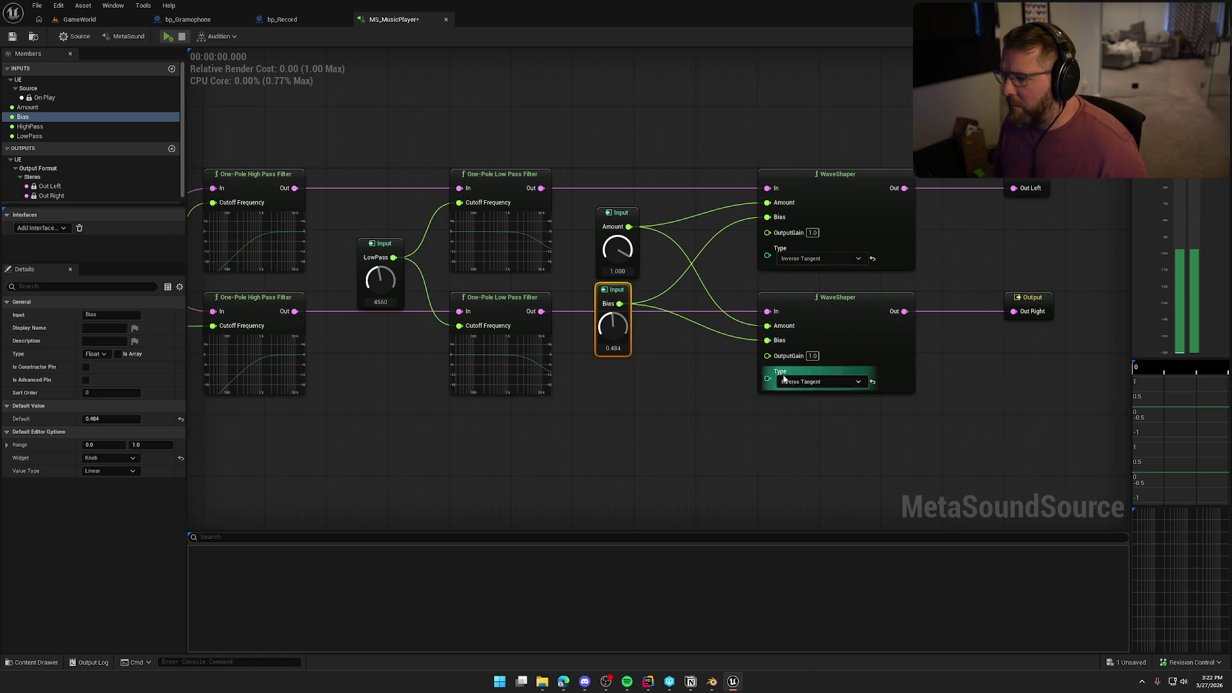
Preview with Bias at 0.364, then delete both WaveShapers and the Amount and Bias inputs.
click(167, 36)
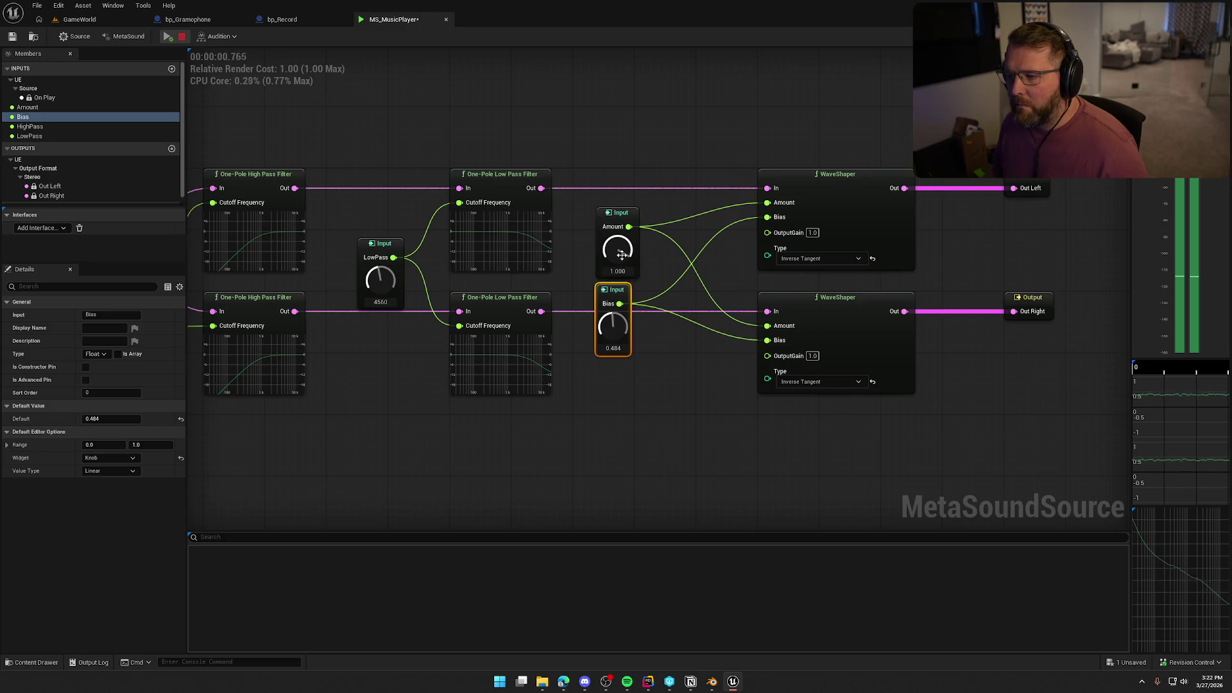
drag(617, 324, 613, 331)
click(181, 36)
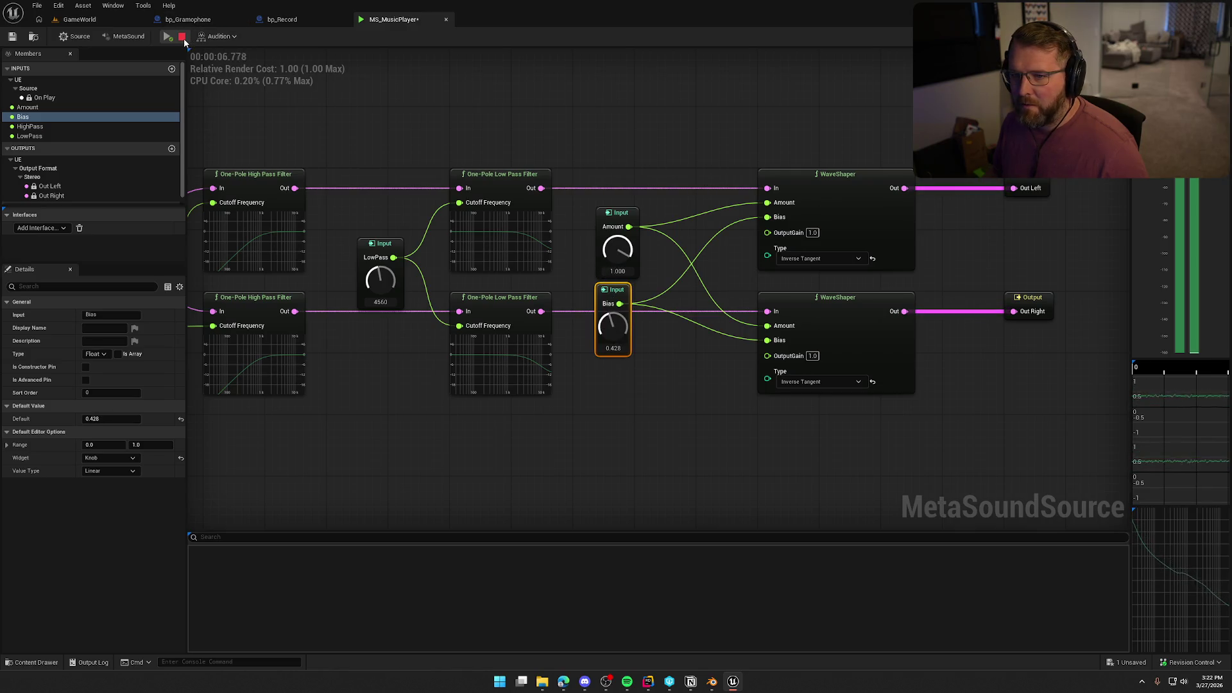
drag(590, 124, 883, 428)
key(Delete)
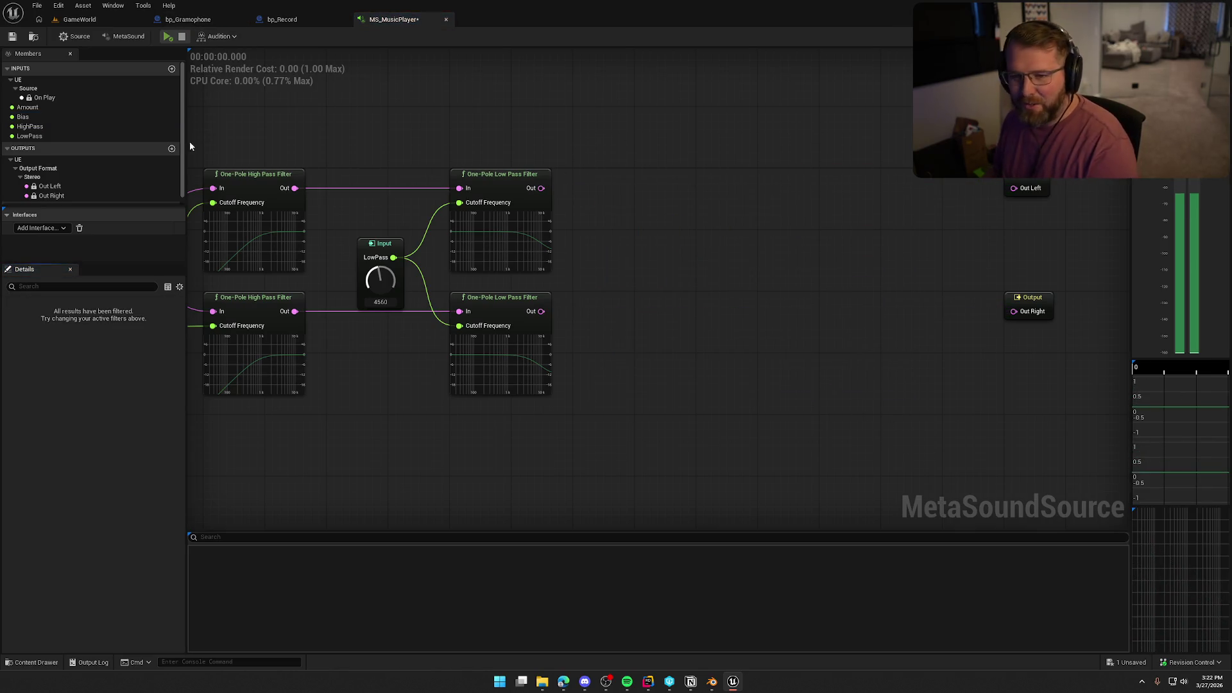
Delete the unused Amount and Bias inputs, then add a Ring Modulator node and remove it again.
click(44, 110)
key(Delete)
key(Delete)
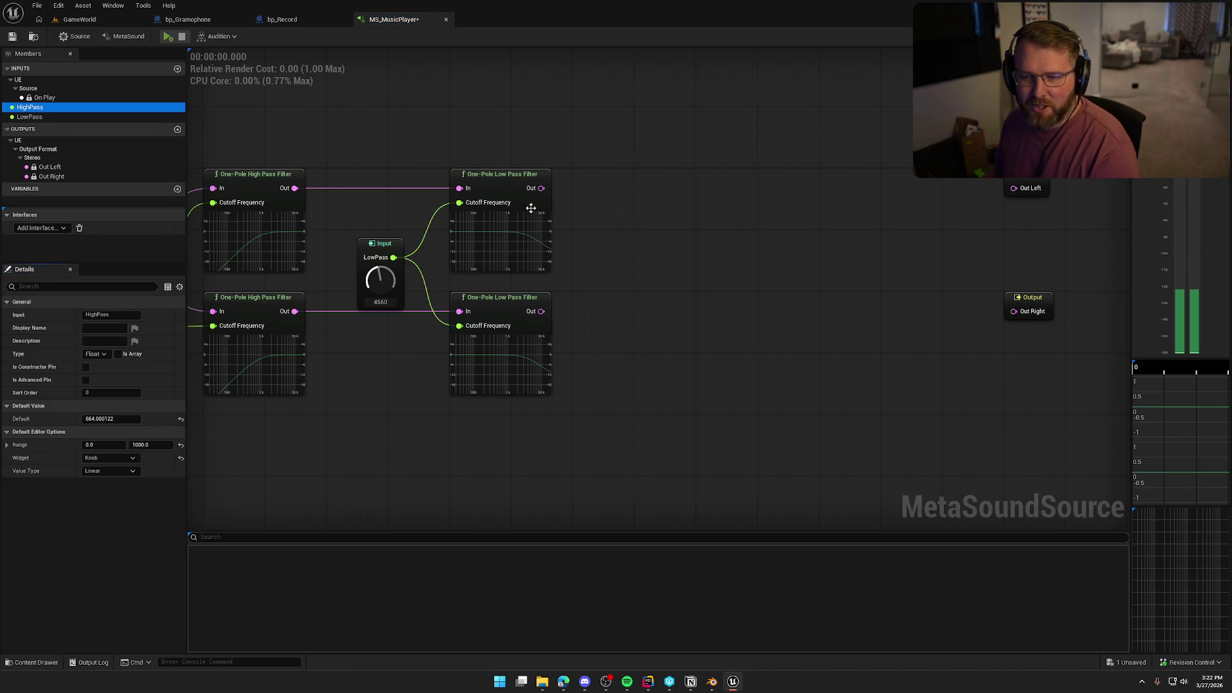
right_click(646, 189)
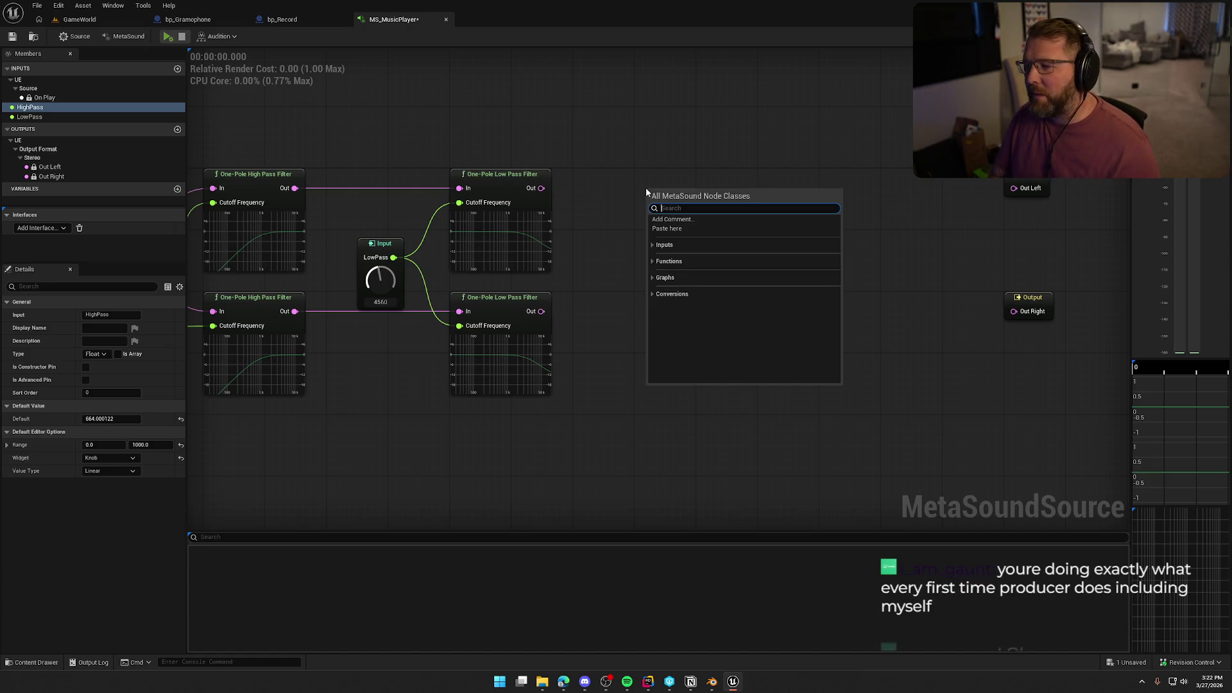
text(ring)
click(690, 334)
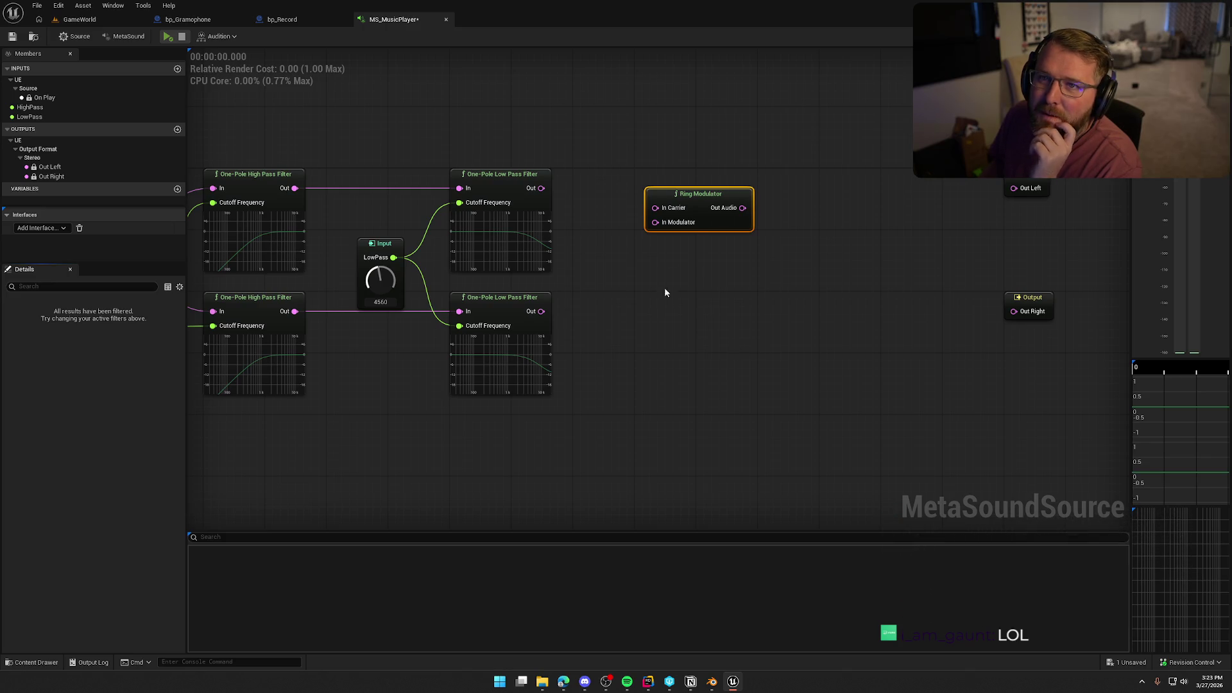
key(Delete)
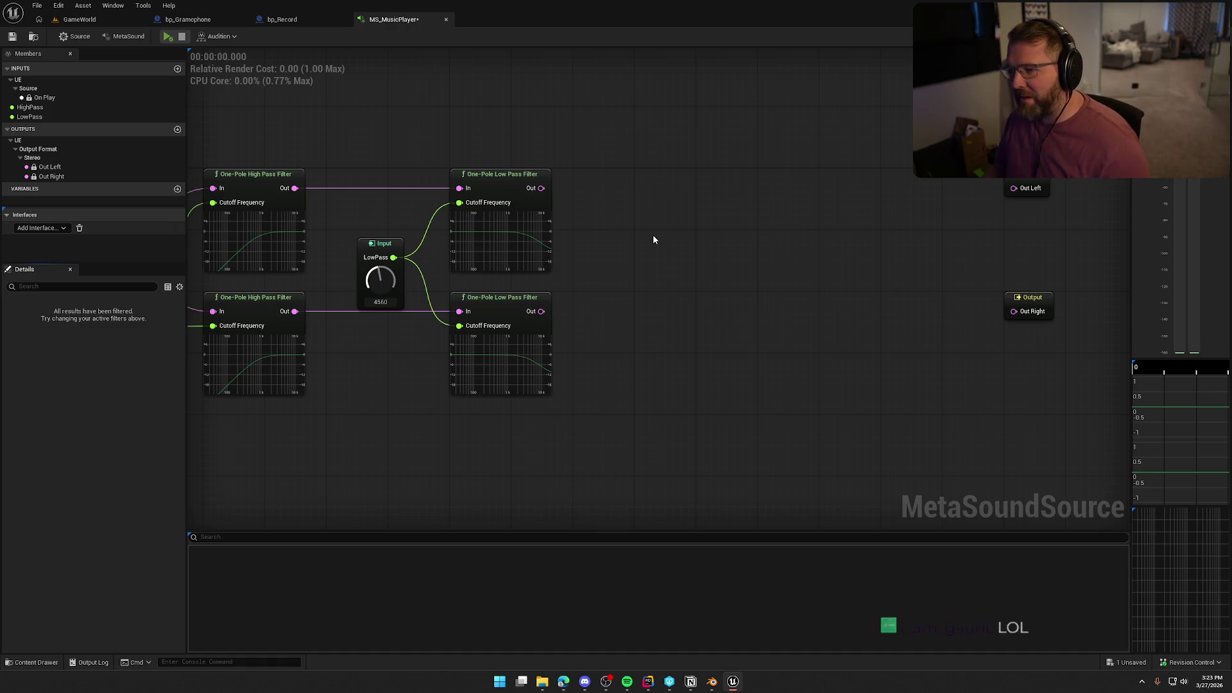
right_click(653, 233)
click(660, 308)
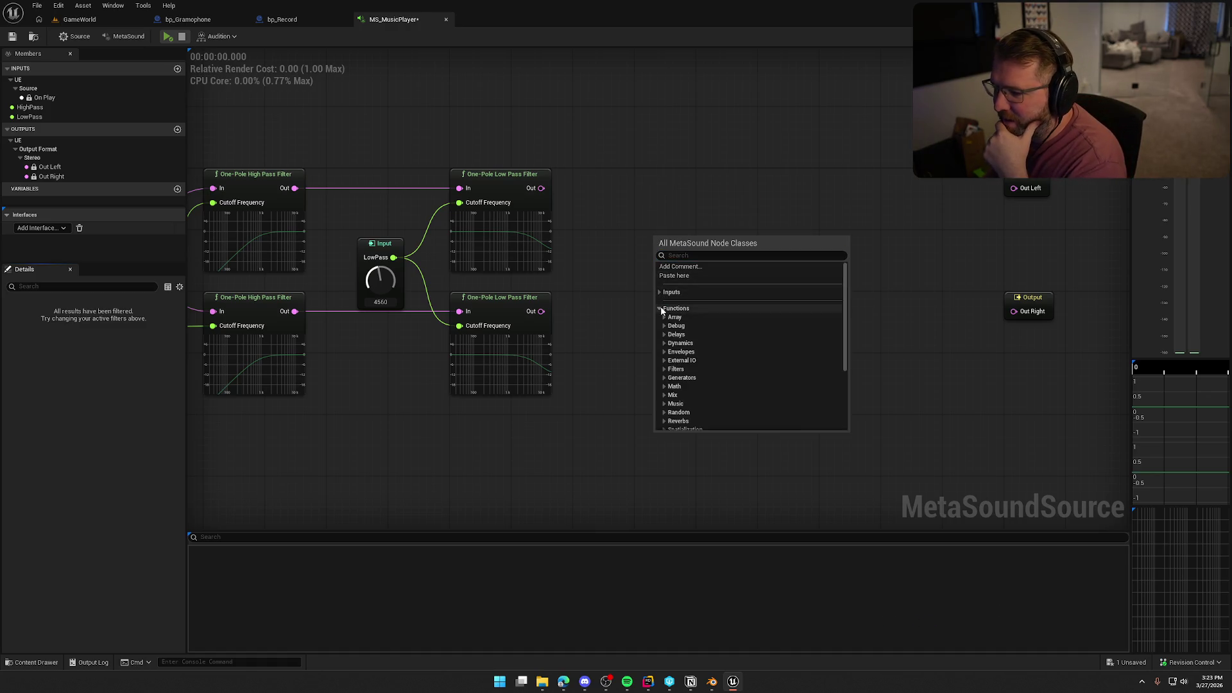
click(665, 371)
scroll(749, 397, down, 3)
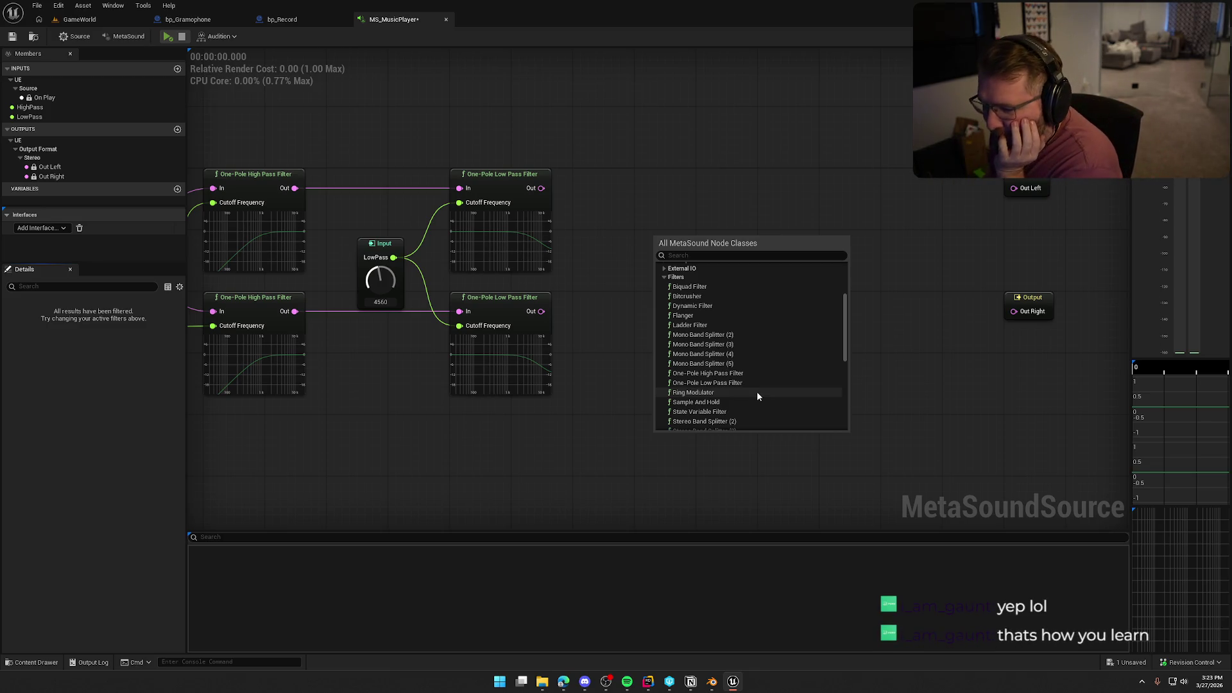
scroll(757, 391, down, 3)
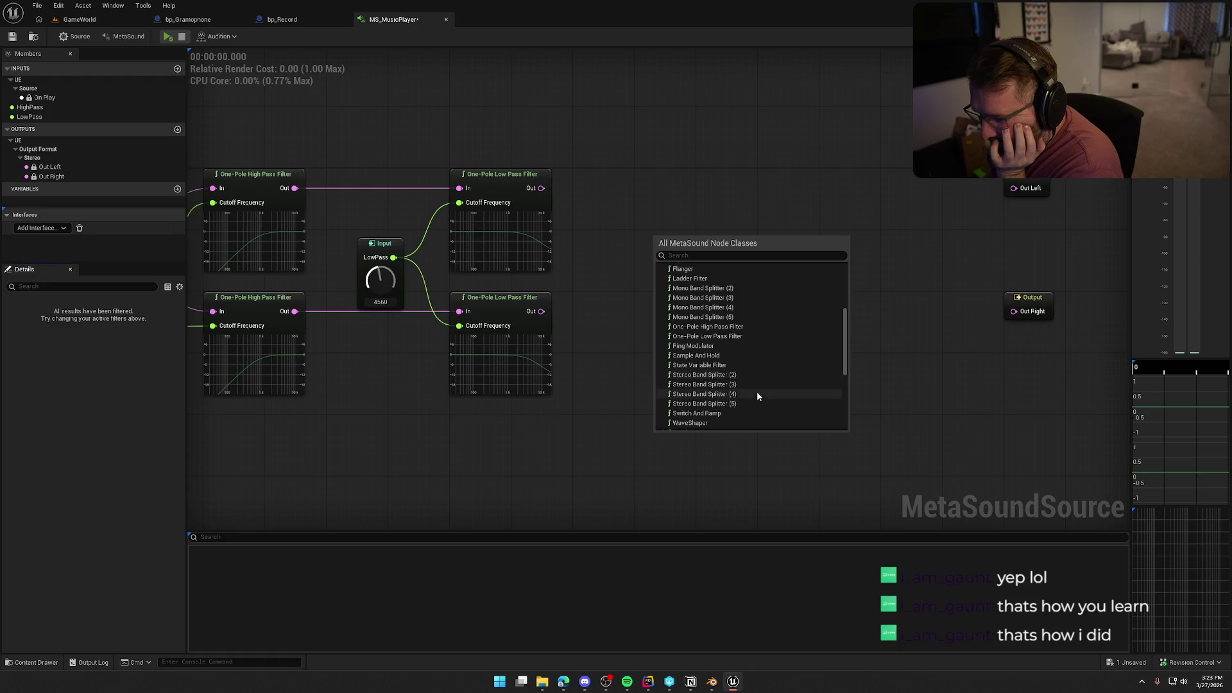
click(708, 356)
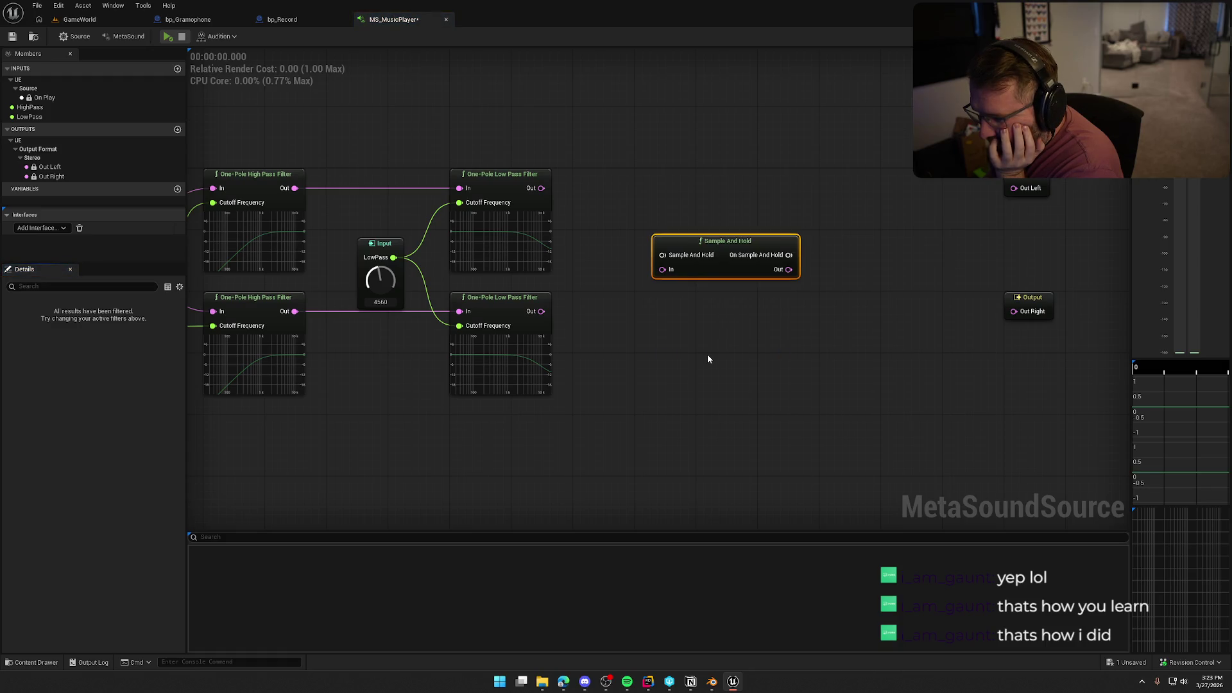
key(Delete)
right_click(648, 207)
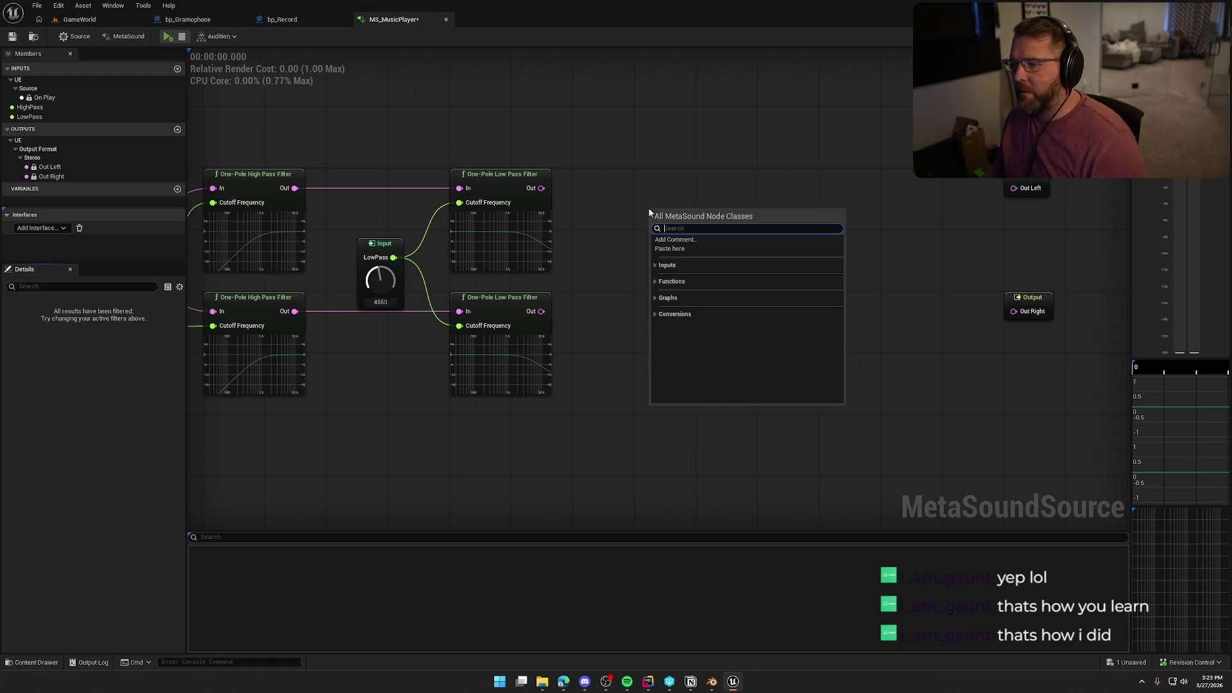
click(656, 283)
scroll(703, 361, down, 2)
click(703, 290)
scroll(716, 311, down, 3)
scroll(751, 342, down, 2)
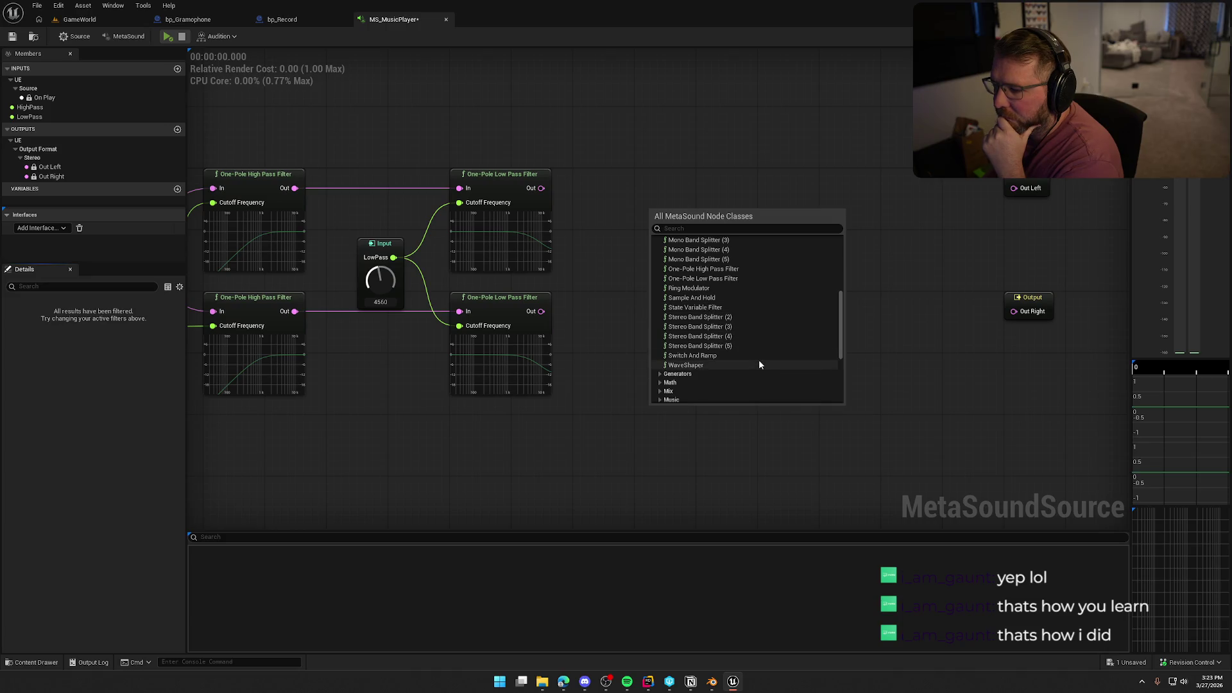
click(700, 356)
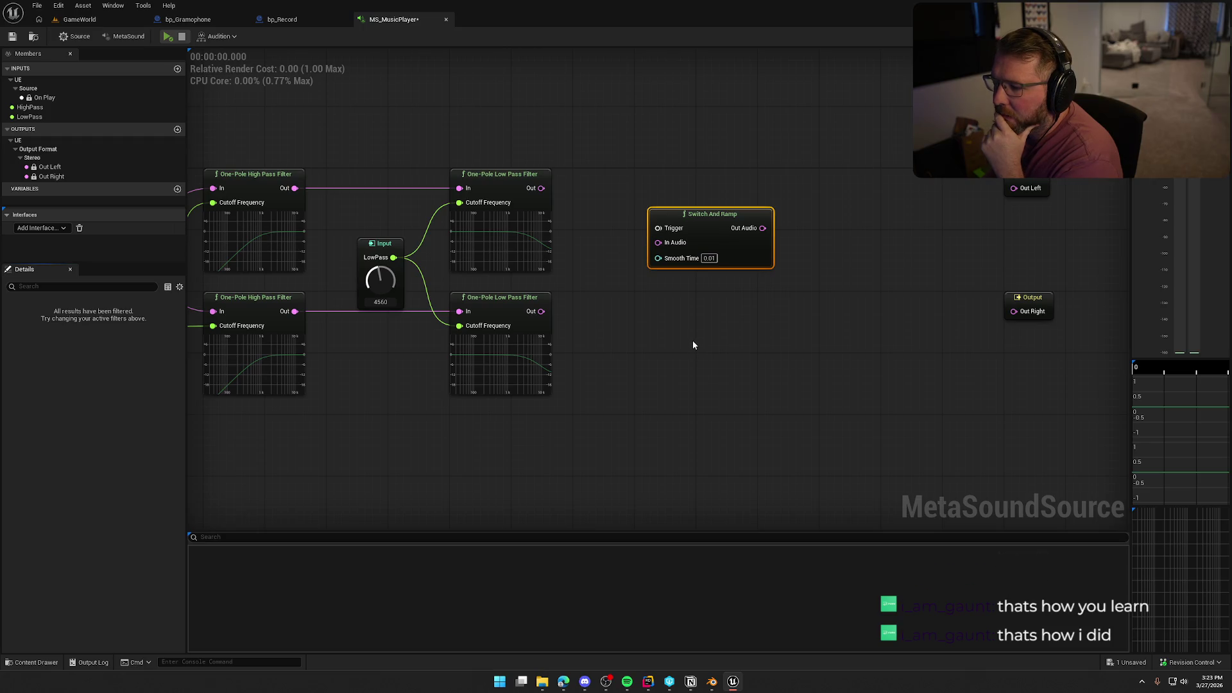
key(Delete)
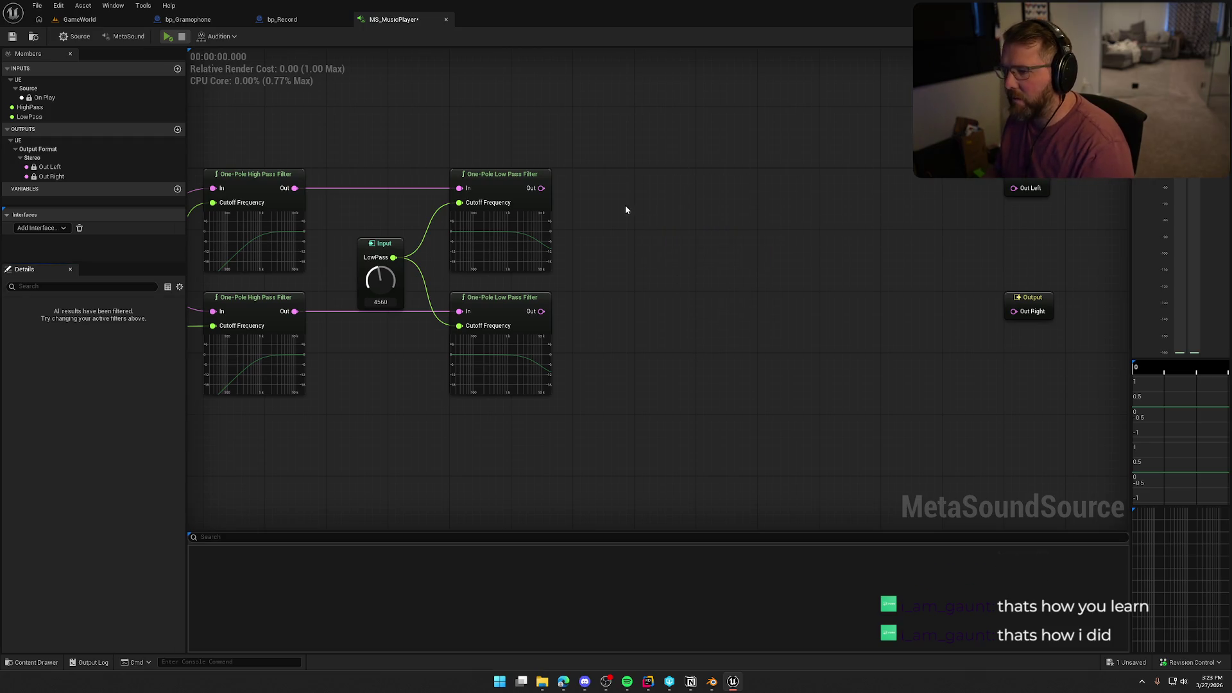
Add a Biquad Filter node from Functions > Filters and set its type to Band Pass.
right_click(626, 210)
click(631, 294)
click(631, 280)
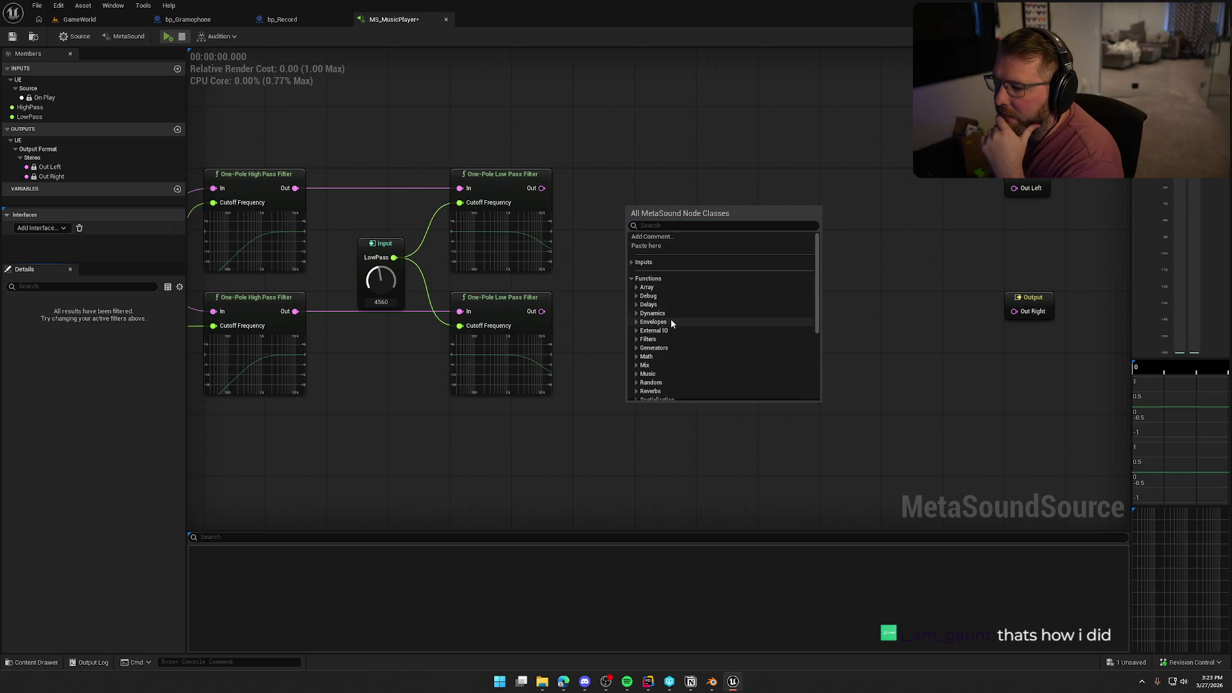
click(636, 339)
scroll(672, 345, down, 2)
scroll(709, 346, down, 1)
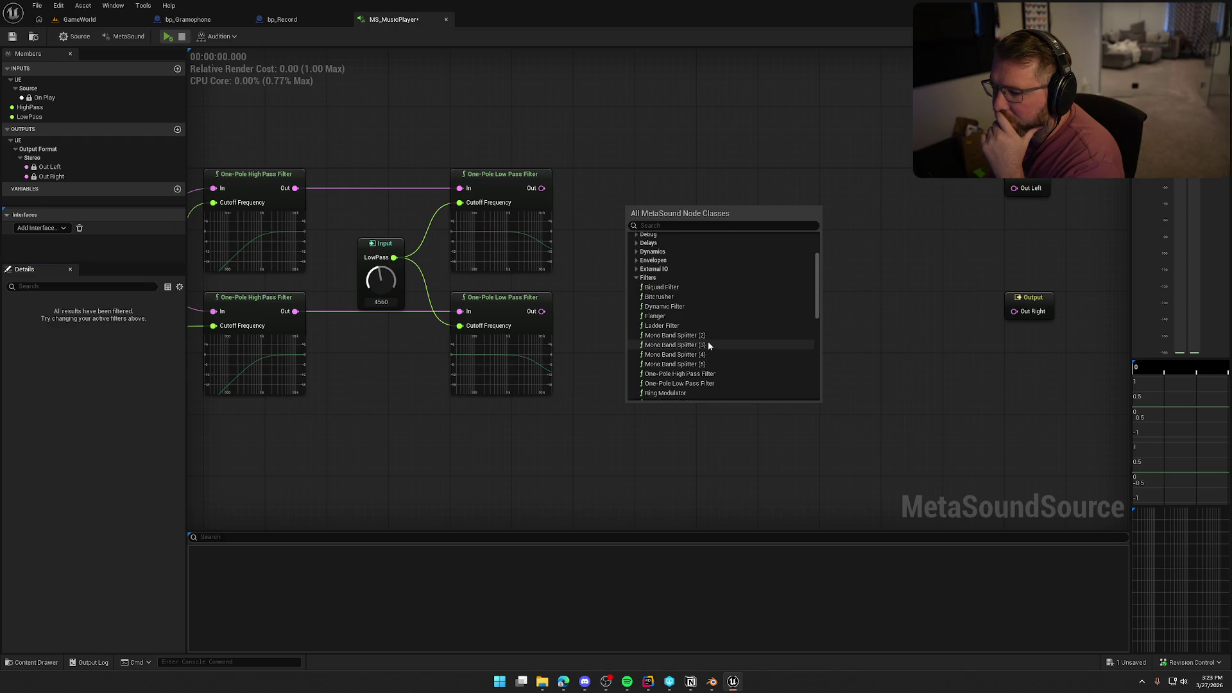
click(678, 290)
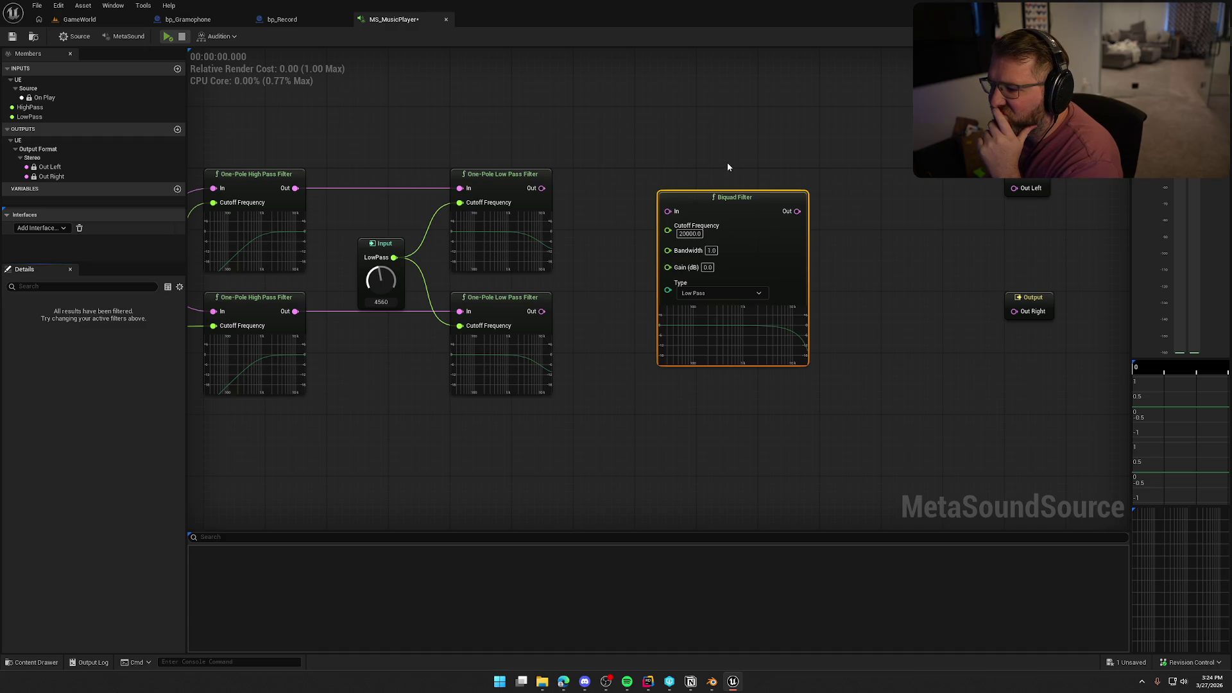
click(730, 293)
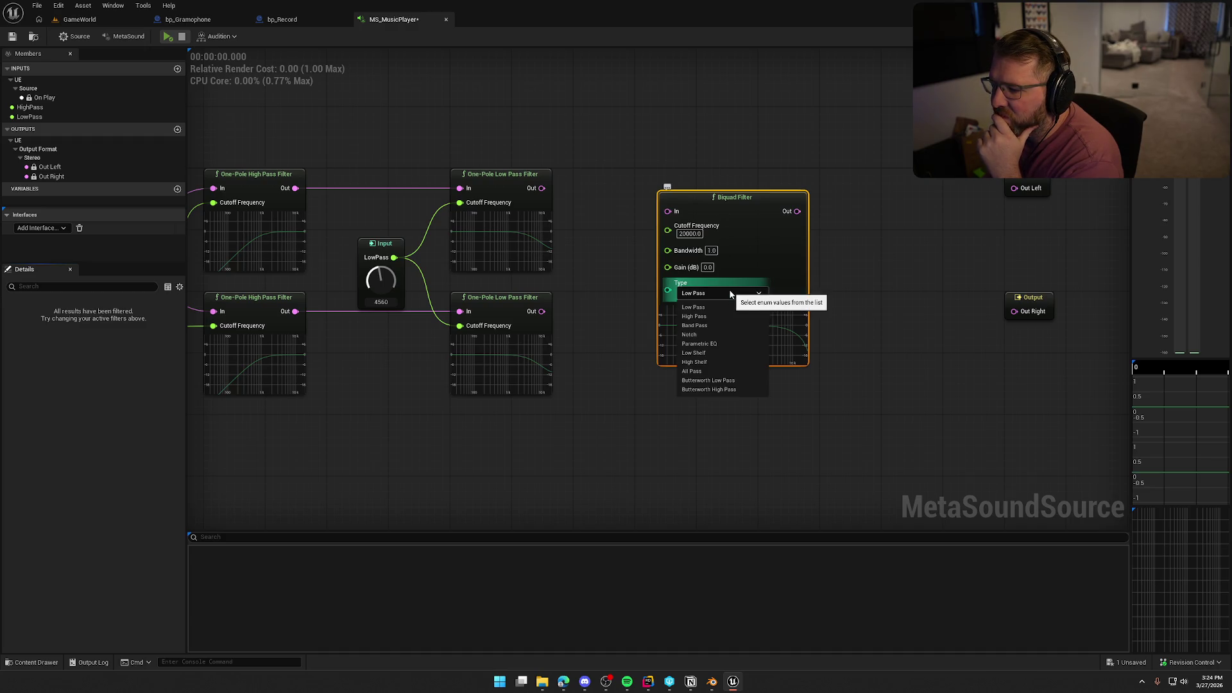
click(721, 326)
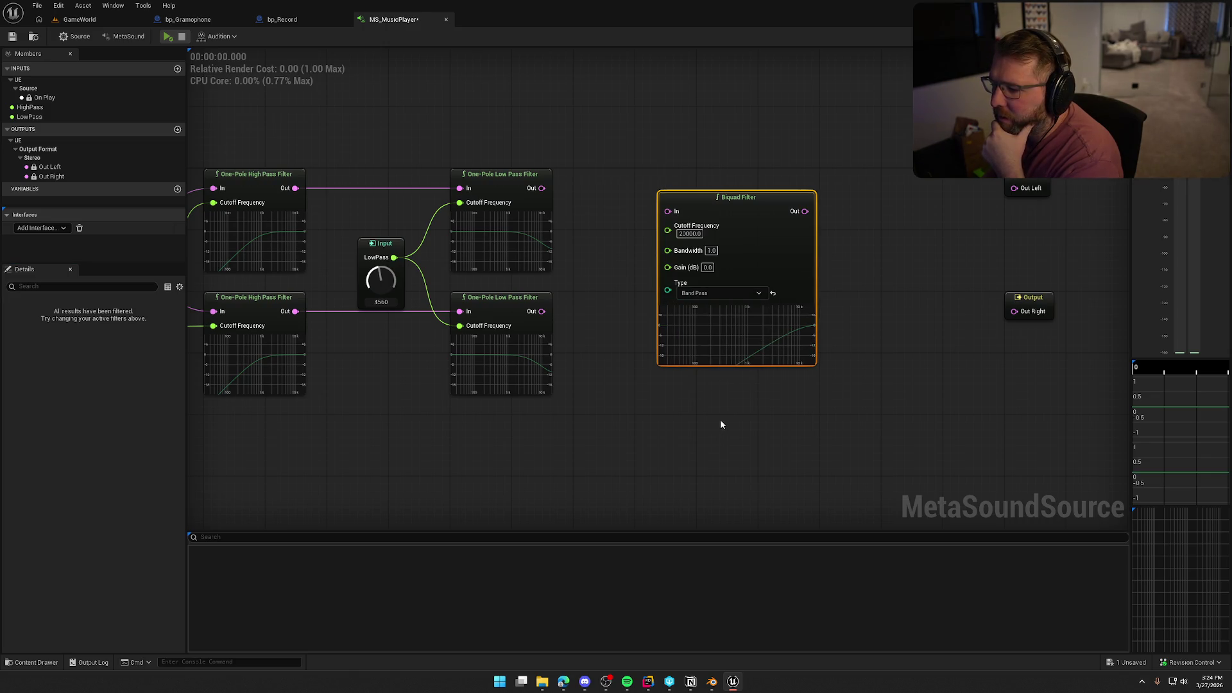
drag(754, 215, 747, 177)
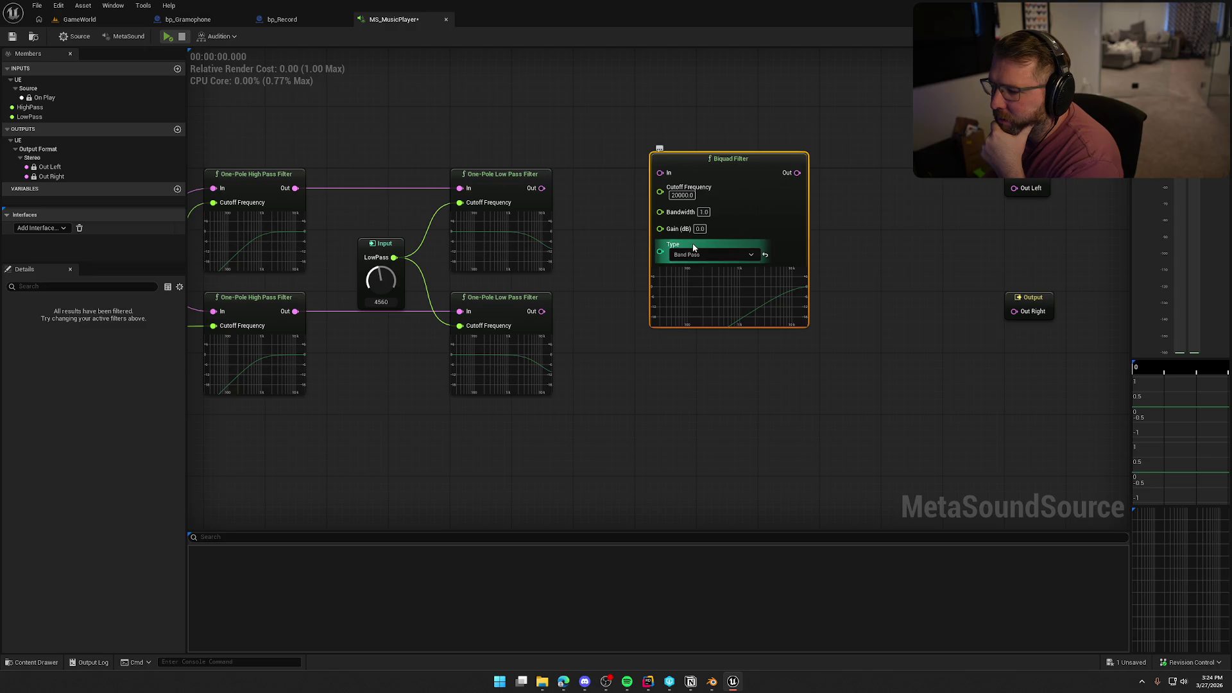
drag(737, 329, 737, 358)
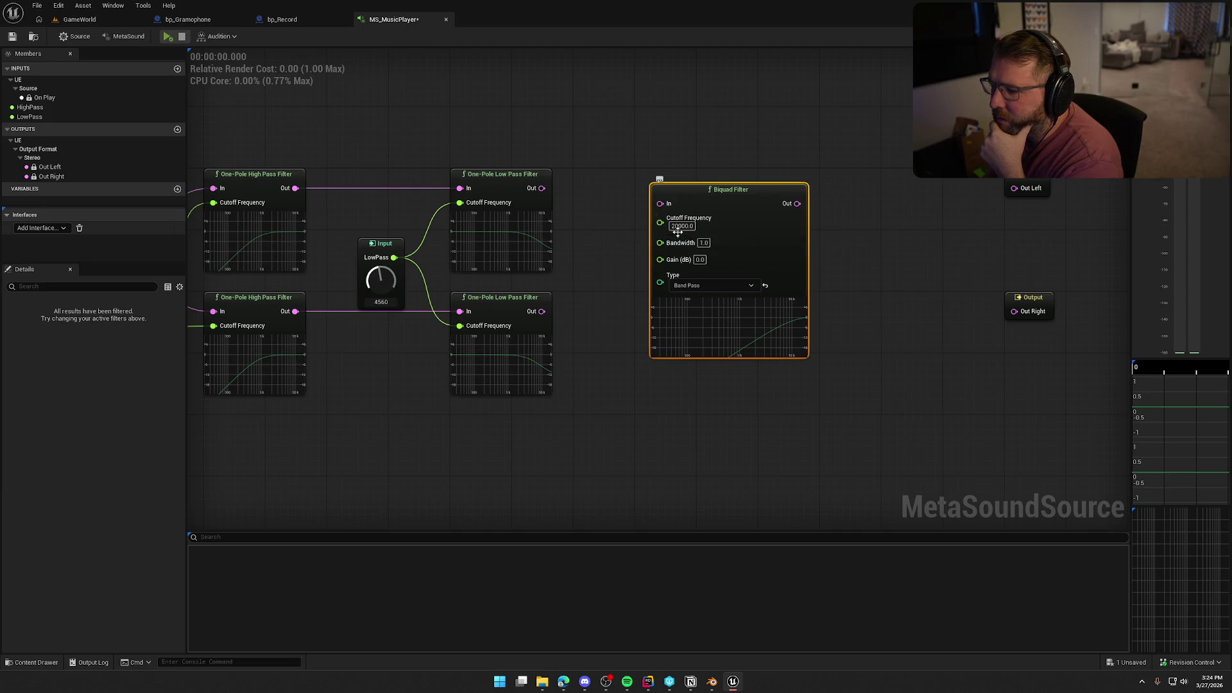
Edit the Biquad's Bandwidth value, entering 10 then 2, and settle the node's position.
click(704, 243)
text(10)
key(Return)
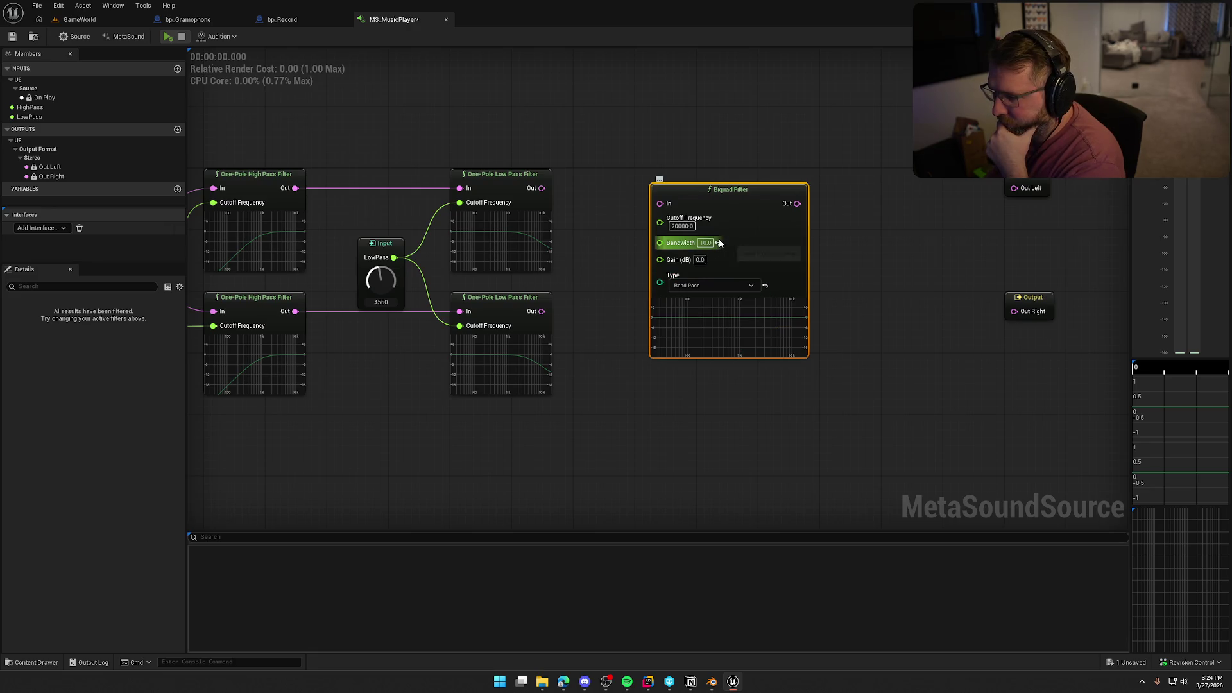
key(Return)
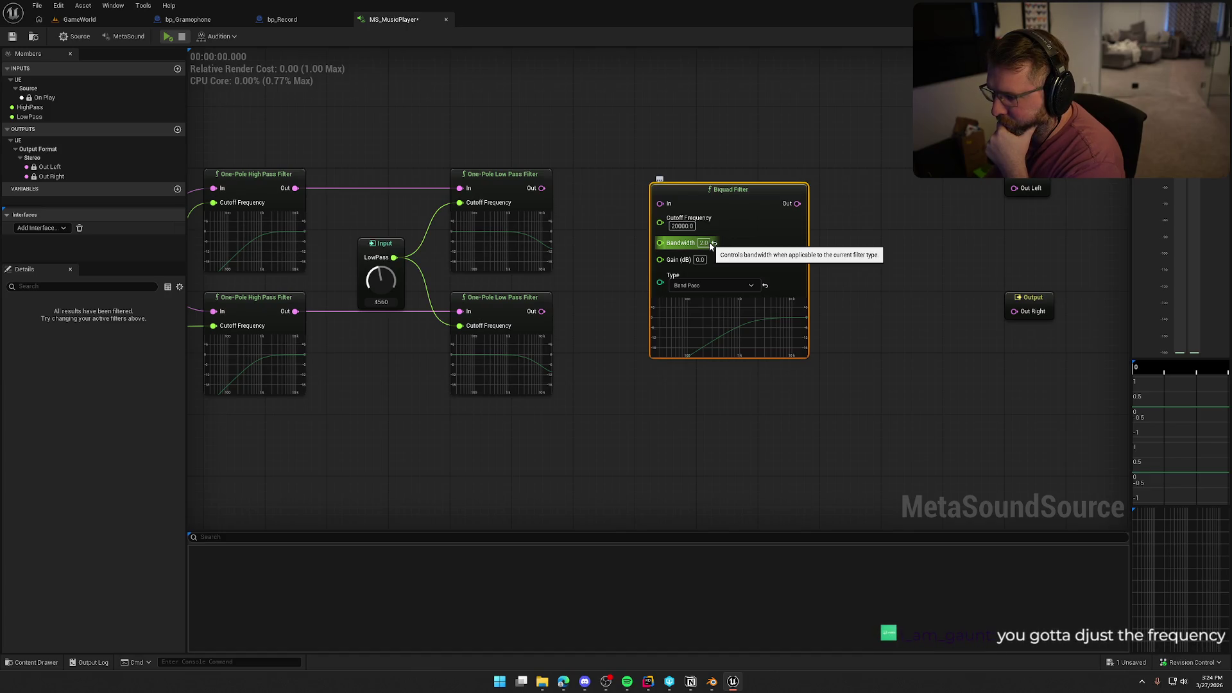
mouse_move(724, 205)
mouse_down()
mouse_move(707, 253)
mouse_move(579, 400)
mouse_move(746, 212)
mouse_up()
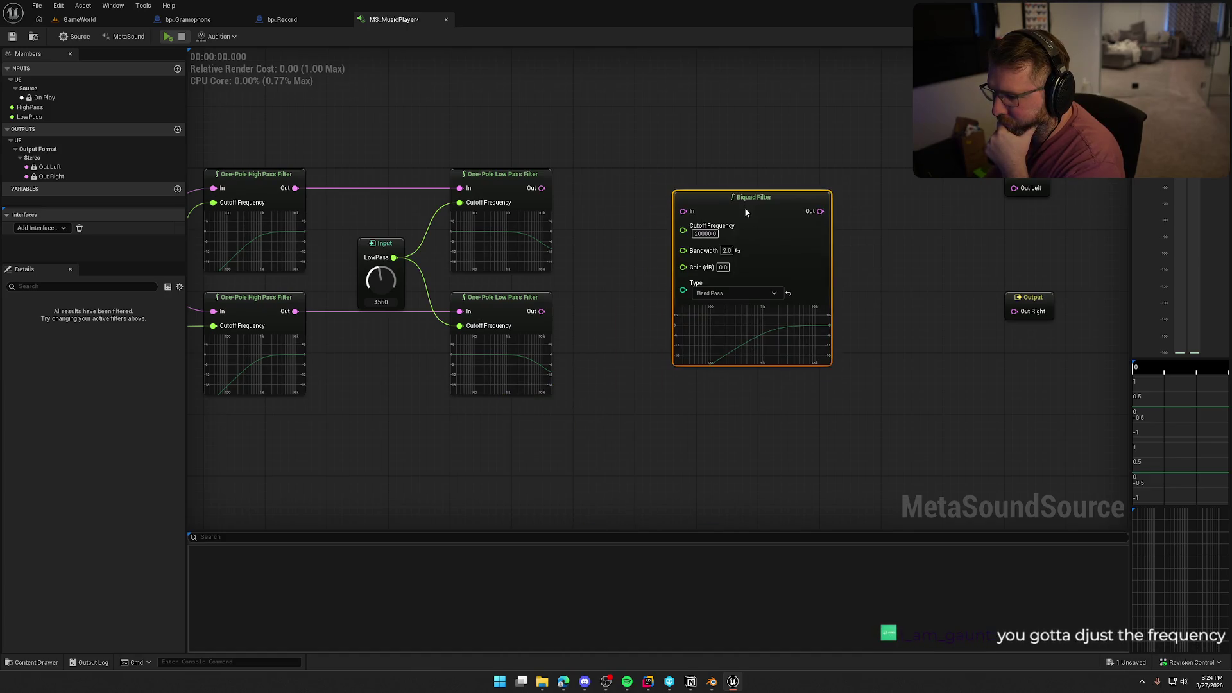
click(617, 257)
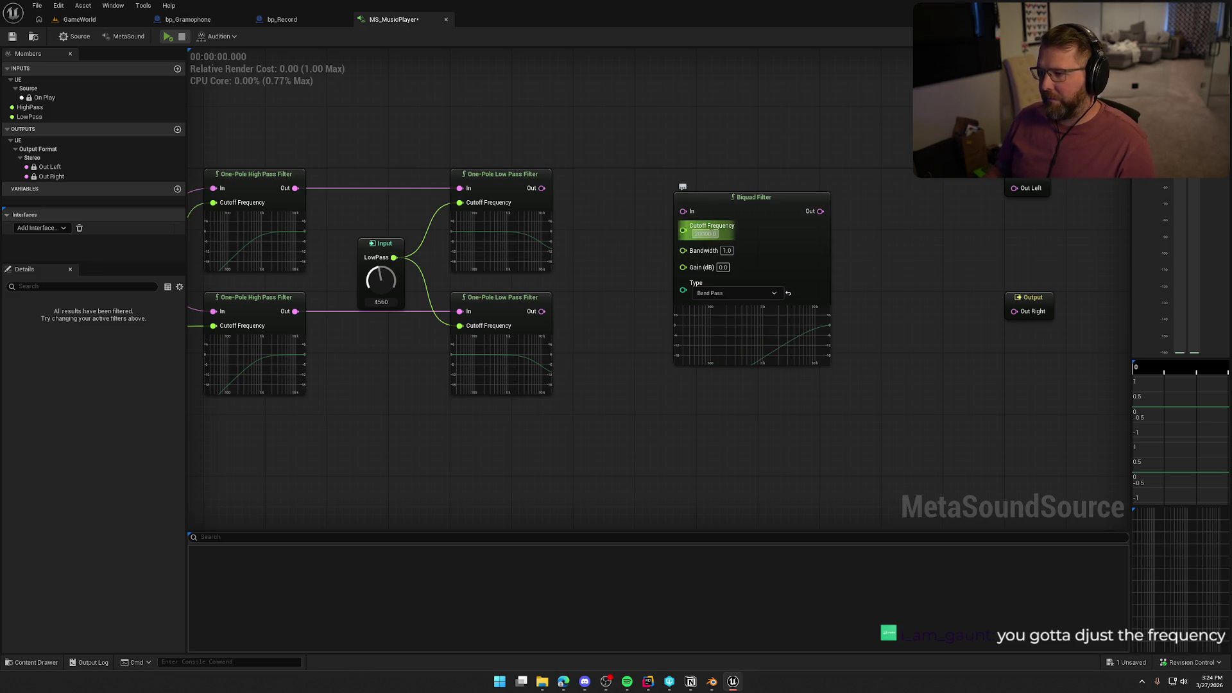
Wire the Wave Player's Out Left into the Biquad Filter and duplicate the filter for the right channel.
click(763, 202)
drag(590, 201, 792, 163)
mouse_move(962, 144)
mouse_down()
mouse_move(948, 182)
mouse_move(751, 233)
mouse_move(311, 208)
mouse_up()
mouse_move(857, 386)
mouse_down()
mouse_move(338, 249)
mouse_move(255, 200)
mouse_move(676, 354)
mouse_up()
key(ctrl+d)
Connect the upper Biquad to Out Left and the lower Biquad to Out Right.
mouse_move(712, 185)
mouse_down()
mouse_move(671, 188)
mouse_move(665, 119)
mouse_up()
click(767, 233)
drag(627, 159, 859, 174)
mouse_move(860, 297)
mouse_down()
mouse_move(627, 336)
mouse_move(568, 366)
mouse_move(578, 385)
mouse_up()
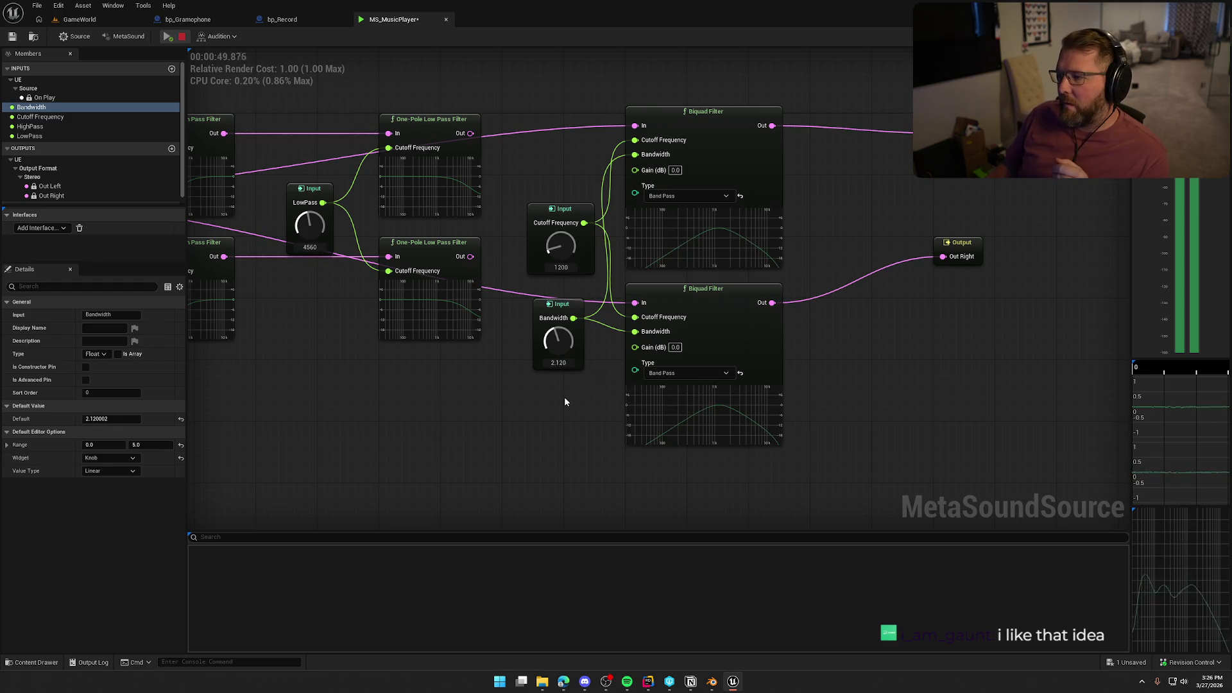
drag(974, 250, 973, 297)
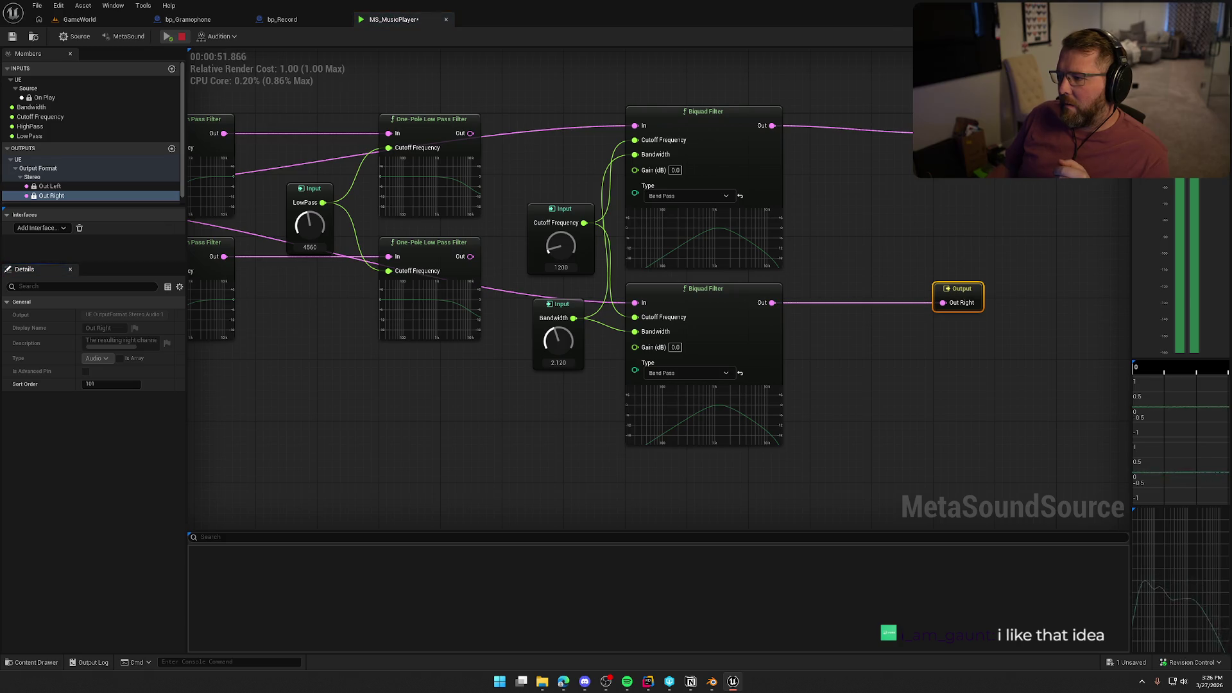
drag(872, 209, 968, 222)
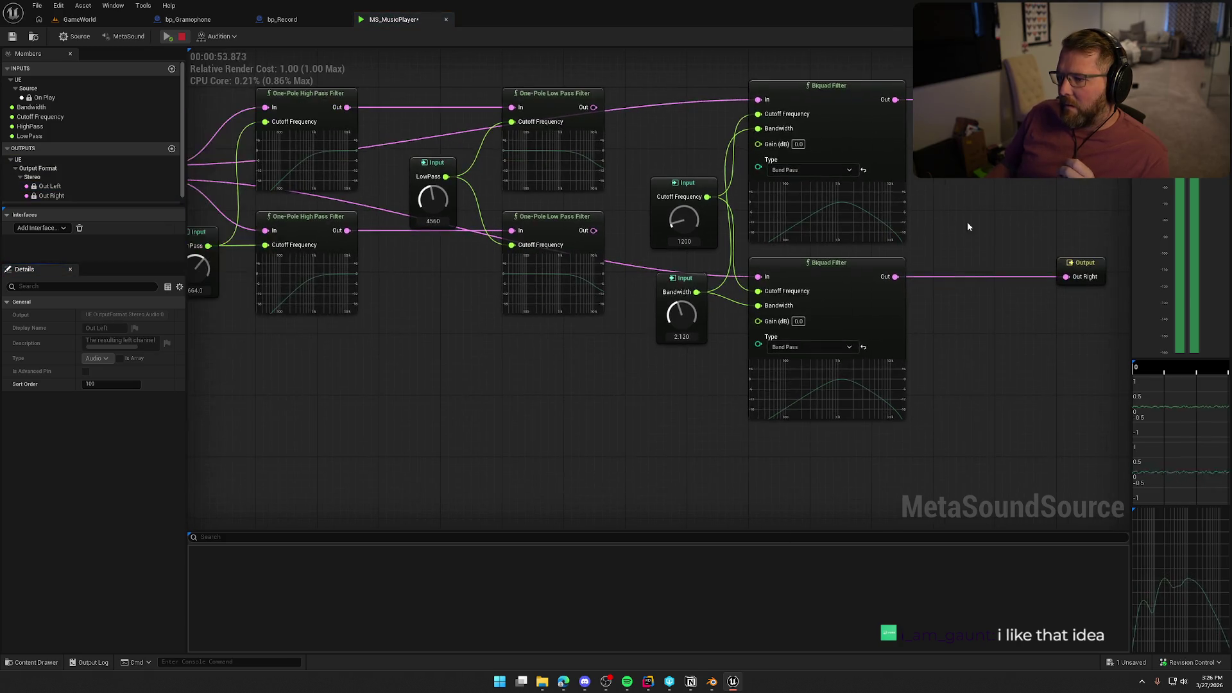
mouse_move(664, 356)
mouse_down()
mouse_move(685, 373)
mouse_move(338, 192)
mouse_up()
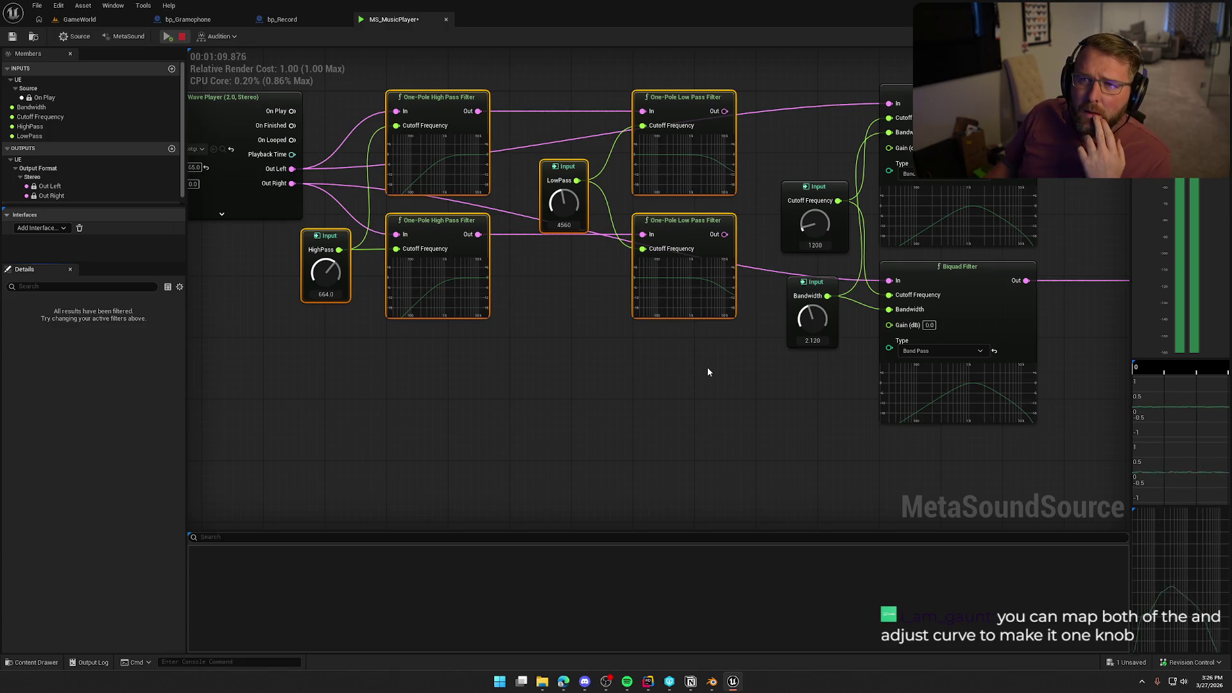
Stop the preview, delete the One-Pole filters and their knobs, and shift the Biquad nodes left.
mouse_move(714, 360)
mouse_down()
mouse_move(453, 384)
mouse_move(606, 413)
mouse_move(765, 393)
mouse_move(427, 118)
mouse_up()
click(182, 38)
click(426, 412)
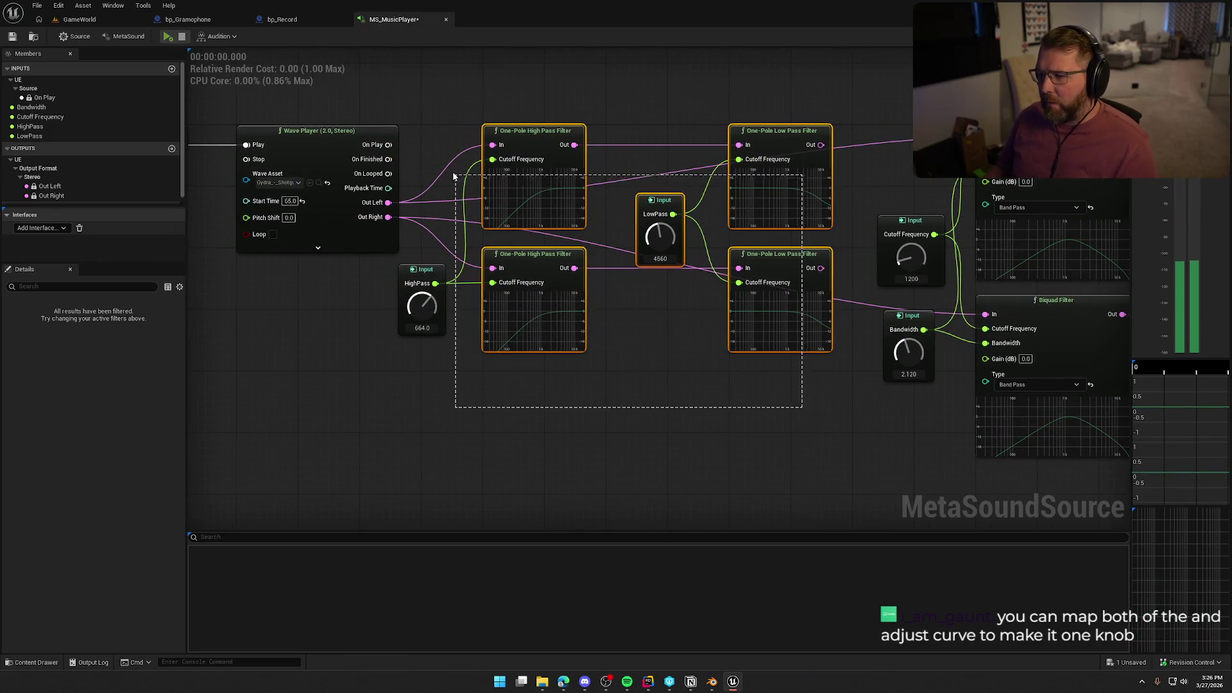
key(Delete)
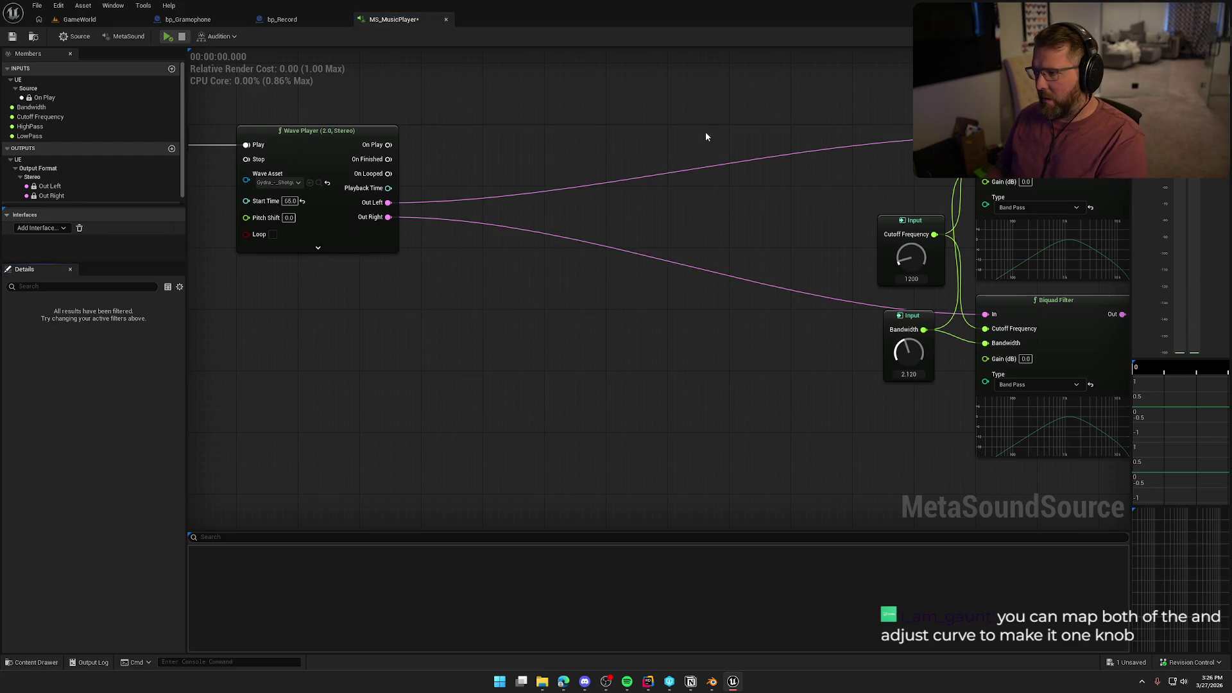
drag(706, 136, 400, 144)
scroll(401, 144, down, 2)
mouse_move(405, 83)
mouse_down()
mouse_move(802, 357)
mouse_move(1009, 303)
mouse_move(735, 146)
mouse_move(524, 150)
mouse_up()
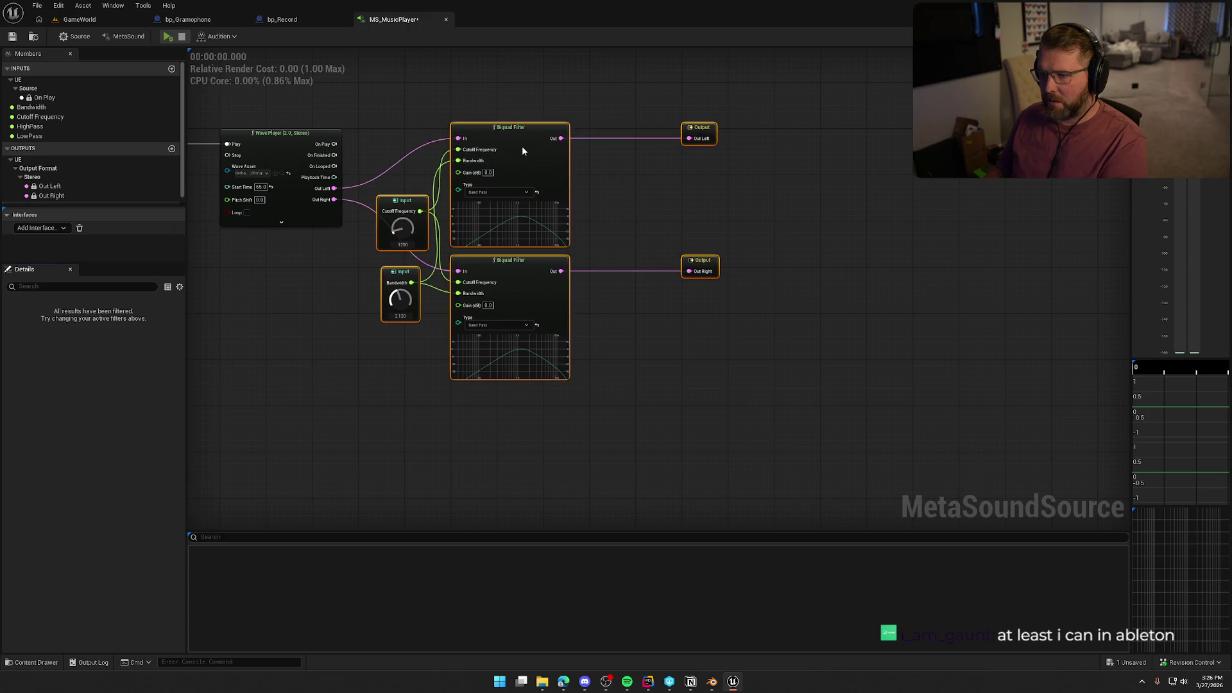
Move the Cutoff Frequency knob aside and delete the unused HighPass input.
click(612, 226)
scroll(723, 225, up, 2)
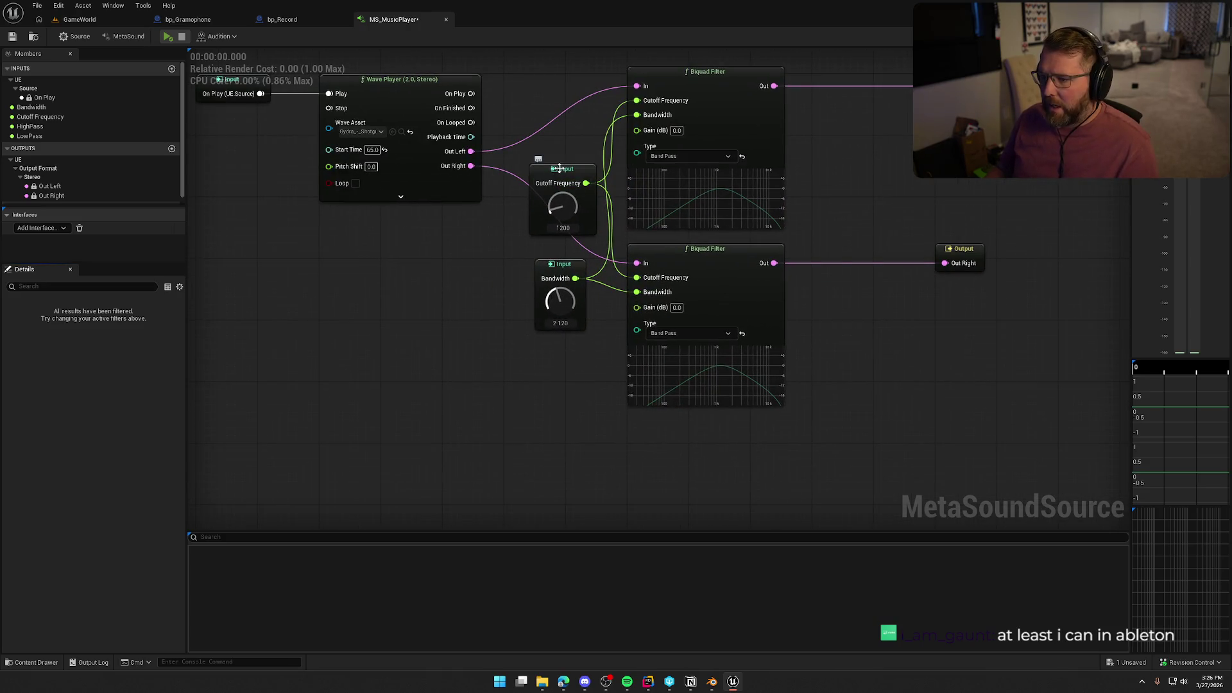
mouse_move(559, 168)
mouse_down()
mouse_move(506, 213)
mouse_move(411, 218)
mouse_up()
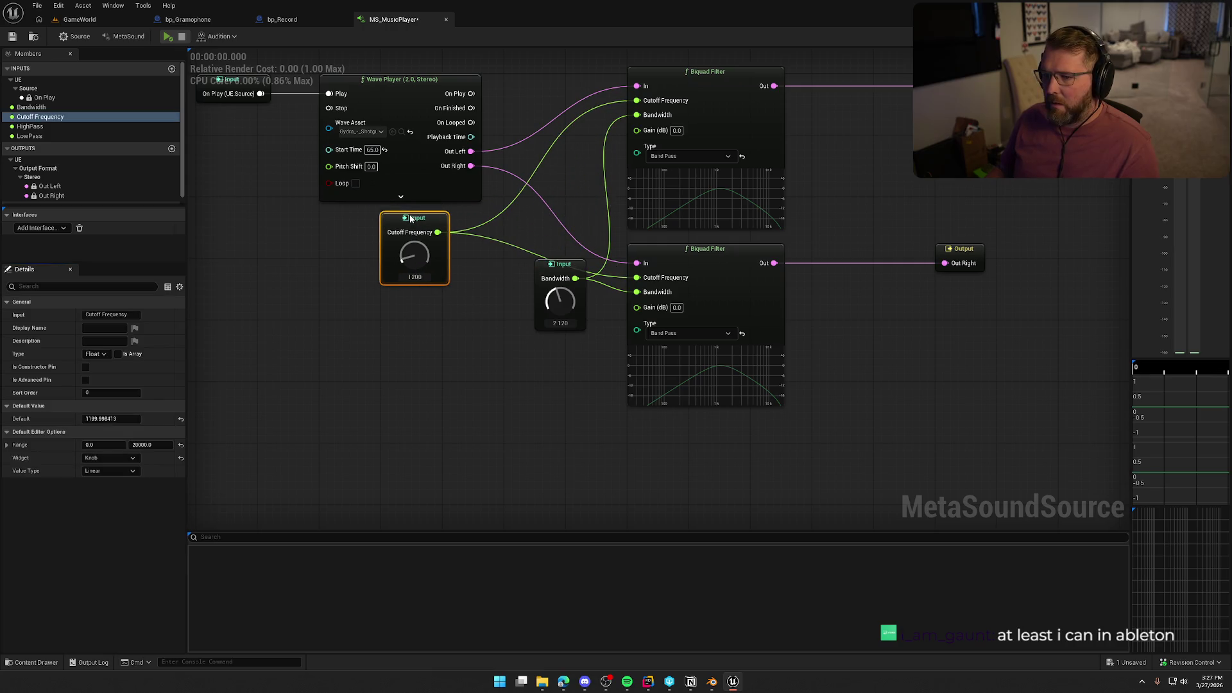
click(58, 126)
key(Delete)
key(Delete)
Rename the Cutoff Frequency input to Filter and delete the Bandwidth knob from the graph.
click(54, 118)
key(F2)
text(Filte)
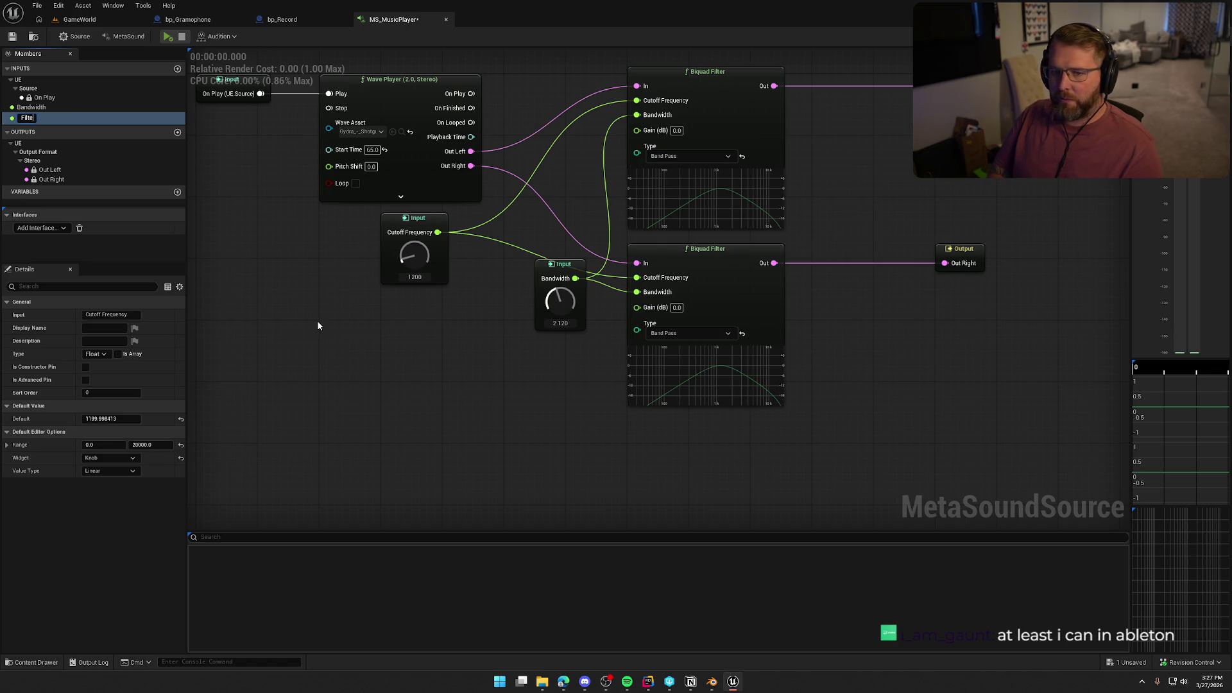
text(r)
key(Return)
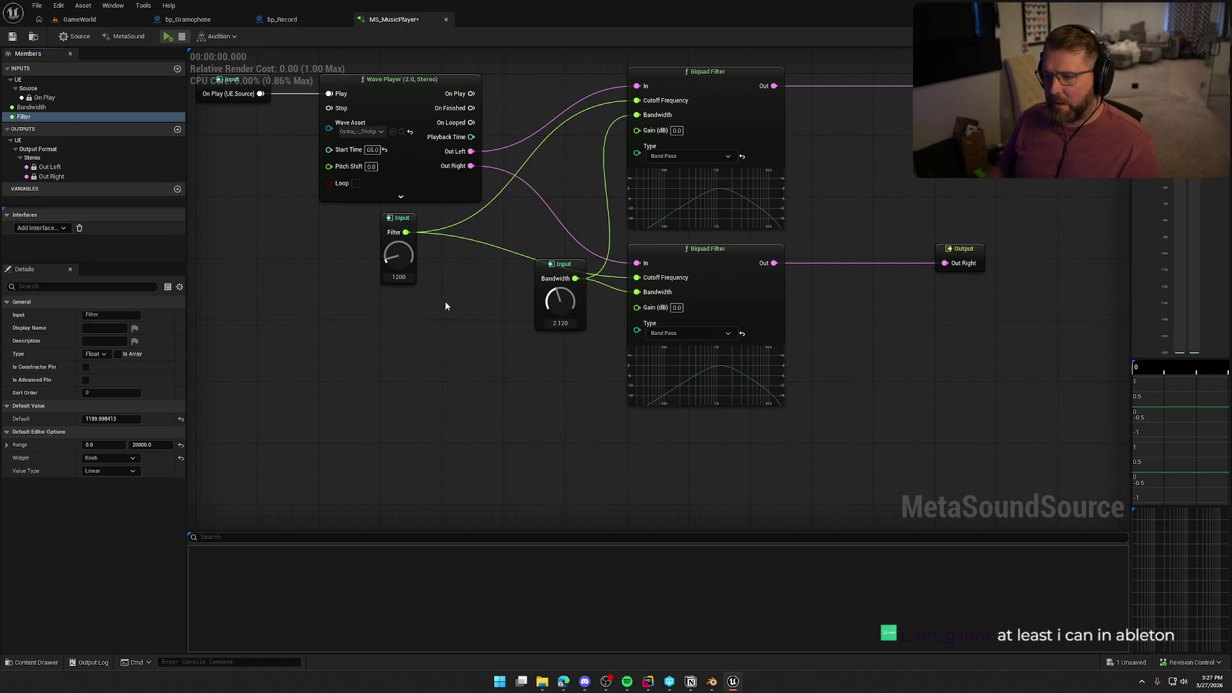
drag(557, 265, 401, 343)
key(Delete)
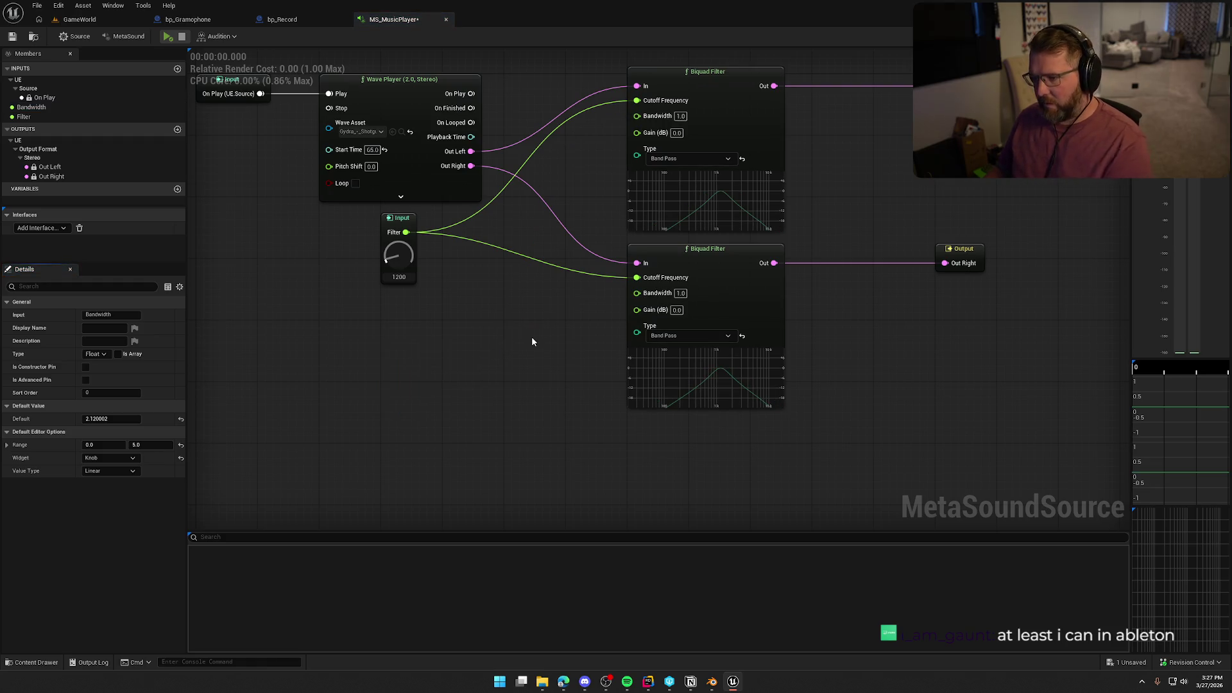
click(395, 217)
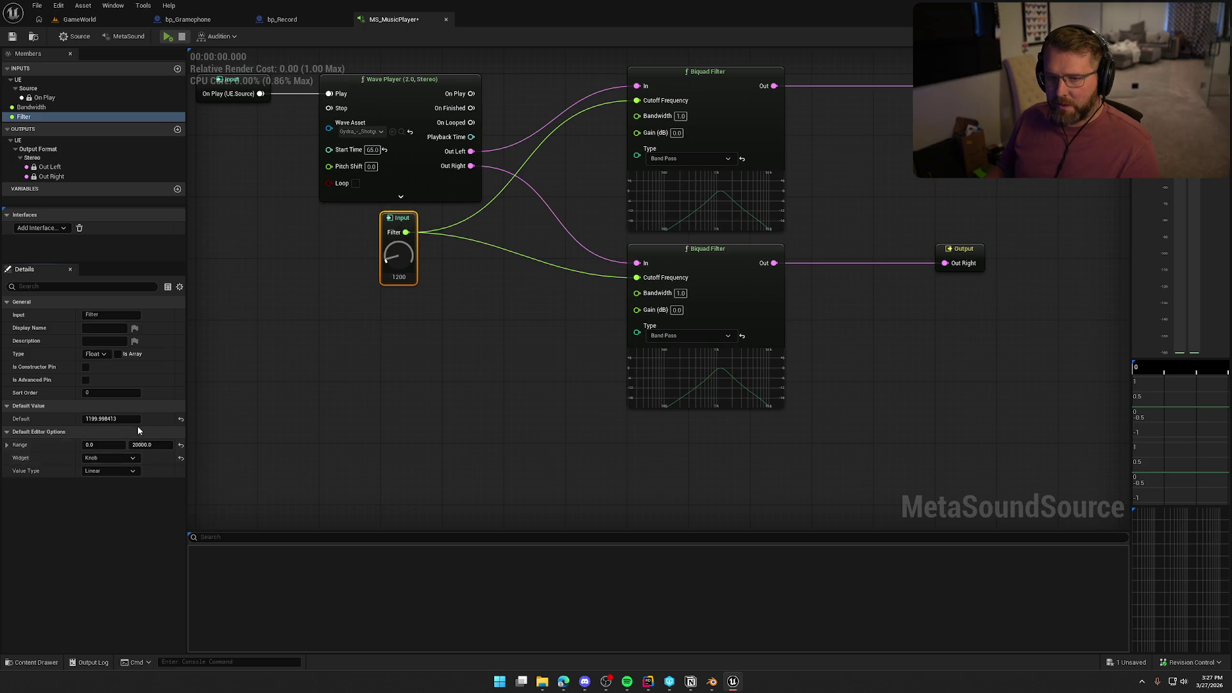
Feed Filter through a Map Range (Float) with In Range B 20000 and Out Range B 5 into a Biquad's Bandwidth.
drag(406, 233, 483, 275)
text(map)
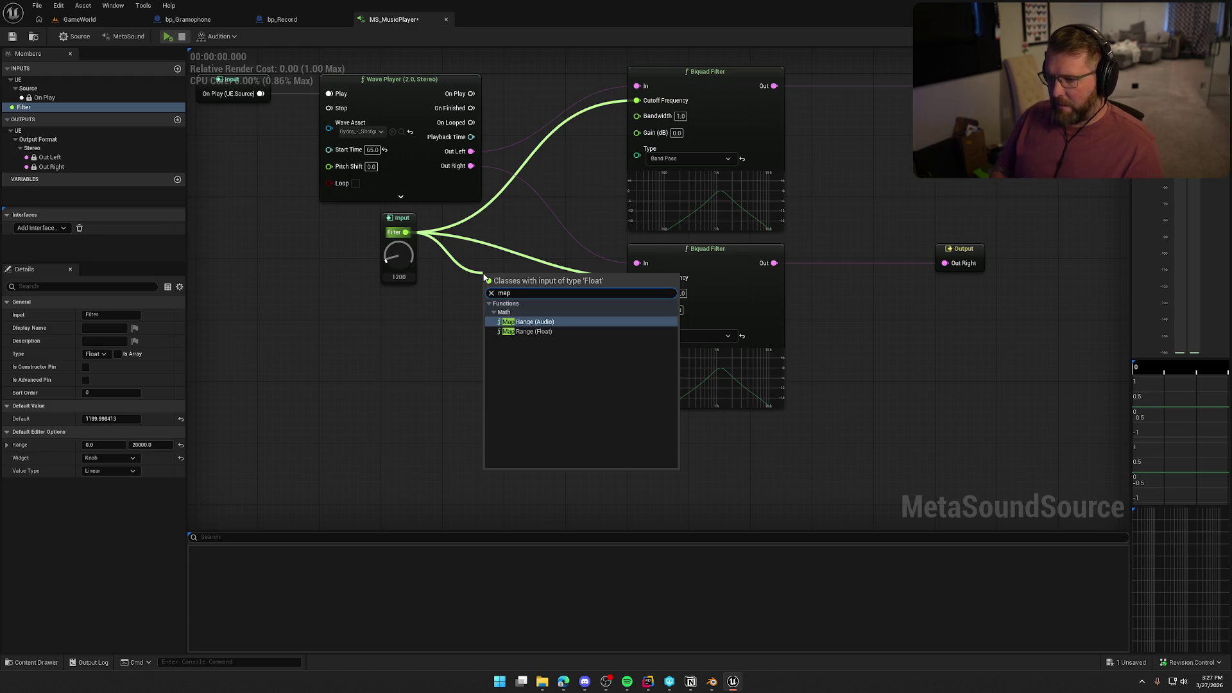
click(529, 331)
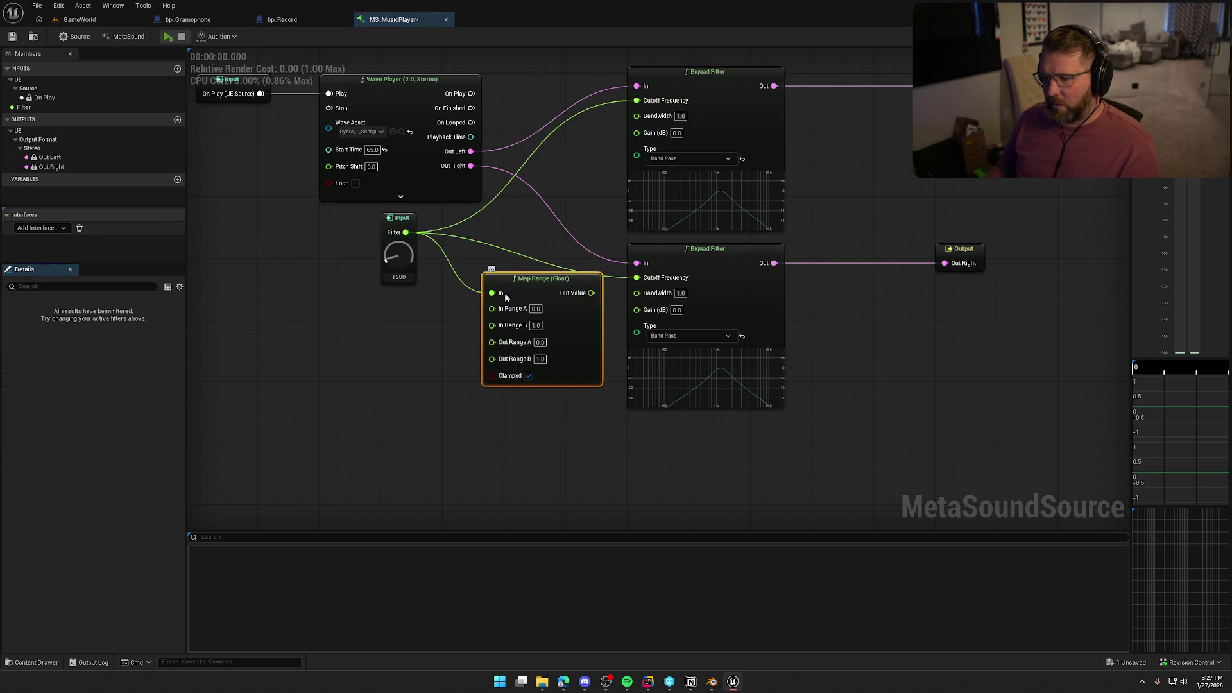
key(Tab)
text(20)
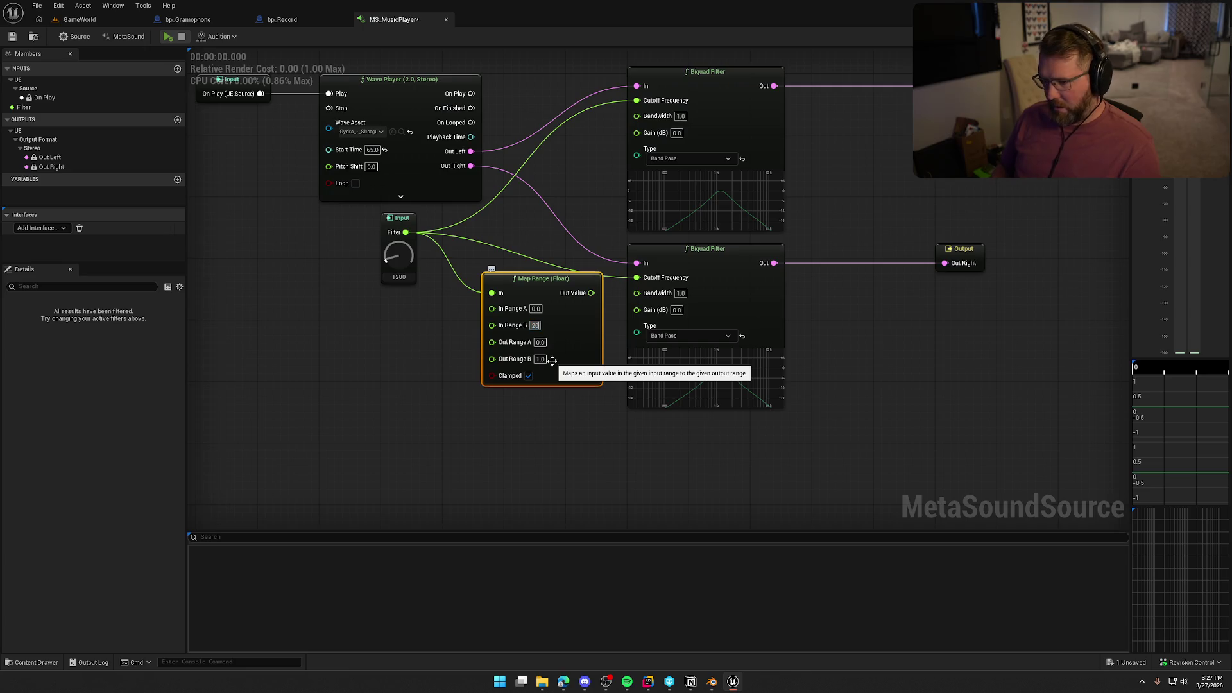
text(000)
key(Tab)
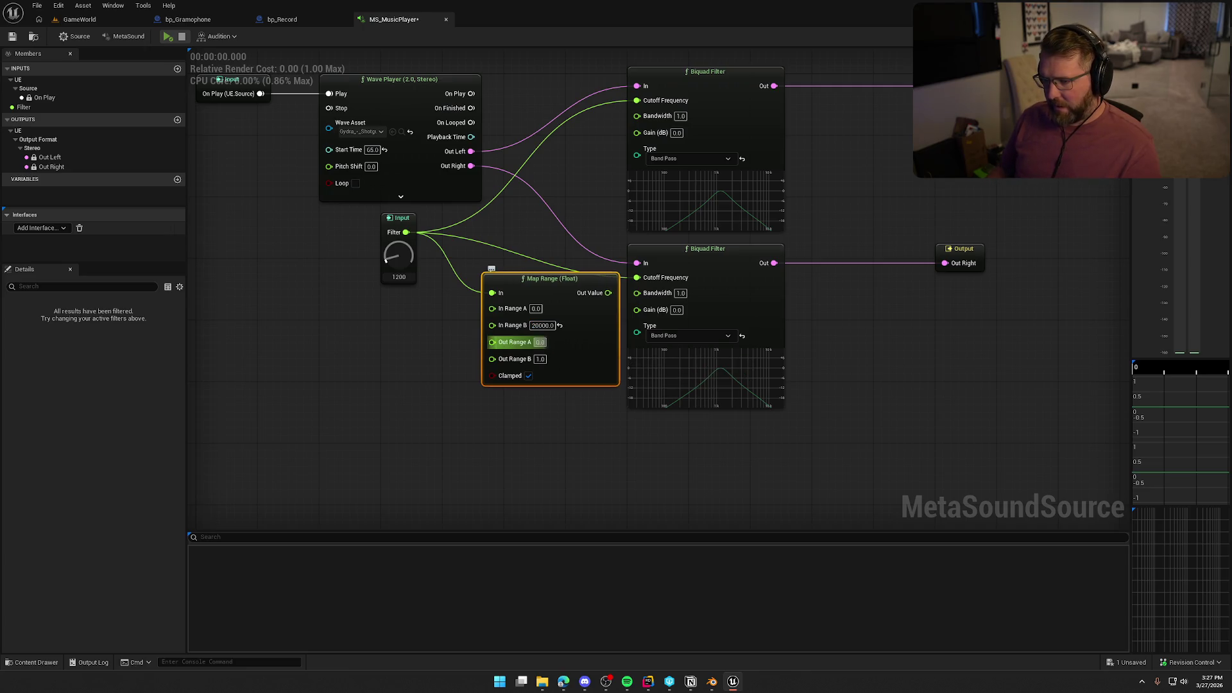
key(Tab)
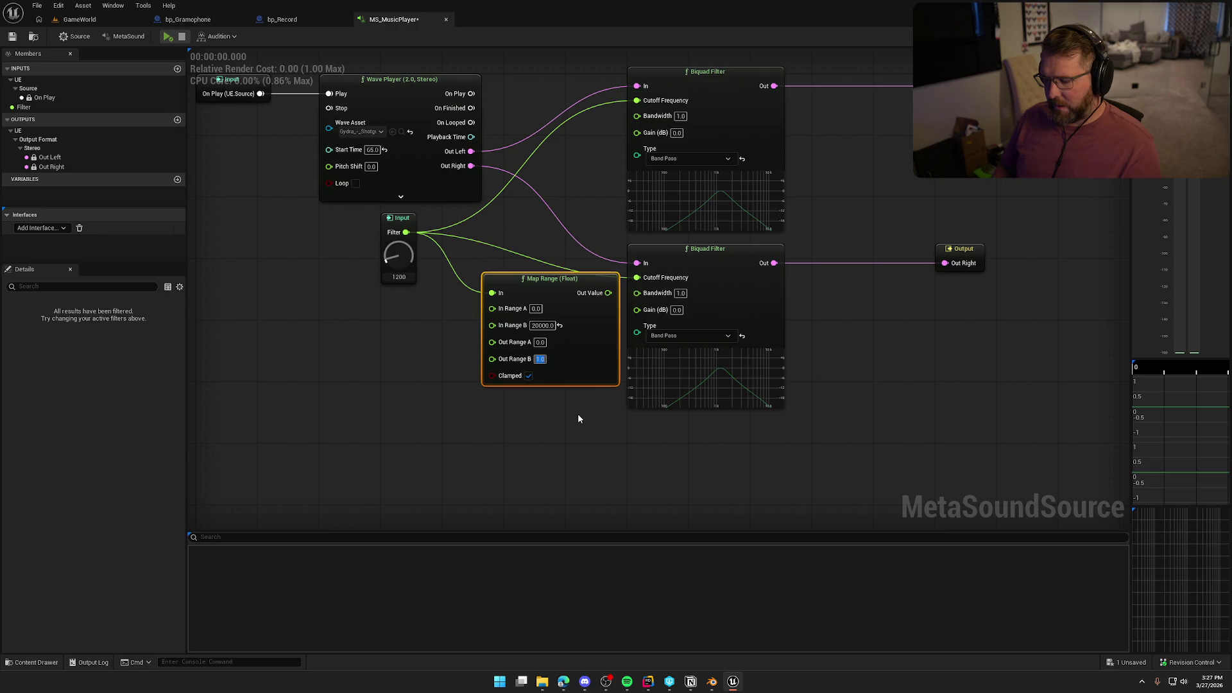
text(5)
key(Return)
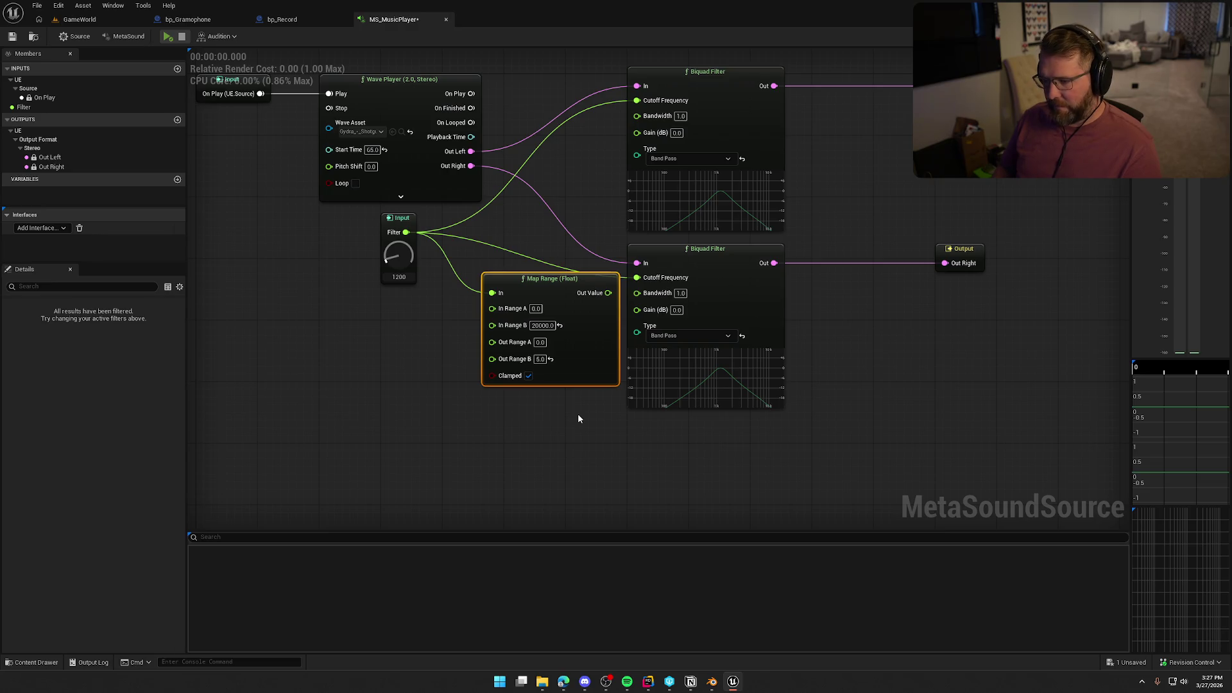
click(578, 419)
mouse_move(567, 311)
mouse_down()
mouse_move(527, 304)
mouse_move(568, 283)
mouse_move(637, 115)
mouse_up()
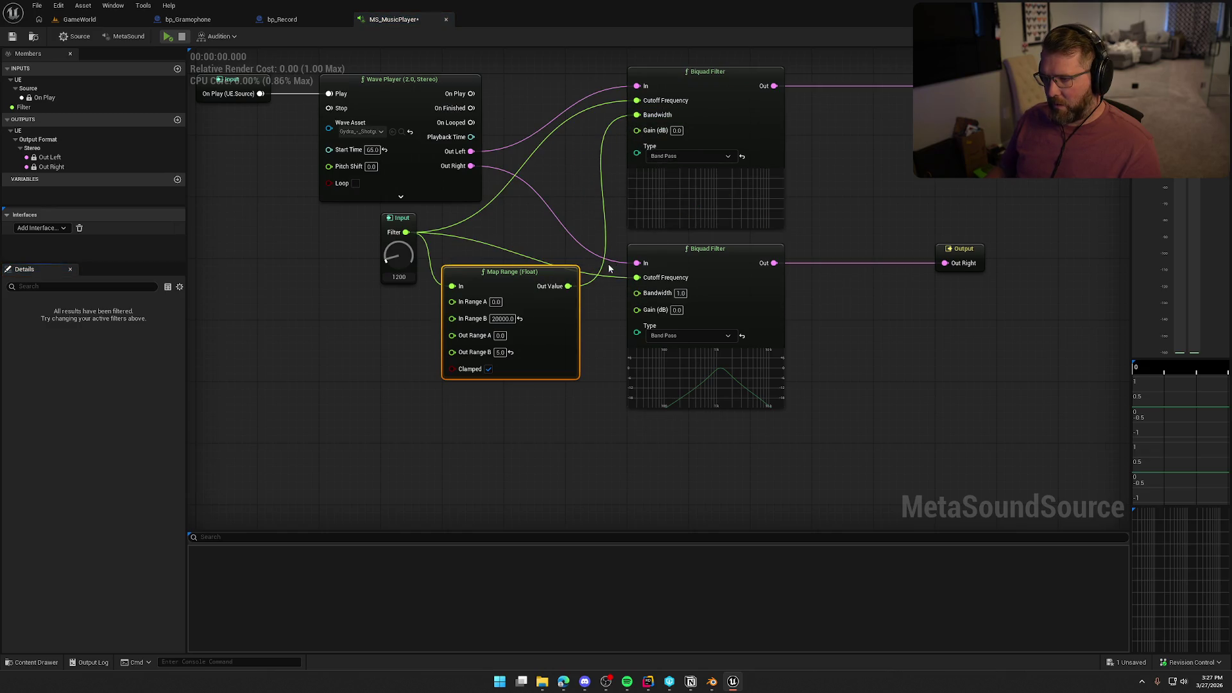
drag(569, 286, 637, 293)
Preview while sweeping the Filter knob up to 20000 and back to about 2160, then stop.
click(570, 434)
click(167, 37)
mouse_move(399, 257)
mouse_down()
mouse_move(402, 152)
mouse_move(421, 247)
mouse_up()
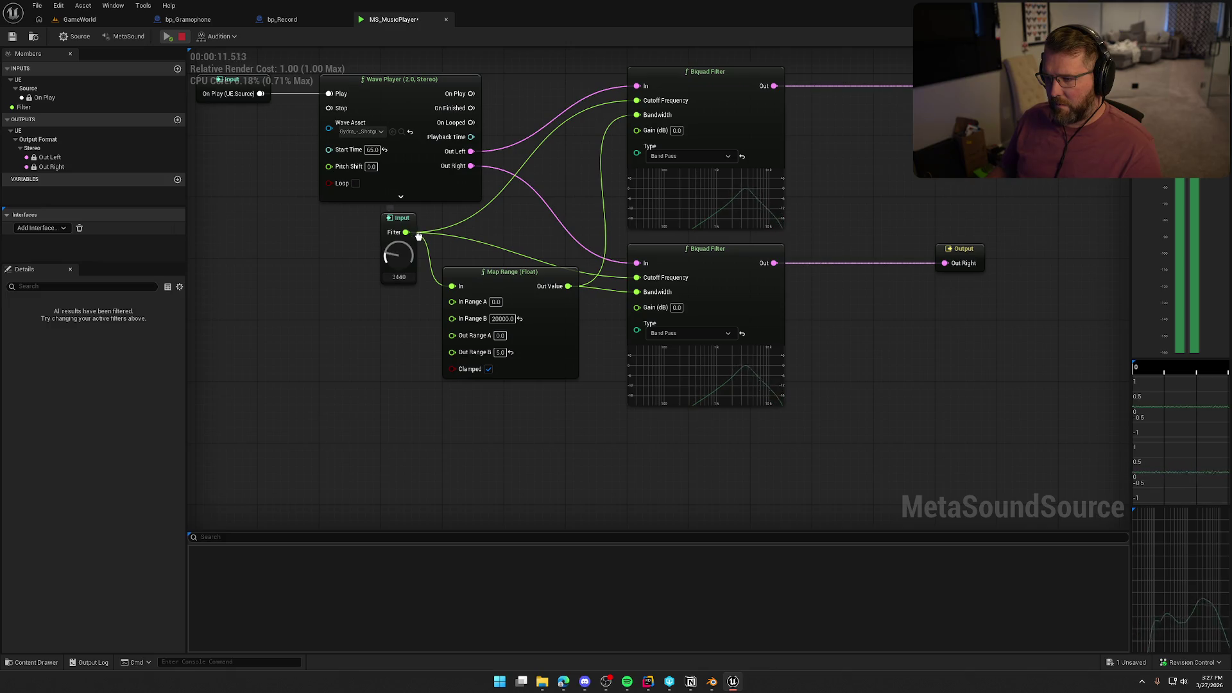
mouse_move(418, 178)
mouse_down()
mouse_move(418, 120)
mouse_move(425, 165)
mouse_up()
drag(444, 231, 445, 222)
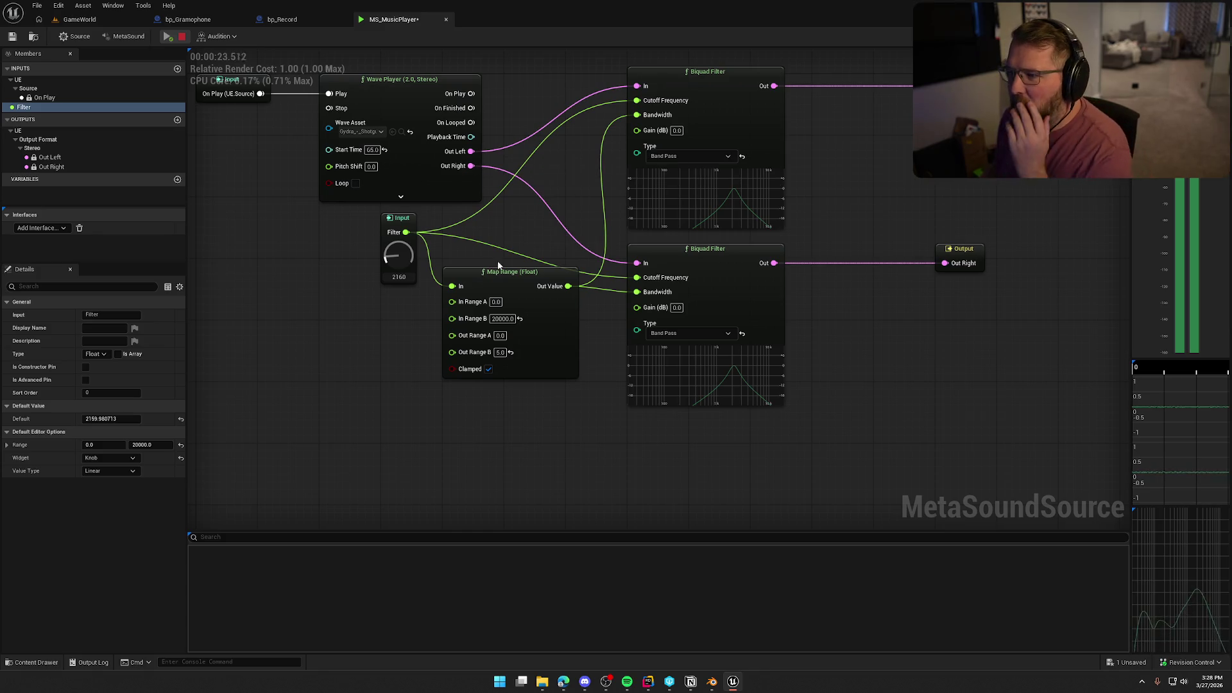
click(182, 38)
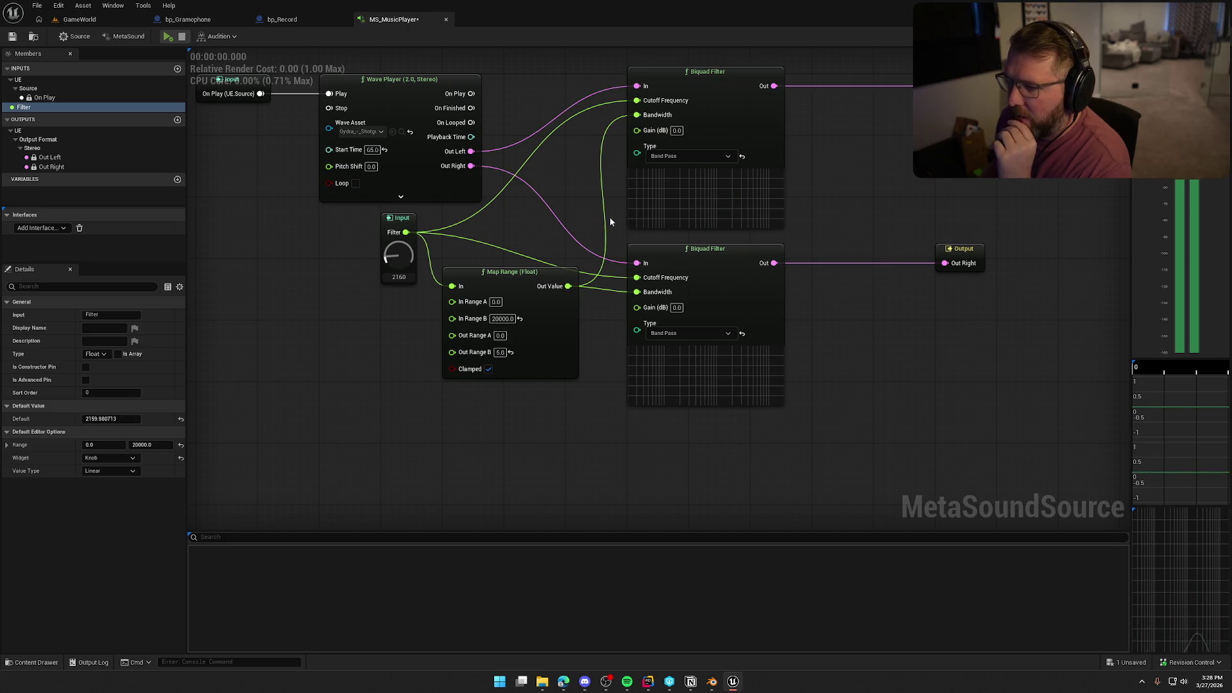
mouse_move(638, 133)
mouse_down()
mouse_move(476, 383)
mouse_move(436, 407)
mouse_up()
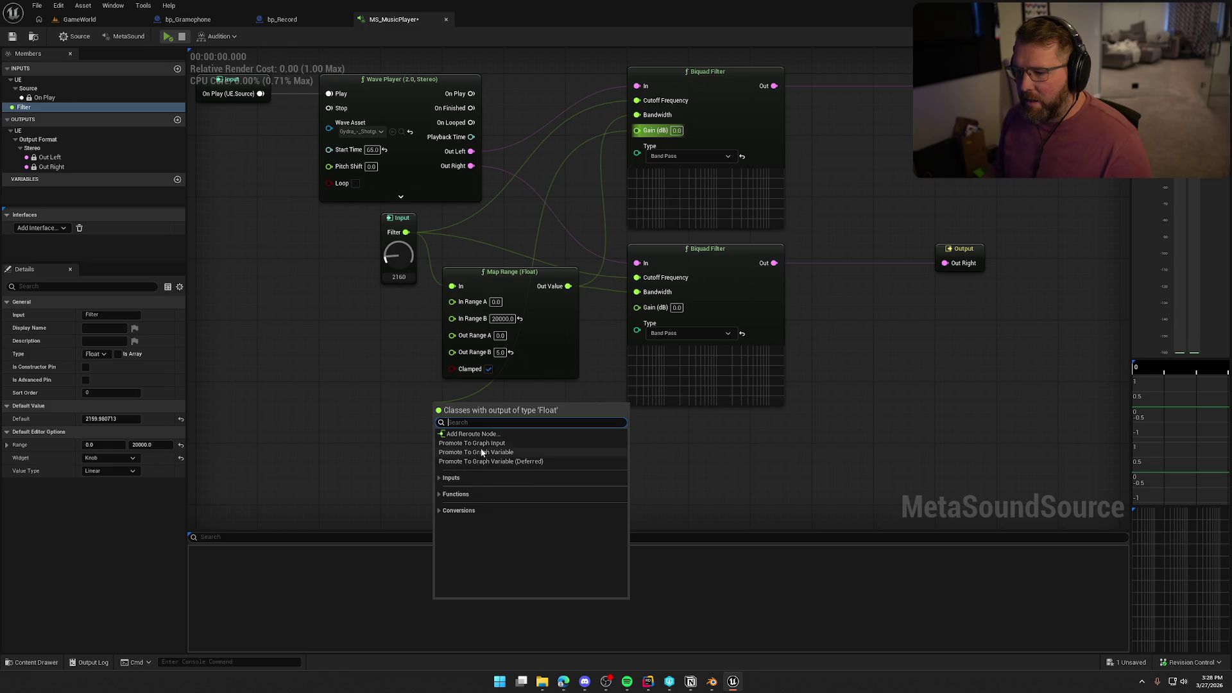
click(475, 443)
drag(457, 422, 638, 307)
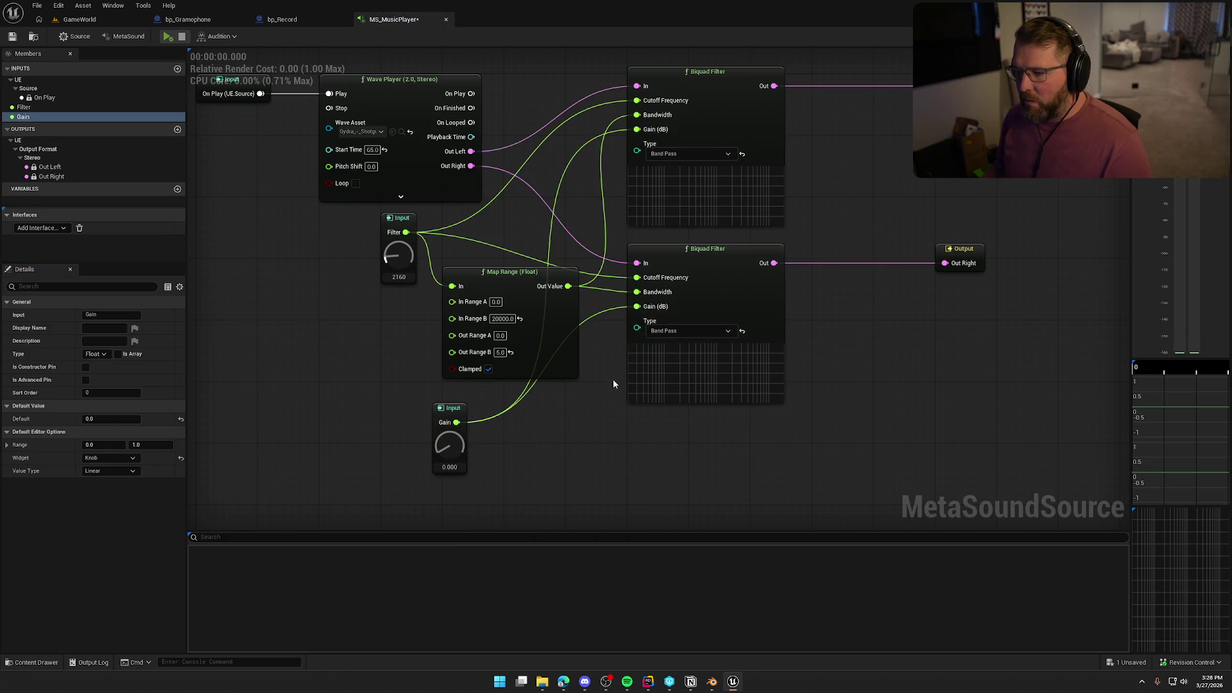
click(140, 445)
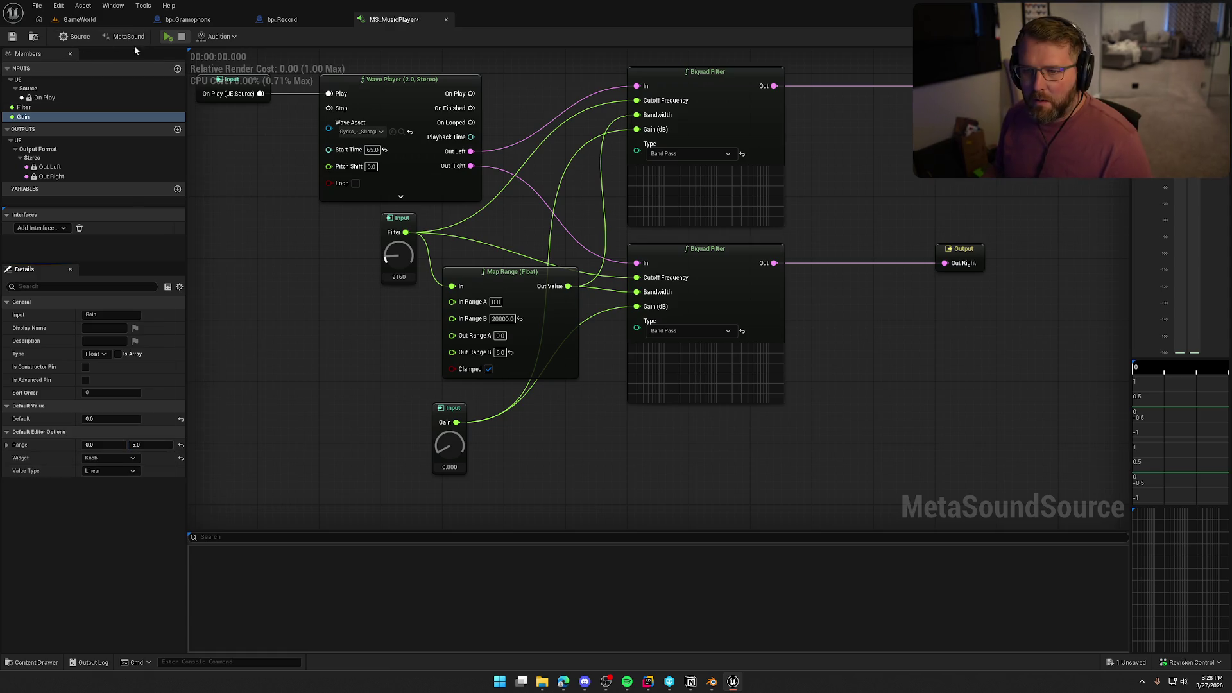
click(167, 36)
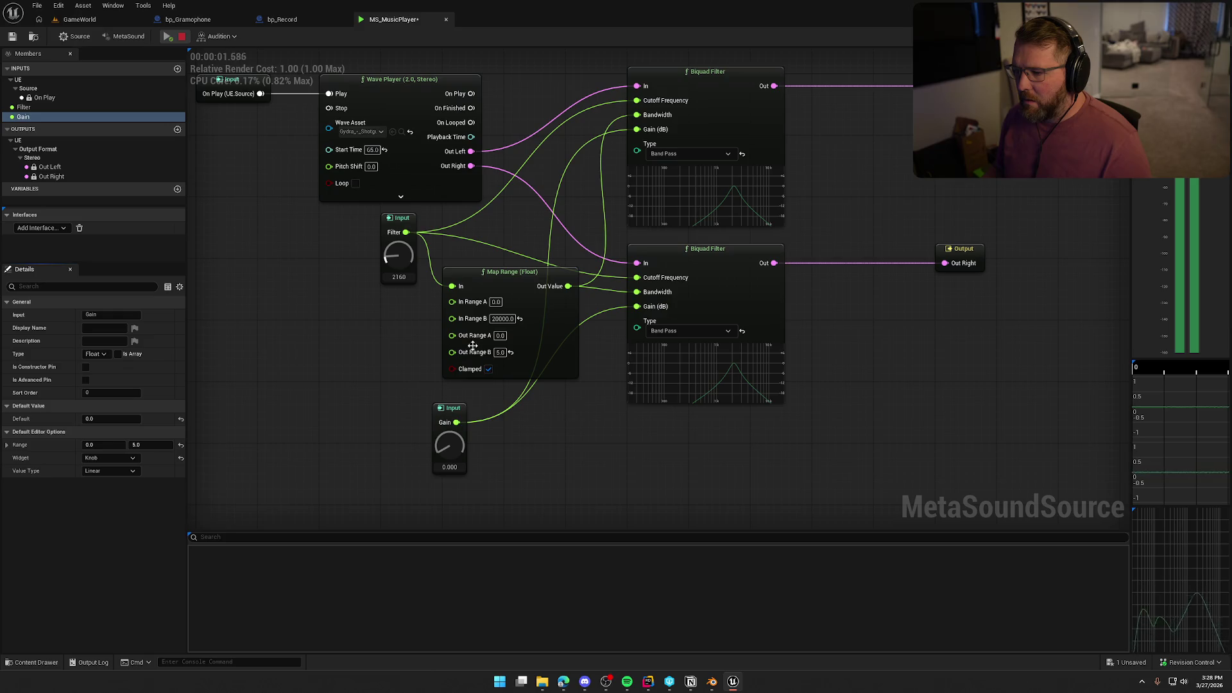
drag(448, 457, 472, 276)
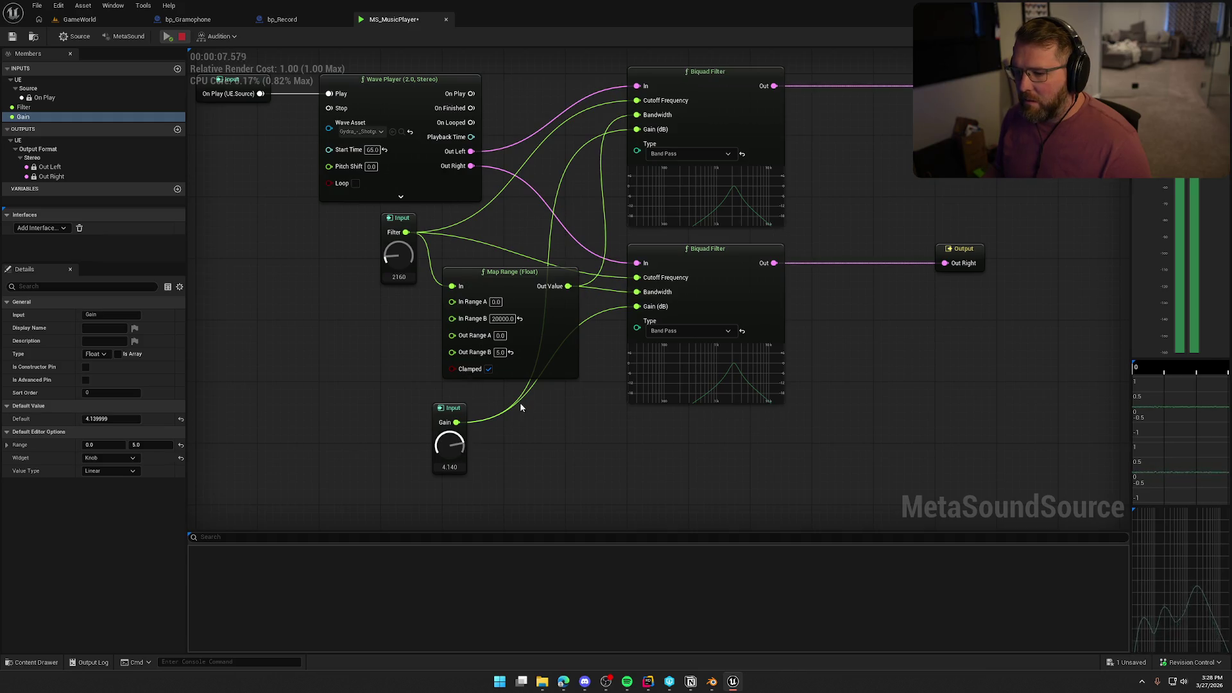
click(183, 37)
click(456, 458)
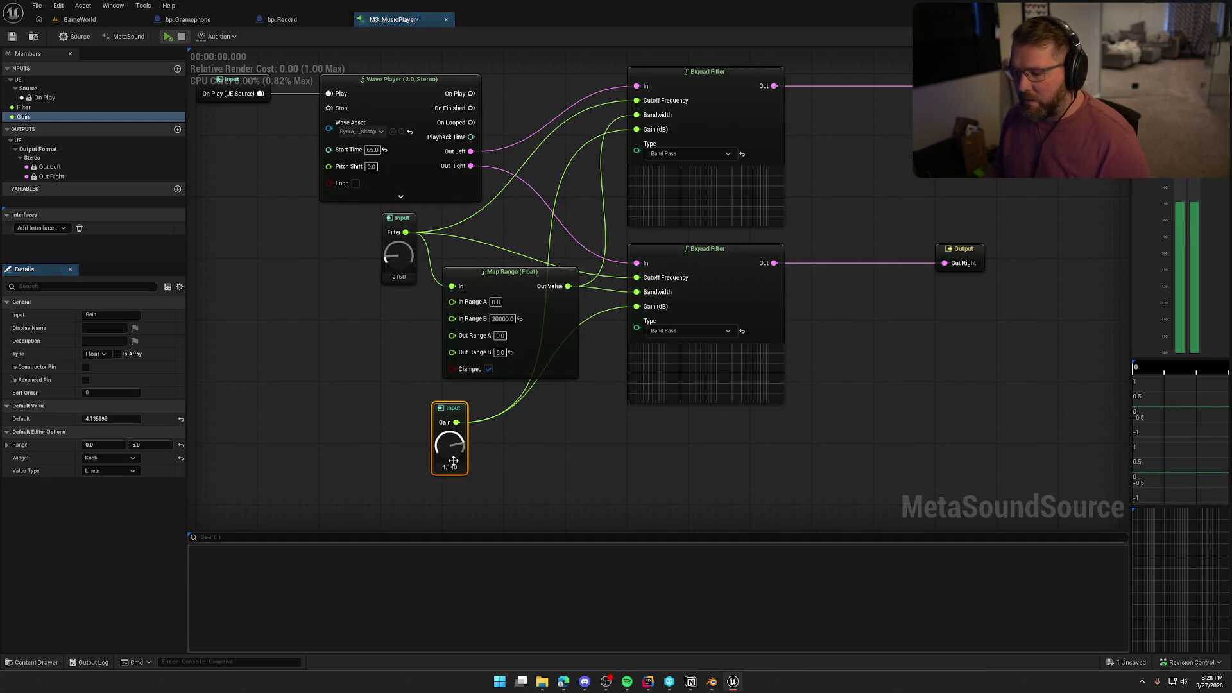
key(Delete)
click(44, 116)
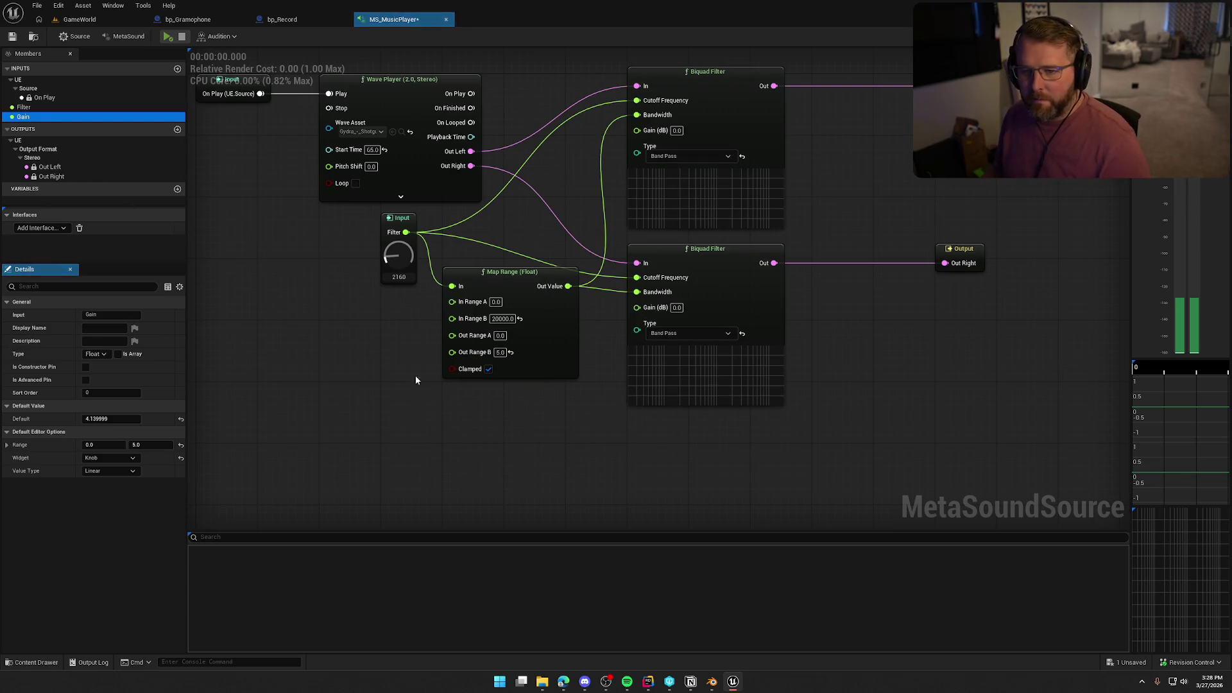
key(Delete)
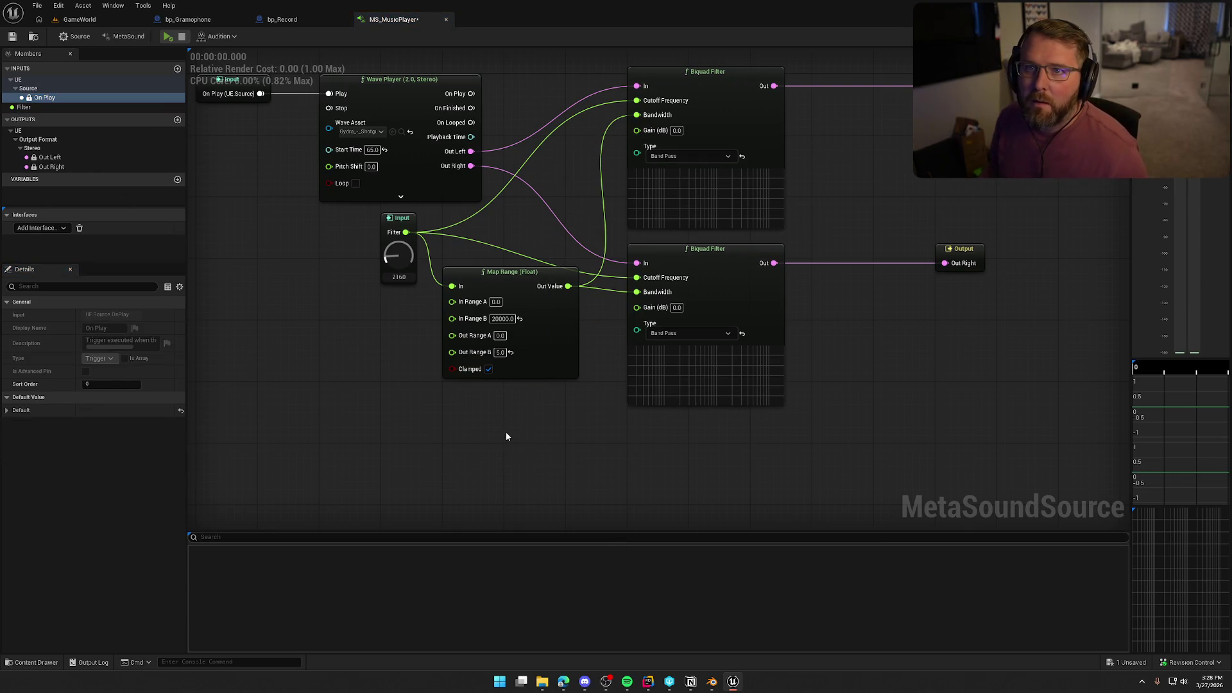
mouse_move(507, 439)
mouse_down()
mouse_move(445, 434)
mouse_move(361, 453)
mouse_move(400, 463)
mouse_up()
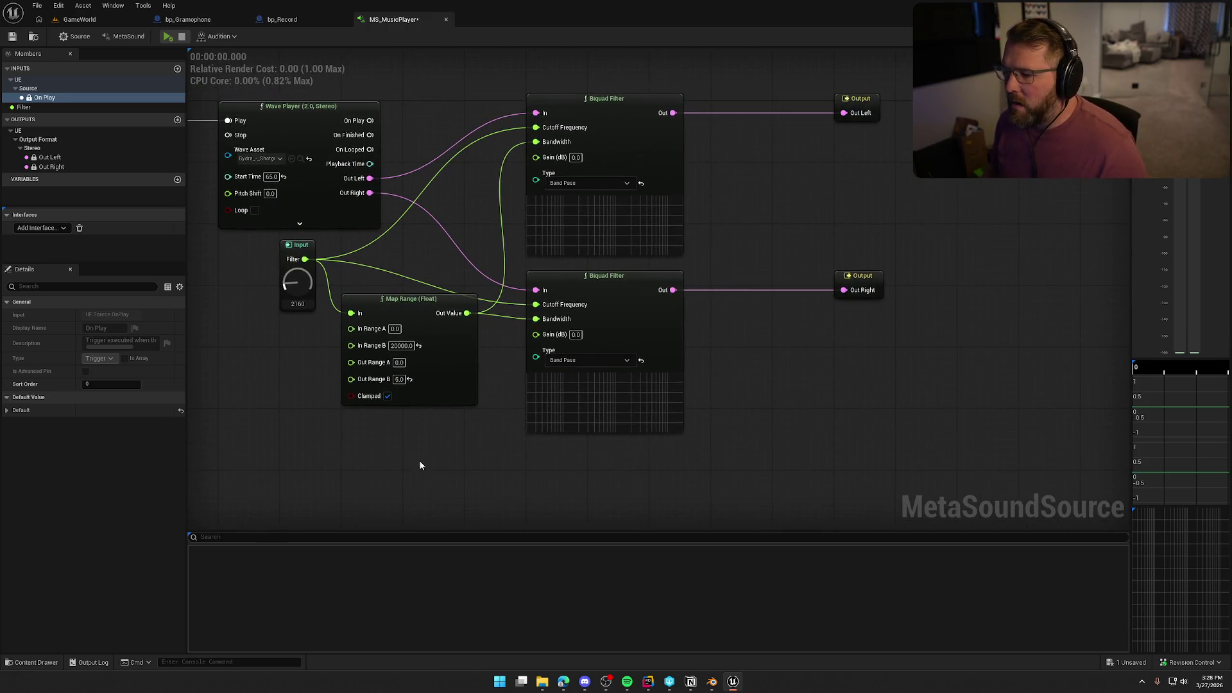
Set both the upper and lower Biquad Filters' type to All Pass.
click(591, 183)
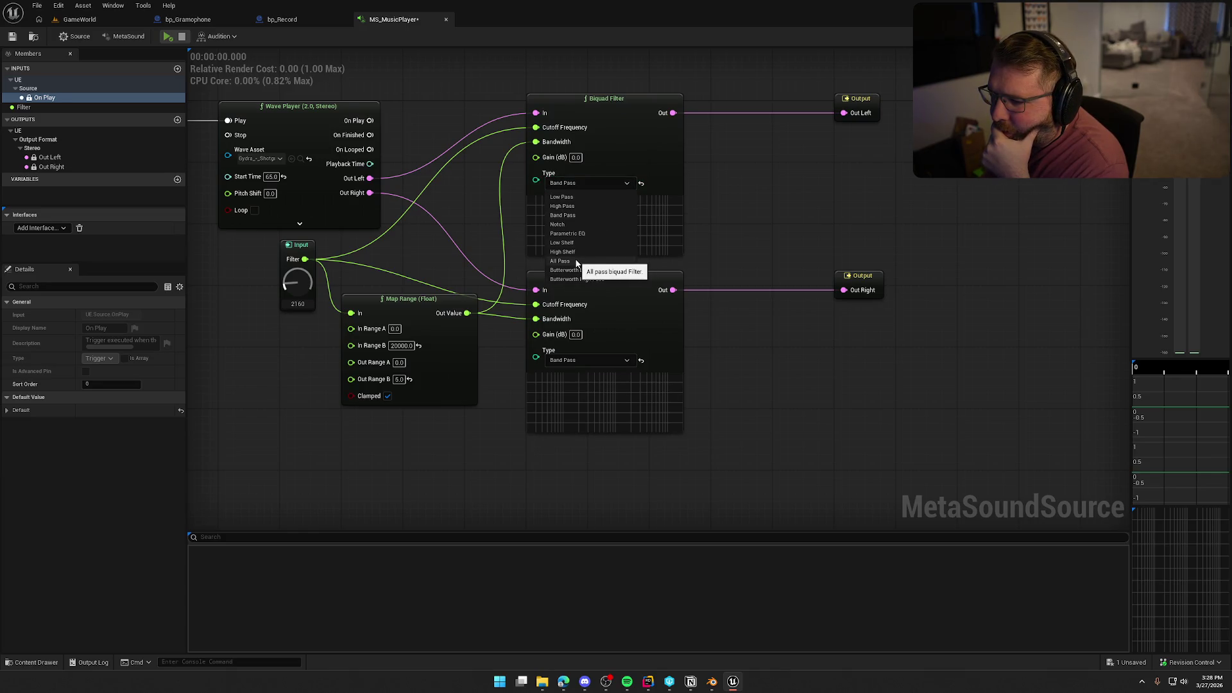
click(560, 261)
click(590, 360)
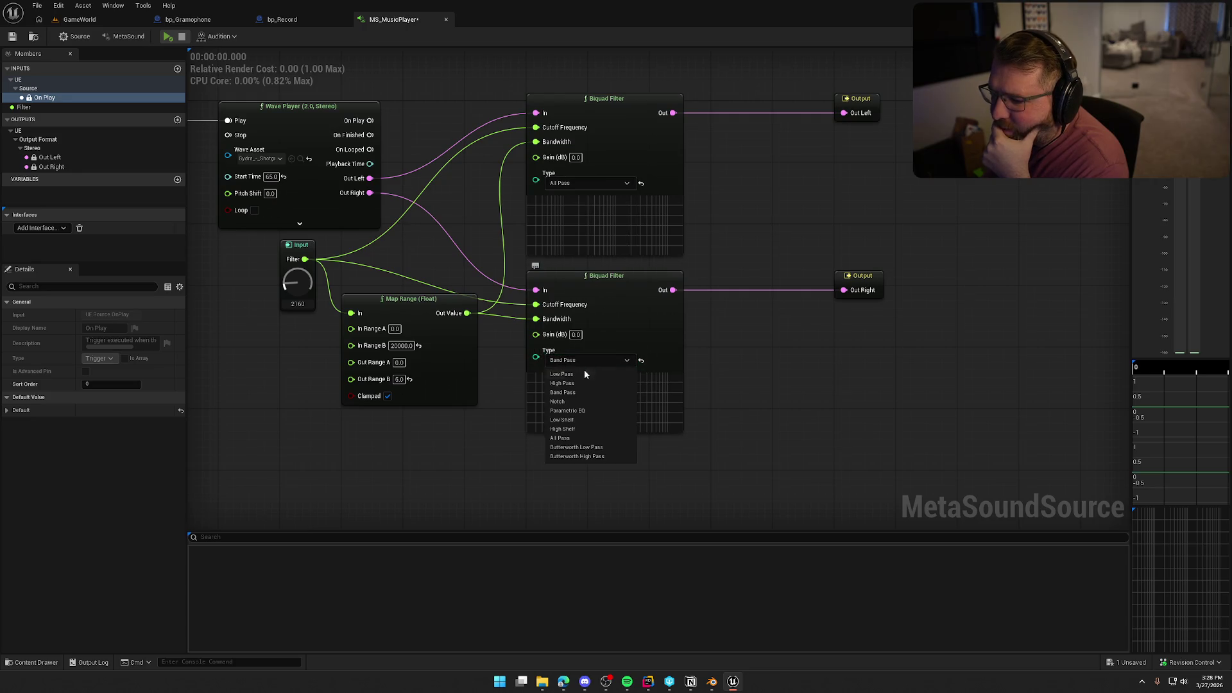
click(561, 438)
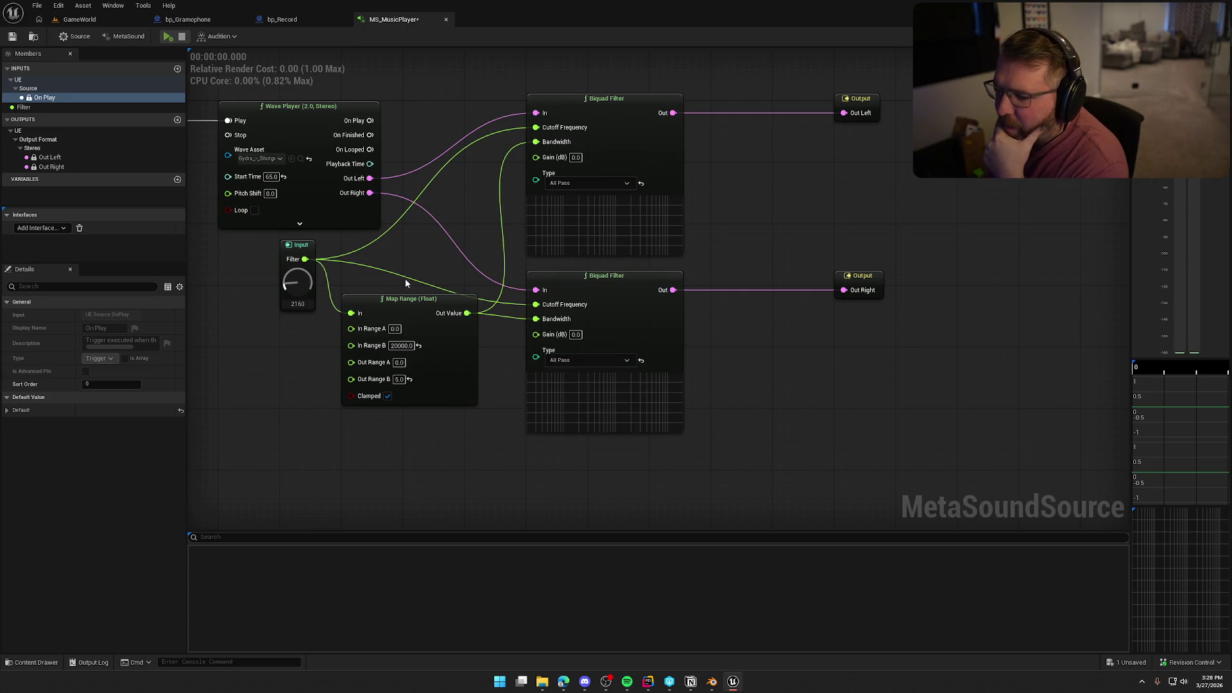
Preview the sound while turning the Filter knob down toward zero, then stop.
click(168, 37)
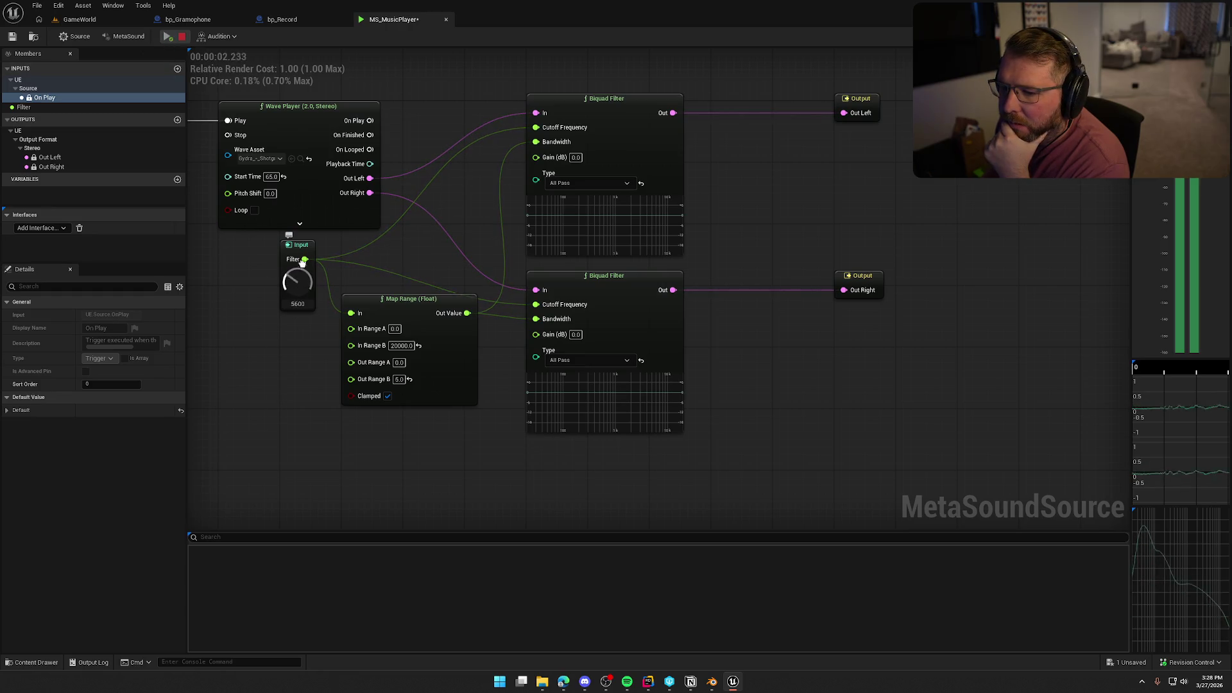
drag(301, 279, 312, 293)
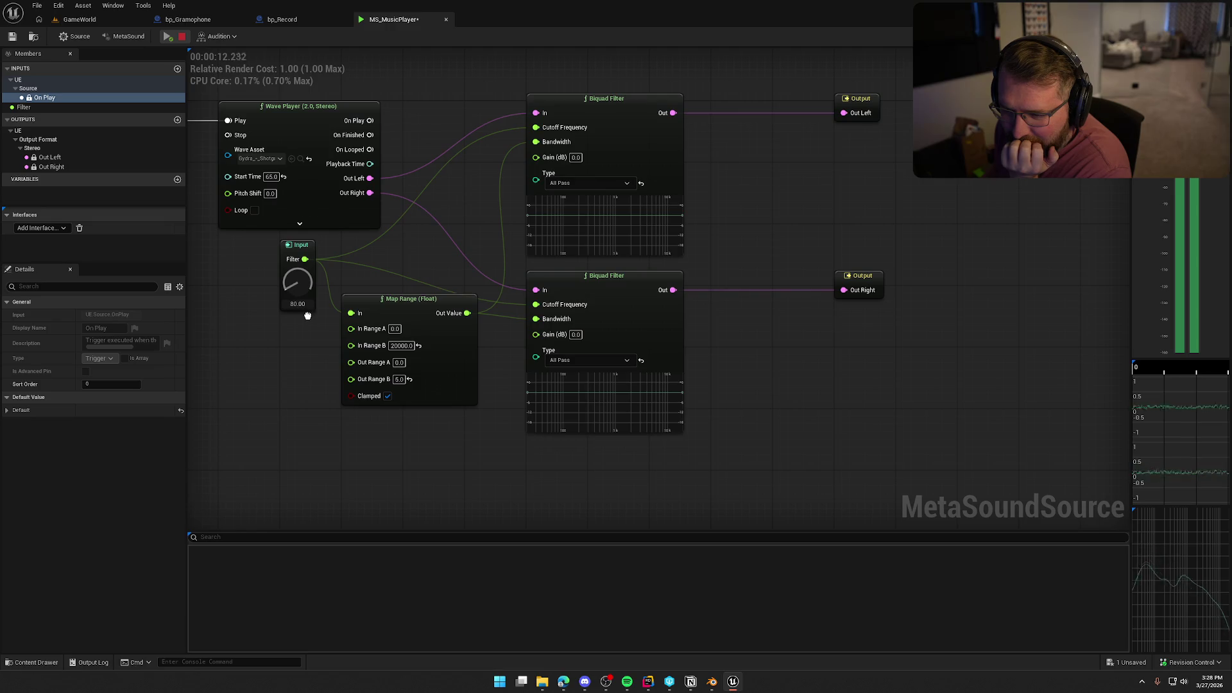
drag(299, 286, 299, 282)
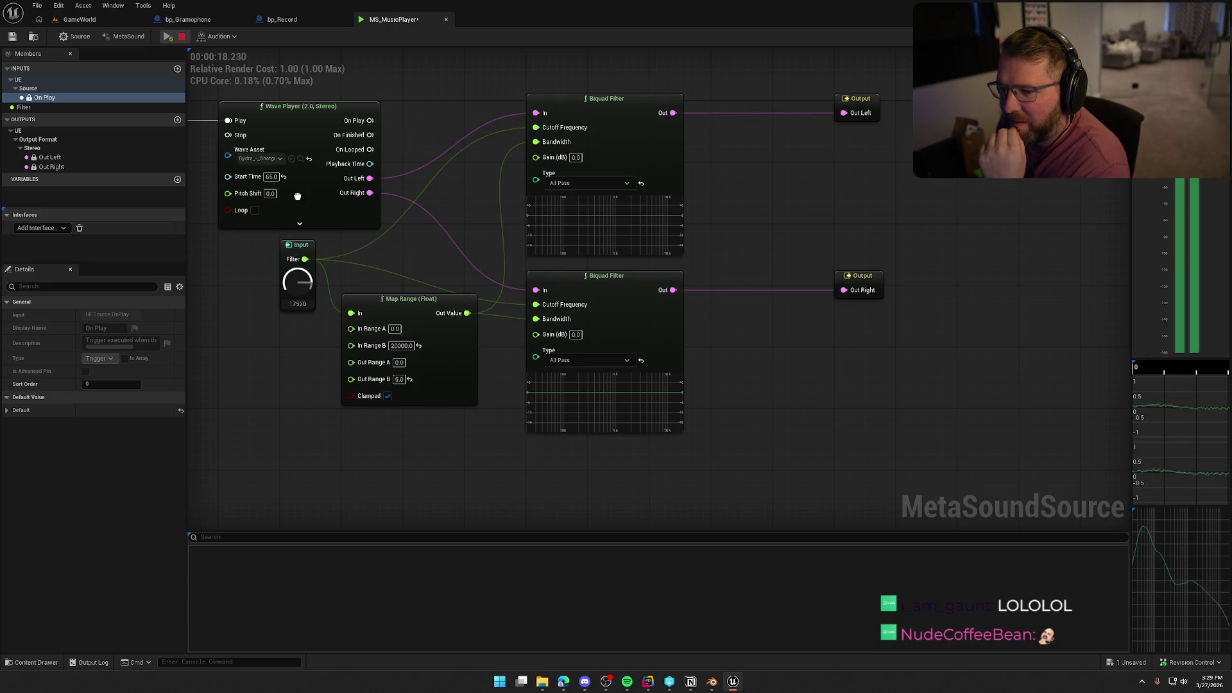
key(space)
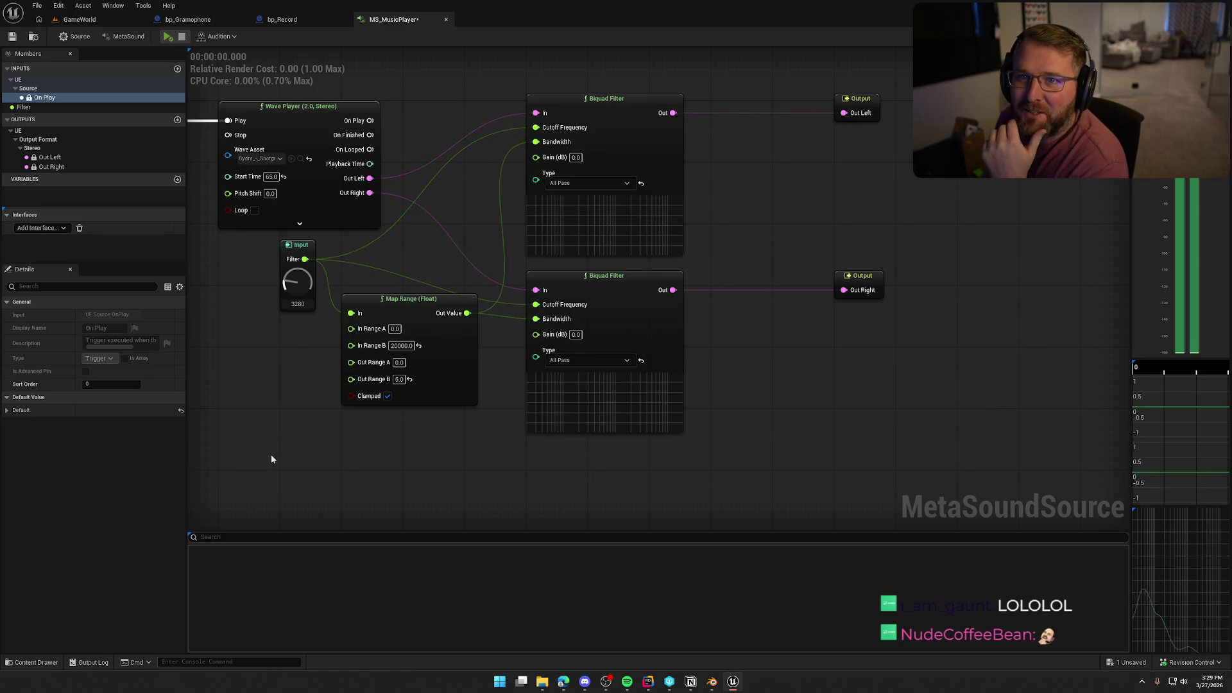
Set both Biquad Filters to Notch, then play and sweep the Filter knob upward.
click(590, 183)
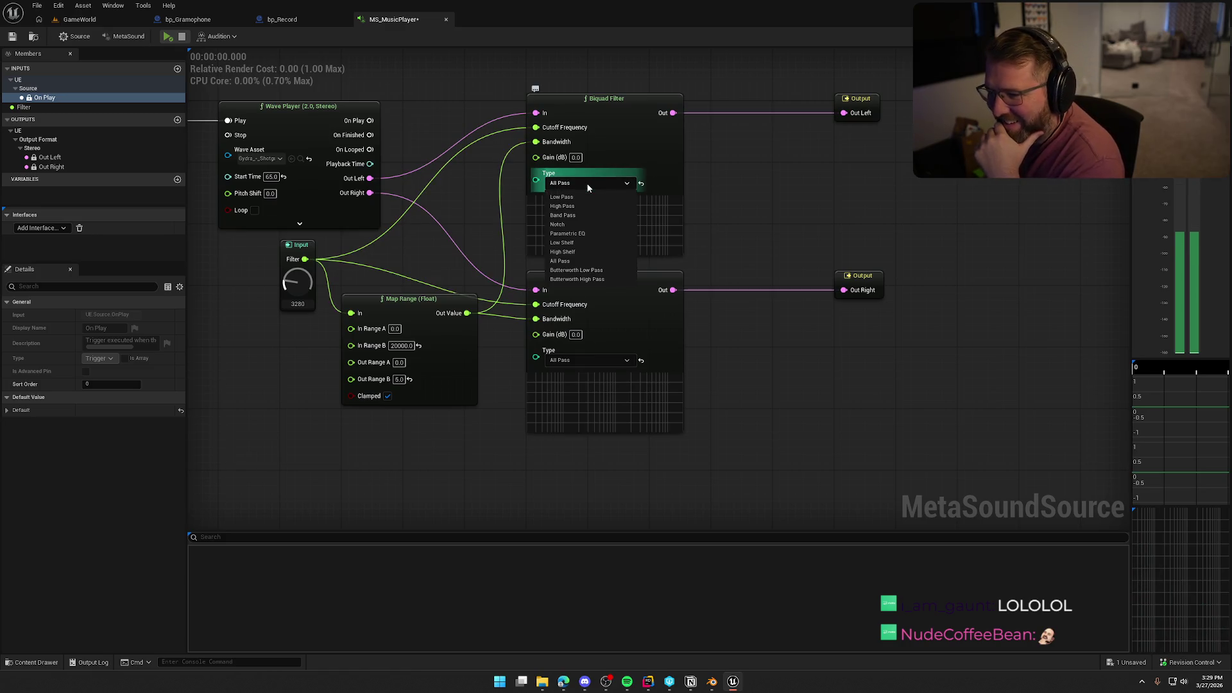
click(591, 224)
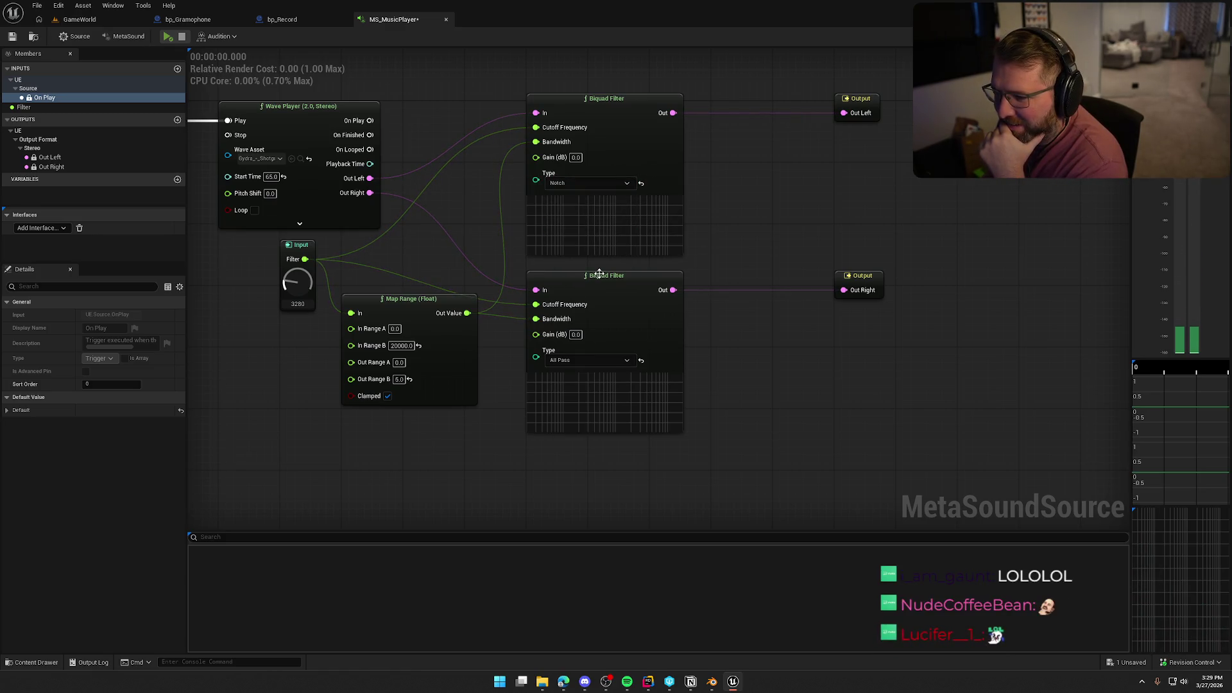
click(580, 361)
click(572, 400)
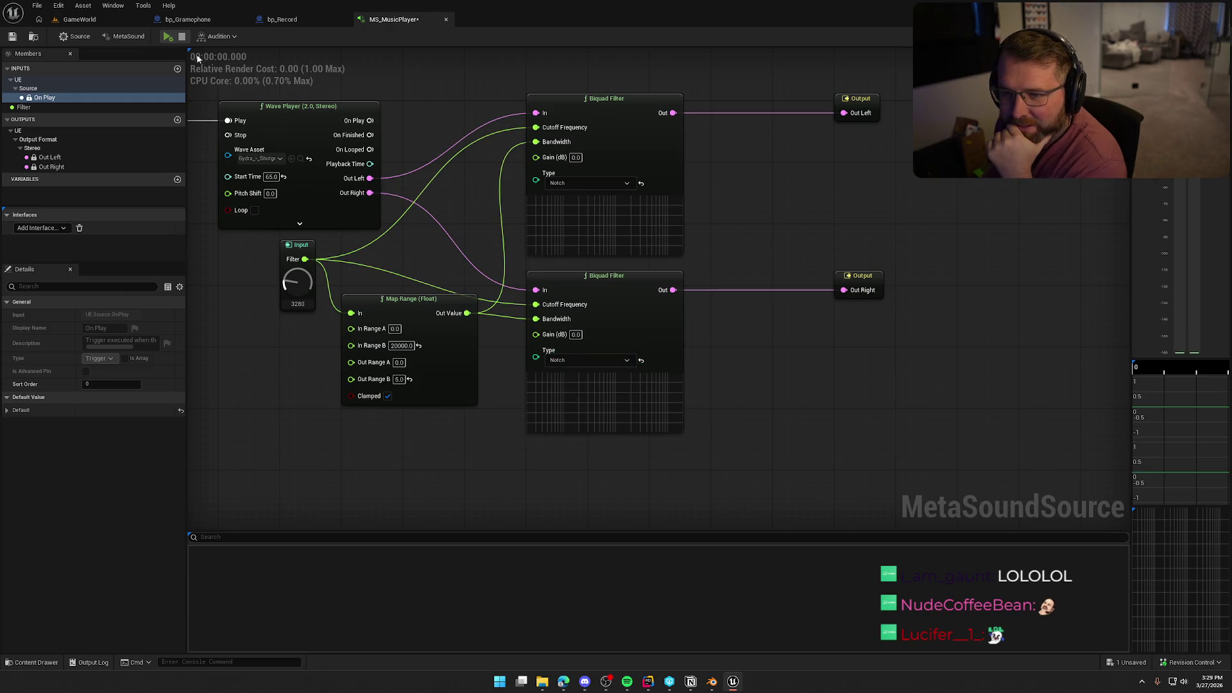
click(166, 36)
drag(295, 278, 295, 277)
mouse_move(298, 236)
mouse_down()
mouse_move(300, 210)
mouse_move(316, 310)
mouse_move(311, 255)
mouse_up()
Switch both Biquad Filters to Parametric EQ and audition while raising the Filter knob.
click(182, 36)
click(588, 183)
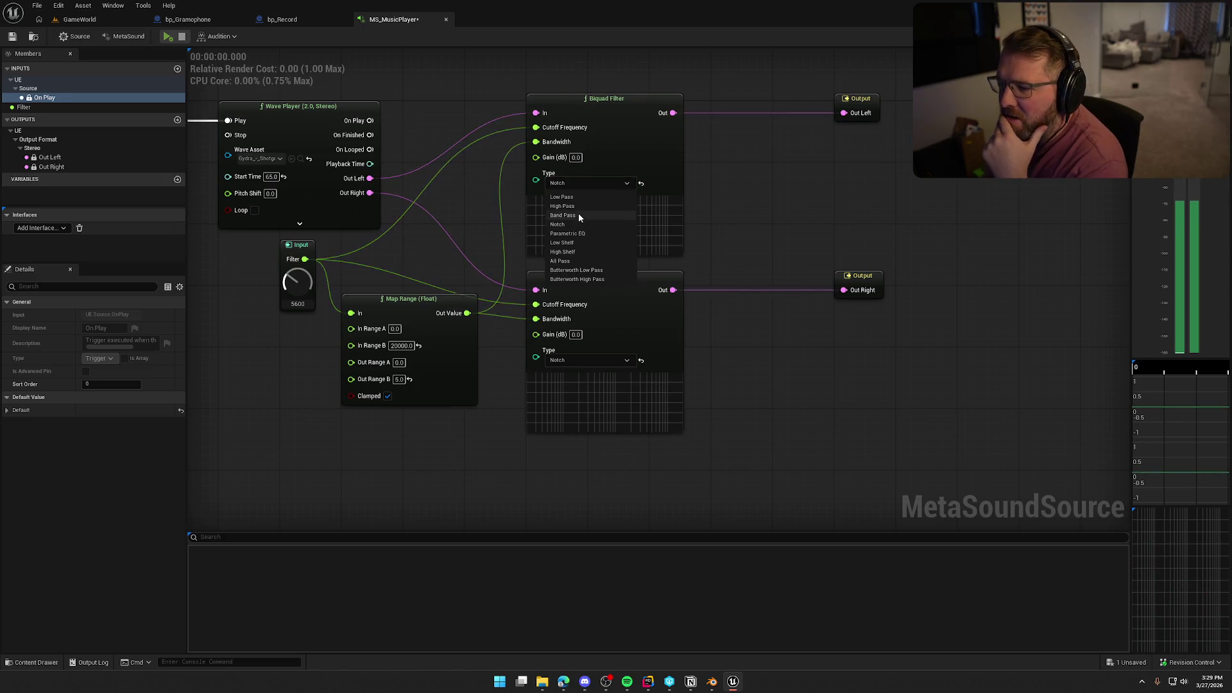
click(603, 235)
click(582, 409)
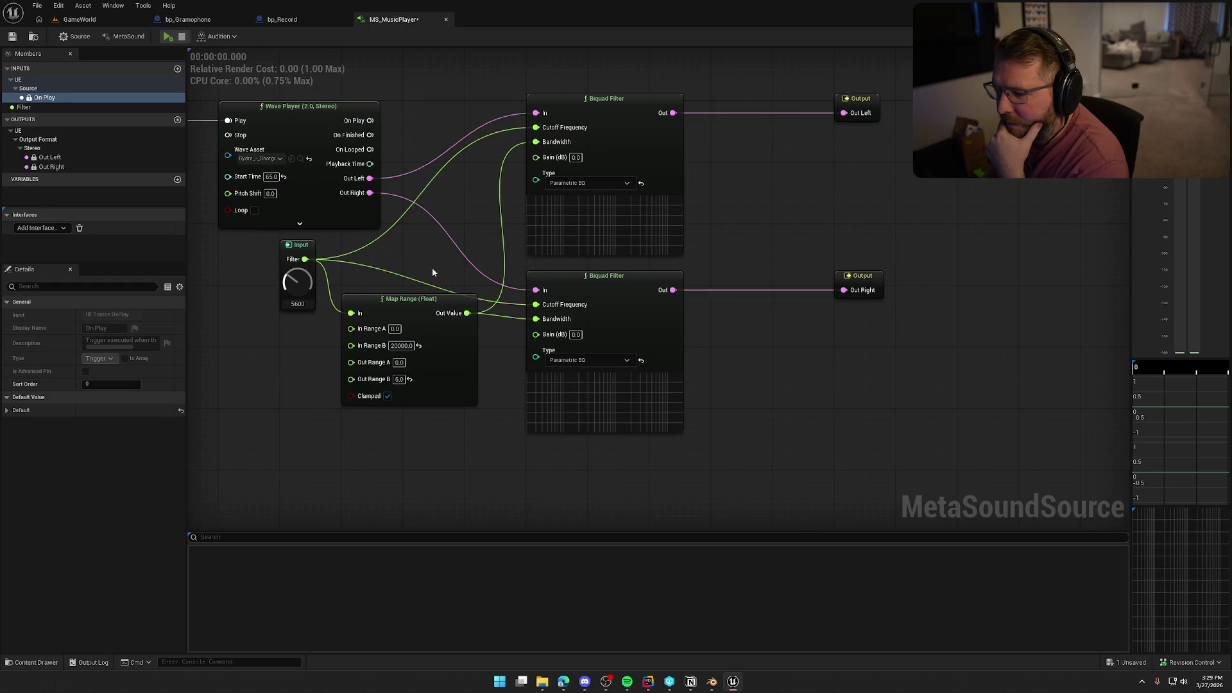
click(168, 36)
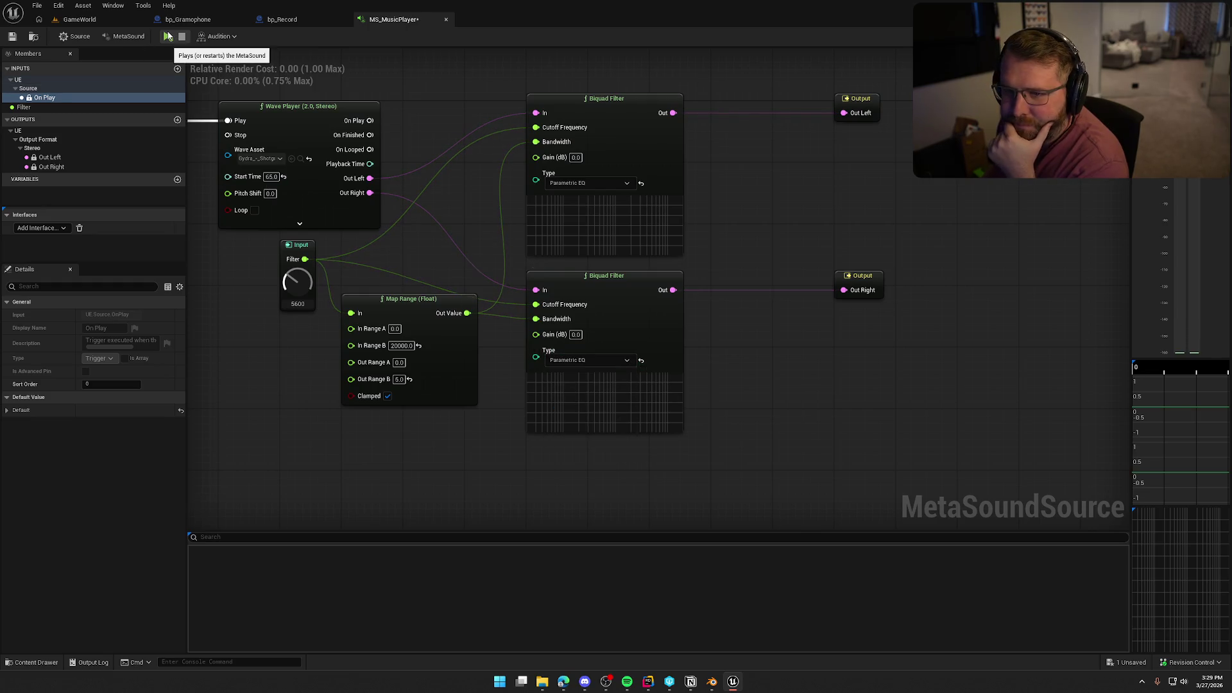
mouse_move(298, 283)
mouse_down()
mouse_move(299, 235)
mouse_move(286, 314)
mouse_up()
click(180, 37)
Switch both Biquad Filters to High Shelf and audition while lowering the Filter knob.
click(599, 183)
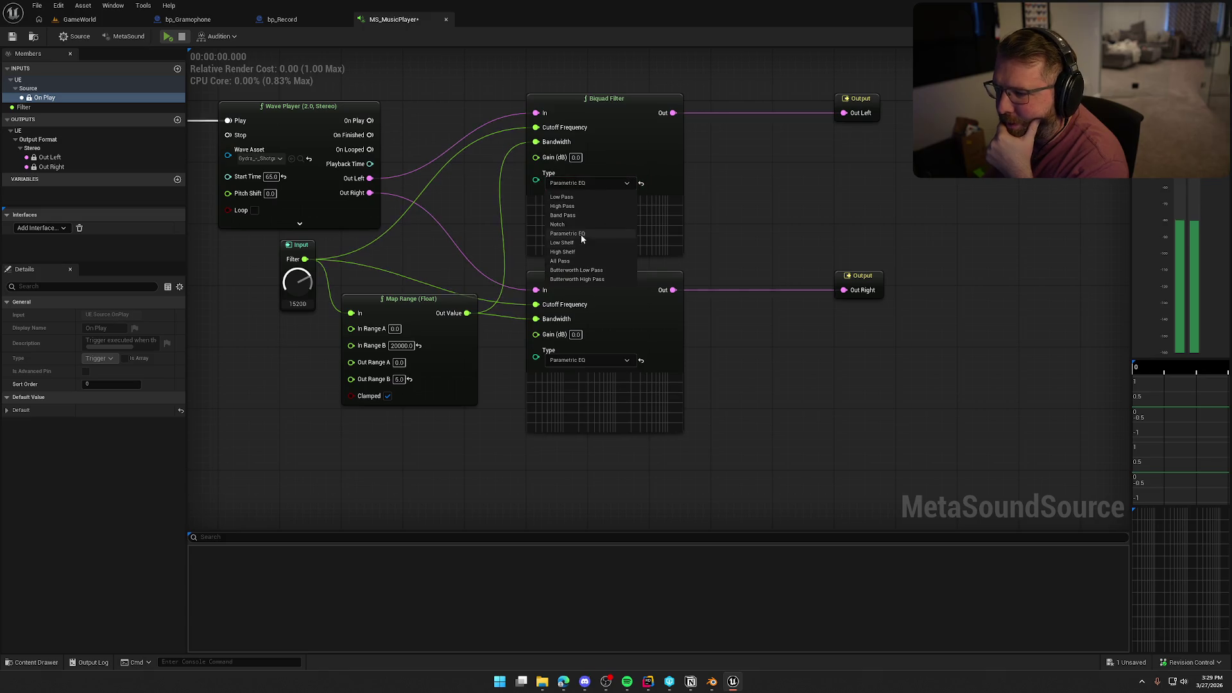
click(586, 253)
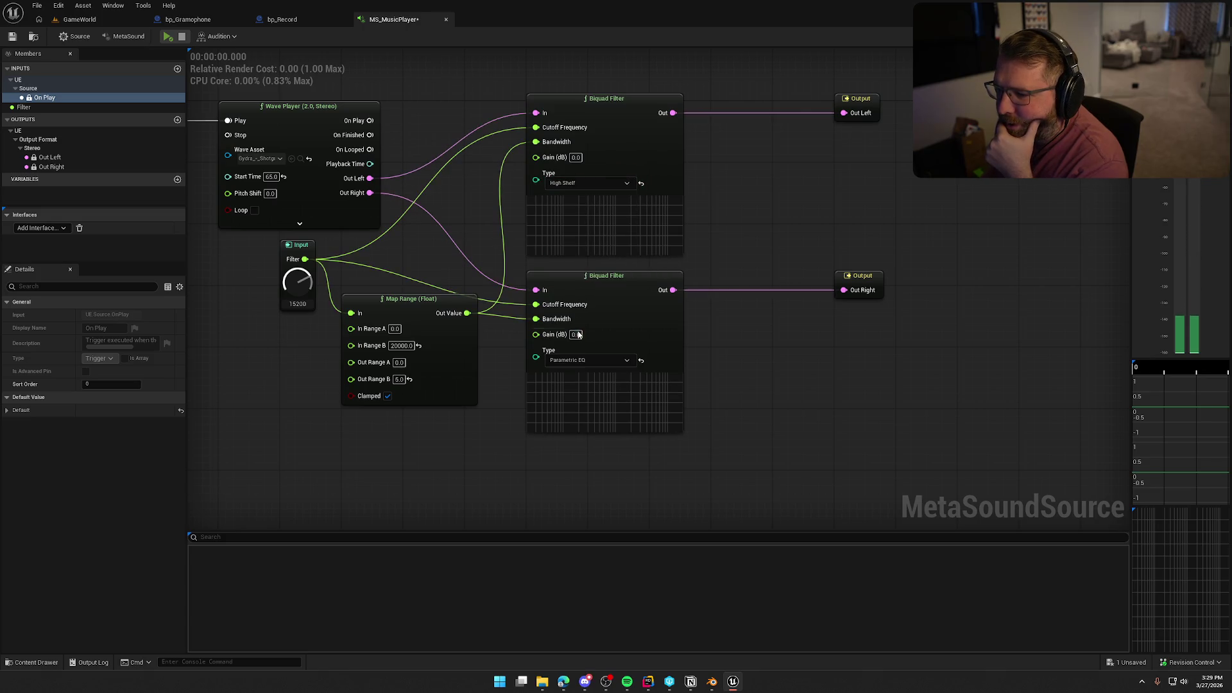
click(588, 360)
click(563, 429)
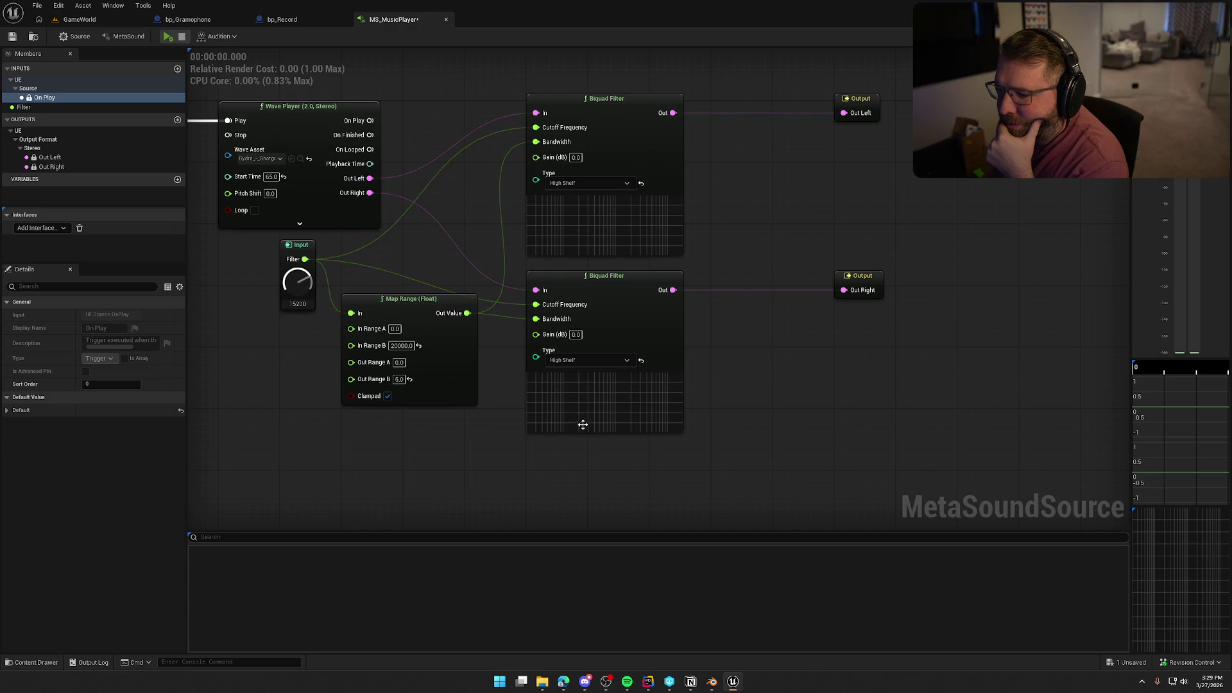
key(space)
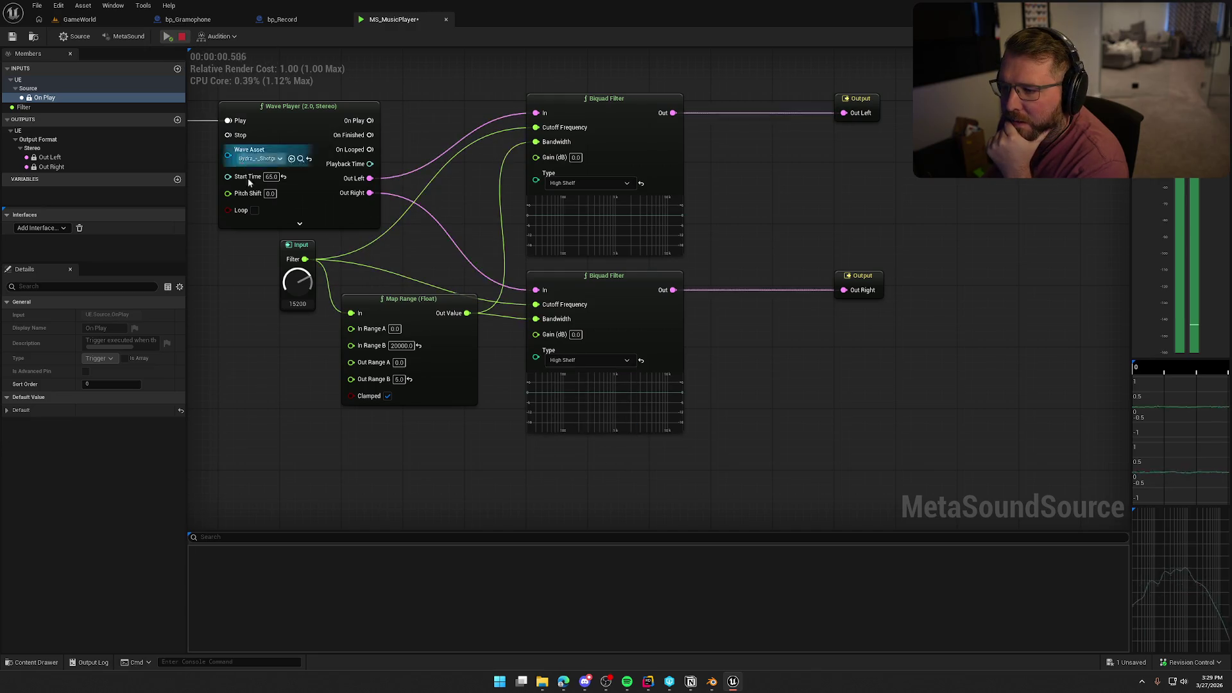
mouse_move(299, 279)
mouse_down()
mouse_move(308, 349)
mouse_move(289, 275)
mouse_up()
key(space)
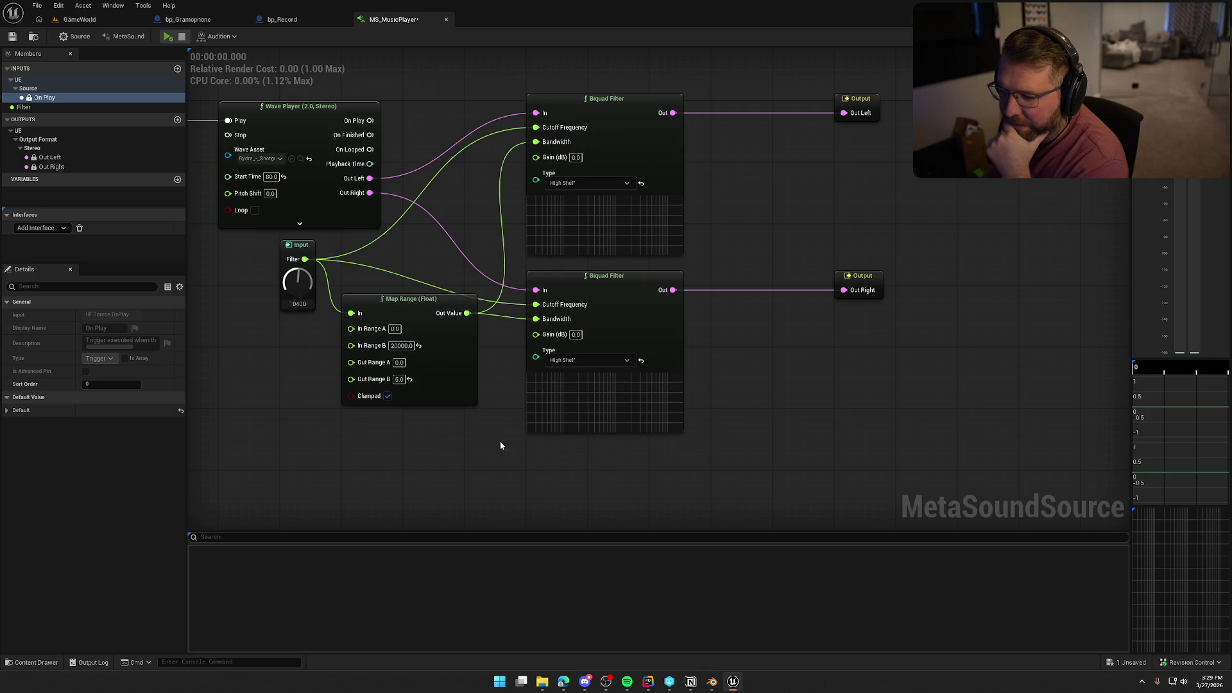
Set both Biquad Filters to Butterworth Low Pass and audition while sweeping the Filter knob up.
click(591, 360)
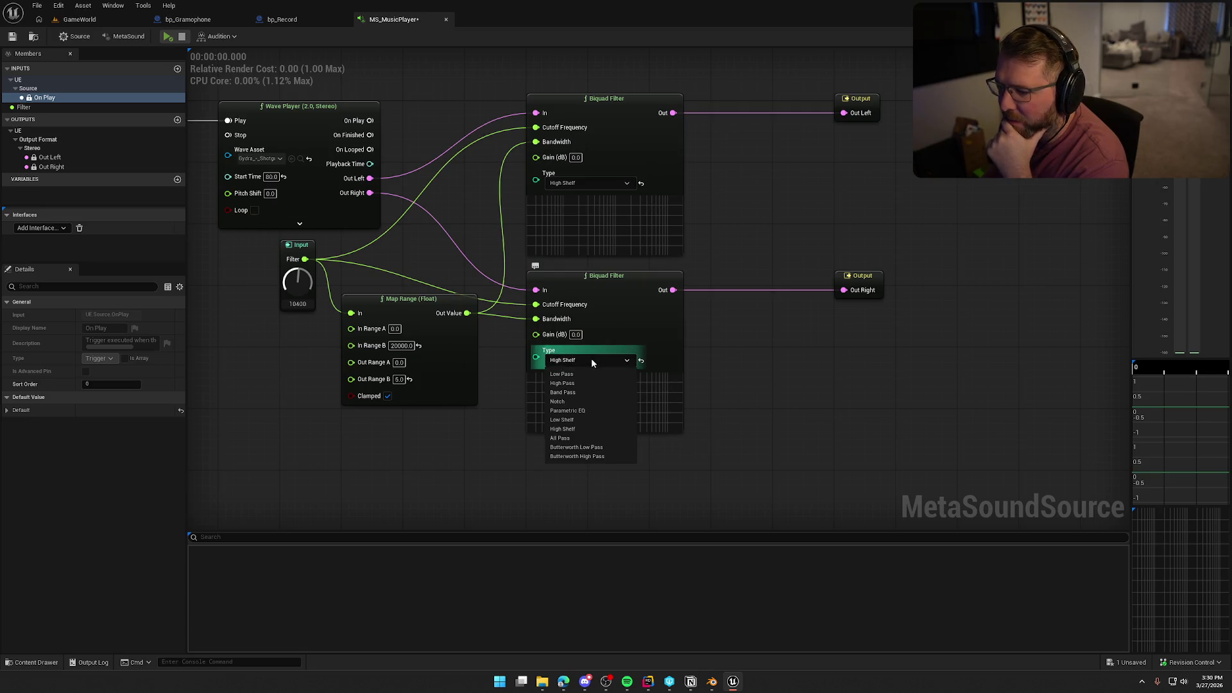
click(610, 447)
click(587, 183)
click(577, 270)
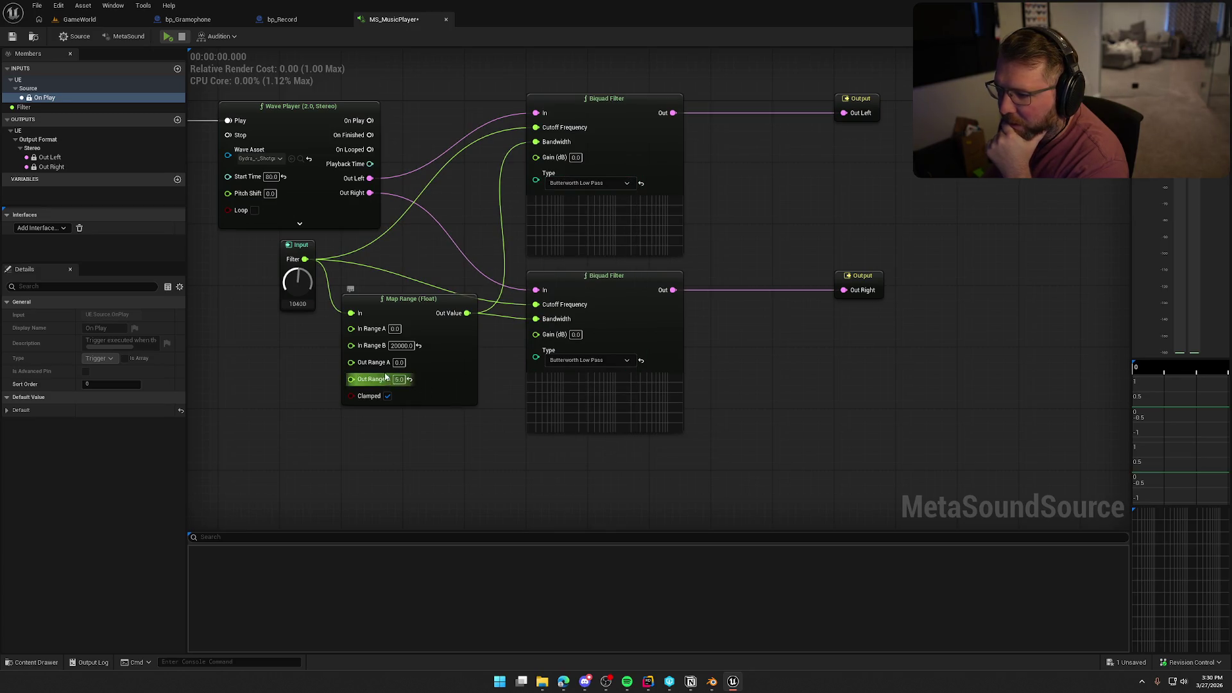
click(169, 37)
mouse_move(297, 281)
mouse_down()
mouse_move(299, 227)
mouse_move(320, 339)
mouse_up()
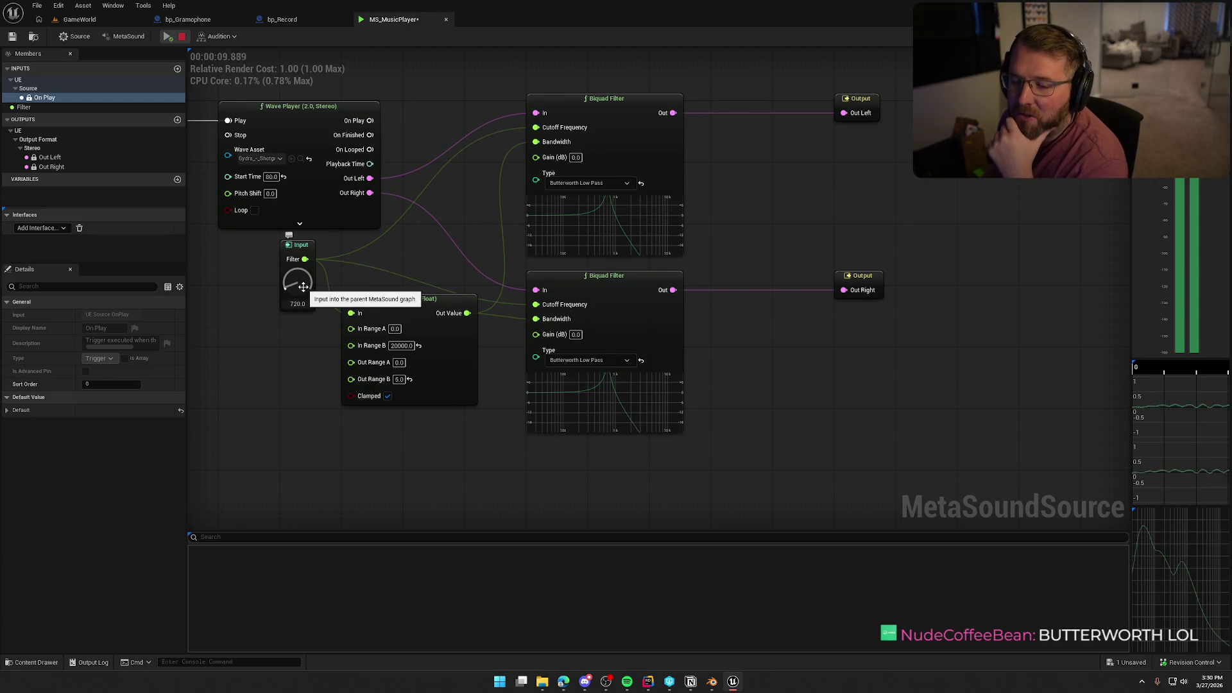
mouse_move(303, 289)
mouse_down()
mouse_move(296, 238)
mouse_move(308, 215)
mouse_move(322, 277)
mouse_up()
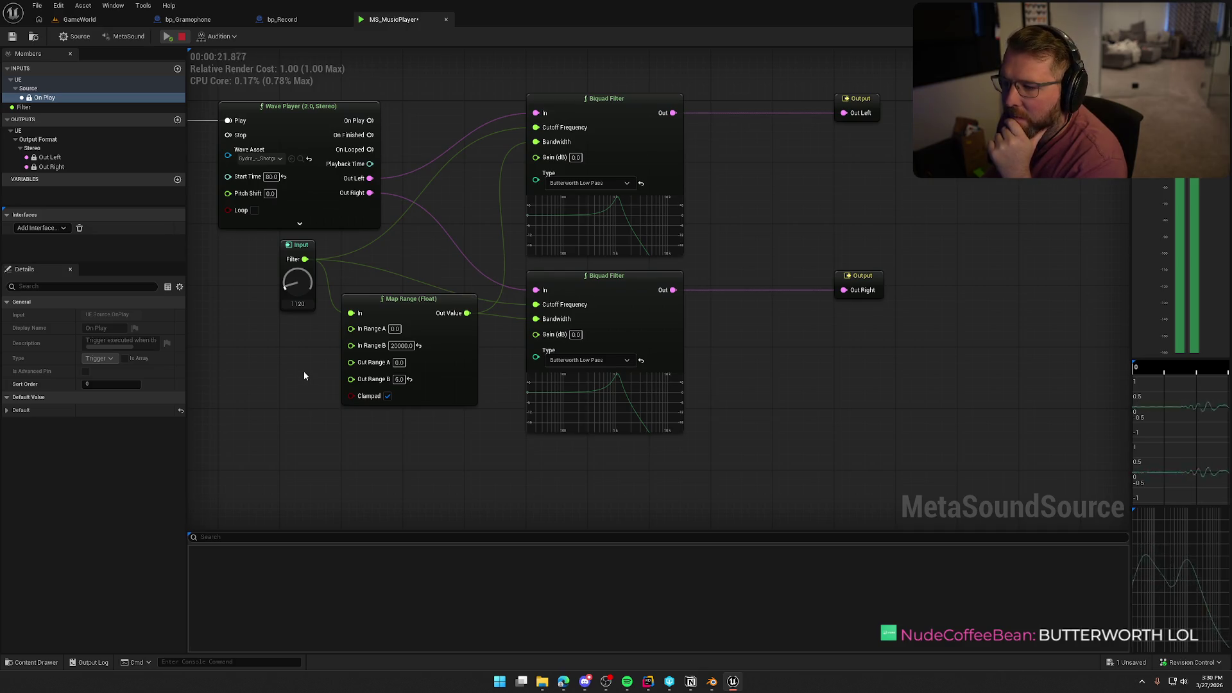
click(182, 36)
Shift both Output nodes right and paste a duplicate pair of Biquad Filters beside them.
mouse_move(908, 404)
mouse_down()
mouse_move(695, 455)
mouse_move(620, 65)
mouse_up()
drag(656, 154, 842, 154)
click(588, 363)
drag(588, 364, 449, 193)
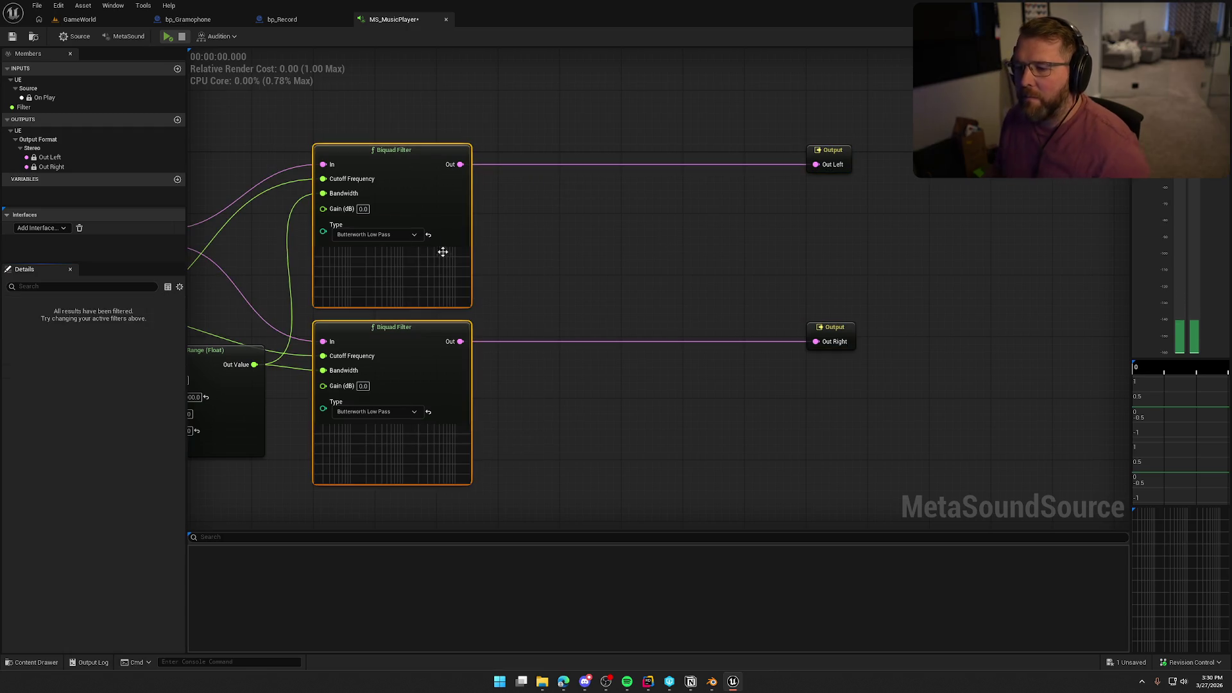
key(ctrl+c)
key(ctrl+v)
drag(678, 147, 459, 166)
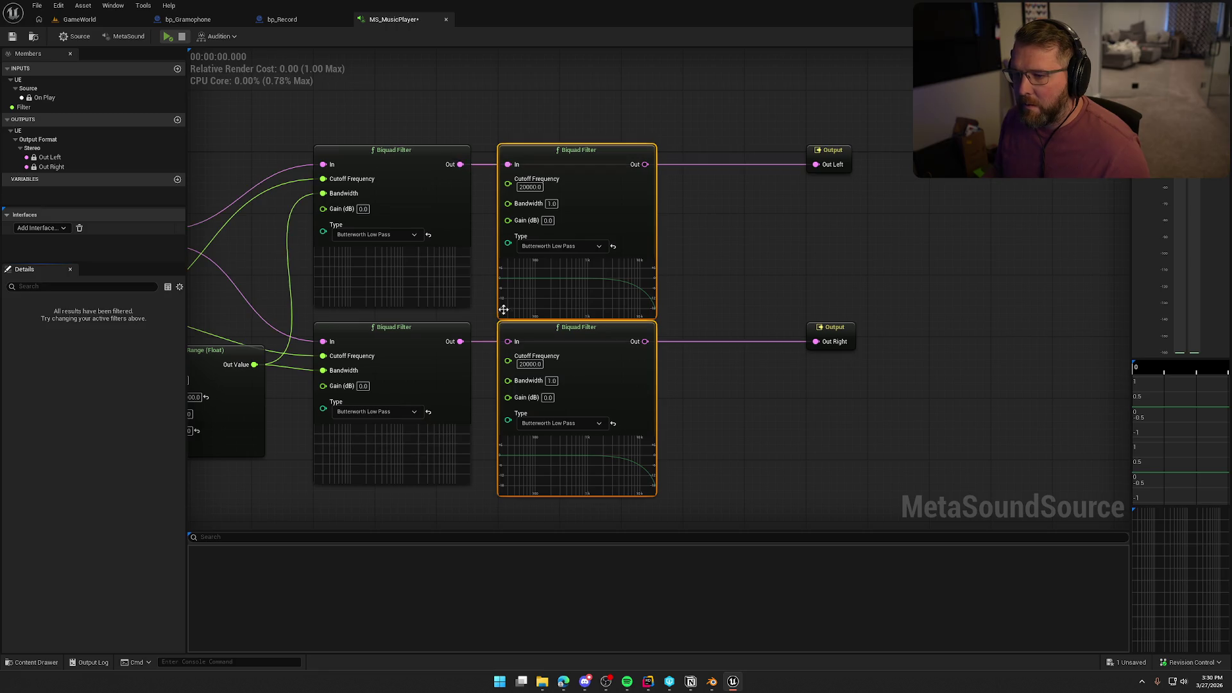
Wire the new Biquad pair between the first filters and Out Left/Right, with cutoff from Filter.
drag(460, 345, 508, 342)
mouse_move(645, 342)
mouse_down()
mouse_move(826, 344)
mouse_move(816, 342)
mouse_up()
drag(645, 165, 816, 164)
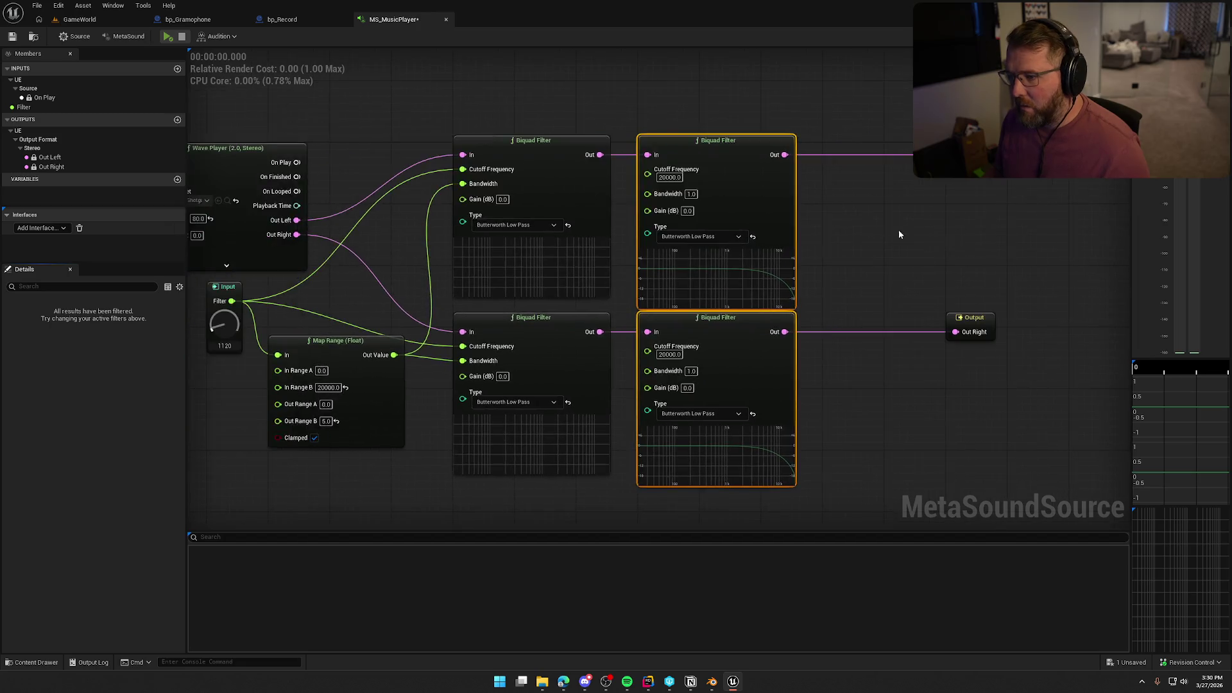
mouse_move(709, 134)
mouse_down()
mouse_move(583, 232)
mouse_move(422, 272)
mouse_move(294, 261)
mouse_move(312, 273)
mouse_move(710, 306)
mouse_move(709, 324)
mouse_move(456, 314)
mouse_move(469, 321)
mouse_move(743, 147)
mouse_up()
click(752, 186)
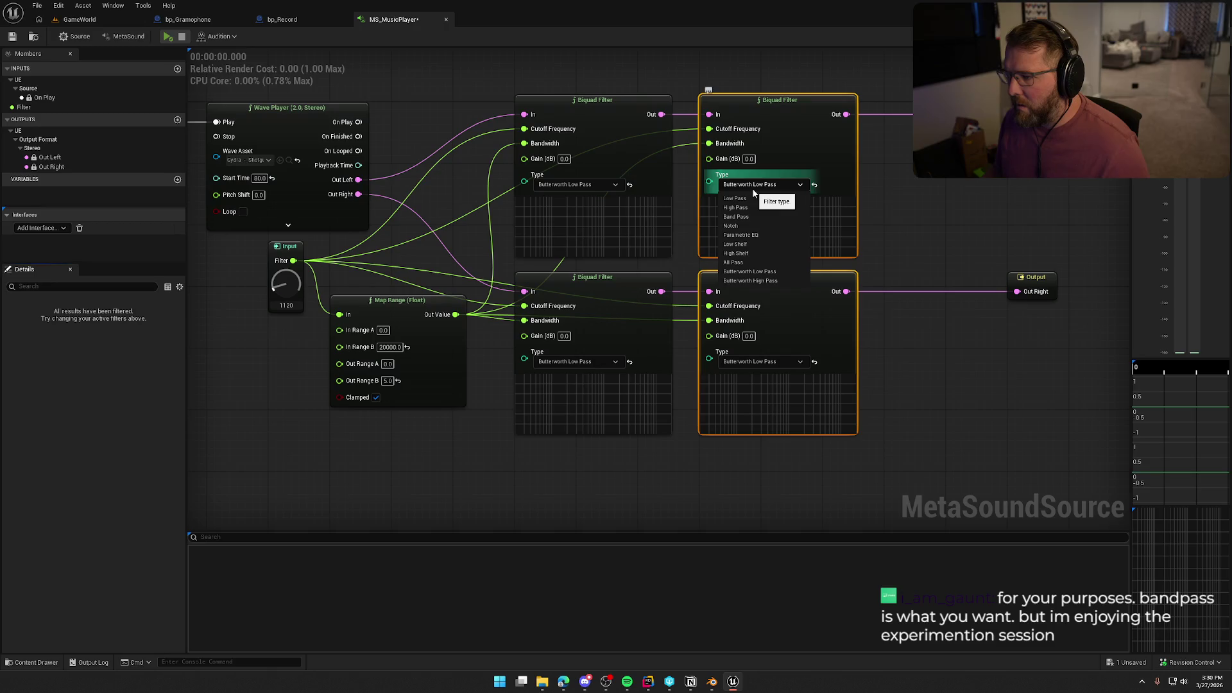
Set both new Biquad Filters' Type to Butterworth High Pass.
click(773, 280)
click(764, 361)
click(779, 455)
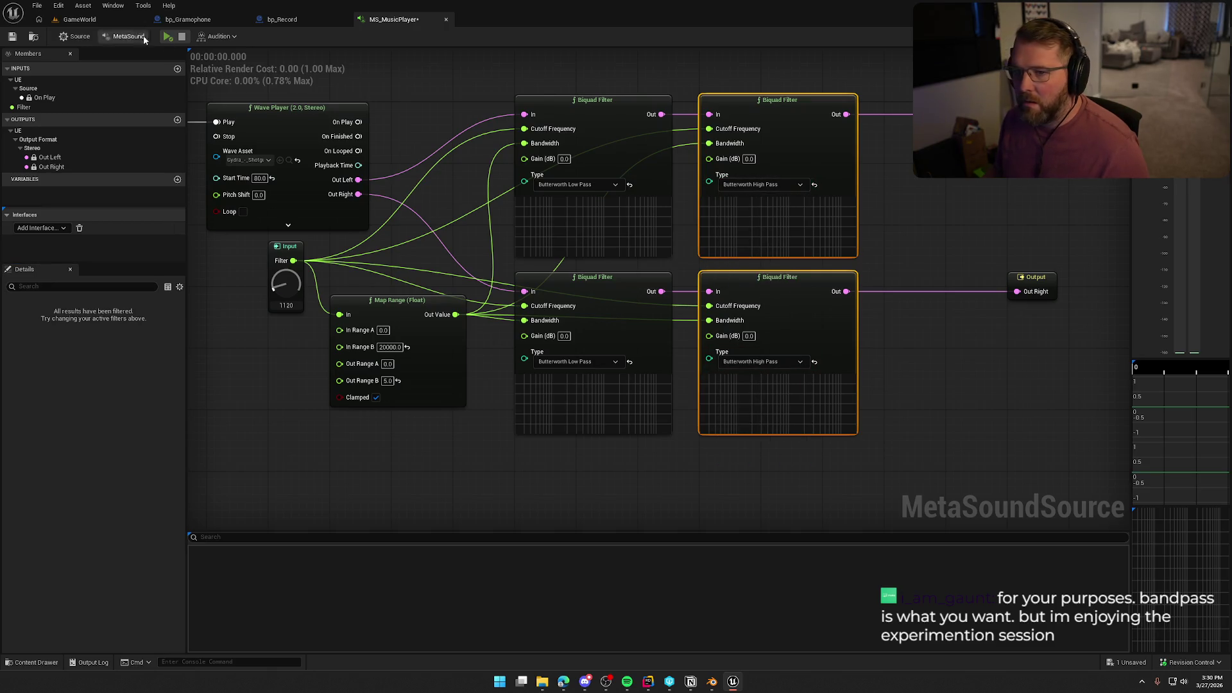
Preview the MetaSound while turning the Filter knob up to 2960, then stop playback.
click(167, 37)
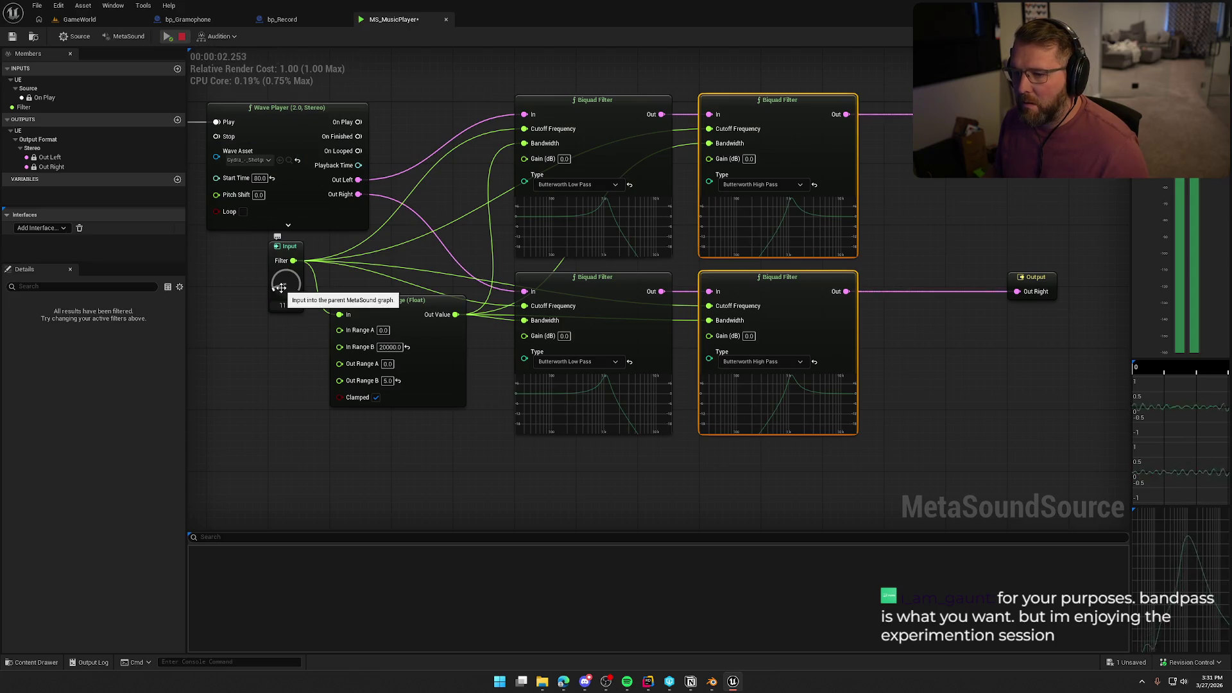
mouse_move(282, 288)
mouse_down()
mouse_move(299, 183)
mouse_move(303, 284)
mouse_up()
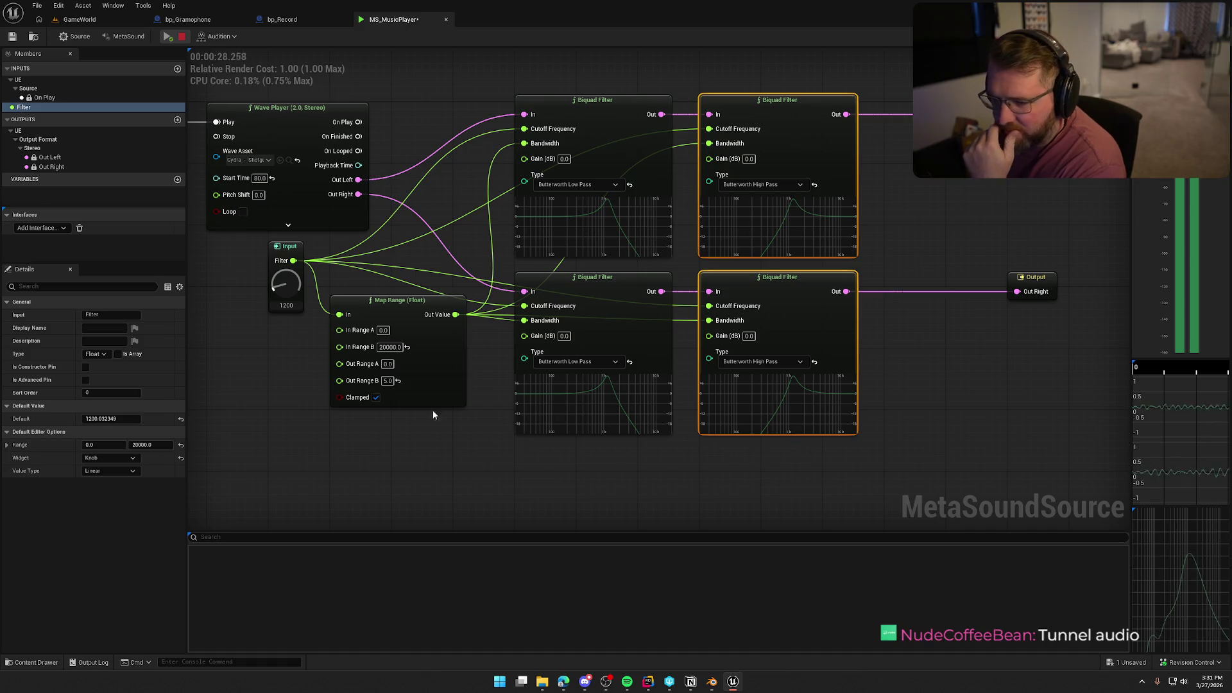
drag(286, 282, 286, 270)
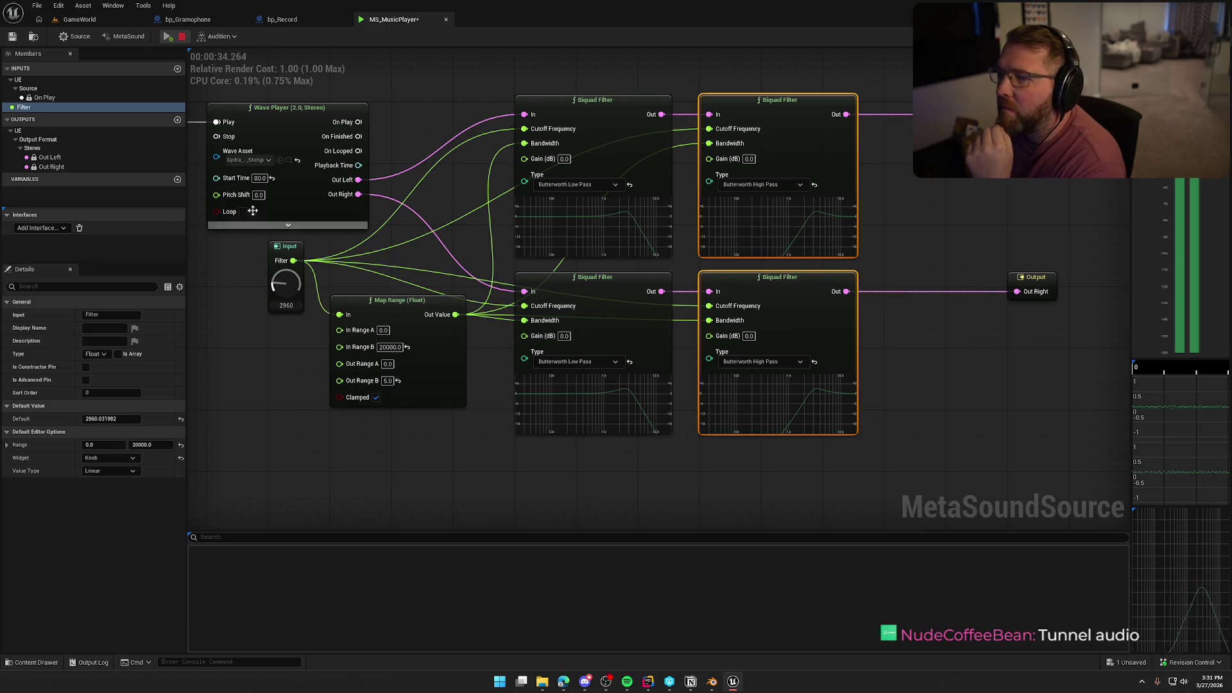
click(182, 37)
Change both right-hand Biquad Filters' Type to plain High Pass.
click(770, 185)
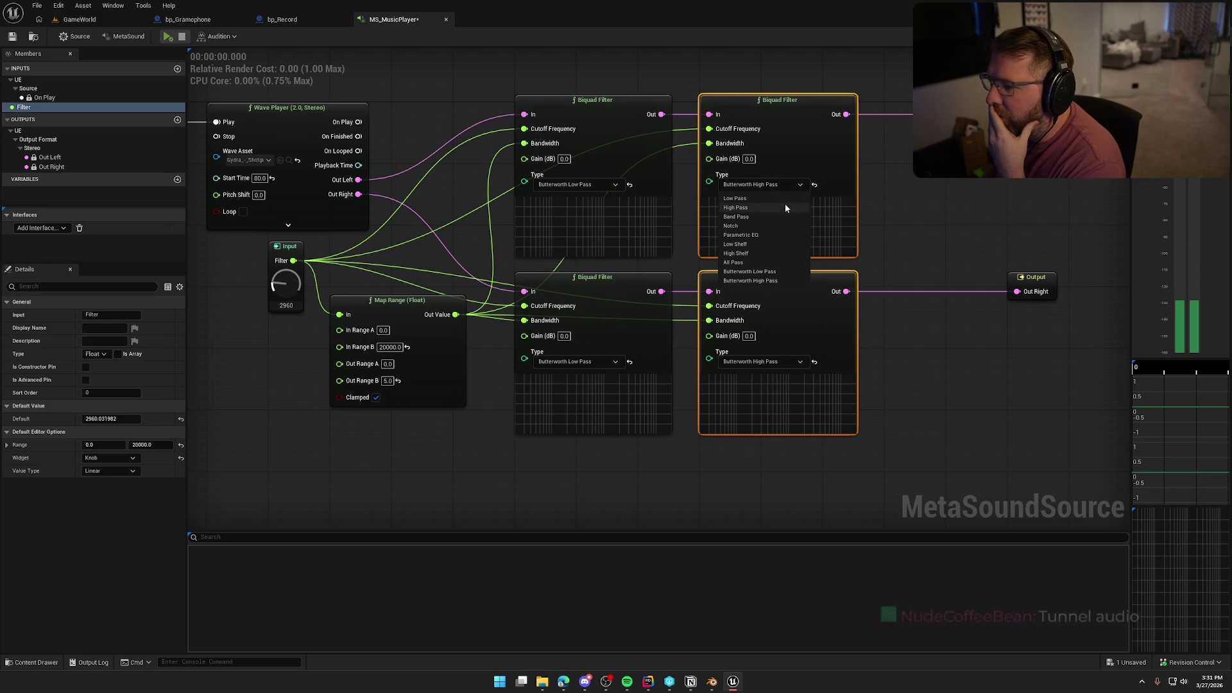
click(785, 207)
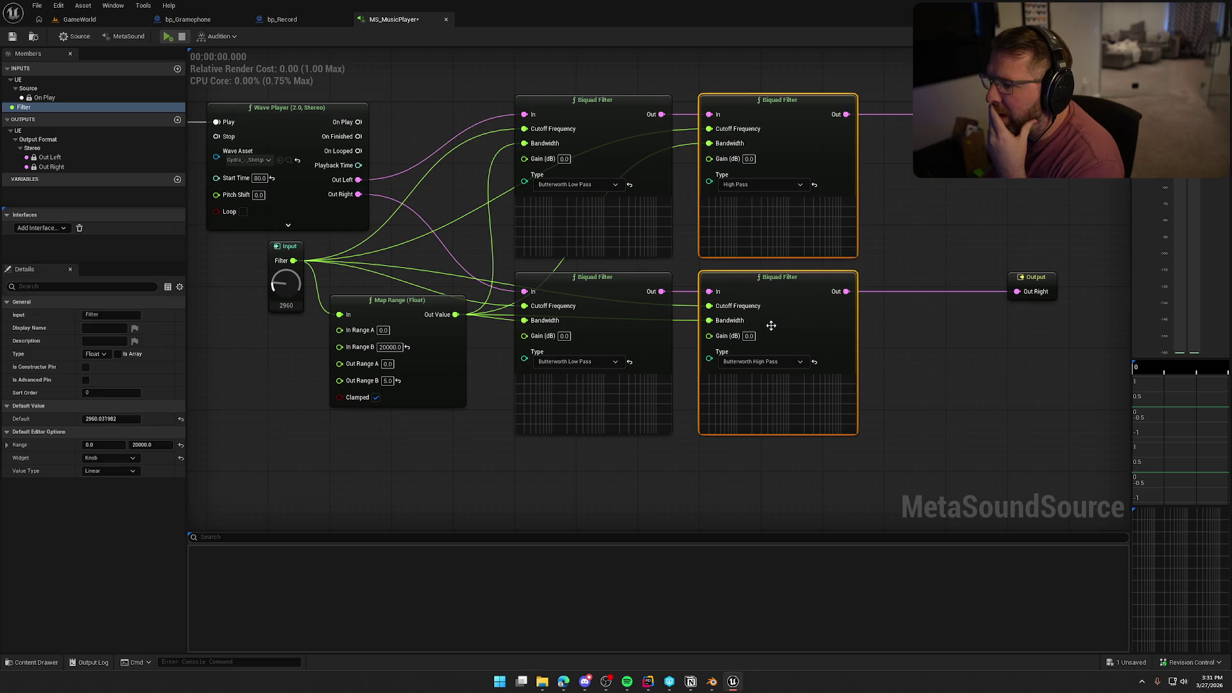
click(764, 363)
click(755, 386)
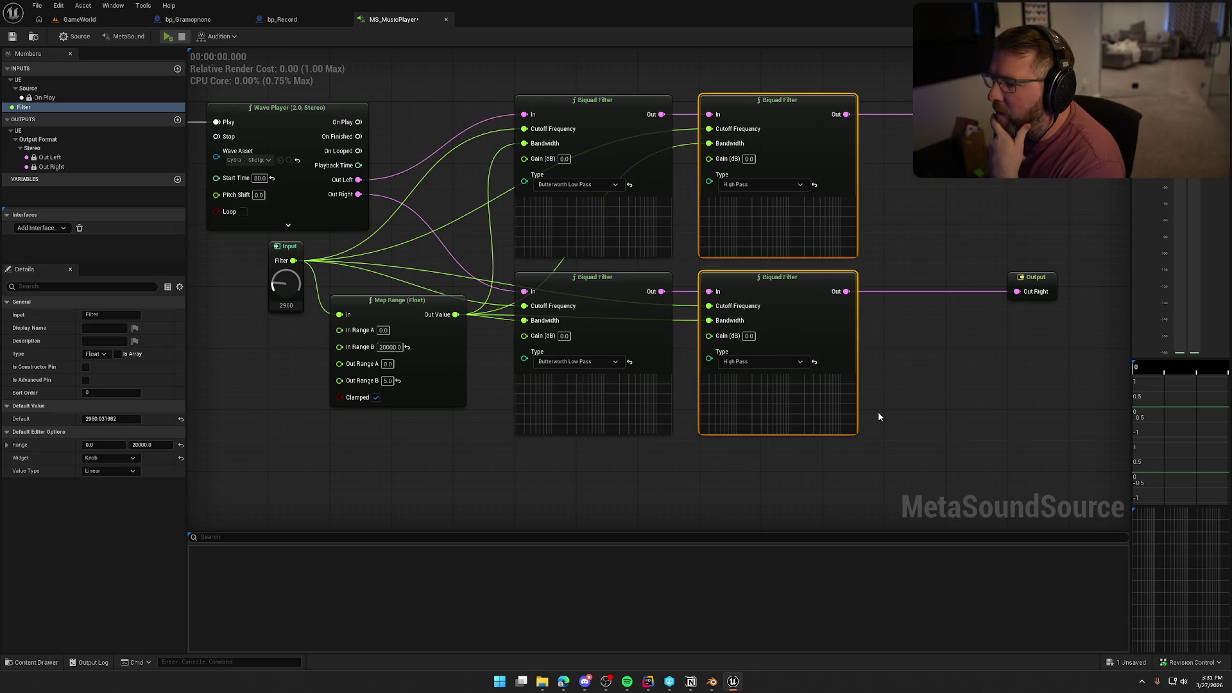
Audition the MetaSound while sweeping the Filter knob, settling around 1360.
click(168, 38)
mouse_move(279, 283)
mouse_down()
mouse_move(294, 238)
mouse_move(305, 297)
mouse_up()
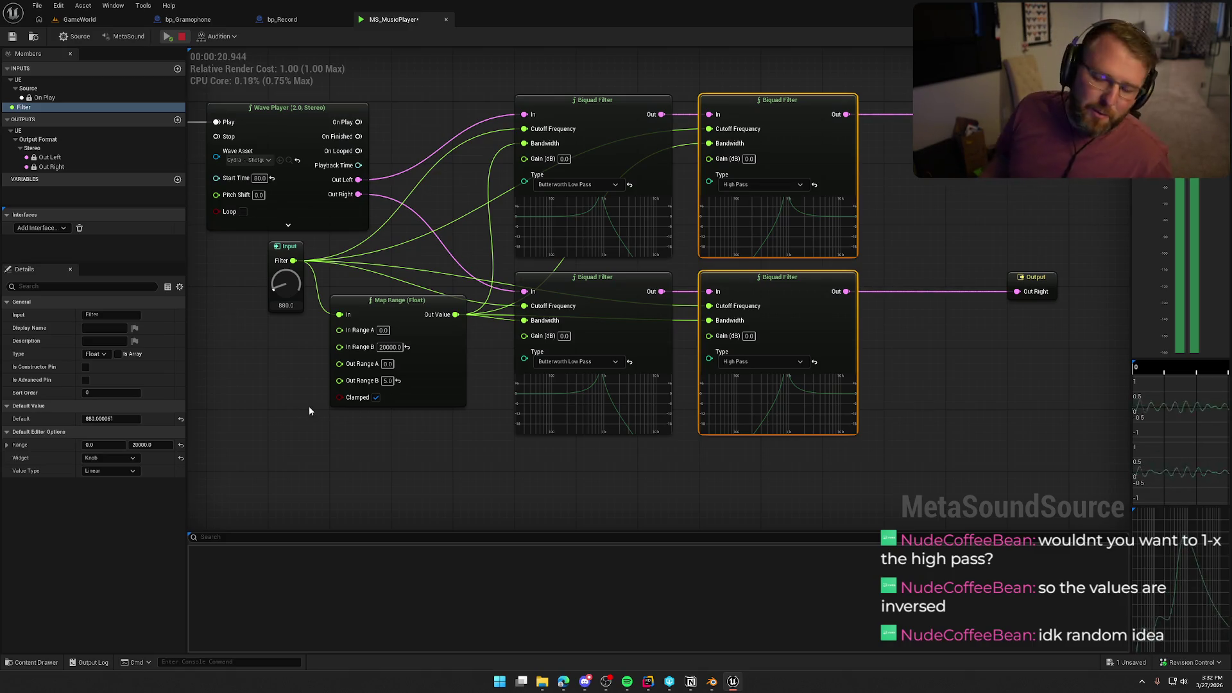
mouse_move(282, 287)
mouse_down()
mouse_move(285, 271)
mouse_move(288, 283)
mouse_up()
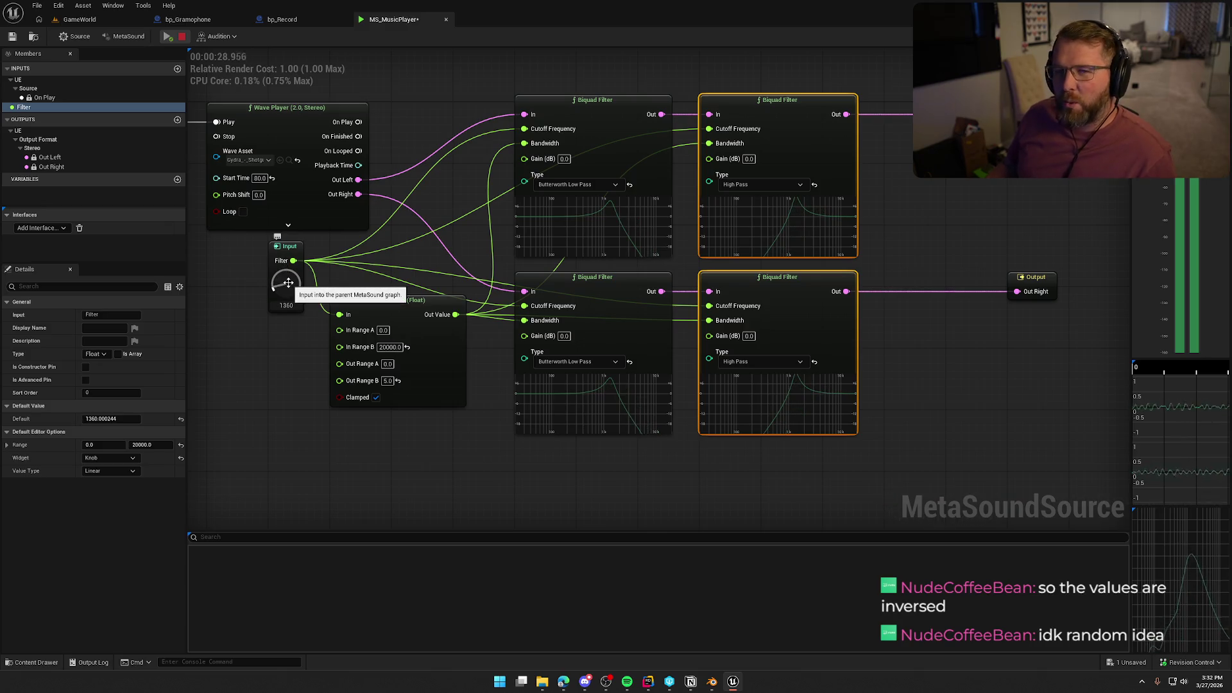
Stop the audition and set both left Biquad Filters' Type to plain Low Pass.
key(space)
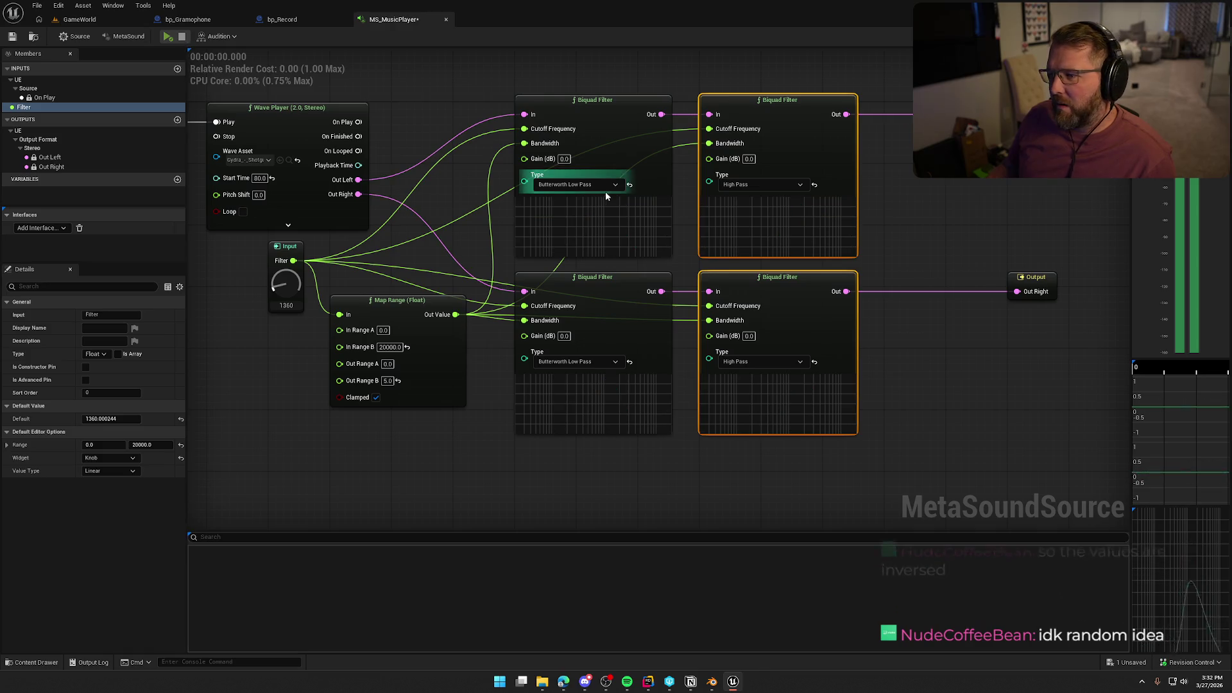
click(603, 186)
click(565, 199)
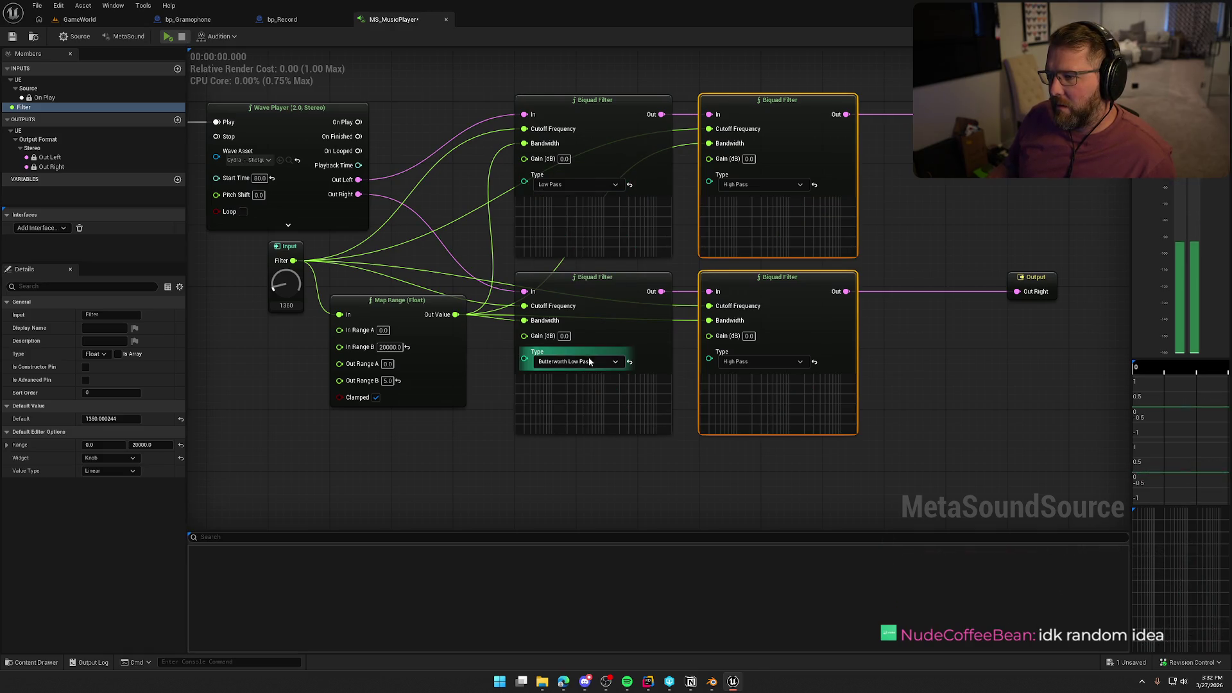
click(569, 362)
click(569, 377)
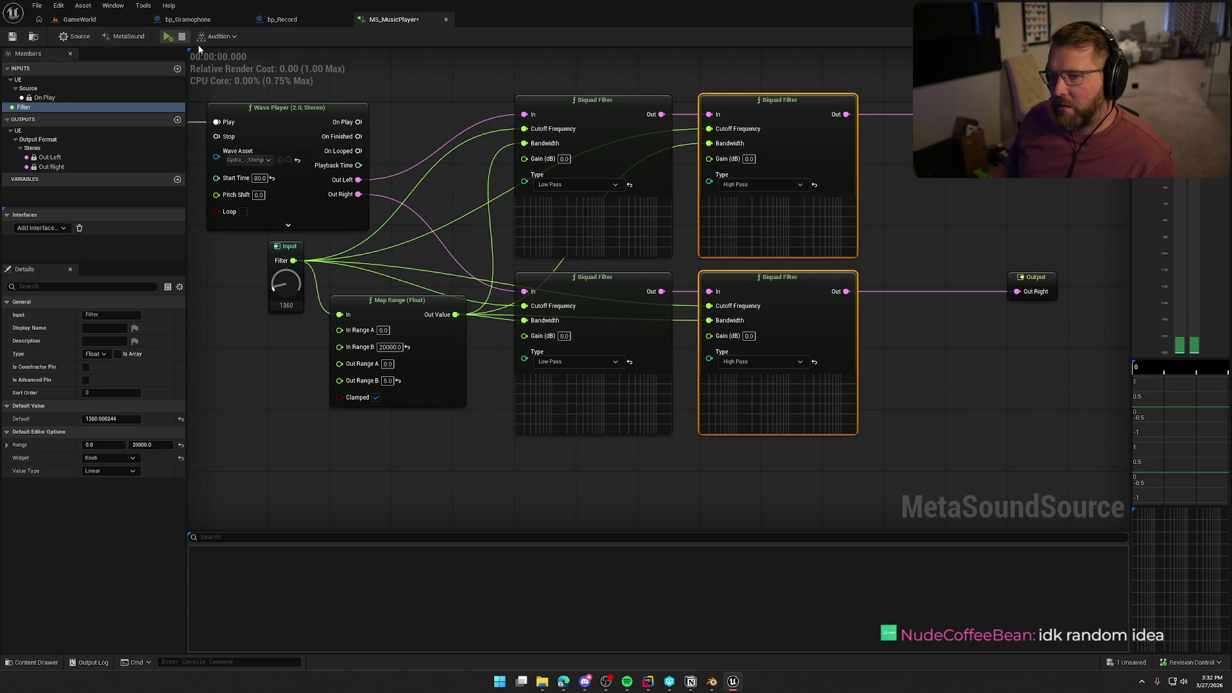
Audition again while sweeping the Filter knob, leaving it near 2000.
click(168, 36)
scroll(285, 279, up, 2)
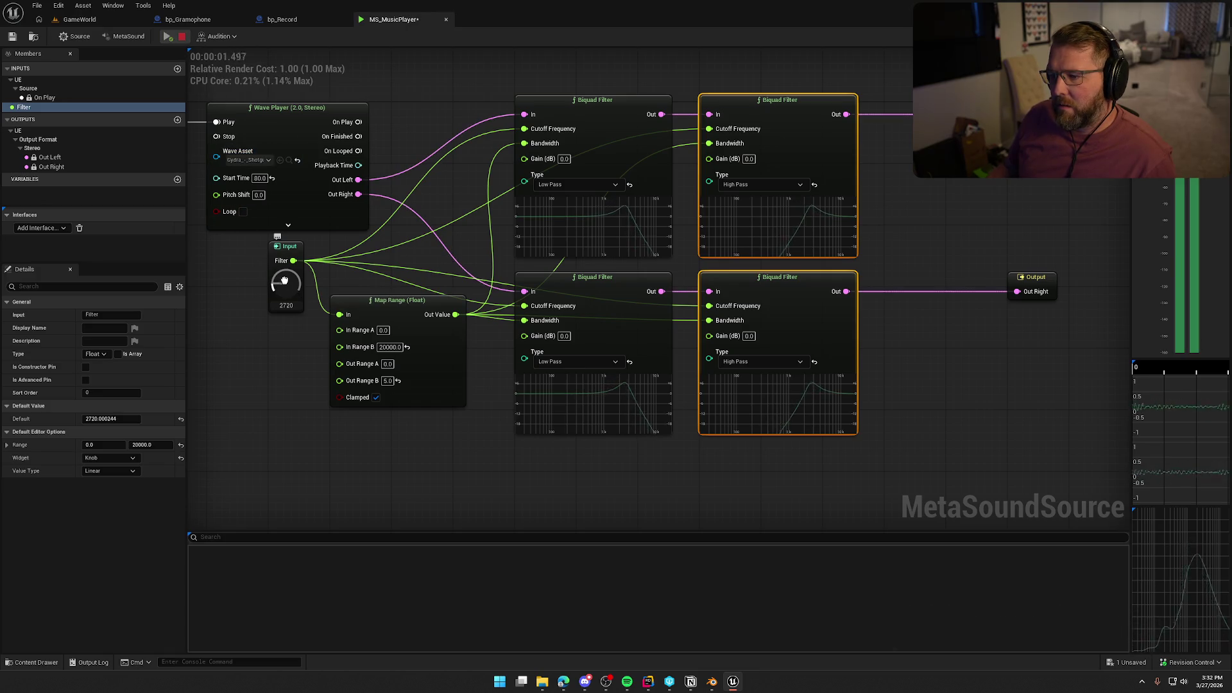
mouse_move(285, 276)
mouse_down()
mouse_move(287, 249)
mouse_move(285, 291)
mouse_up()
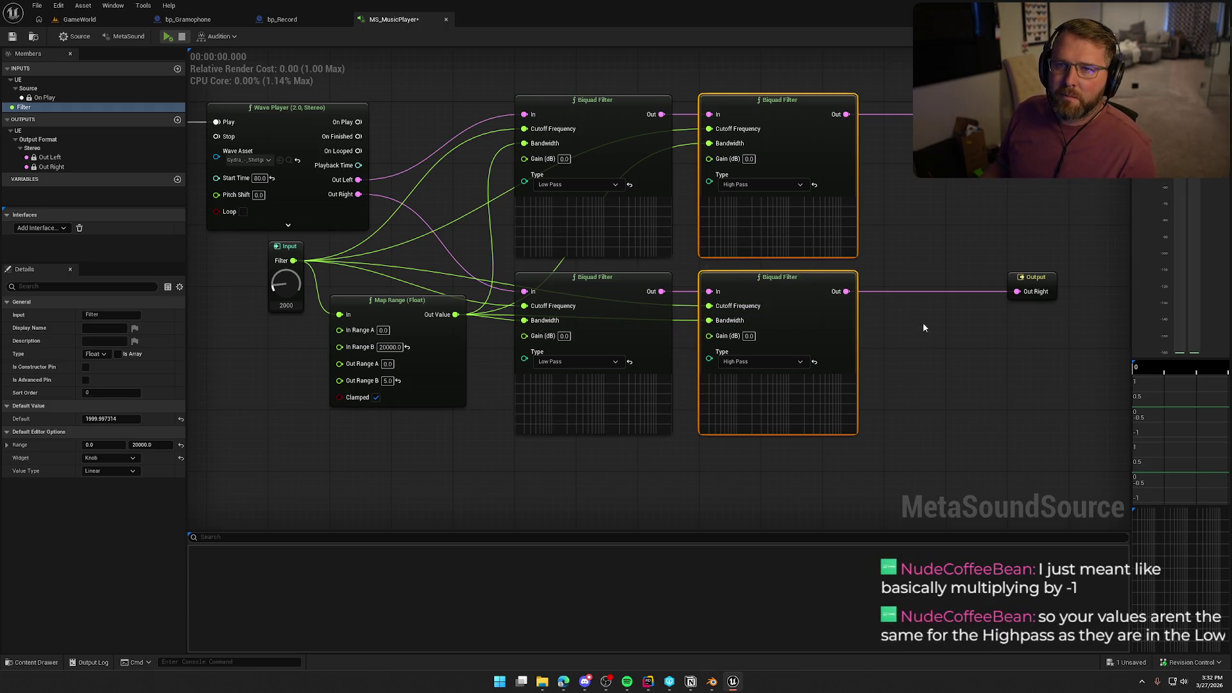
mouse_move(944, 336)
mouse_down()
mouse_move(870, 315)
mouse_move(973, 313)
mouse_move(717, 334)
mouse_up()
Nudge the High Pass filter pair slightly right and pan the graph into view.
drag(711, 126, 733, 126)
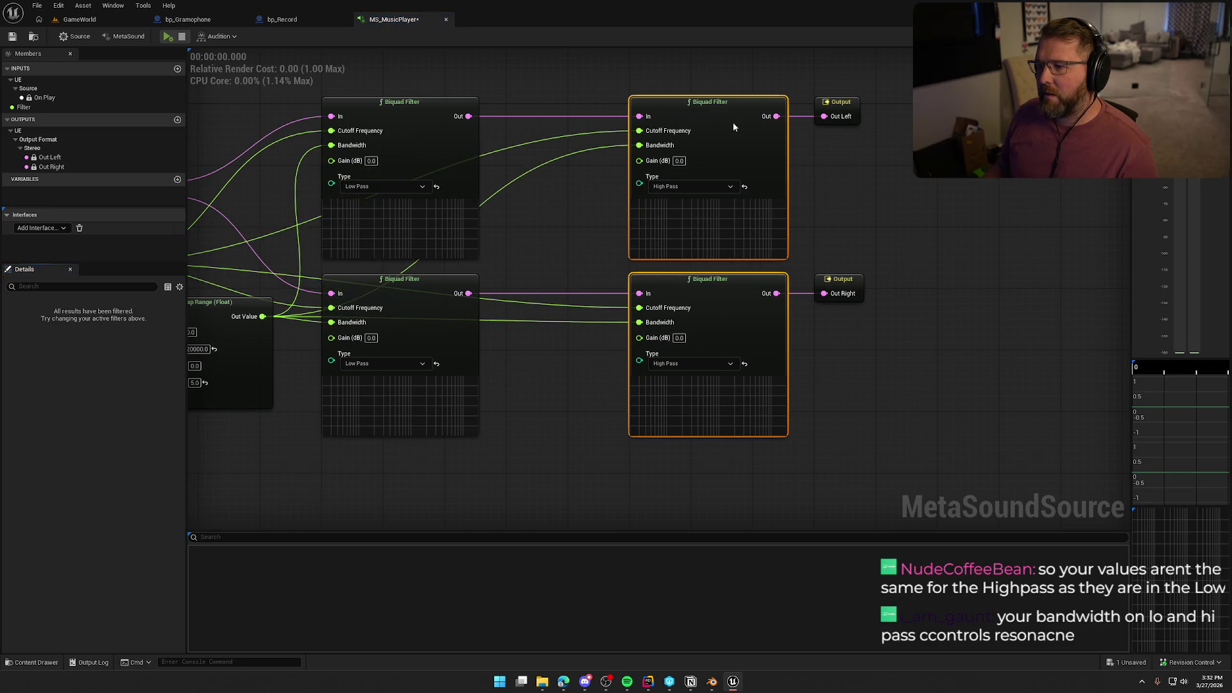
click(575, 224)
drag(575, 224, 670, 173)
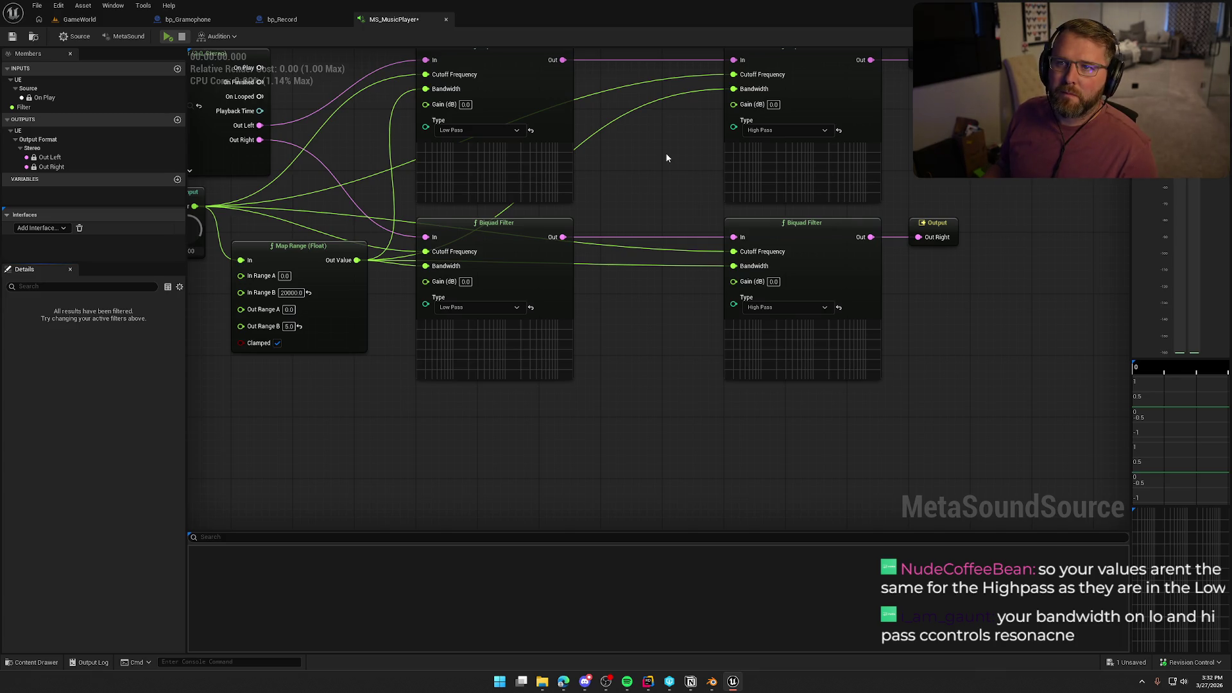
drag(655, 164, 709, 210)
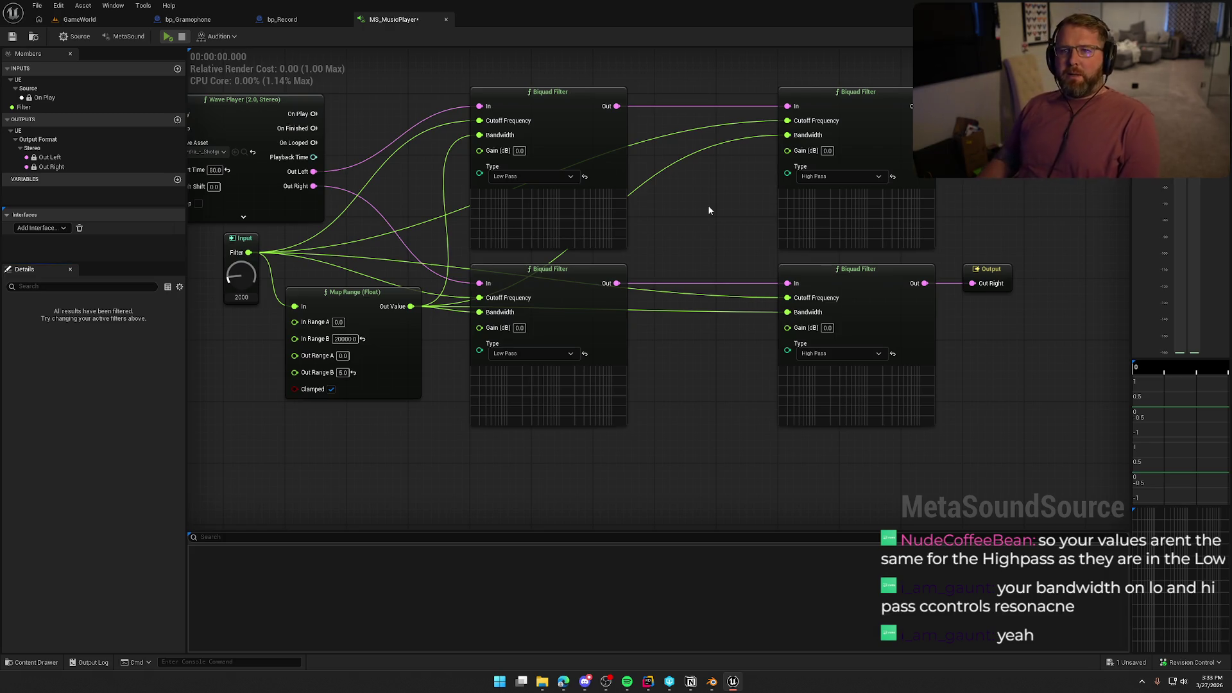
Set the upper-left and lower-left Biquad Filters' Type to Band Pass.
click(835, 182)
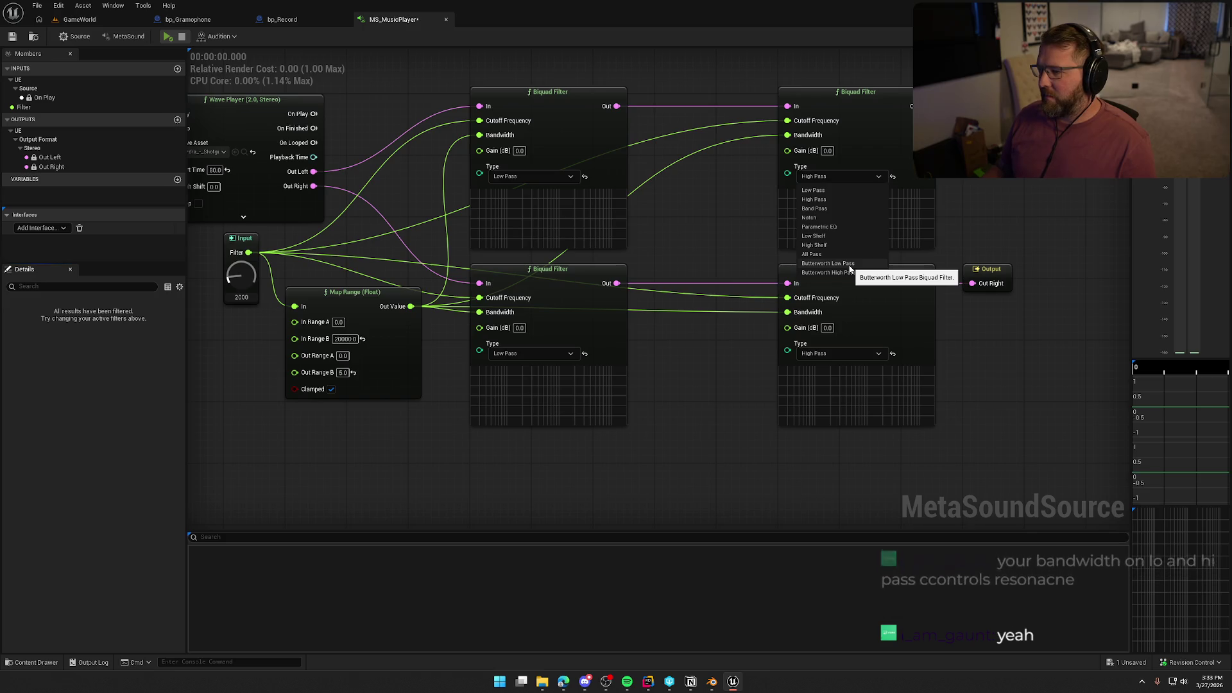
click(528, 174)
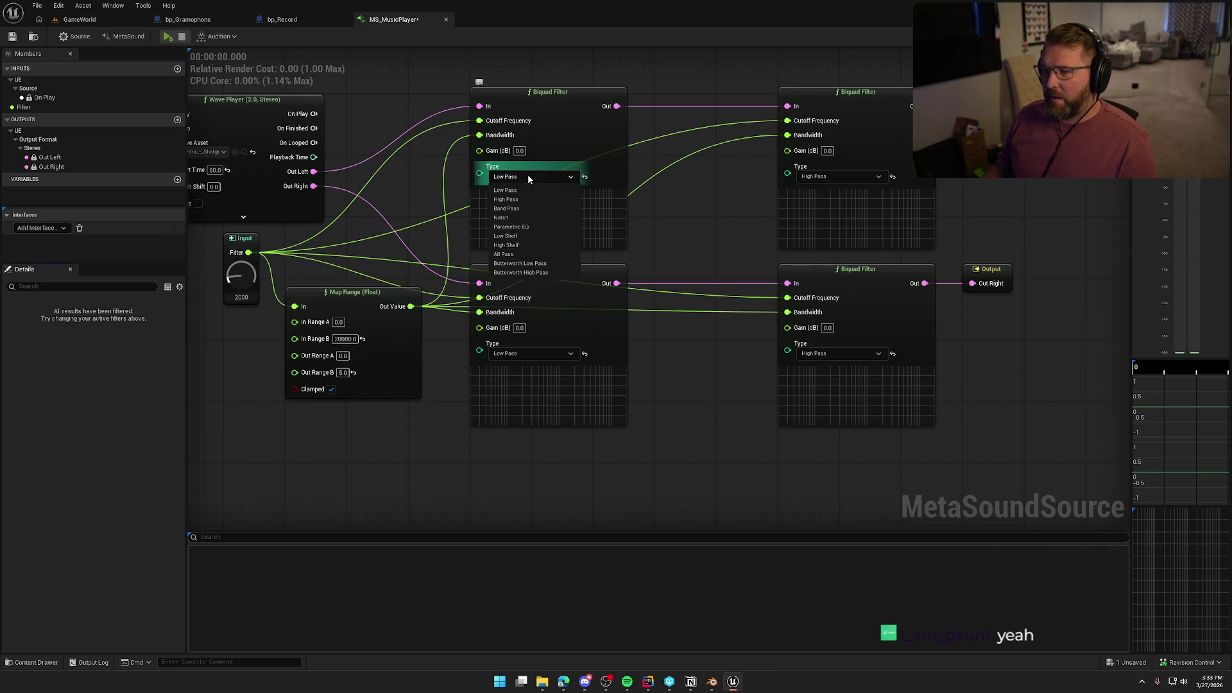
click(546, 209)
click(533, 353)
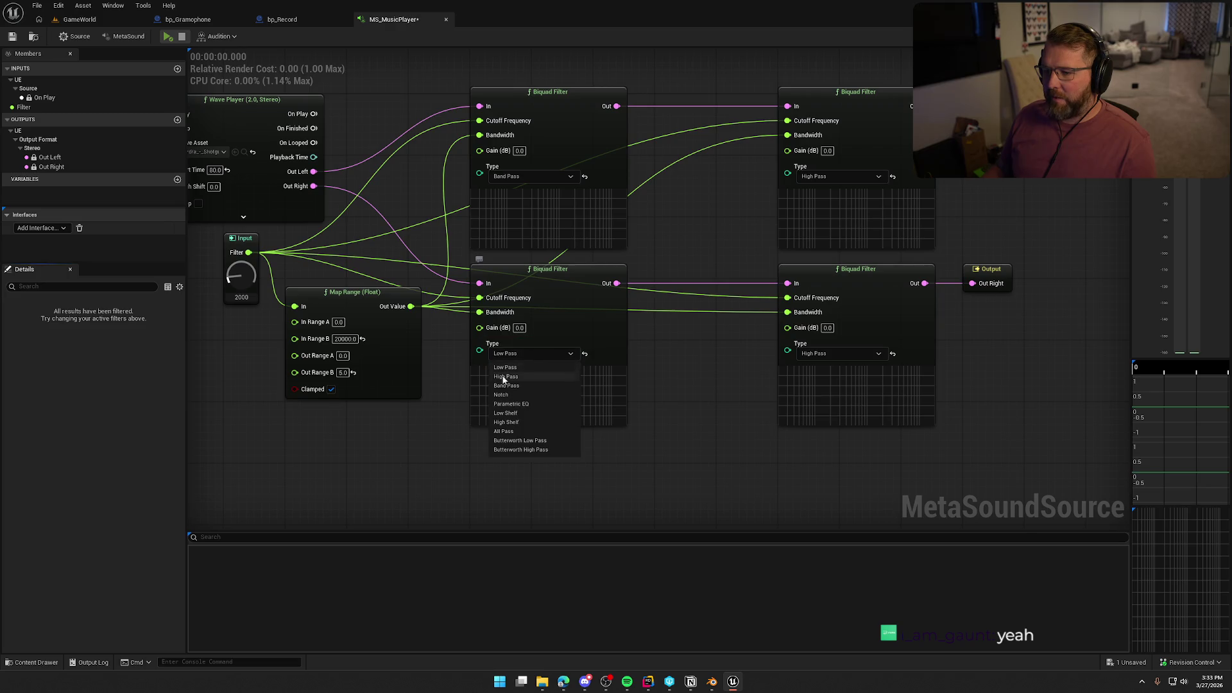
click(505, 387)
drag(865, 460, 796, 138)
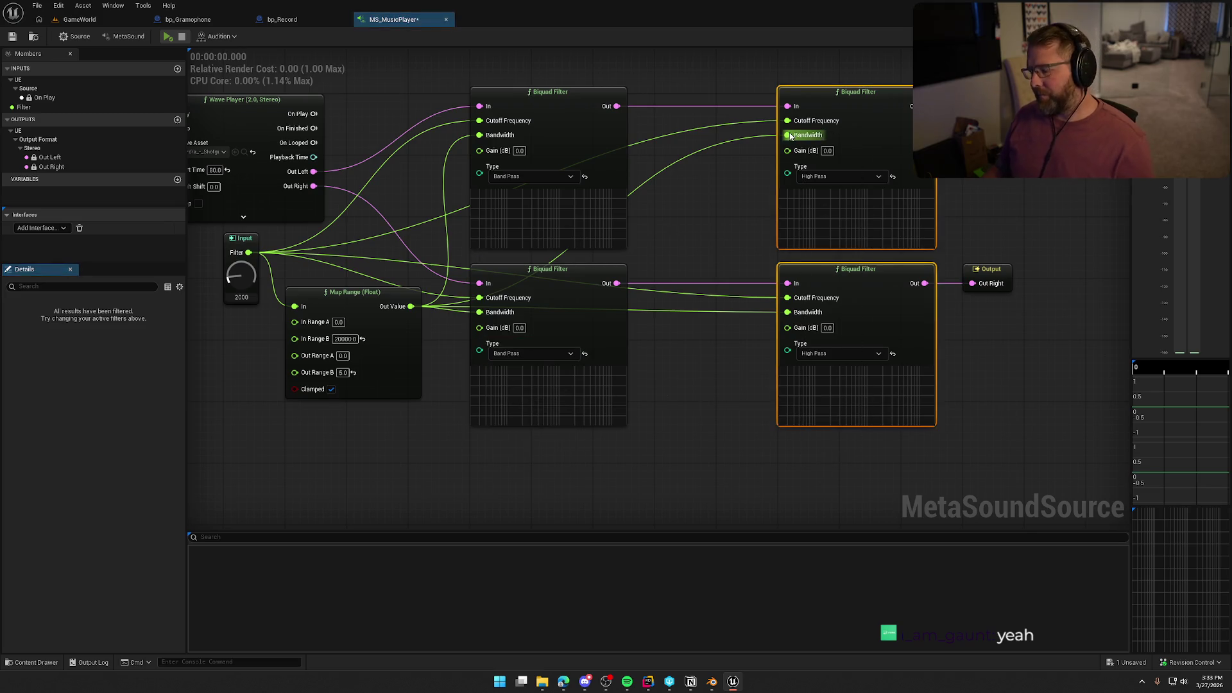
Delete the High Pass pair, then add and remove a mistaken Dynamic Filter node.
key(Delete)
drag(618, 107, 681, 116)
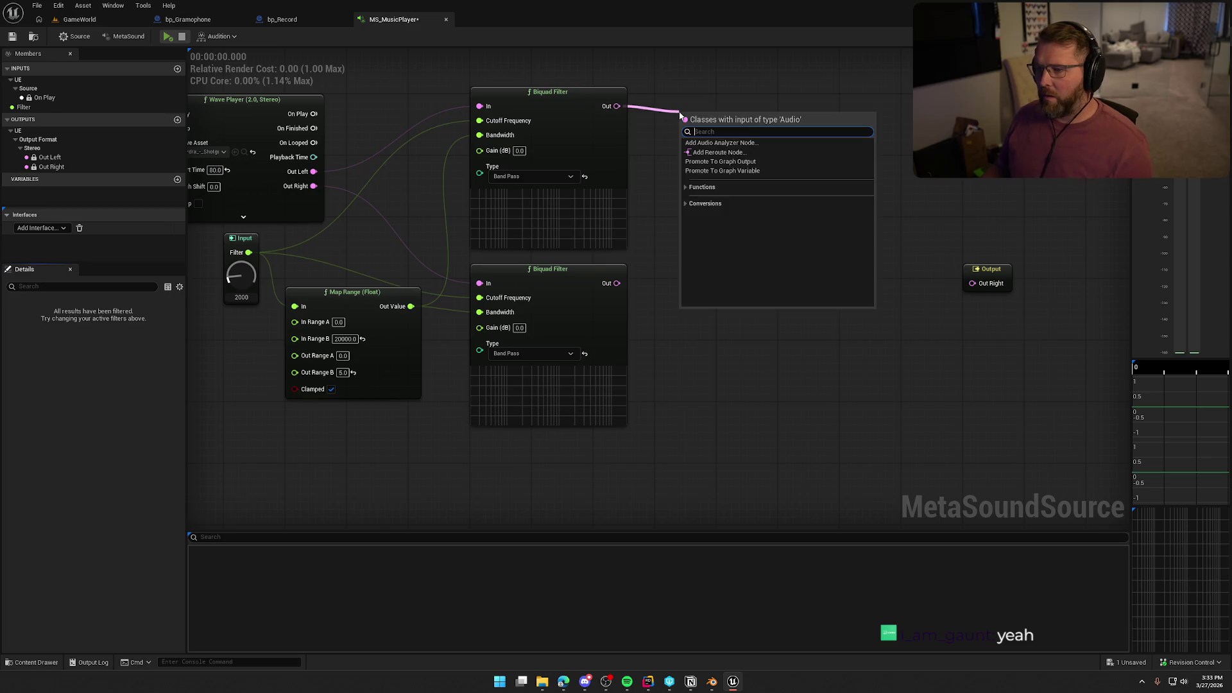
text(fil)
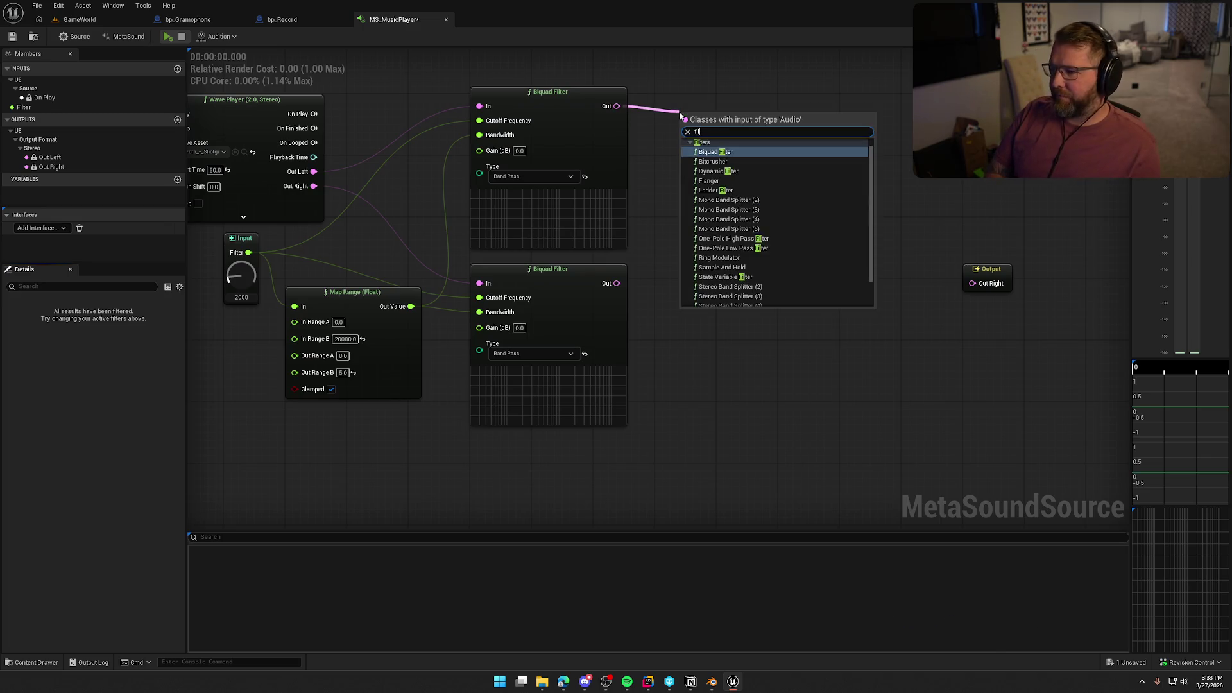
click(760, 172)
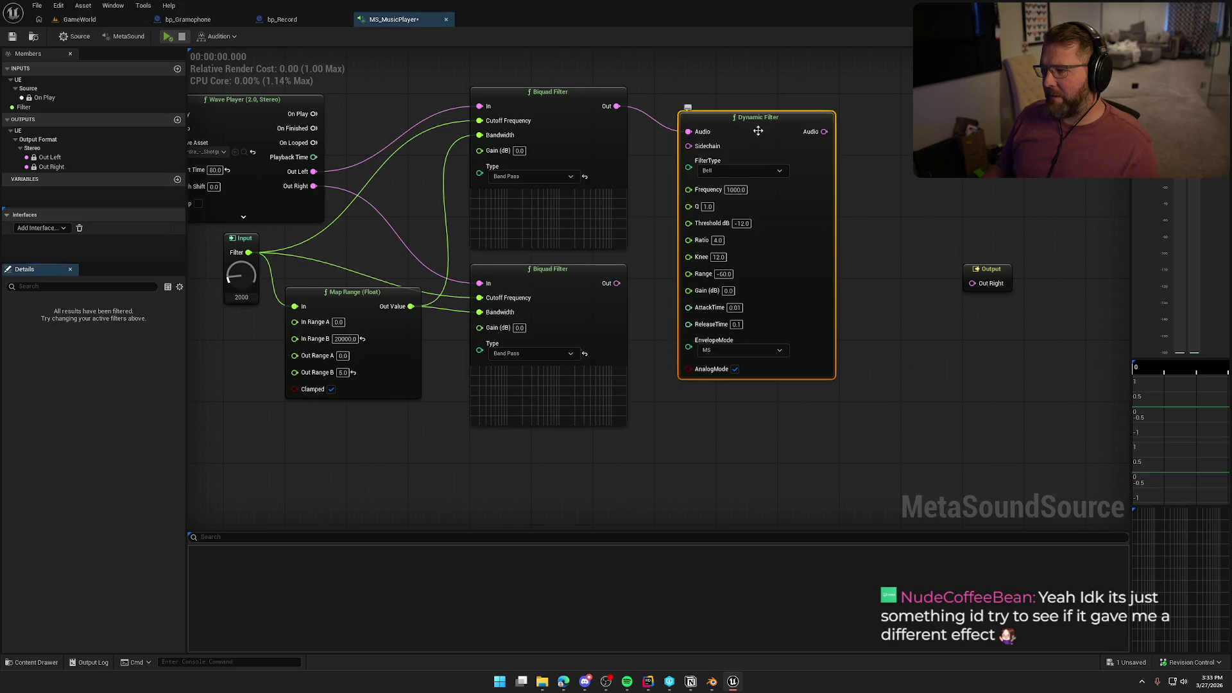
drag(759, 125, 773, 106)
drag(852, 411, 722, 89)
key(Delete)
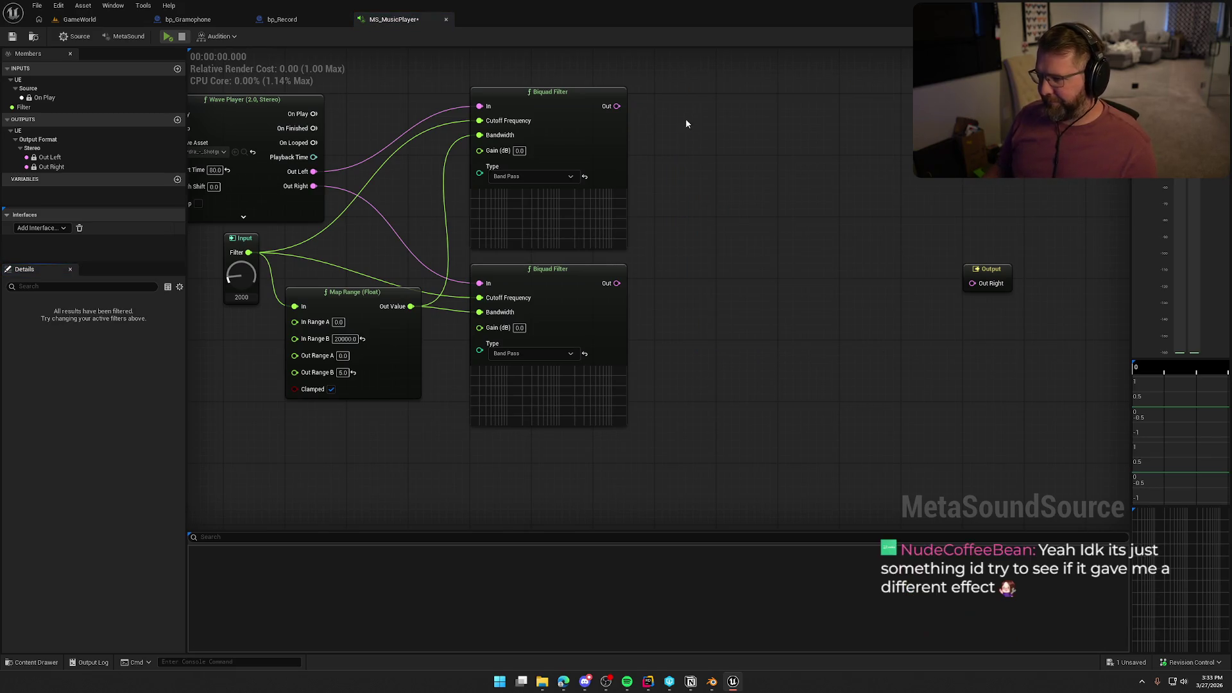
Add a Ladder Filter after the upper Band Pass Biquad's output, aligned with its wire.
drag(613, 107, 709, 133)
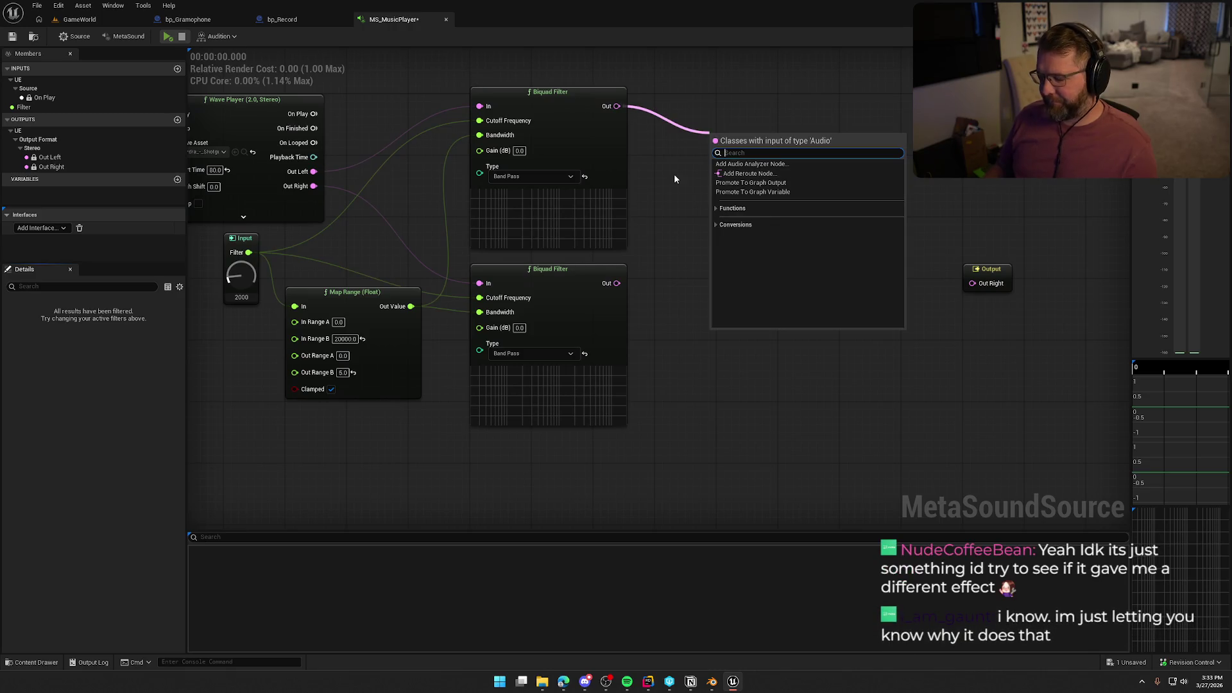
text(filter)
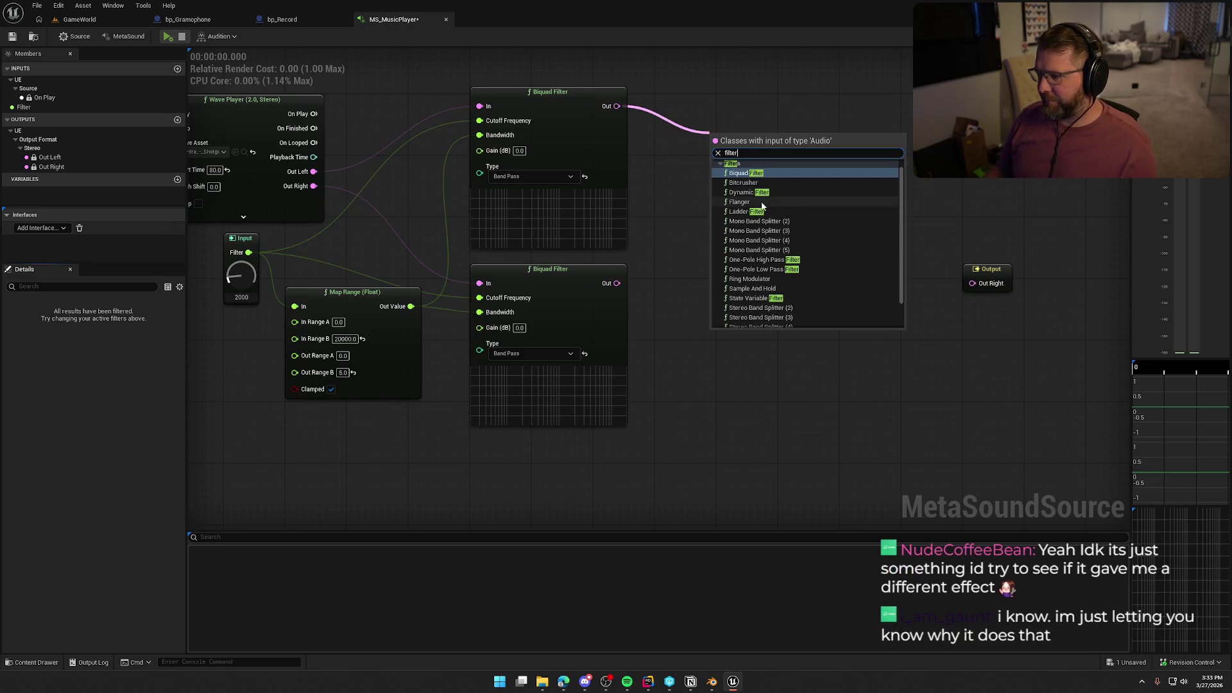
scroll(854, 271, down, 2)
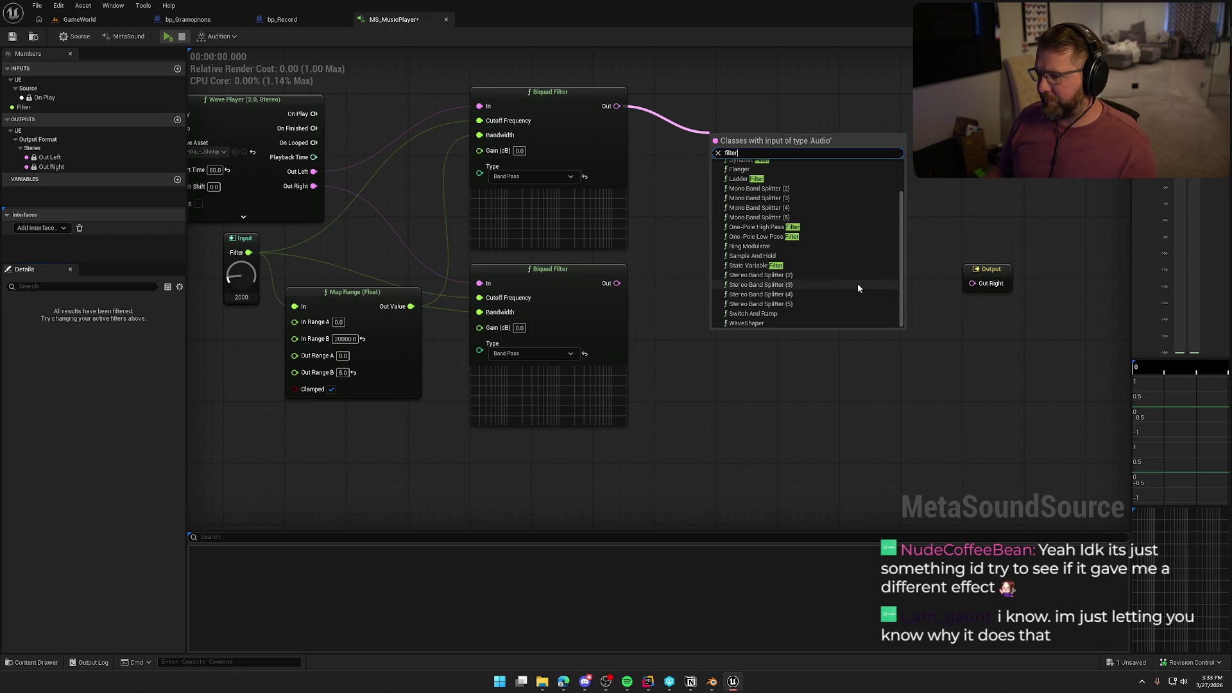
scroll(792, 322, up, 3)
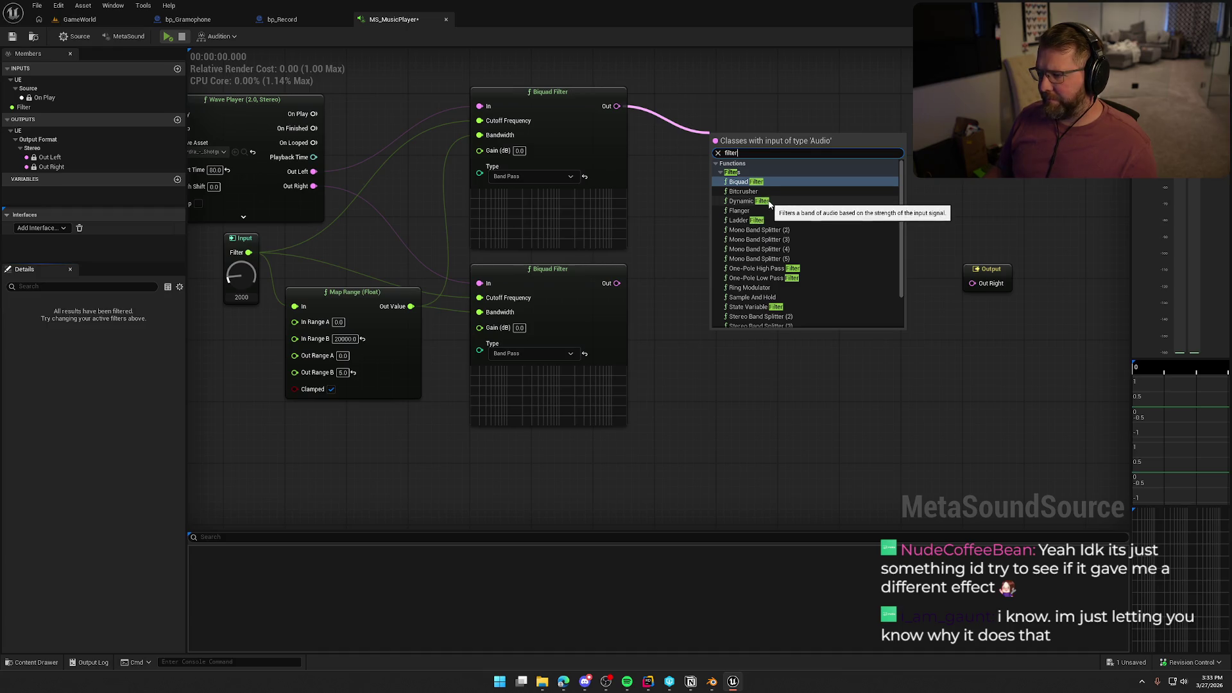
click(744, 220)
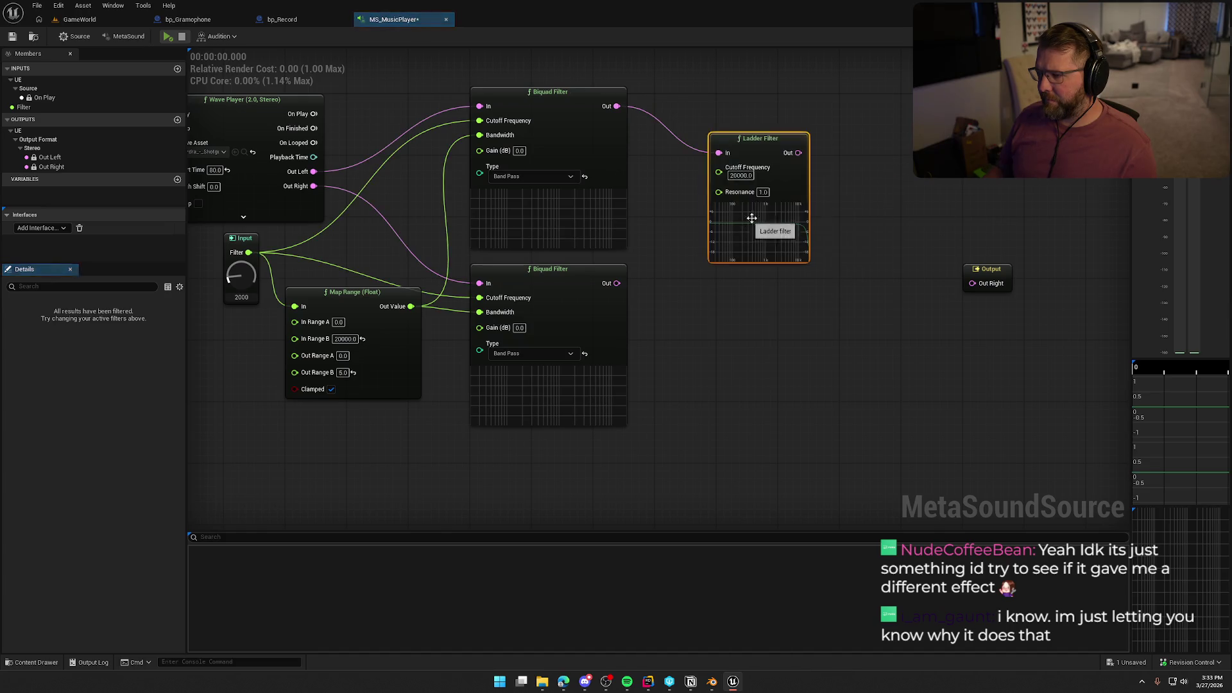
mouse_move(772, 154)
mouse_down()
mouse_move(757, 106)
mouse_move(963, 108)
mouse_up()
Duplicate the Ladder Filter and place the copy after the lower Biquad Filter.
key(ctrl+c)
key(ctrl+v)
mouse_move(617, 283)
mouse_down()
mouse_move(757, 291)
mouse_move(745, 270)
mouse_move(973, 283)
mouse_up()
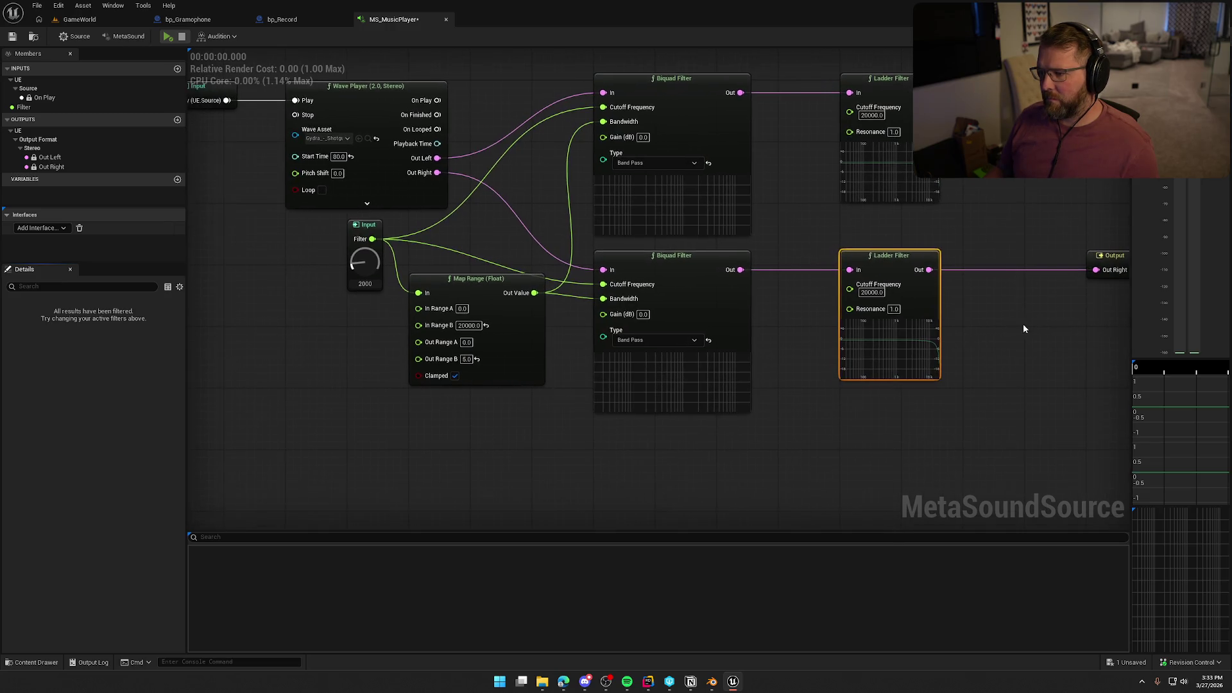
click(803, 344)
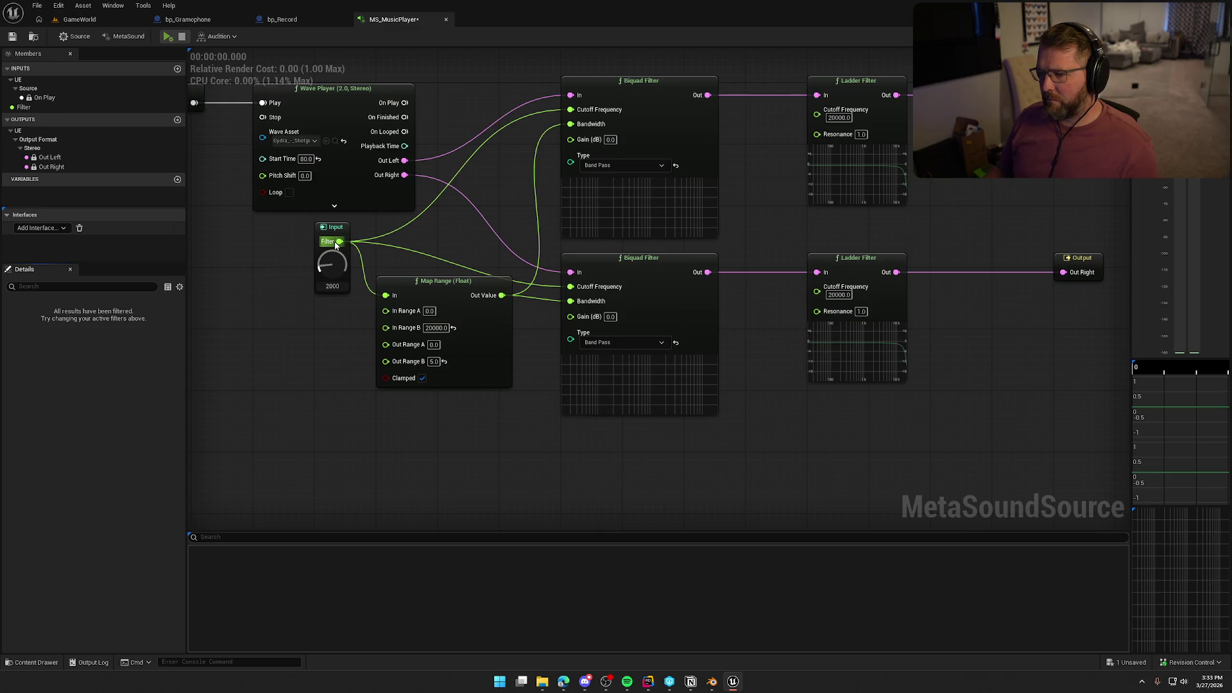